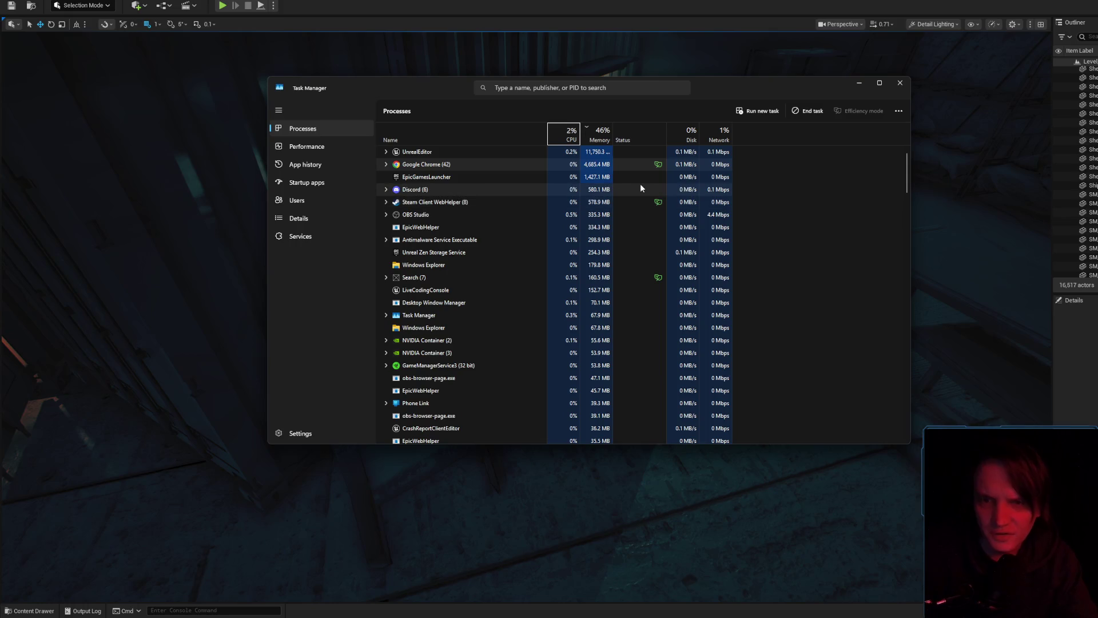
- End the EpicGamesLauncher process in Task Manager, then minimise Task Manager
click(386, 164)
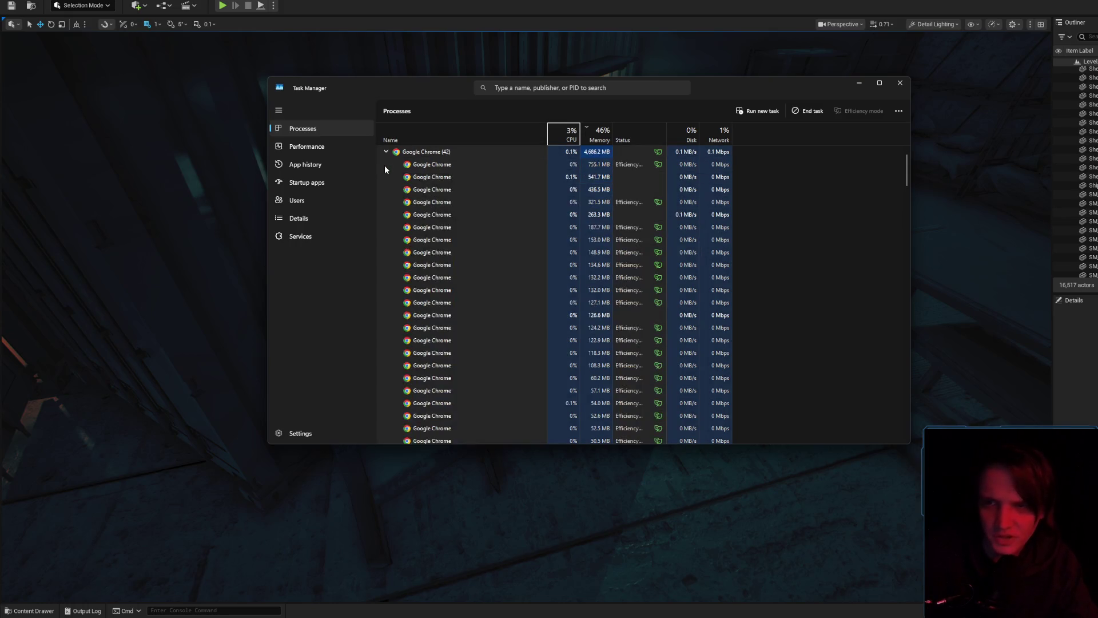
scroll(493, 217, up, 1)
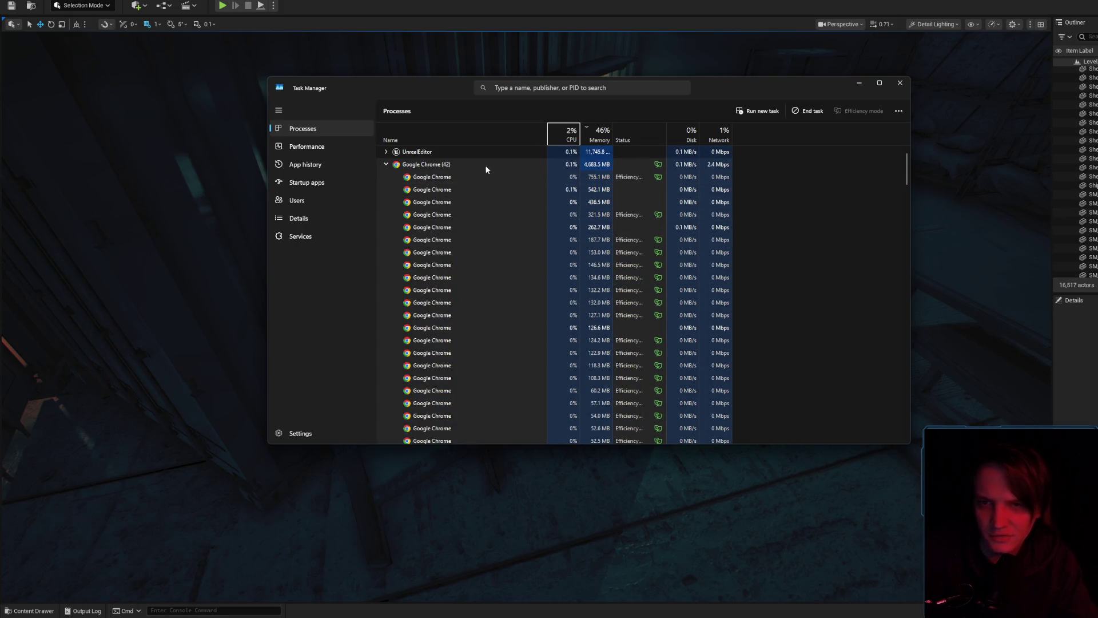
click(386, 164)
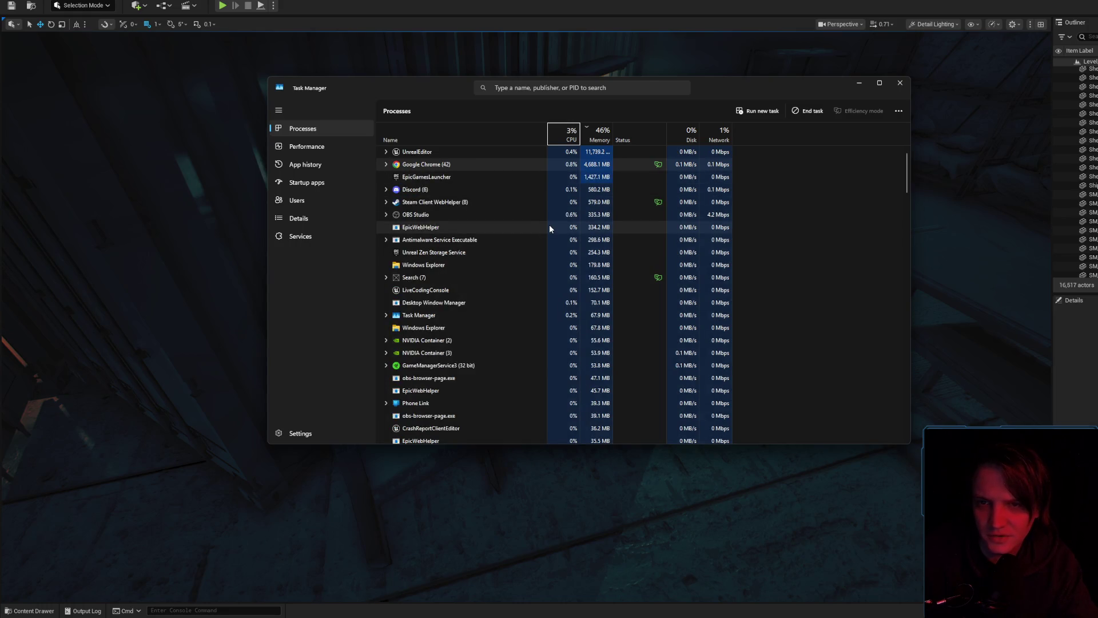
click(481, 176)
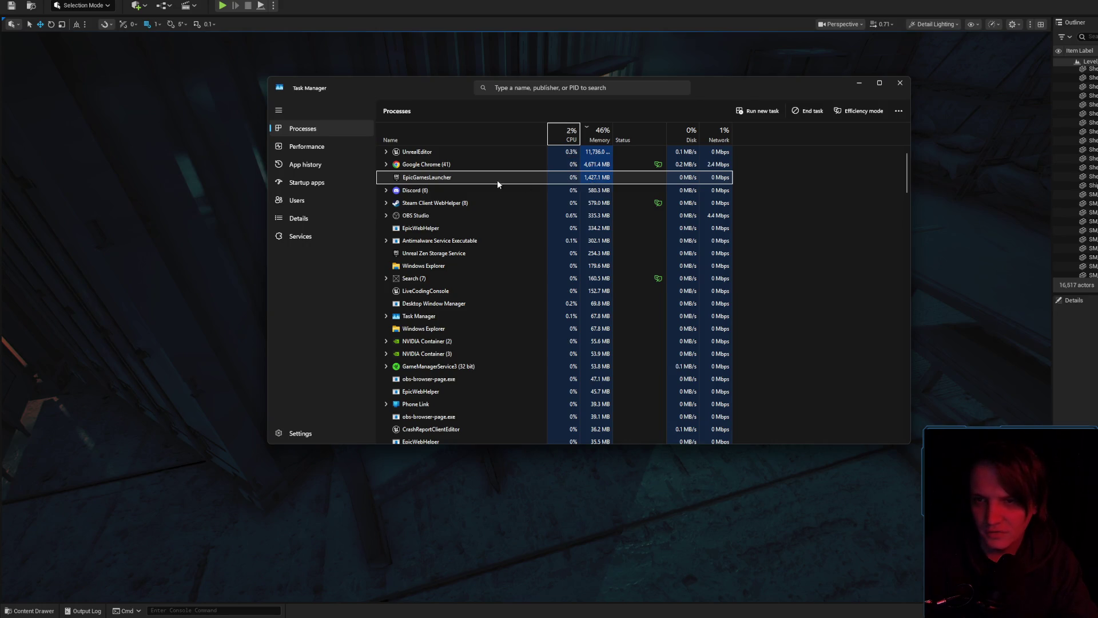
click(477, 181)
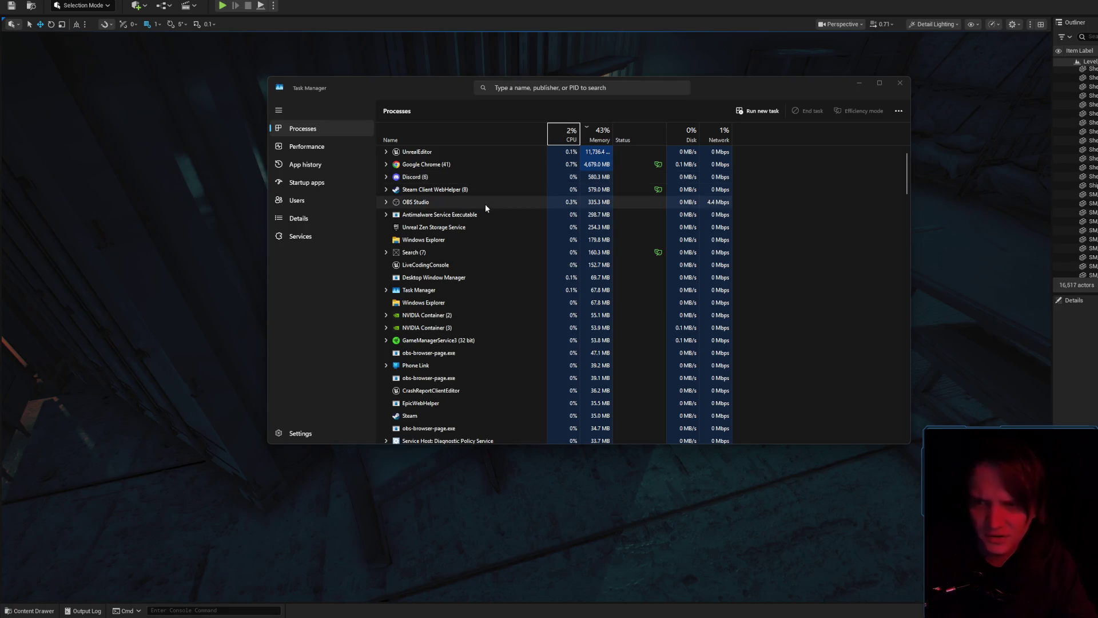
scroll(491, 240, down, 1)
scroll(493, 242, up, 1)
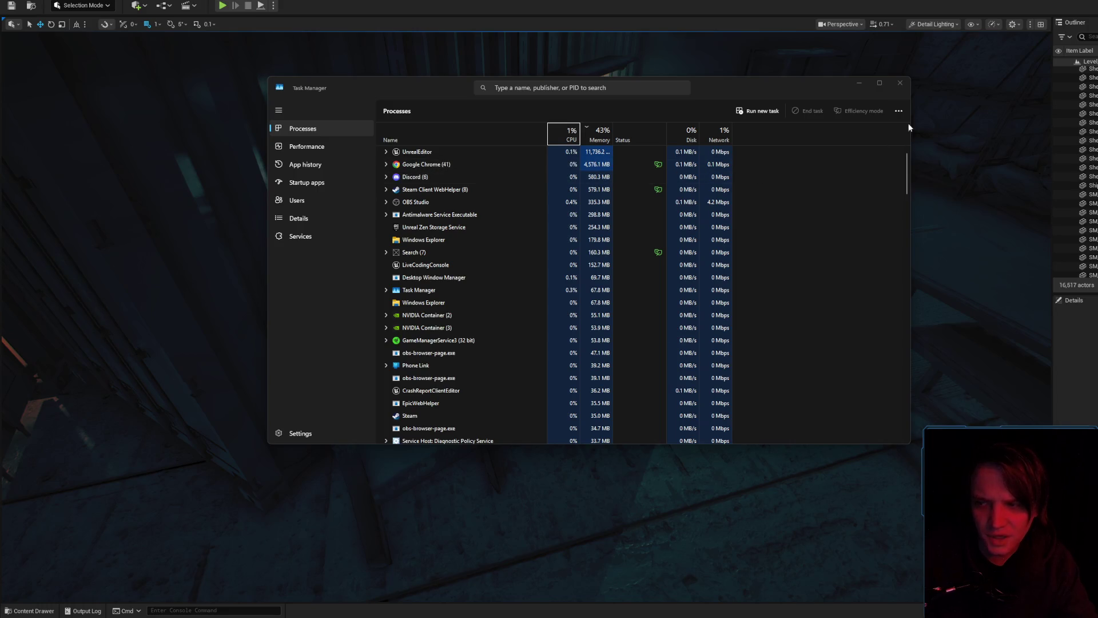
click(859, 83)
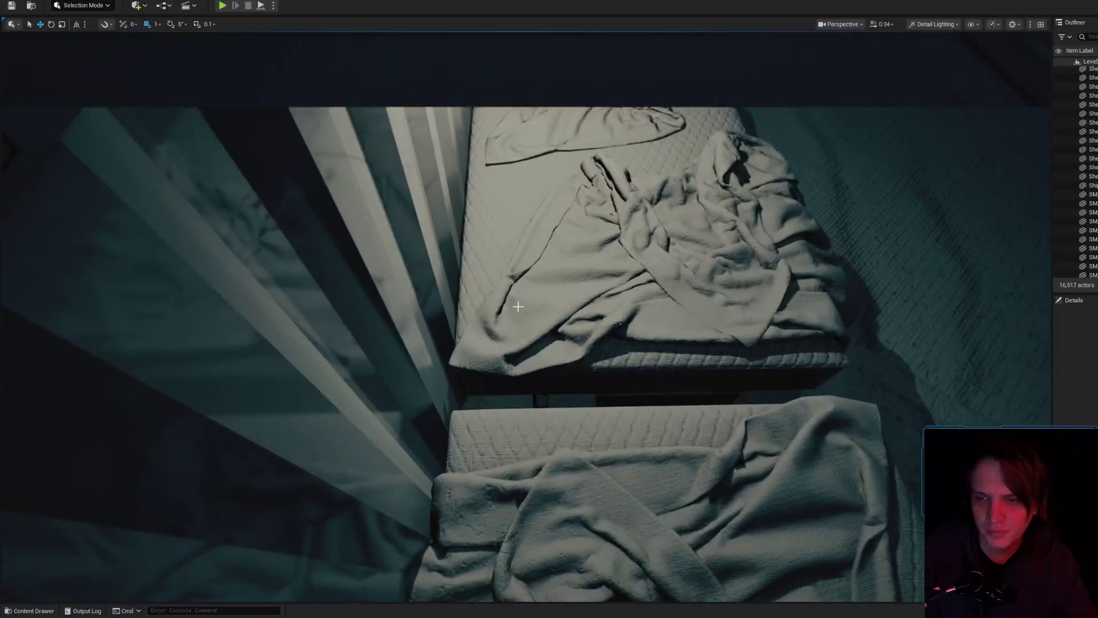
- Select the bed blanket and the wall light, and hide editor icons with G
click(519, 303)
scroll(520, 303, up, 2)
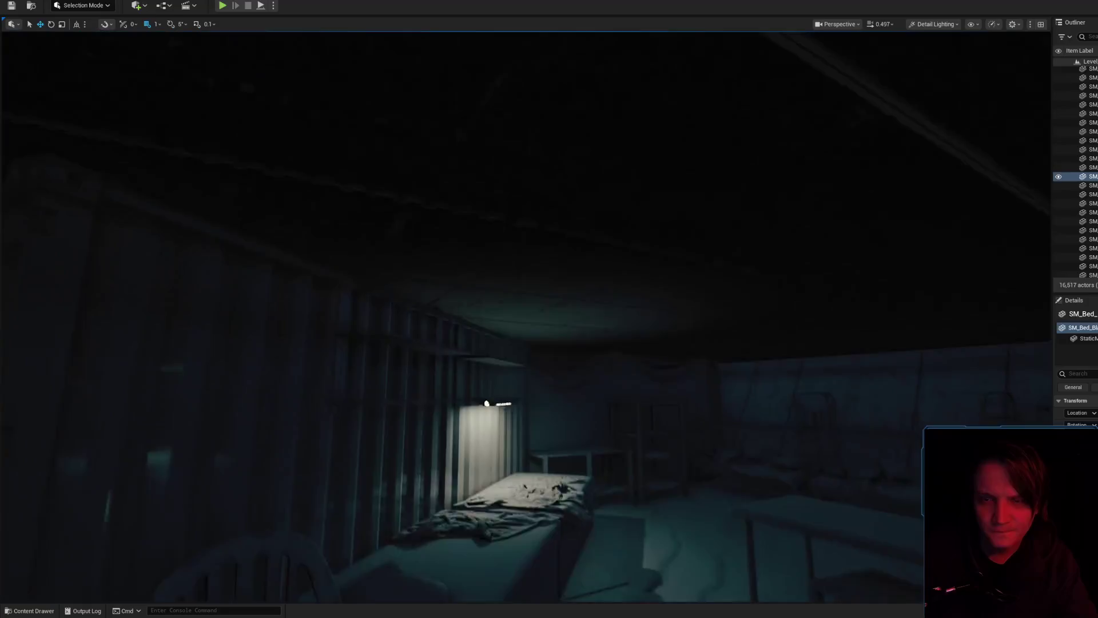
click(506, 353)
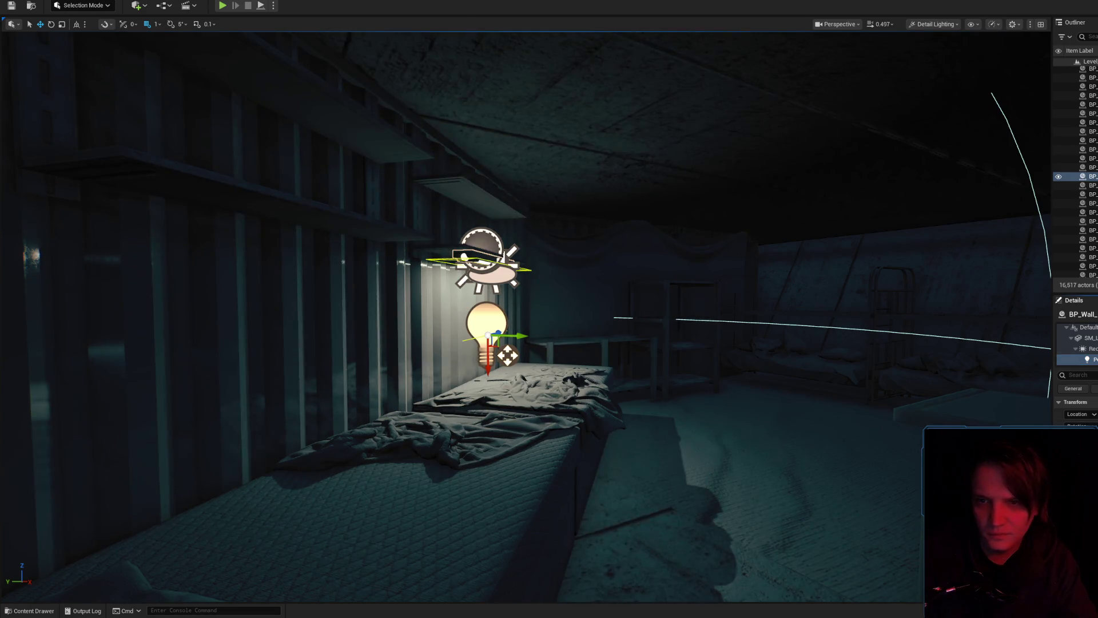
key(g)
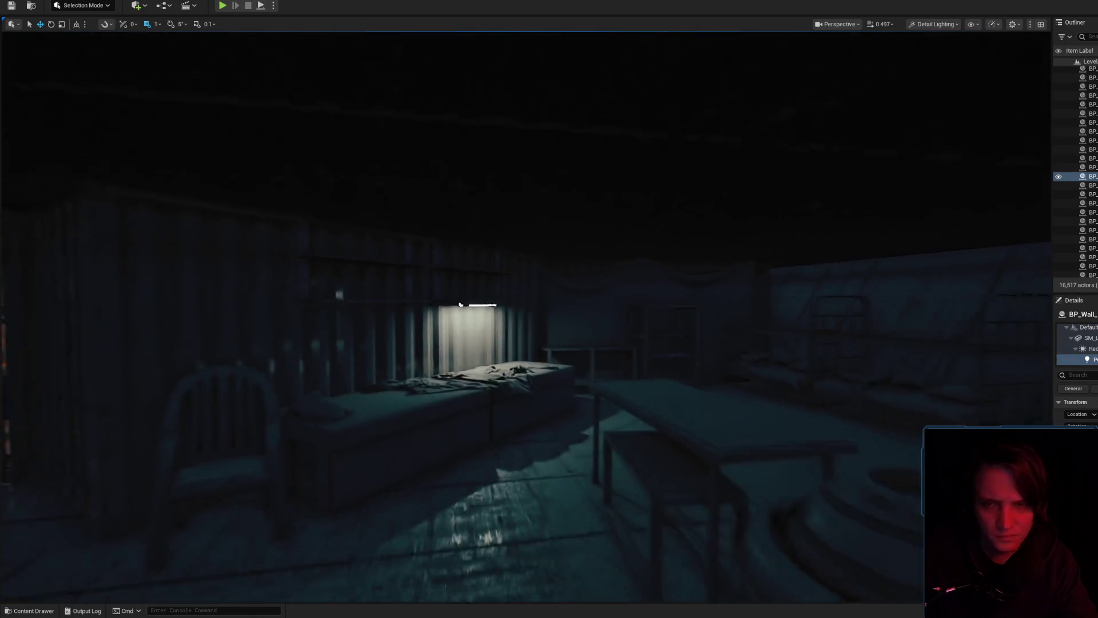
- Fly back to the pedestal and frame the table beside it with F
mouse_move(768, 318)
mouse_down()
mouse_move(769, 343)
mouse_move(768, 318)
mouse_up()
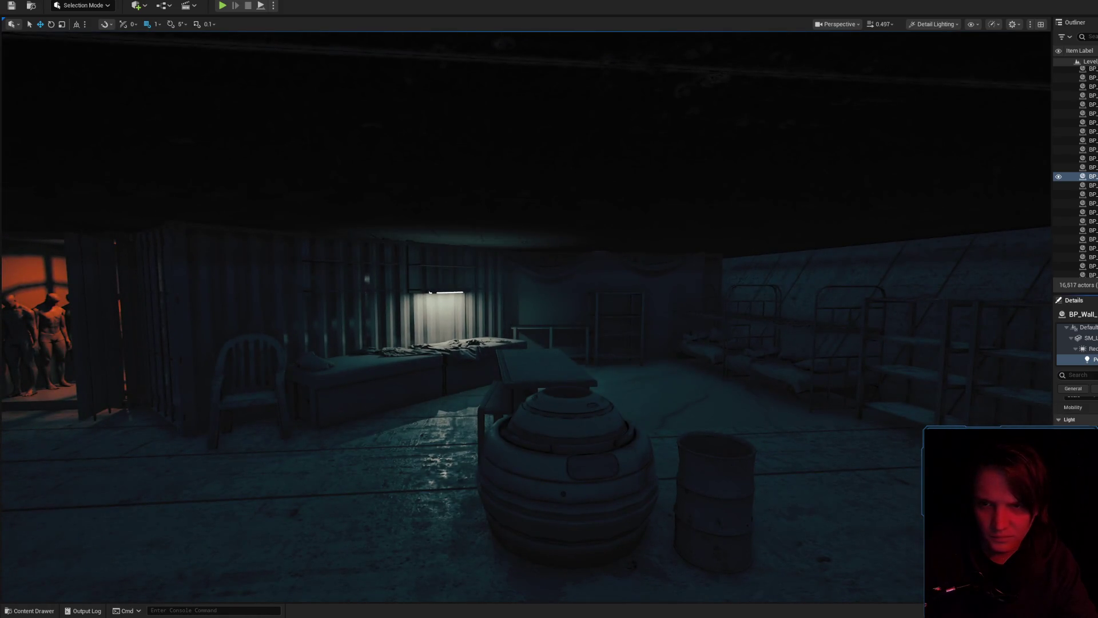
scroll(540, 334, down, 4)
mouse_move(492, 260)
mouse_down()
mouse_move(492, 320)
mouse_move(492, 261)
mouse_up()
click(527, 284)
key(f)
mouse_move(532, 393)
mouse_down()
mouse_move(578, 400)
mouse_move(578, 434)
mouse_up()
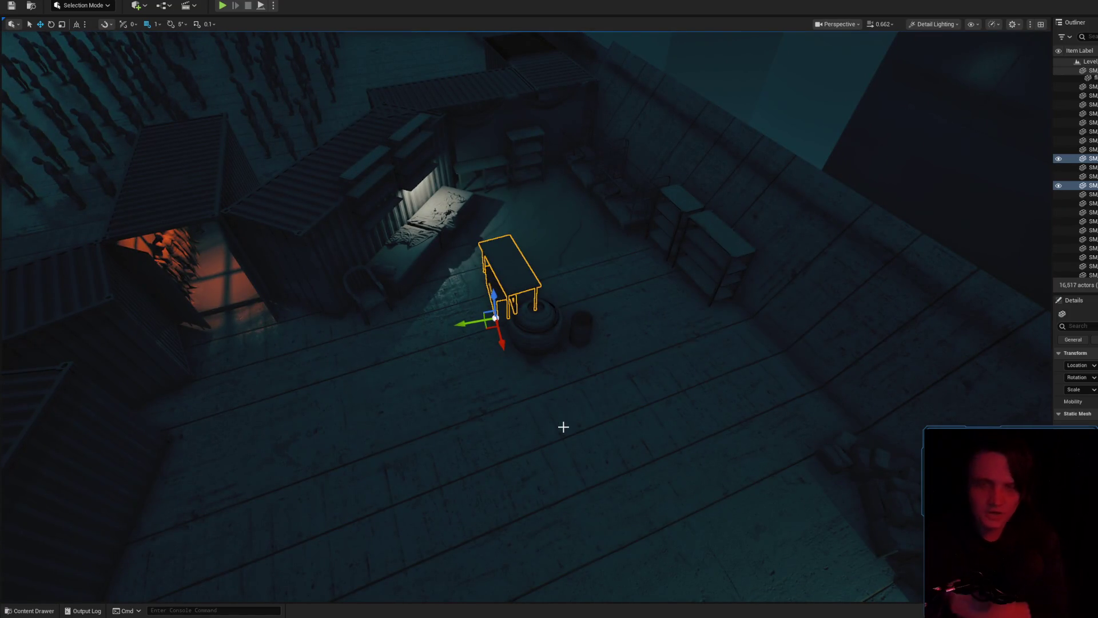
- Reposition the table with the move gizmo so it stands against the barrel
drag(563, 426, 532, 422)
mouse_move(426, 449)
mouse_down()
mouse_move(737, 526)
mouse_move(875, 523)
mouse_move(706, 397)
mouse_up()
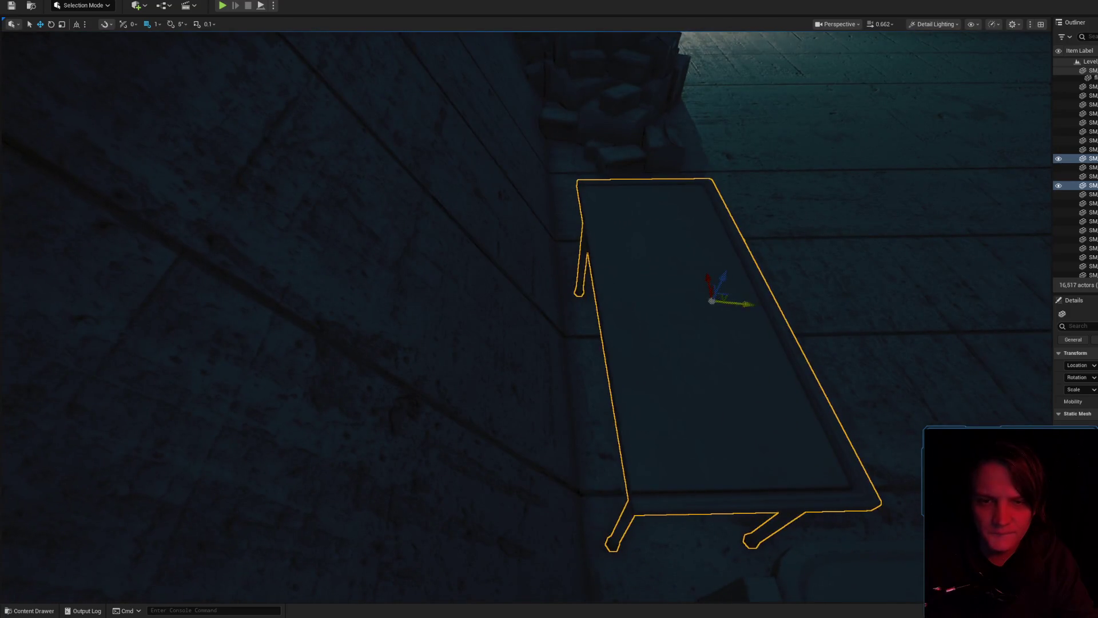
drag(736, 301, 748, 307)
mouse_move(129, 102)
mouse_down()
mouse_move(183, 132)
mouse_move(217, 115)
mouse_move(194, 137)
mouse_move(534, 404)
mouse_up()
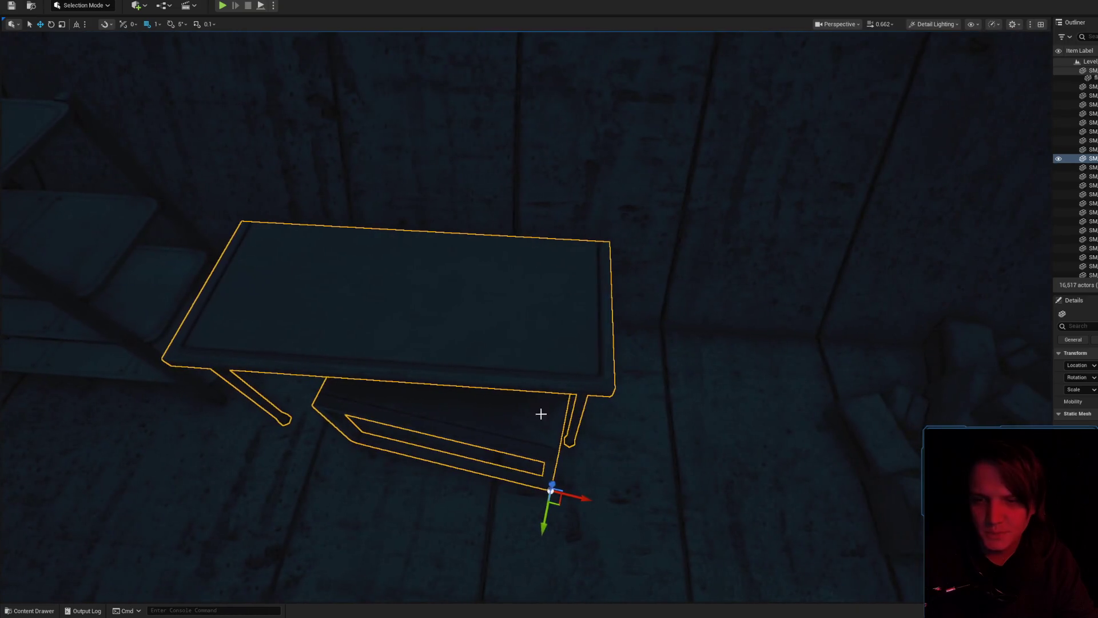
mouse_move(566, 506)
mouse_down()
mouse_move(544, 465)
mouse_move(530, 478)
mouse_move(441, 490)
mouse_move(430, 393)
mouse_move(449, 412)
mouse_up()
mouse_move(393, 388)
mouse_down()
mouse_move(400, 366)
mouse_move(383, 380)
mouse_move(366, 371)
mouse_up()
drag(579, 399, 578, 399)
- Select the tall barrel and browse Tunnel > Containers, picking SM_Container_02_Empty
click(624, 394)
click(728, 400)
mouse_move(727, 400)
mouse_down()
mouse_move(715, 346)
mouse_move(712, 366)
mouse_move(723, 348)
mouse_move(656, 336)
mouse_move(707, 266)
mouse_move(581, 228)
mouse_move(568, 201)
mouse_up()
key(ctrl+space)
click(459, 413)
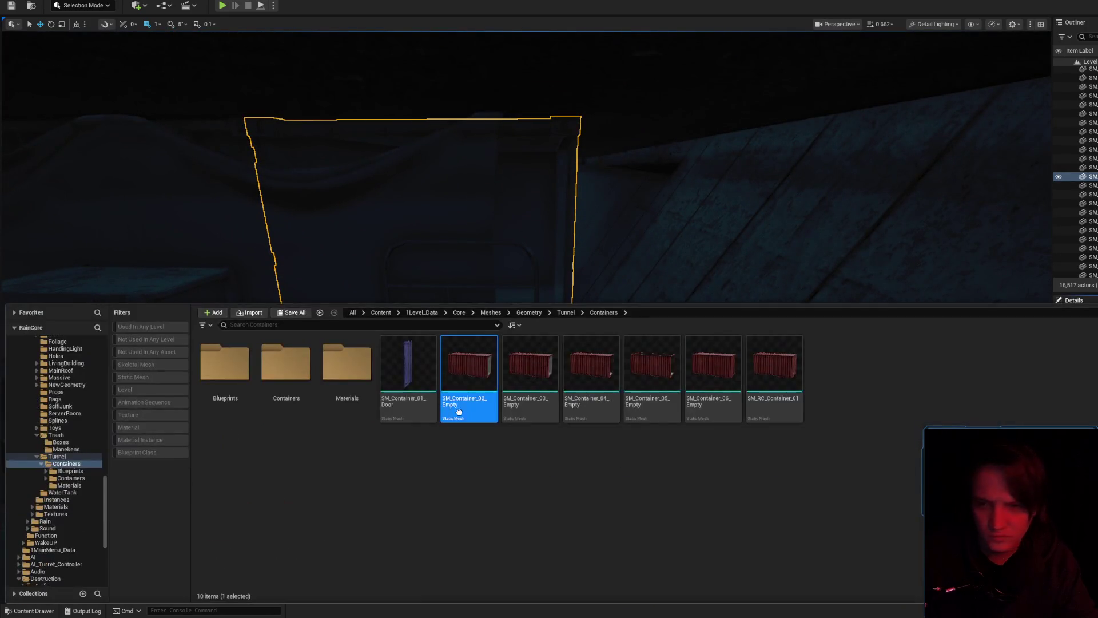
- Select the hanging curtain cloth and scale it narrower
click(774, 366)
drag(572, 200, 578, 194)
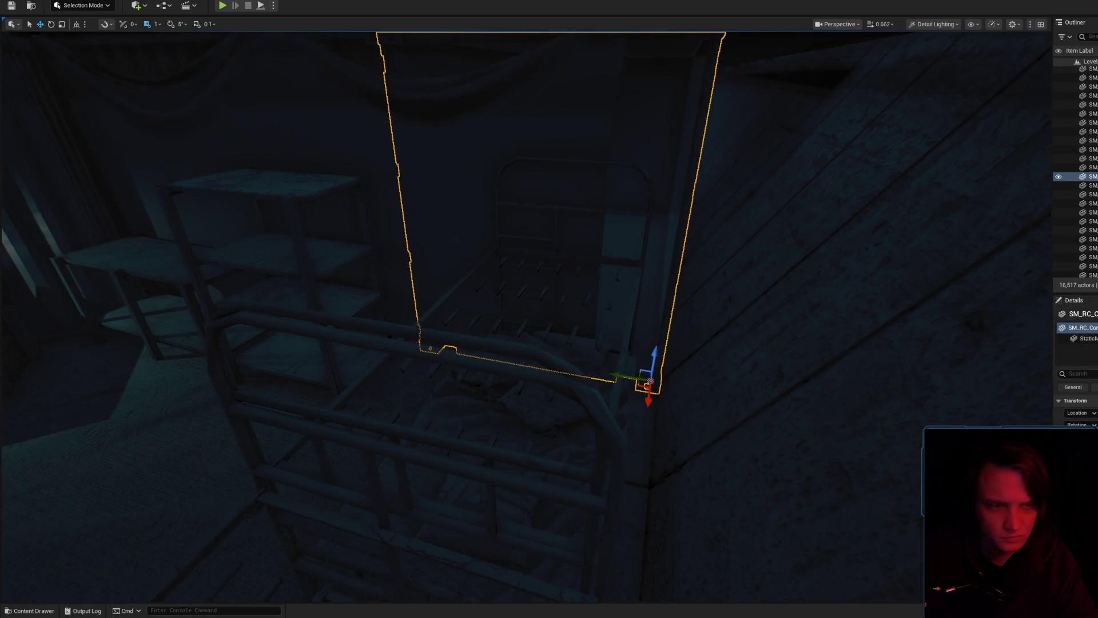
click(484, 142)
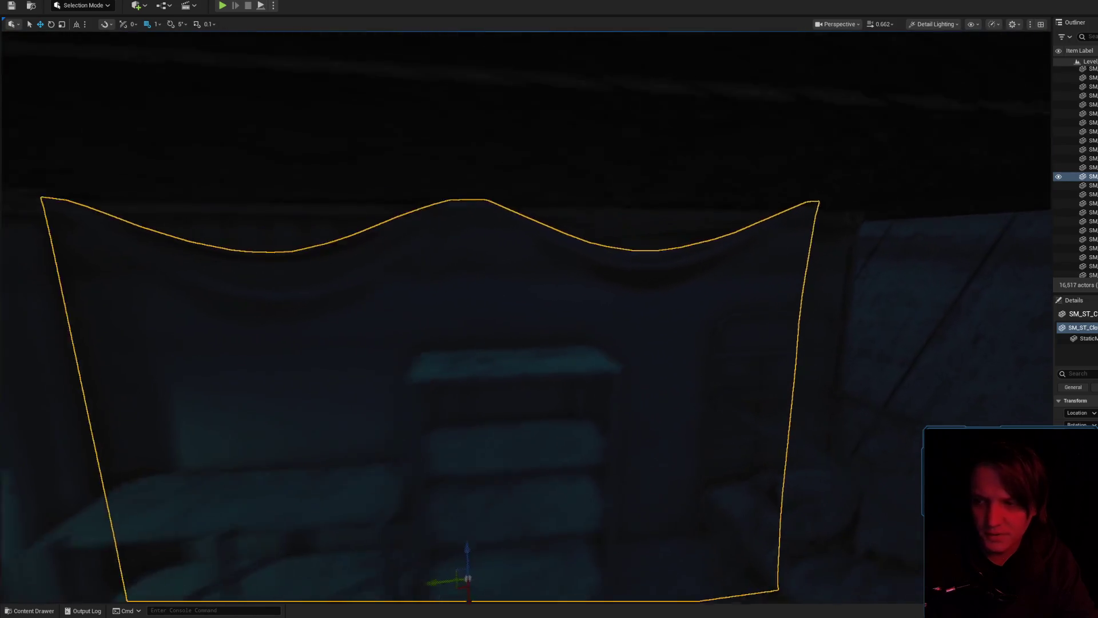
key(r)
mouse_move(483, 496)
mouse_down()
mouse_move(500, 495)
mouse_move(370, 468)
mouse_move(395, 466)
mouse_up()
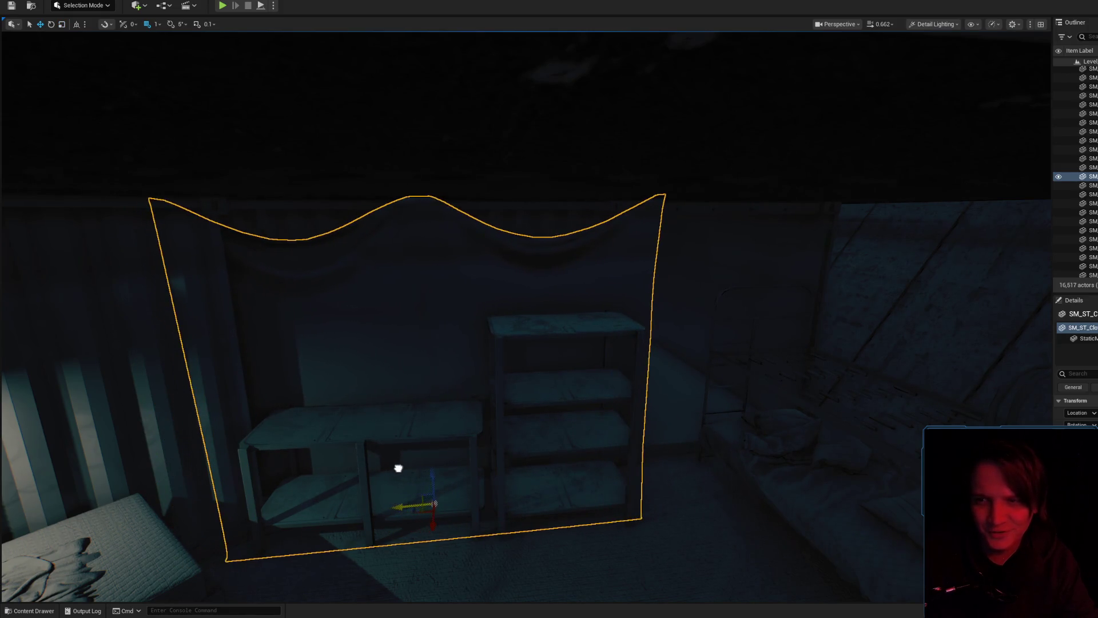
- Shift the narrowed curtain slightly to the left
scroll(395, 465, up, 5)
drag(386, 418, 424, 394)
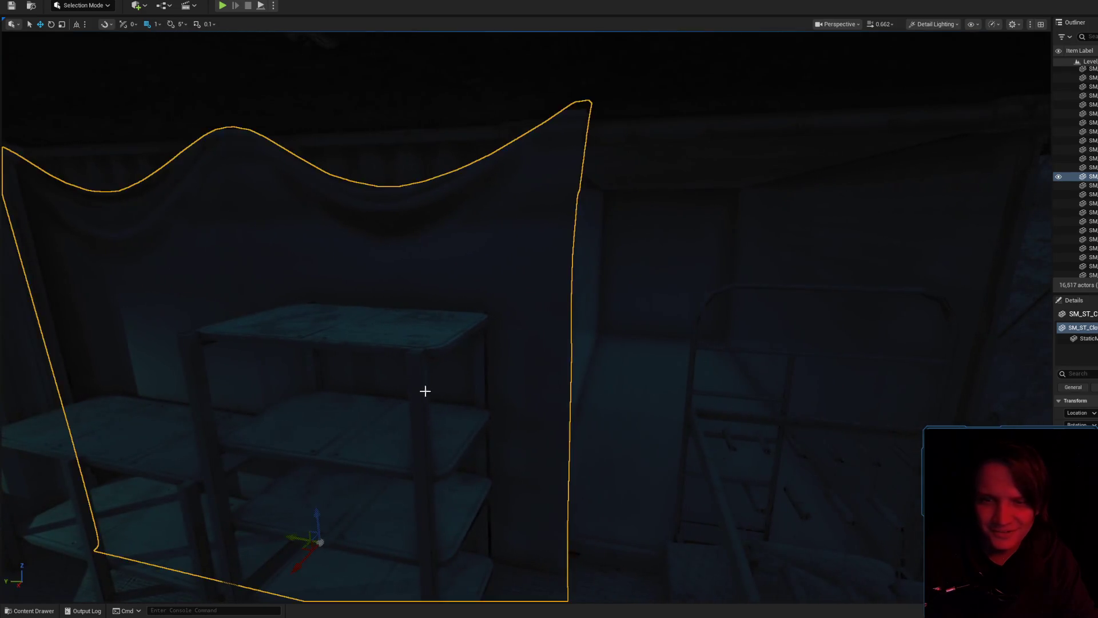
mouse_move(291, 535)
mouse_down()
mouse_move(272, 529)
mouse_move(282, 531)
mouse_up()
scroll(458, 399, down, 3)
mouse_move(458, 399)
mouse_down()
mouse_move(458, 366)
mouse_move(429, 343)
mouse_move(429, 355)
mouse_move(489, 390)
mouse_up()
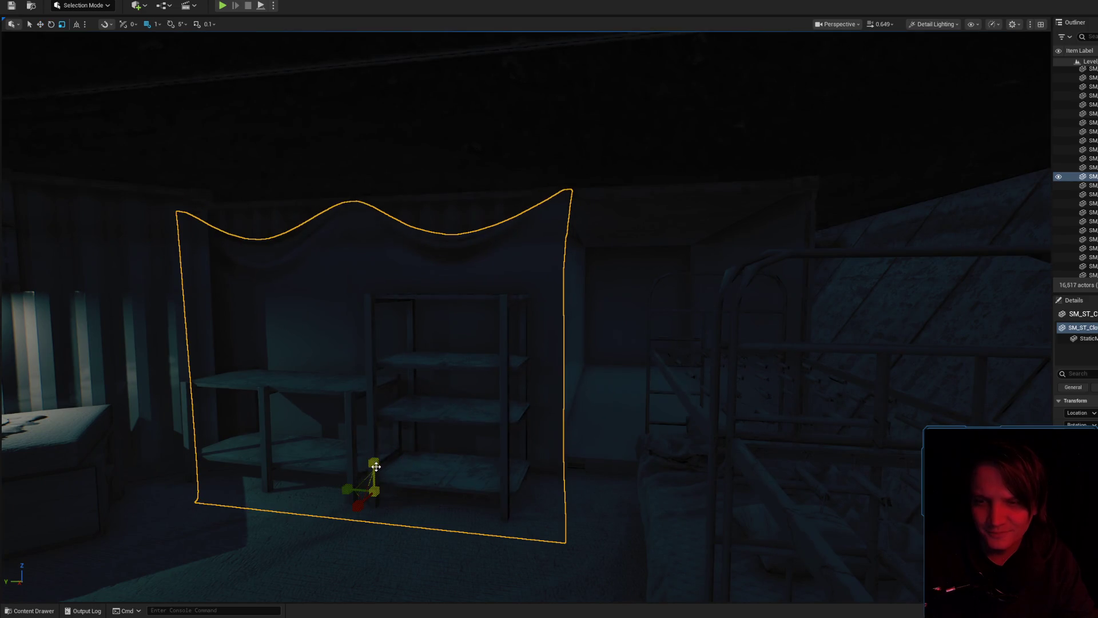
- In Move mode, nudge the cloth behind the shelf slightly left
click(374, 465)
key(w)
click(360, 323)
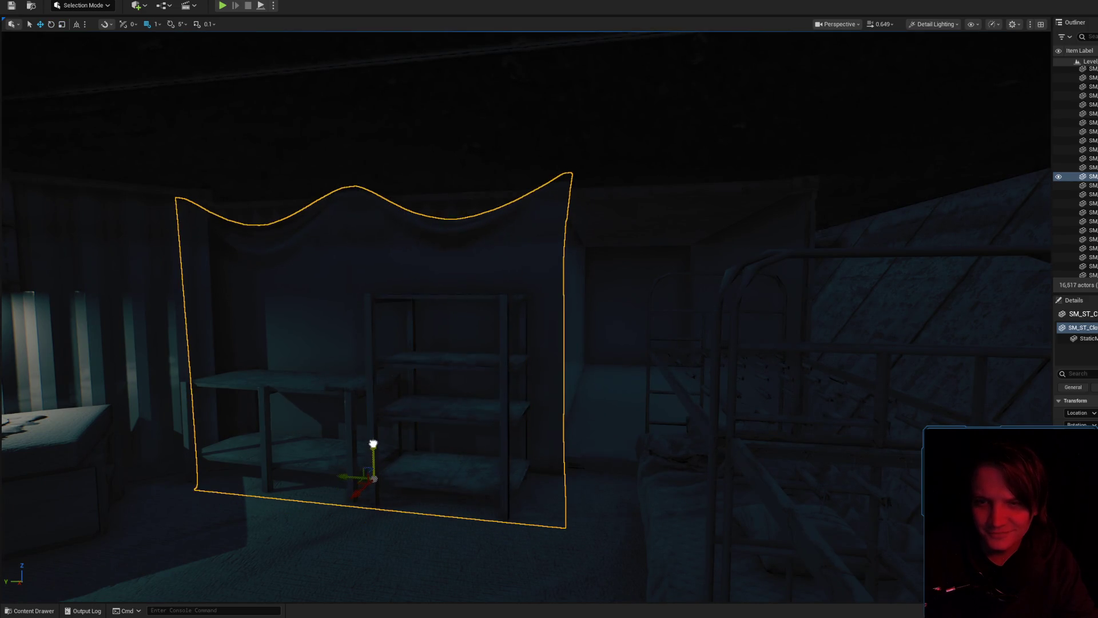
mouse_move(461, 436)
mouse_down()
mouse_move(540, 400)
mouse_move(535, 425)
mouse_up()
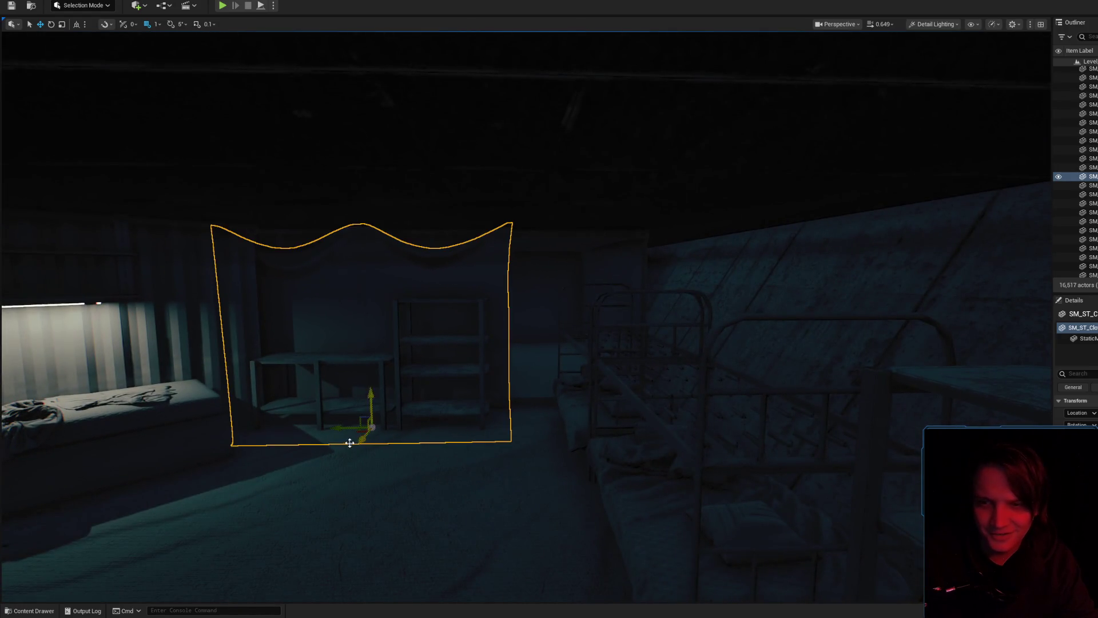
drag(333, 423, 330, 417)
drag(498, 416, 541, 380)
ctrl+click(542, 379)
drag(539, 261, 585, 244)
drag(450, 264, 450, 265)
drag(527, 301, 527, 302)
- Select the bunk bed, then start Play From Here on the carpet
click(565, 364)
drag(631, 414, 631, 414)
drag(314, 225, 314, 226)
drag(385, 294, 384, 294)
right_click(500, 499)
click(501, 503)
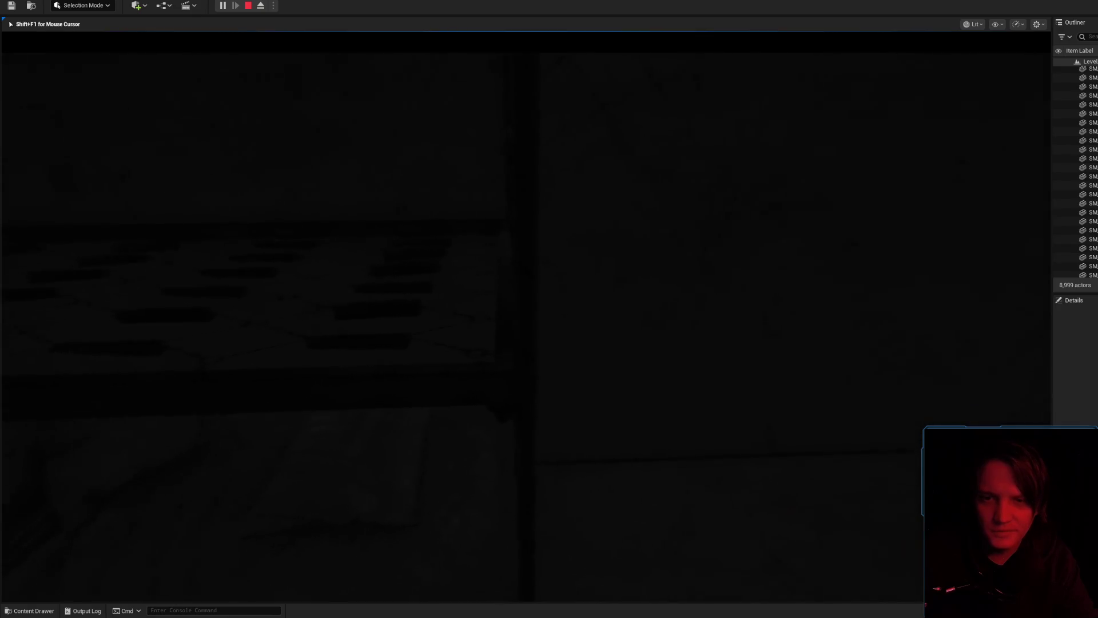
- Stop the play-test and return to the editor
key(shift+F1)
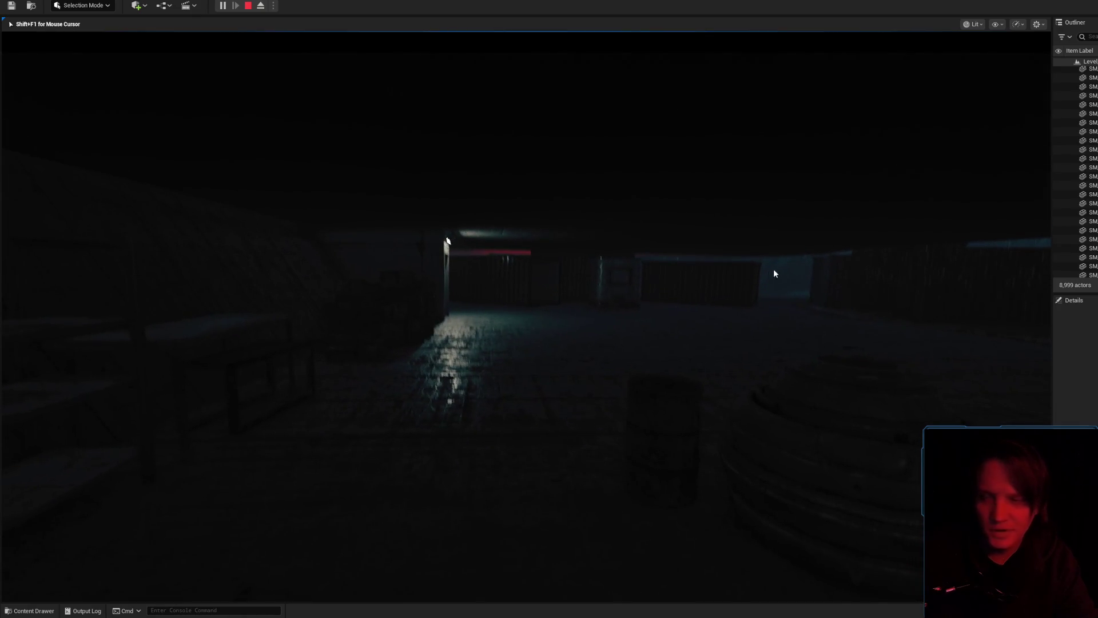
click(803, 291)
key(Escape)
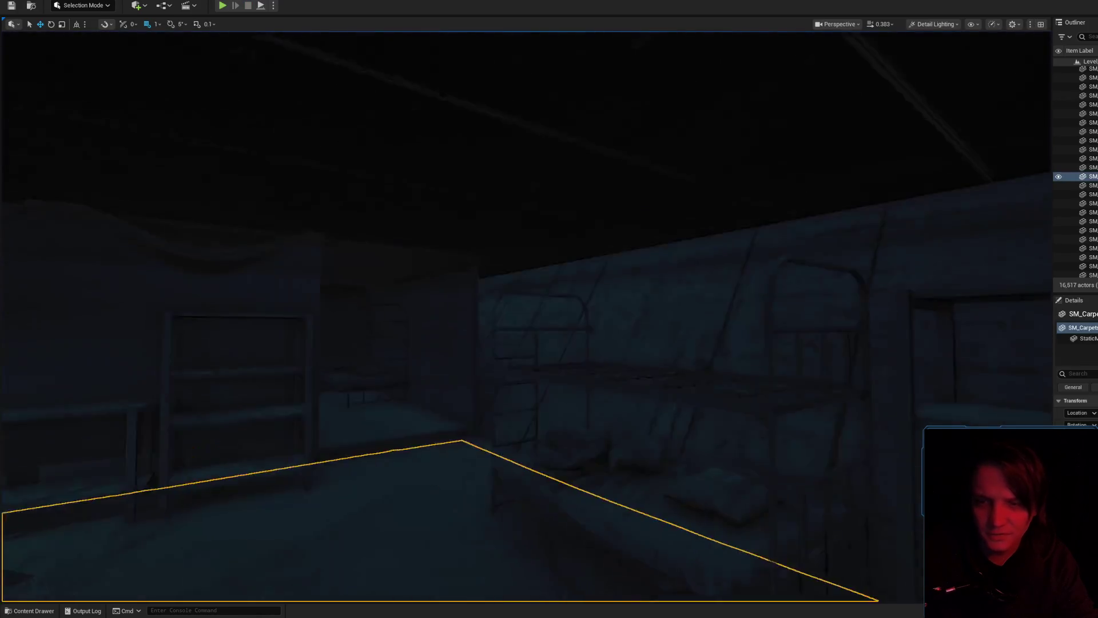
- Select the bunk bed, undo its accidental move, and delete the lower-bunk blanket
drag(588, 355, 587, 356)
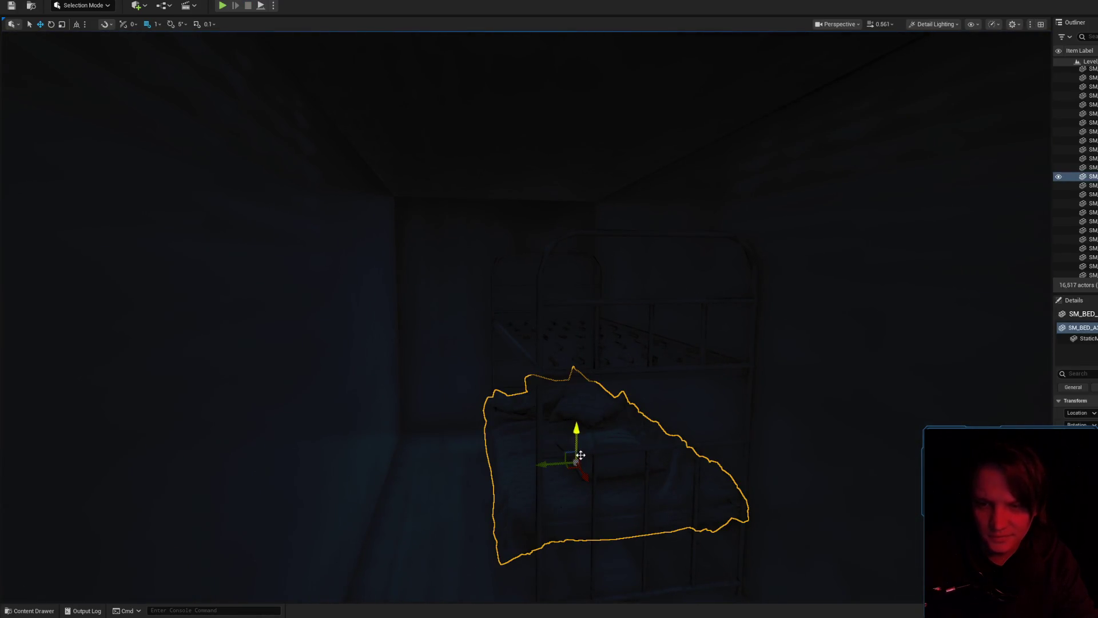
ctrl+click(605, 370)
scroll(514, 320, down, 5)
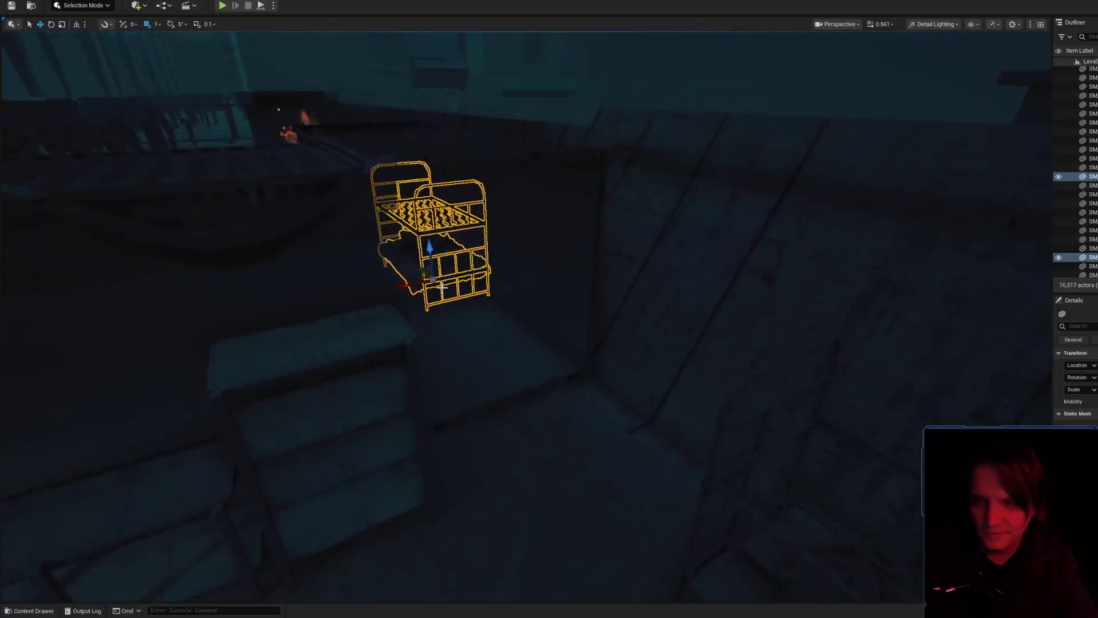
mouse_move(415, 268)
mouse_down()
mouse_move(508, 350)
mouse_move(590, 396)
mouse_up()
key(ctrl+z)
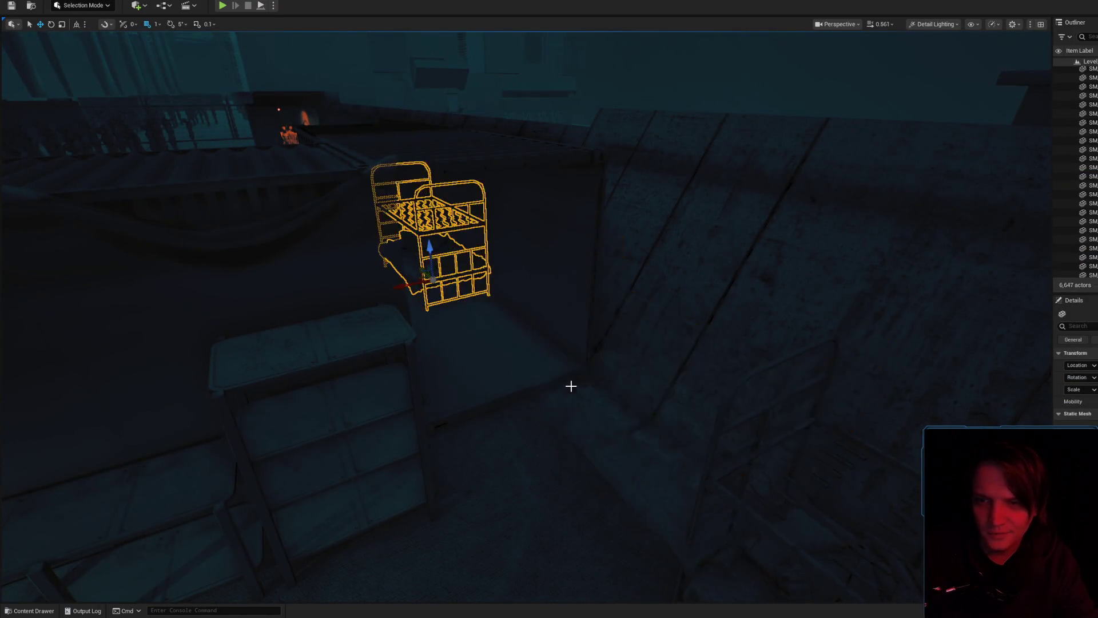
key(f)
scroll(578, 333, up, 8)
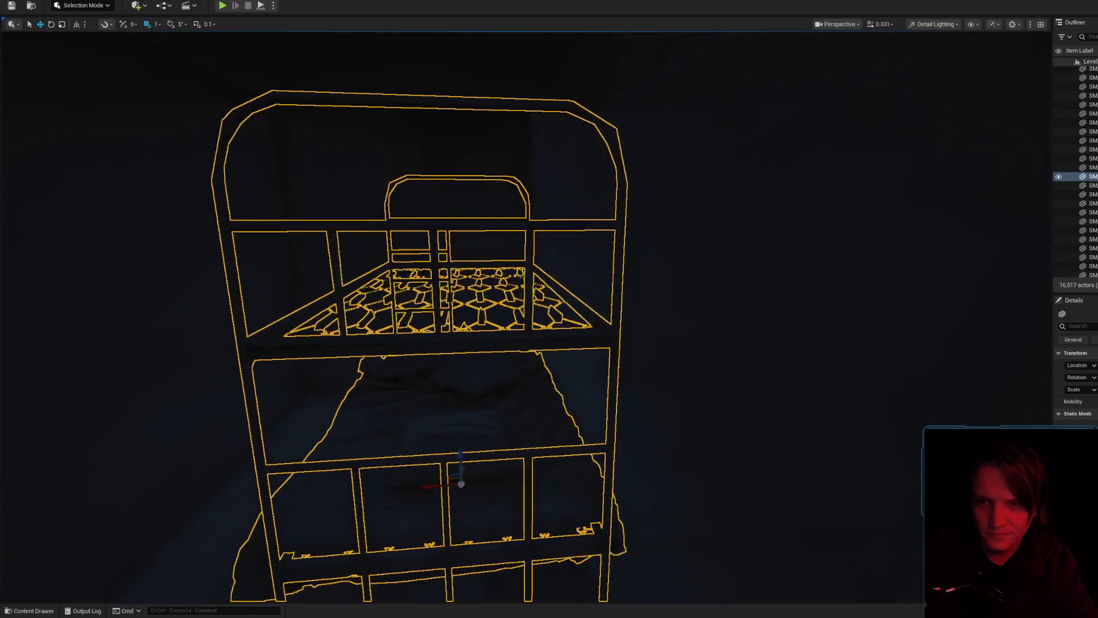
key(Delete)
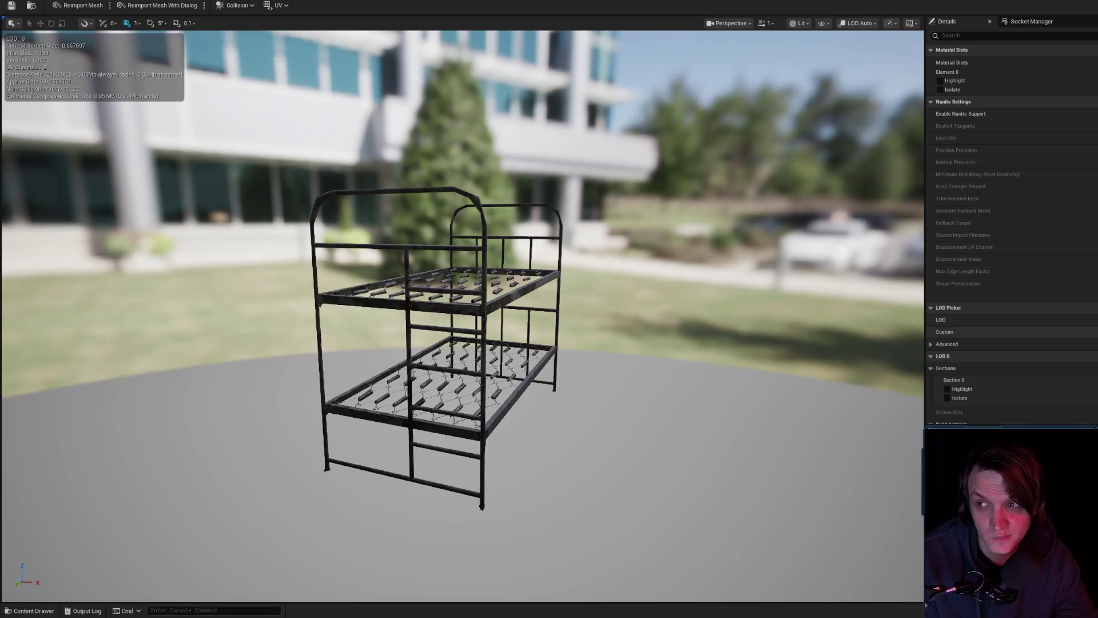
- Orbit the bunk bed frame mesh from its foot end and from below
scroll(1010, 240, down, 6)
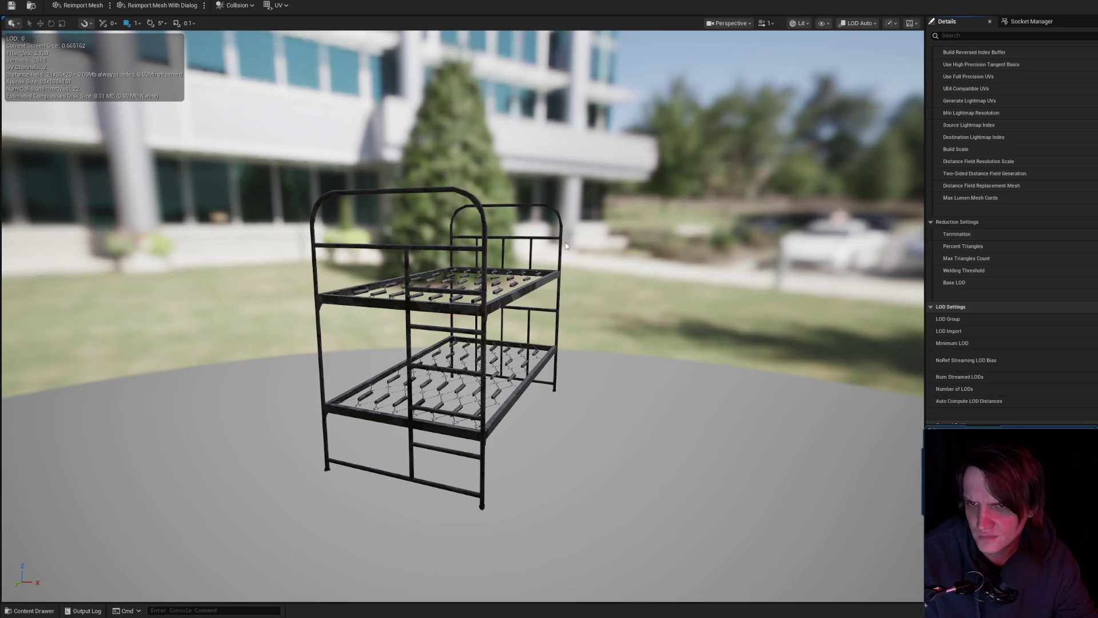
mouse_move(462, 316)
mouse_down()
mouse_move(412, 323)
mouse_move(457, 318)
mouse_move(429, 285)
mouse_up()
scroll(411, 323, down, 3)
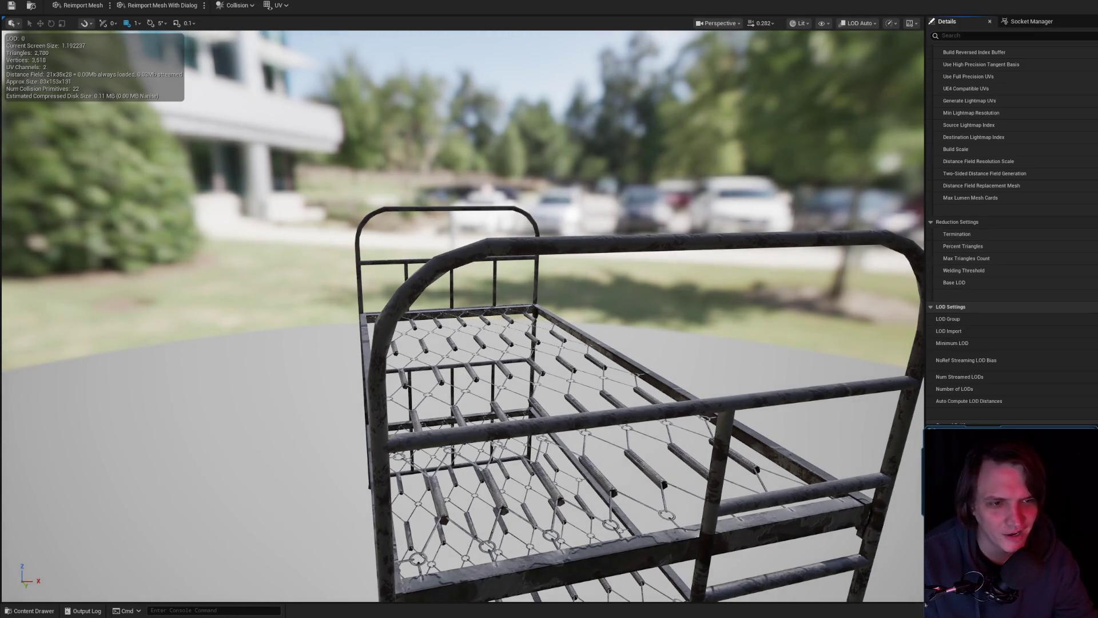
drag(652, 314, 572, 315)
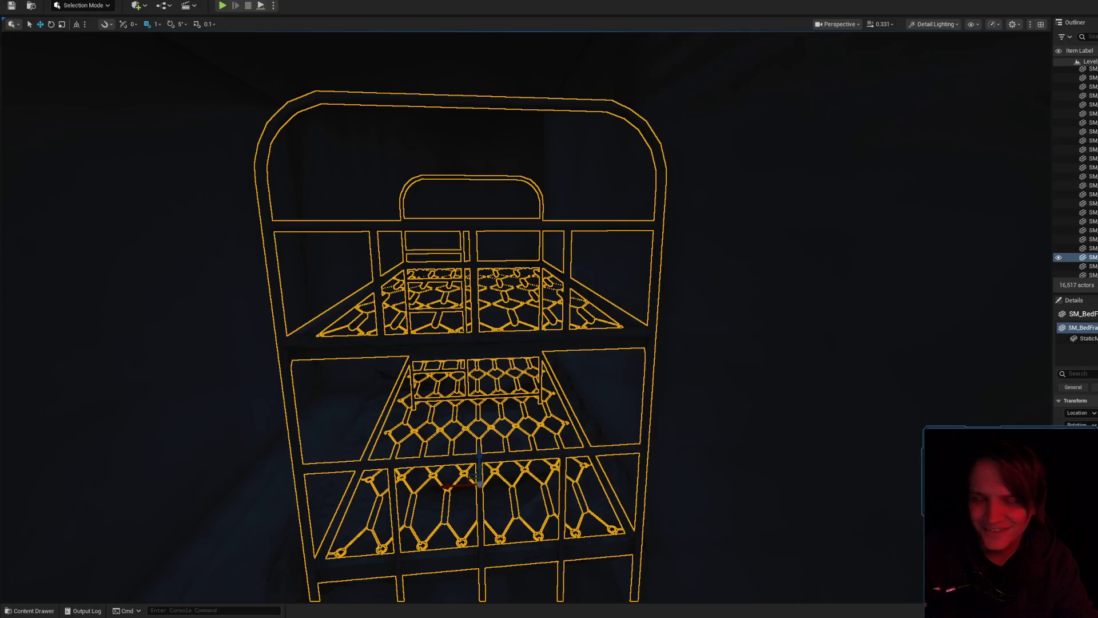
scroll(549, 317, down, 10)
drag(549, 317, 549, 316)
key(Escape)
- Fly into the dark room, select the metal bunk bed and frame it
drag(608, 346, 608, 346)
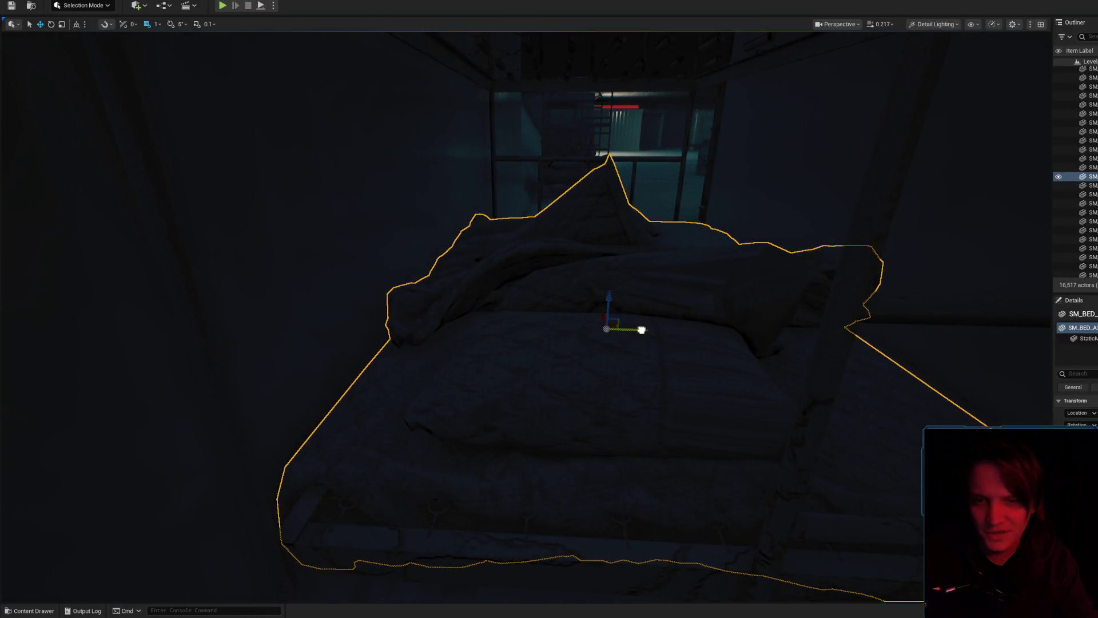
drag(519, 357, 518, 357)
key(Escape)
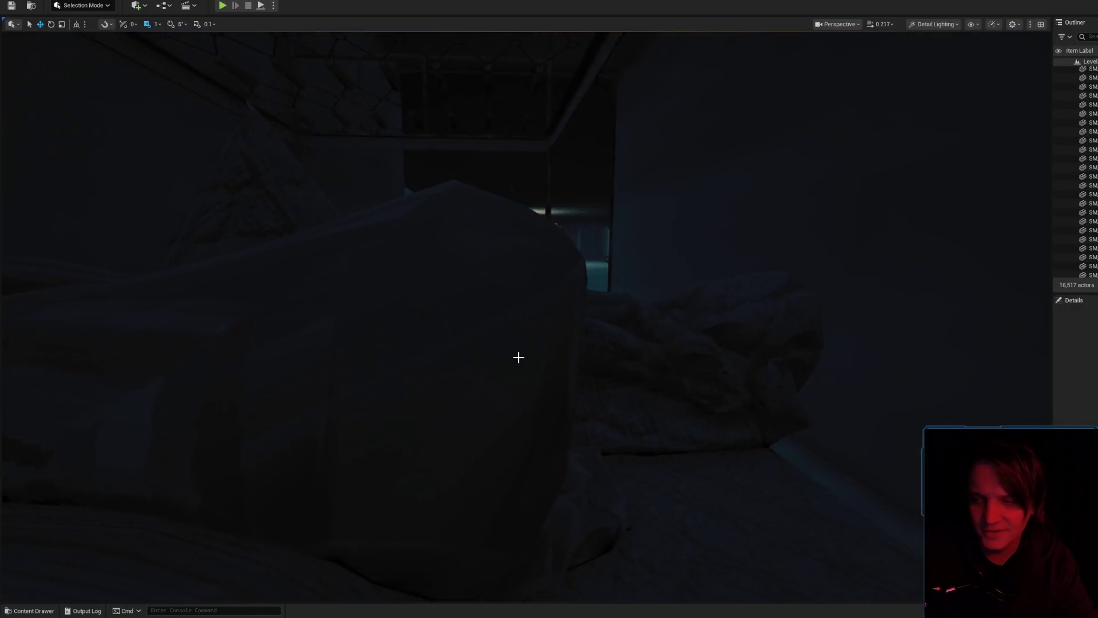
scroll(549, 308, up, 2)
drag(549, 309, 549, 309)
scroll(549, 309, up, 1)
scroll(549, 309, up, 3)
drag(512, 385, 512, 385)
click(512, 384)
key(f)
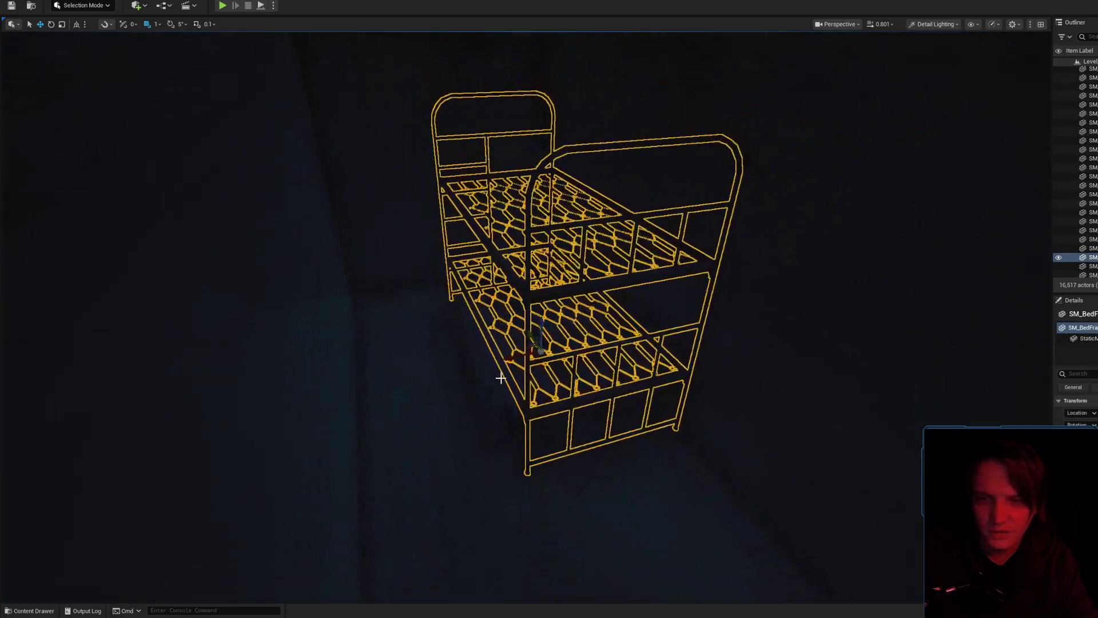
- Rotate the bunk bed exactly 90 degrees about Z, then return to Move mode
key(e)
drag(593, 348, 606, 371)
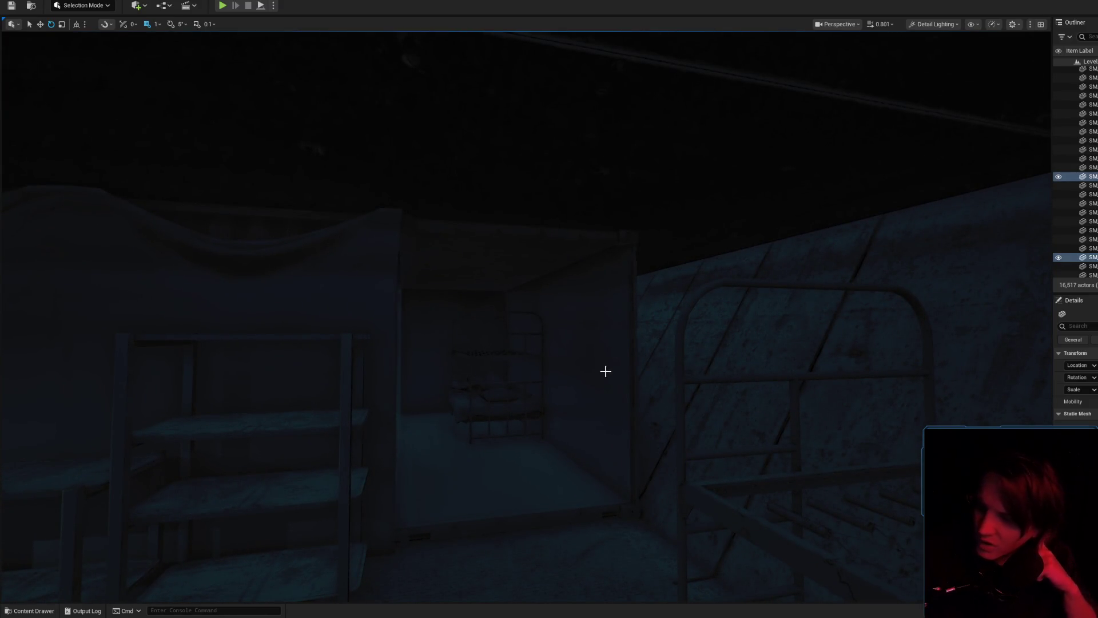
drag(602, 374, 603, 373)
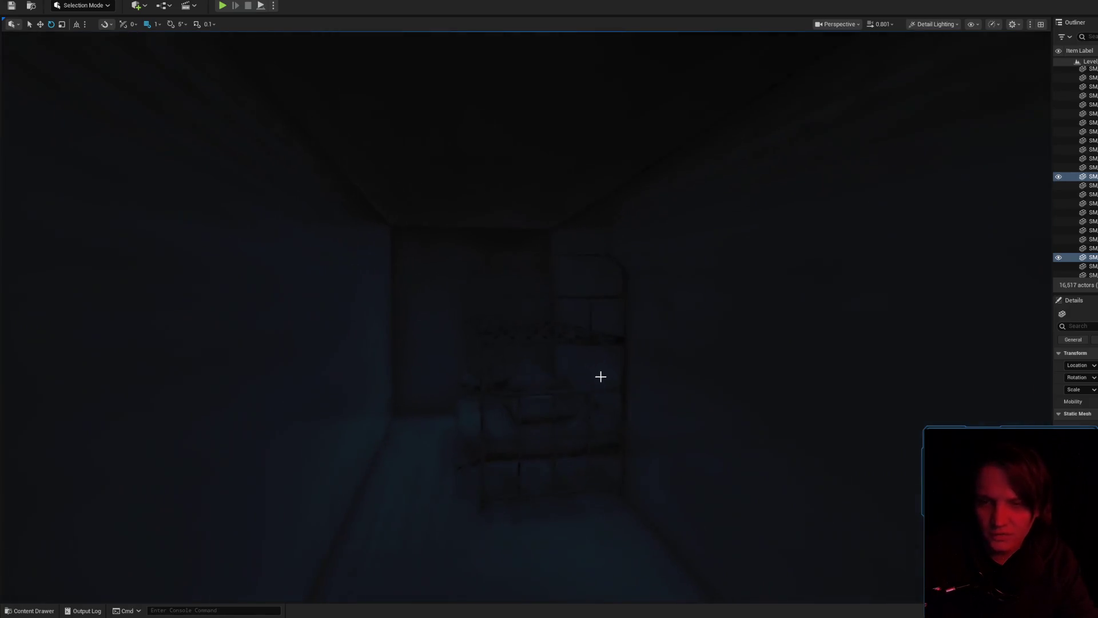
mouse_move(520, 444)
mouse_down()
mouse_move(572, 412)
mouse_move(587, 354)
mouse_up()
key(ctrl+z)
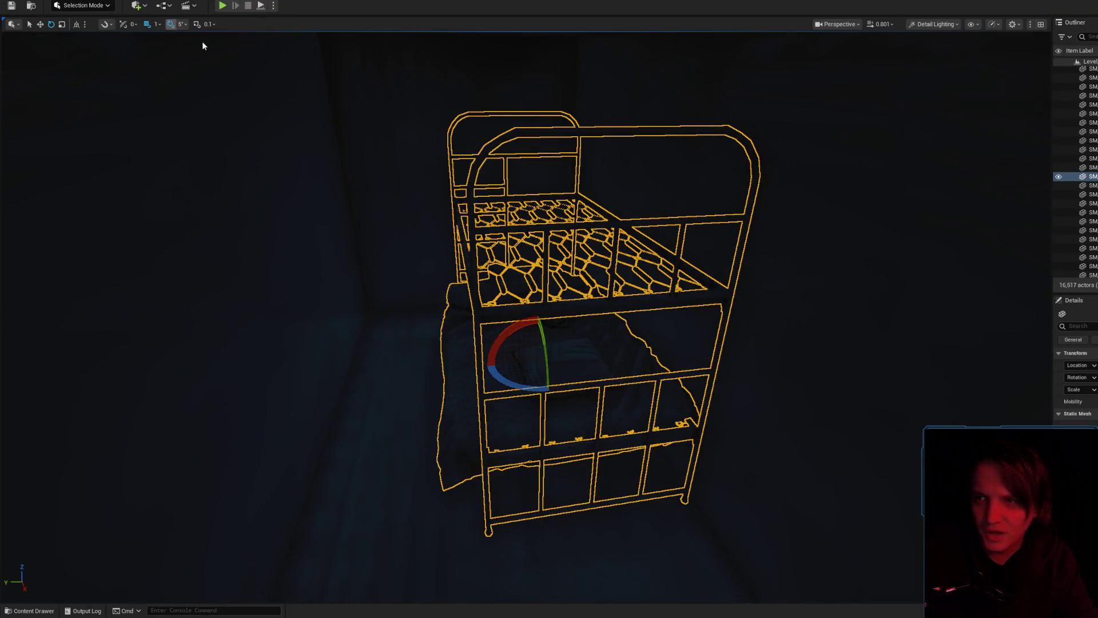
drag(528, 391, 584, 360)
key(w)
scroll(603, 423, up, 5)
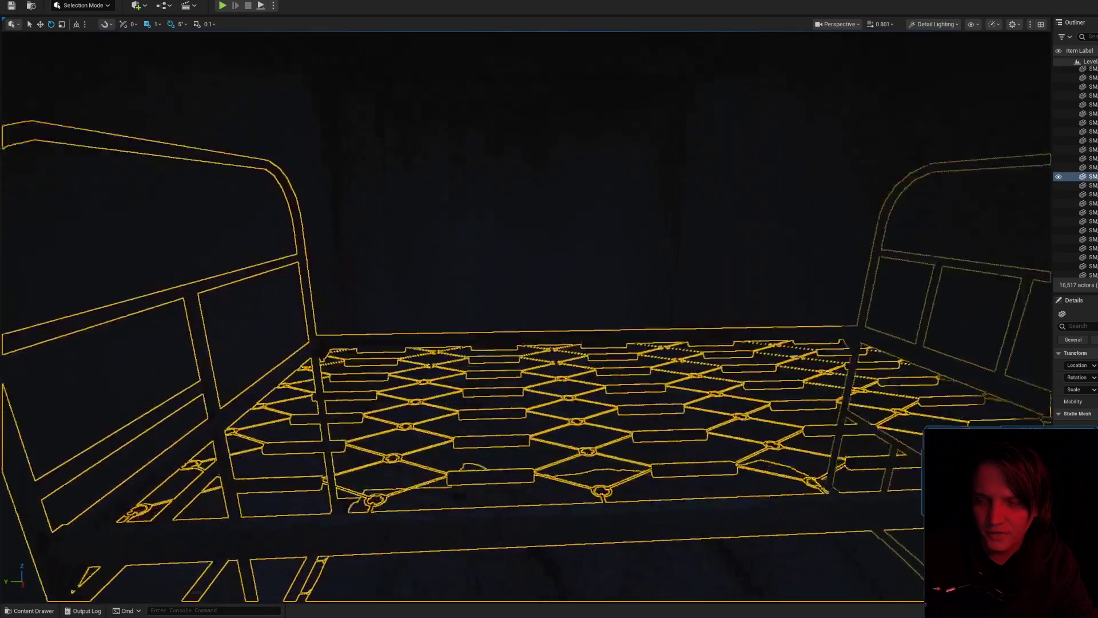
scroll(606, 422, down, 5)
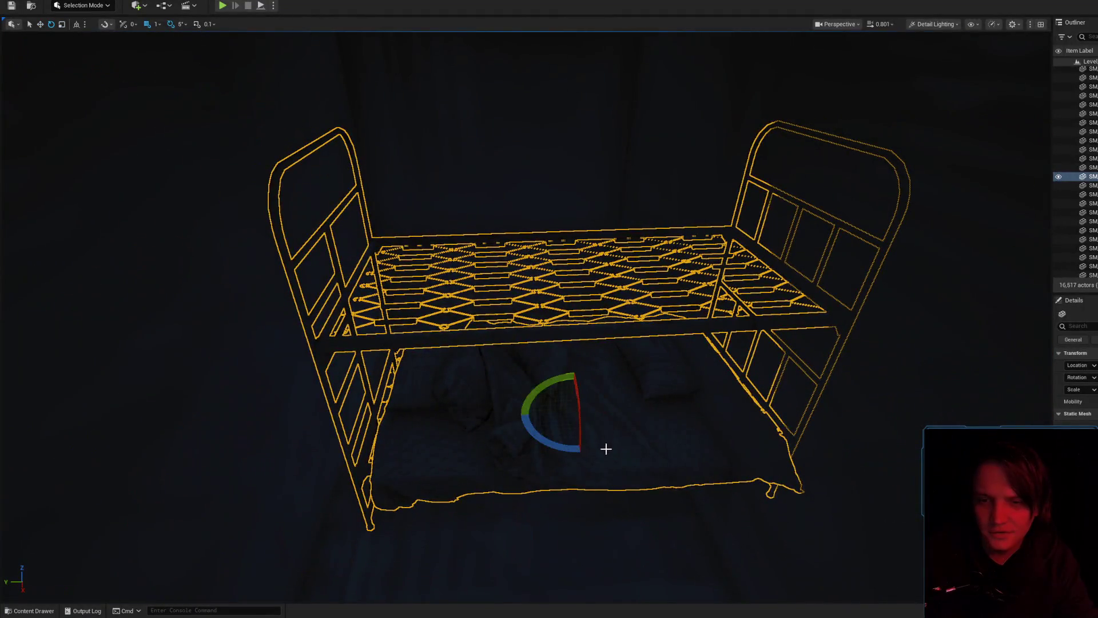
- Toggle light icons off and on, add the mattress and frame the bunk bed
mouse_move(605, 449)
mouse_down()
mouse_move(434, 451)
mouse_move(400, 400)
mouse_move(623, 413)
mouse_move(605, 412)
mouse_up()
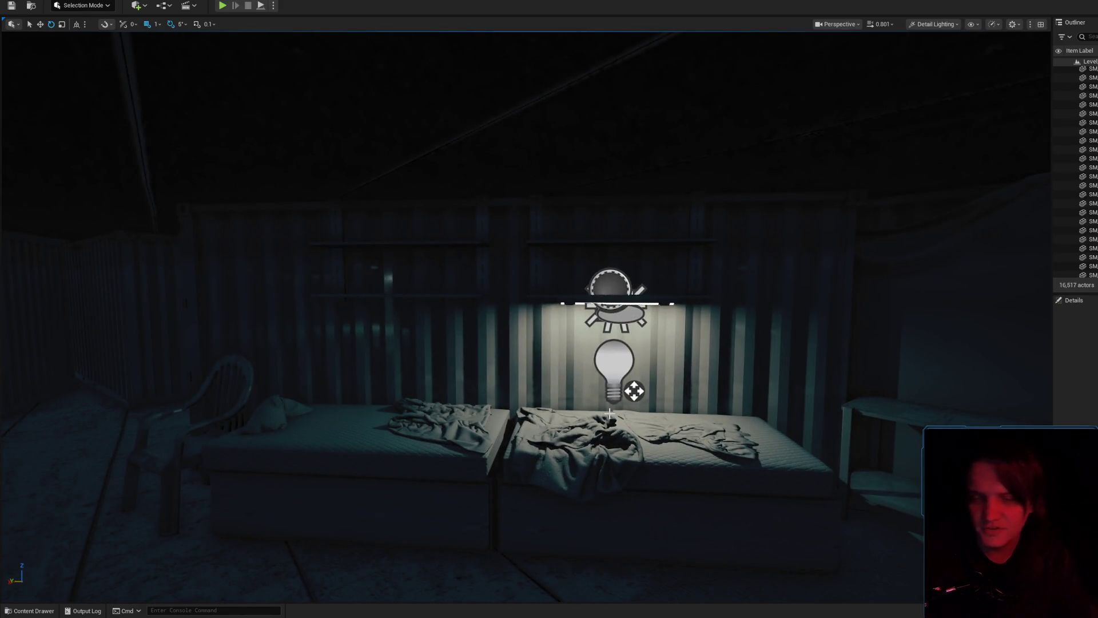
mouse_move(609, 411)
mouse_down()
mouse_move(609, 372)
mouse_move(524, 410)
mouse_move(500, 474)
mouse_move(492, 463)
mouse_move(401, 457)
mouse_move(423, 435)
mouse_move(437, 442)
mouse_up()
key(g)
key(g)
key(g)
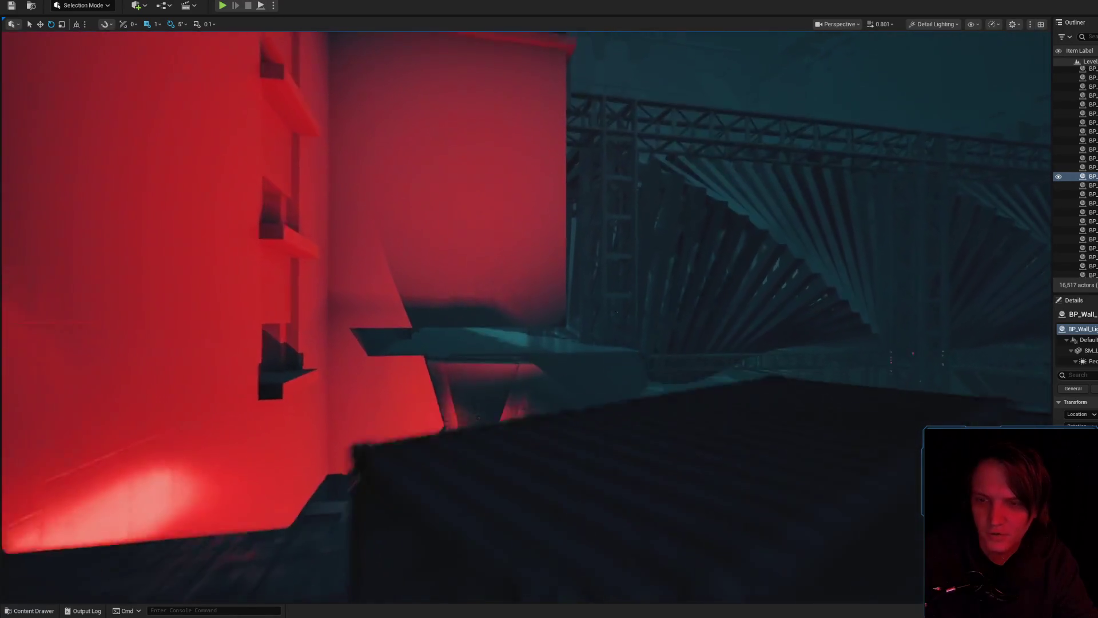
key(g)
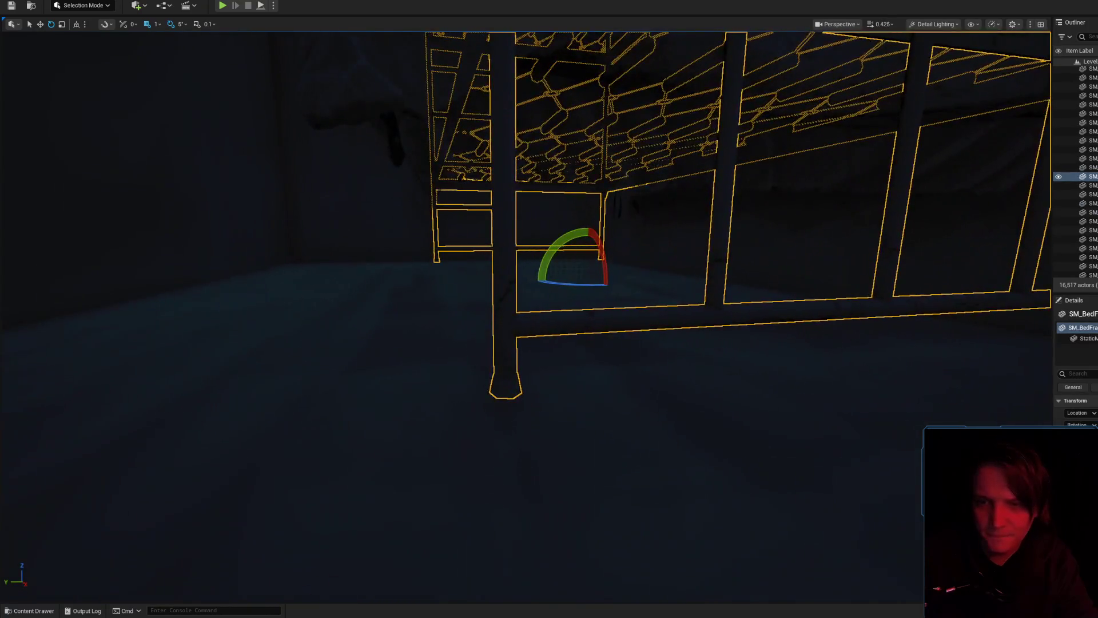
ctrl+click(531, 330)
key(f)
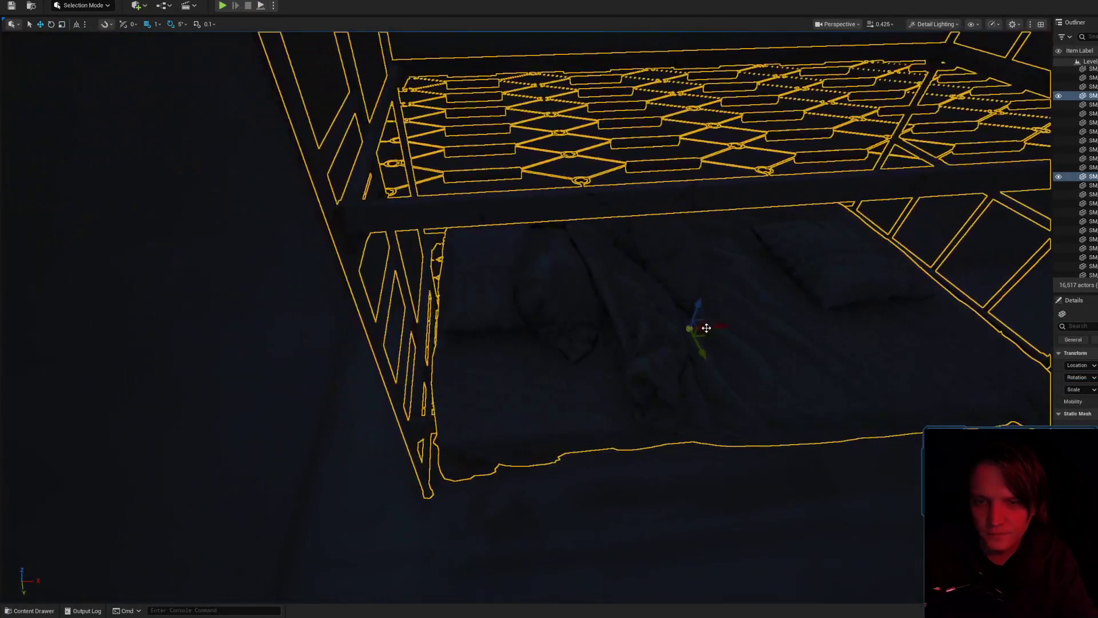
mouse_move(703, 328)
mouse_down()
mouse_move(561, 296)
mouse_move(695, 311)
mouse_up()
key(f)
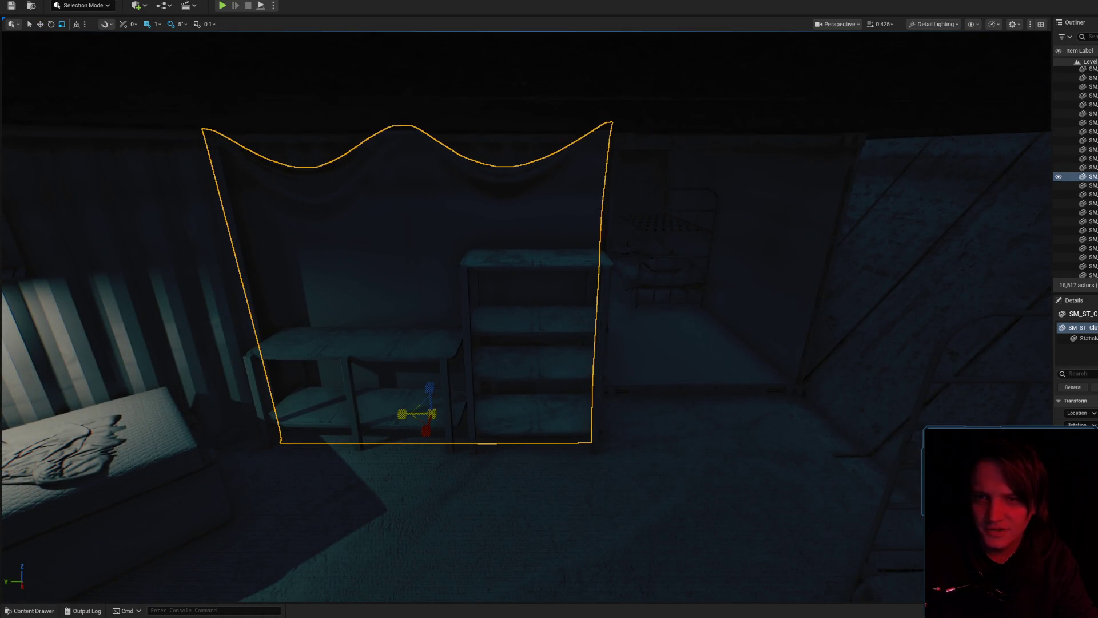
key(Escape)
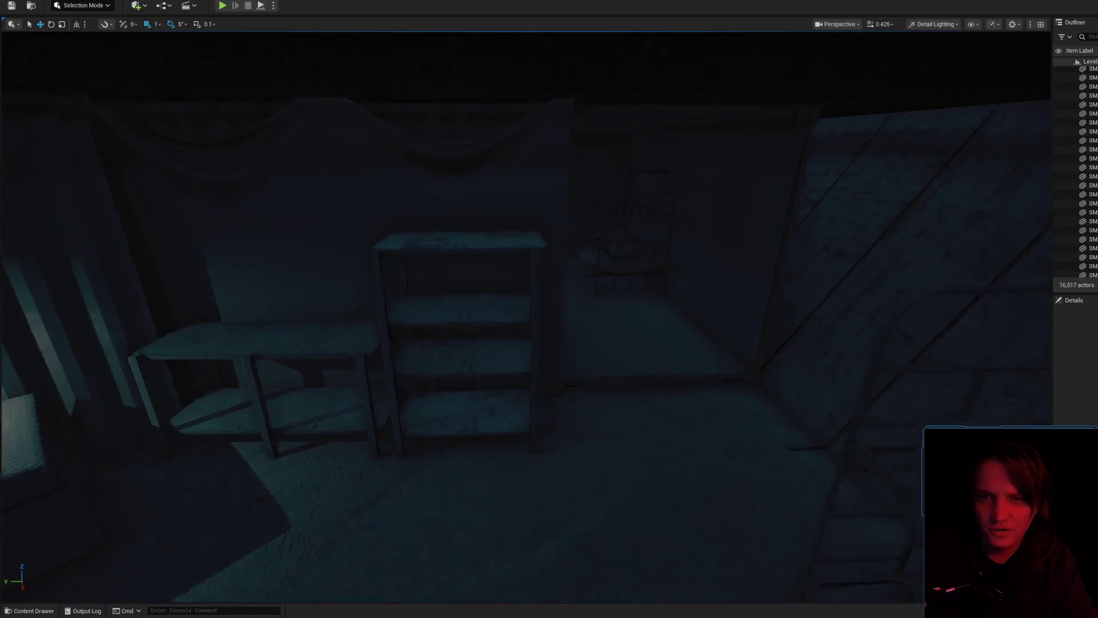
click(466, 338)
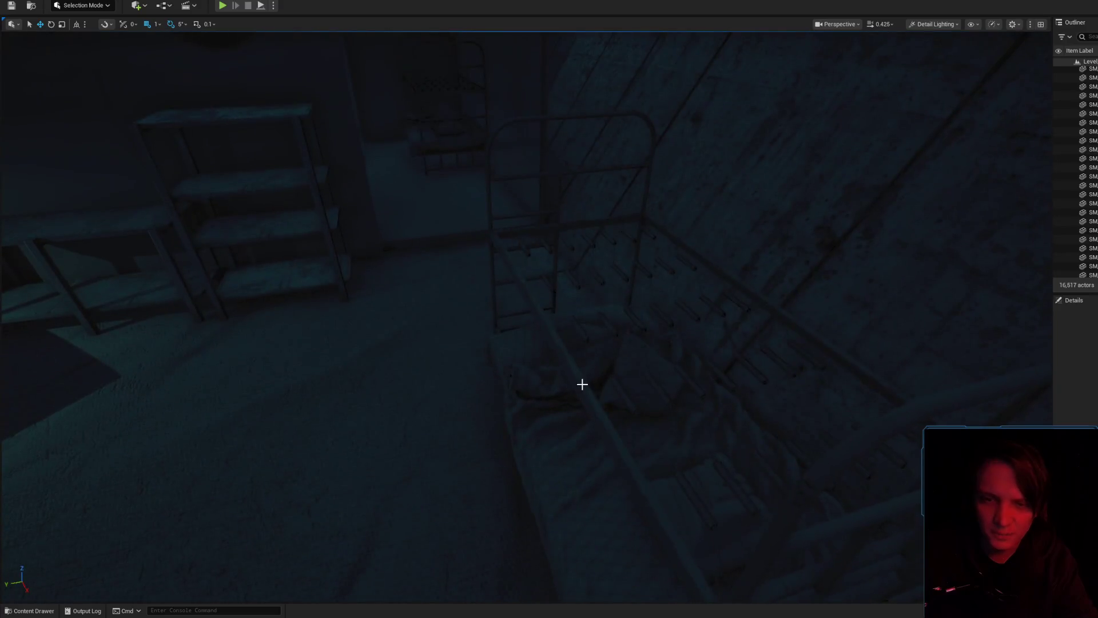
click(578, 384)
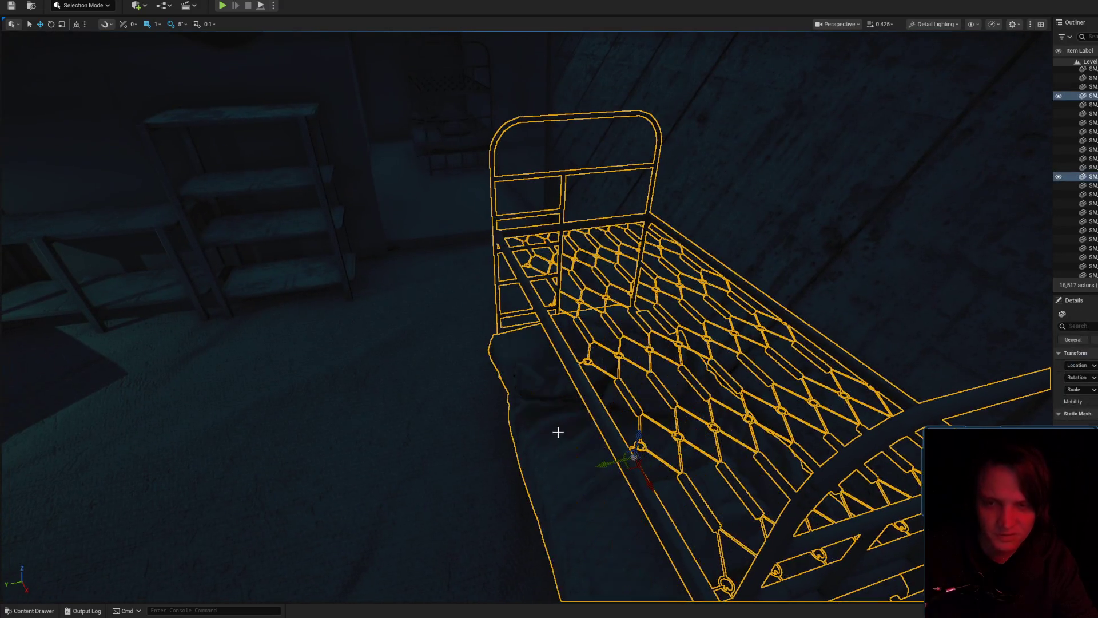
ctrl+click(559, 434)
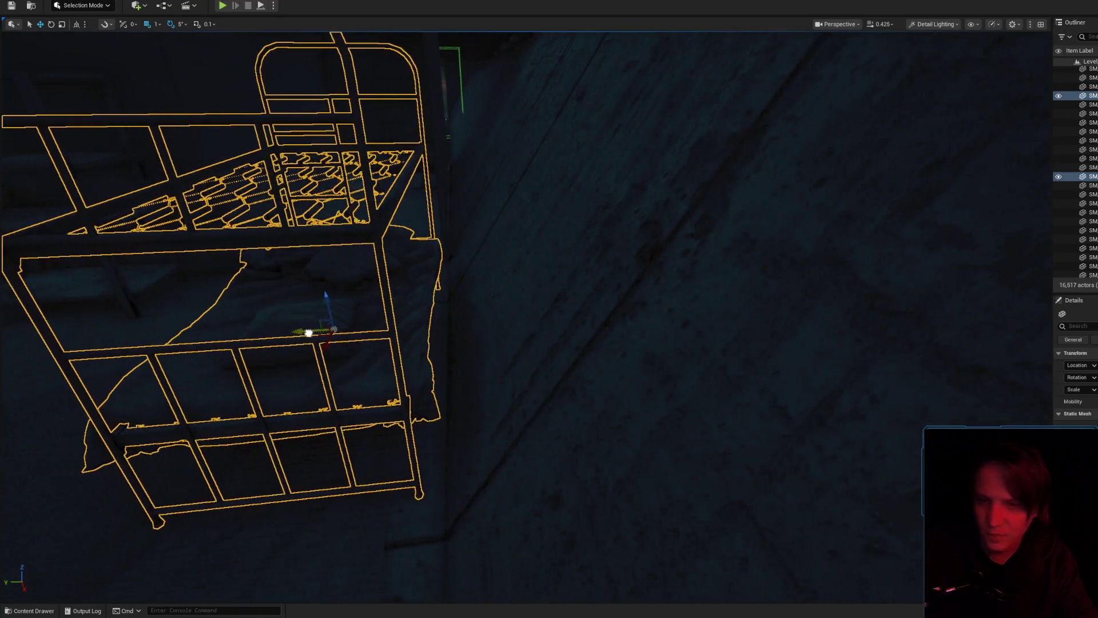
click(429, 329)
key(f)
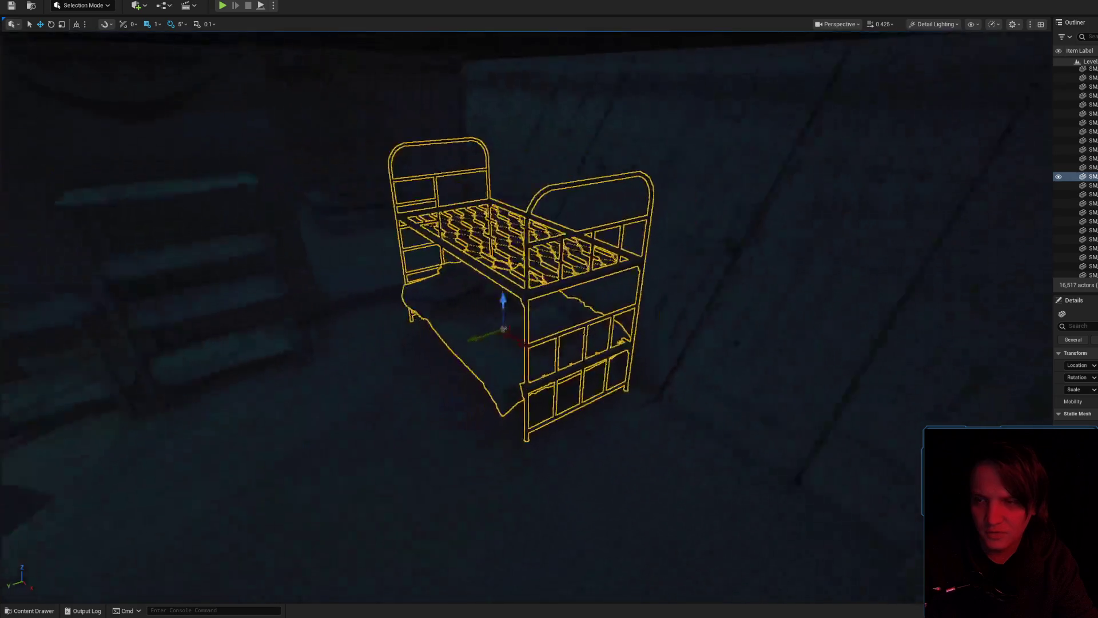
key(f)
drag(576, 334, 669, 406)
key(f)
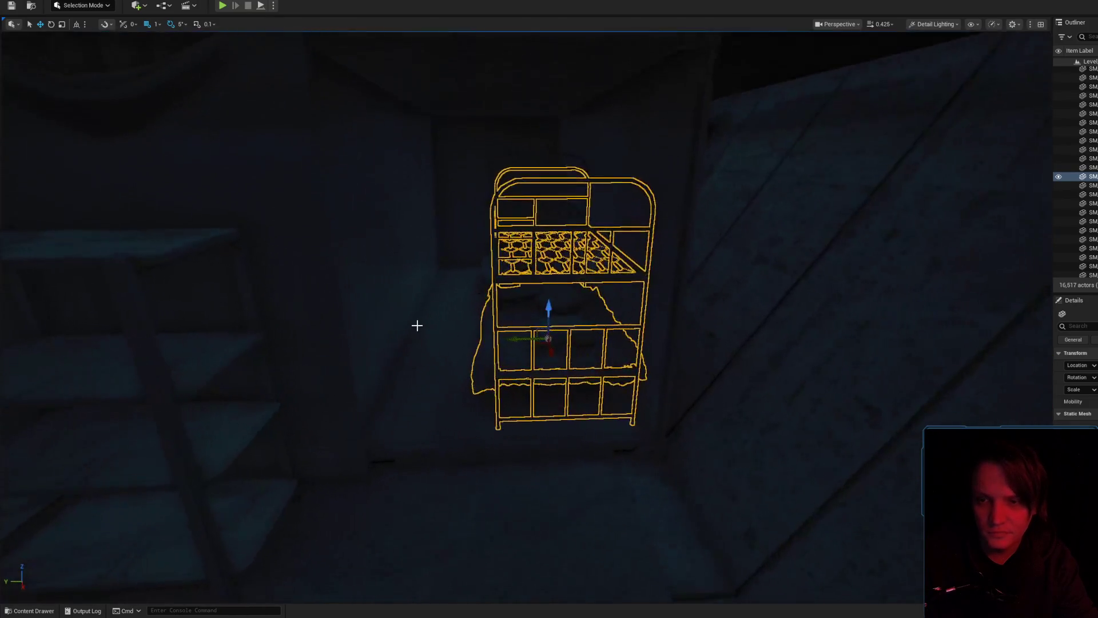
click(419, 318)
key(f)
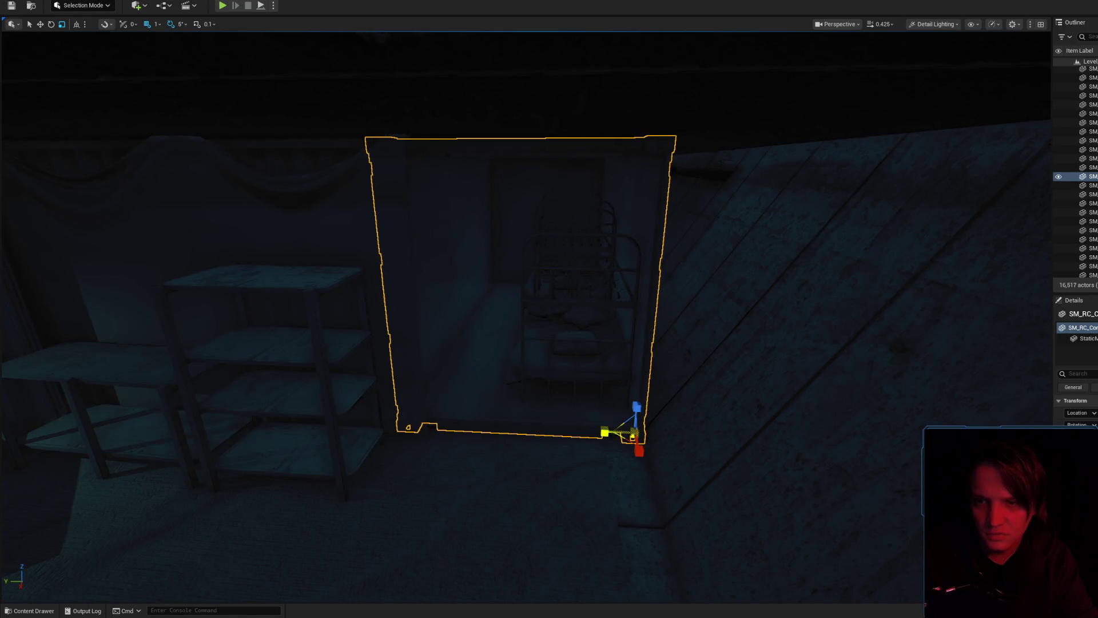
click(429, 223)
key(f)
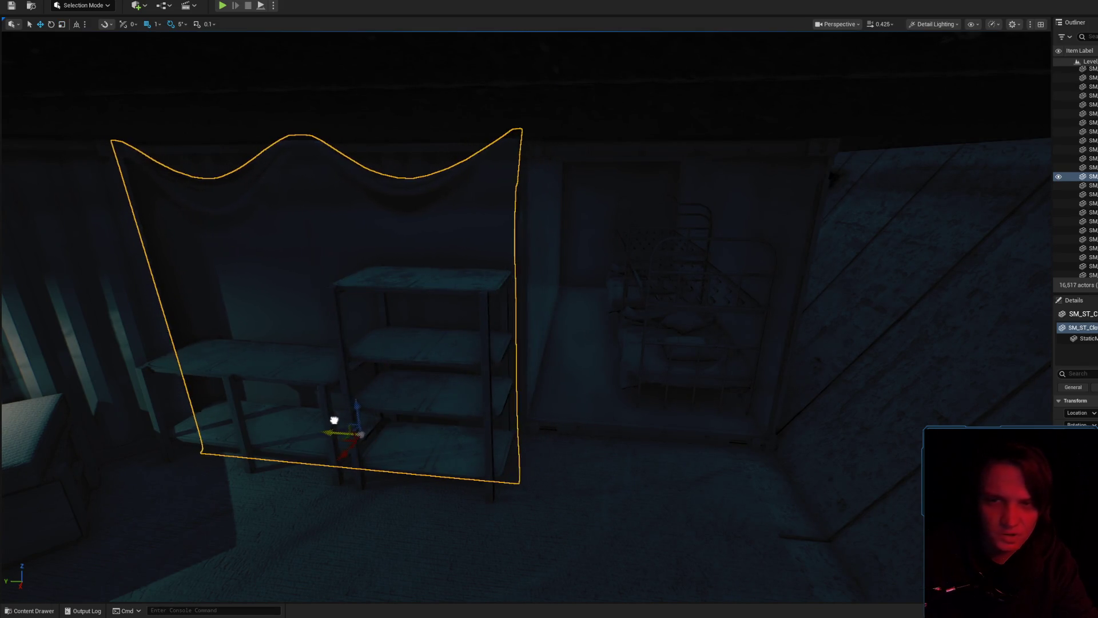
click(495, 370)
key(f)
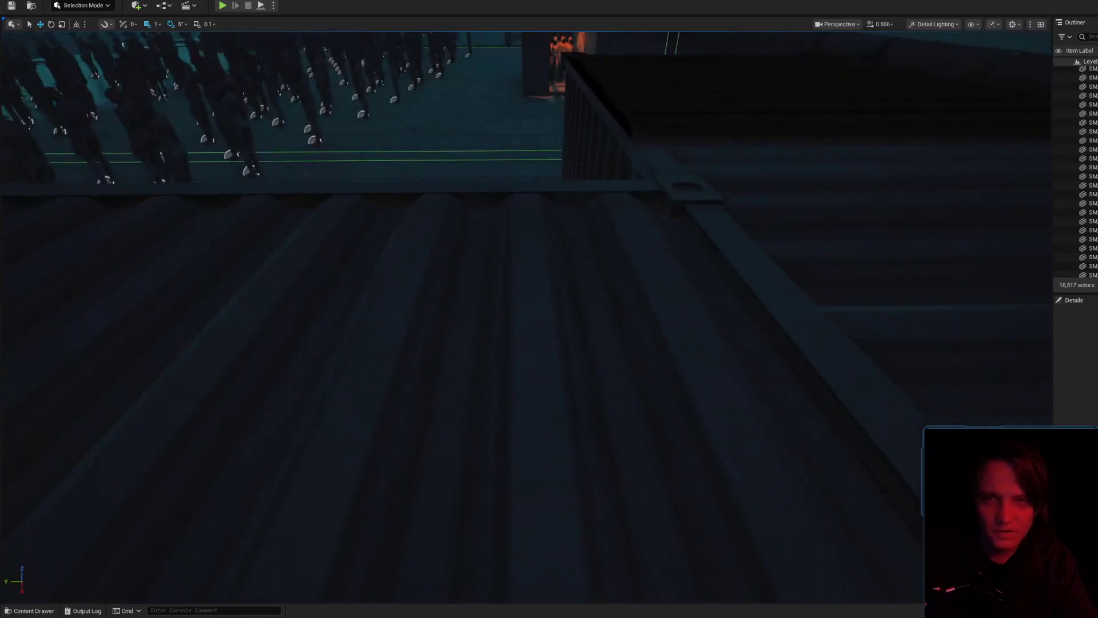
drag(535, 268, 535, 269)
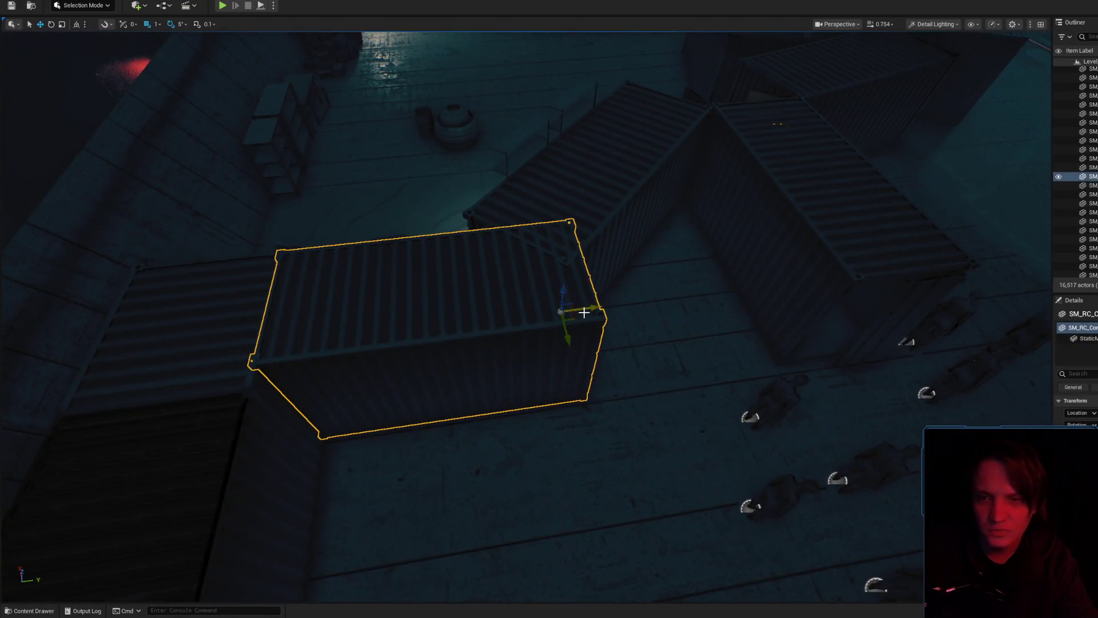
drag(584, 312, 584, 312)
drag(540, 278, 540, 278)
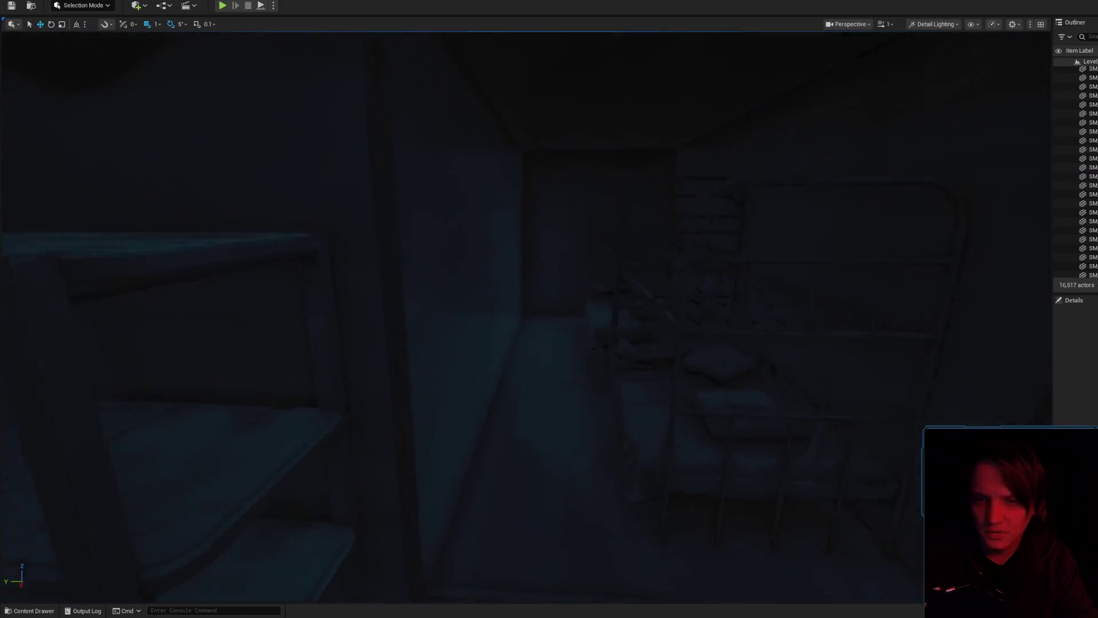
click(569, 360)
key(f)
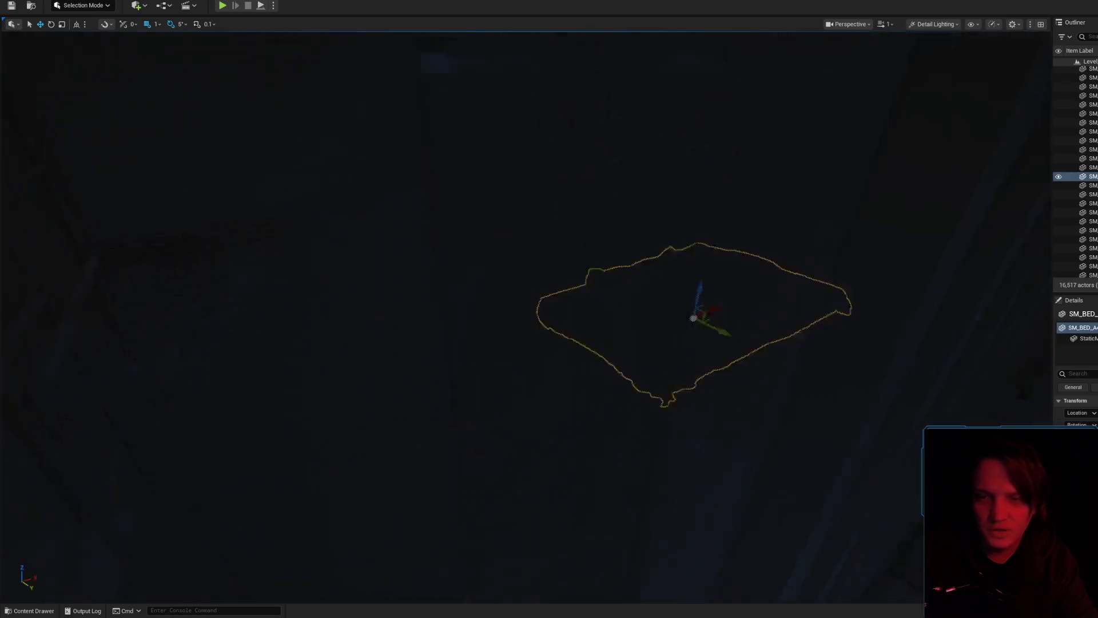
drag(573, 361, 565, 354)
click(549, 354)
drag(475, 293, 447, 306)
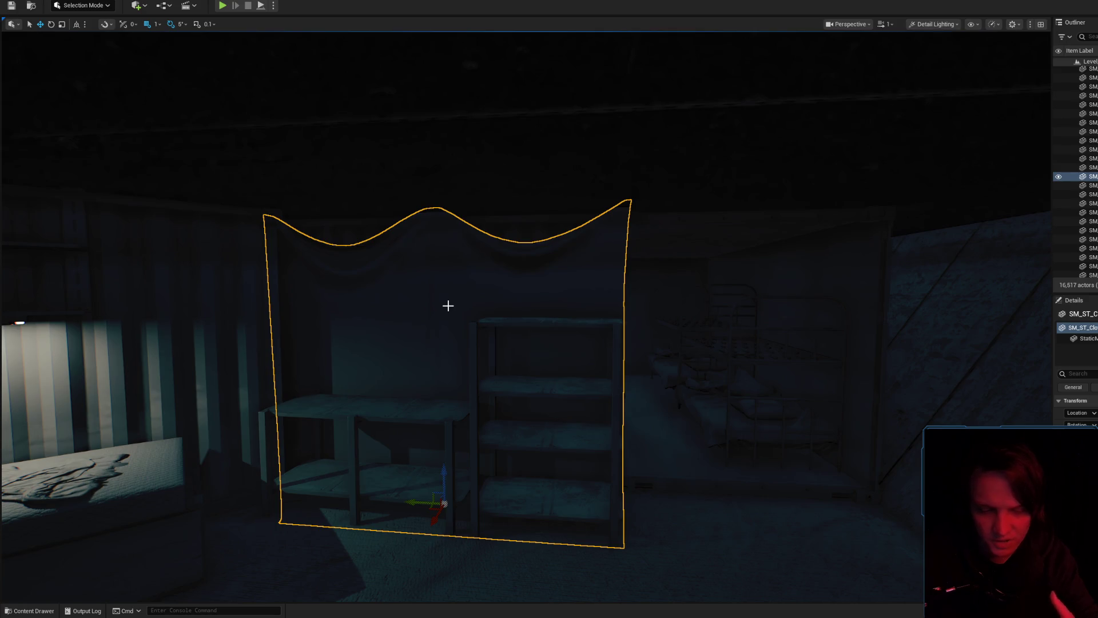
mouse_move(448, 305)
mouse_down()
mouse_move(483, 282)
mouse_move(488, 384)
mouse_up()
drag(442, 472, 442, 473)
drag(442, 322, 442, 321)
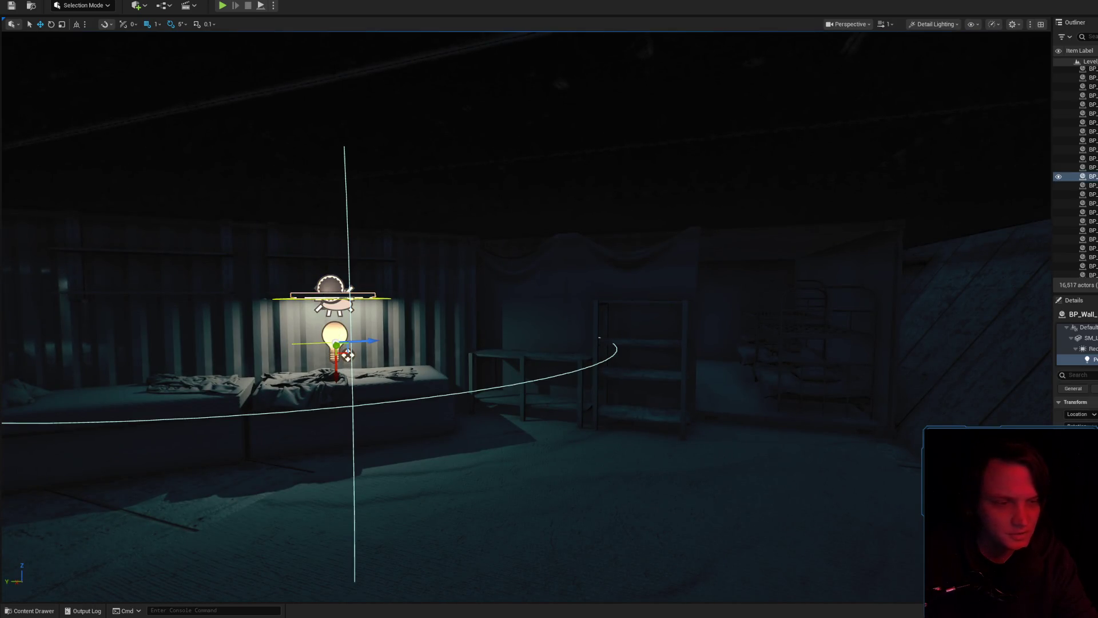
drag(679, 275, 679, 275)
drag(644, 340, 644, 340)
scroll(549, 309, down, 3)
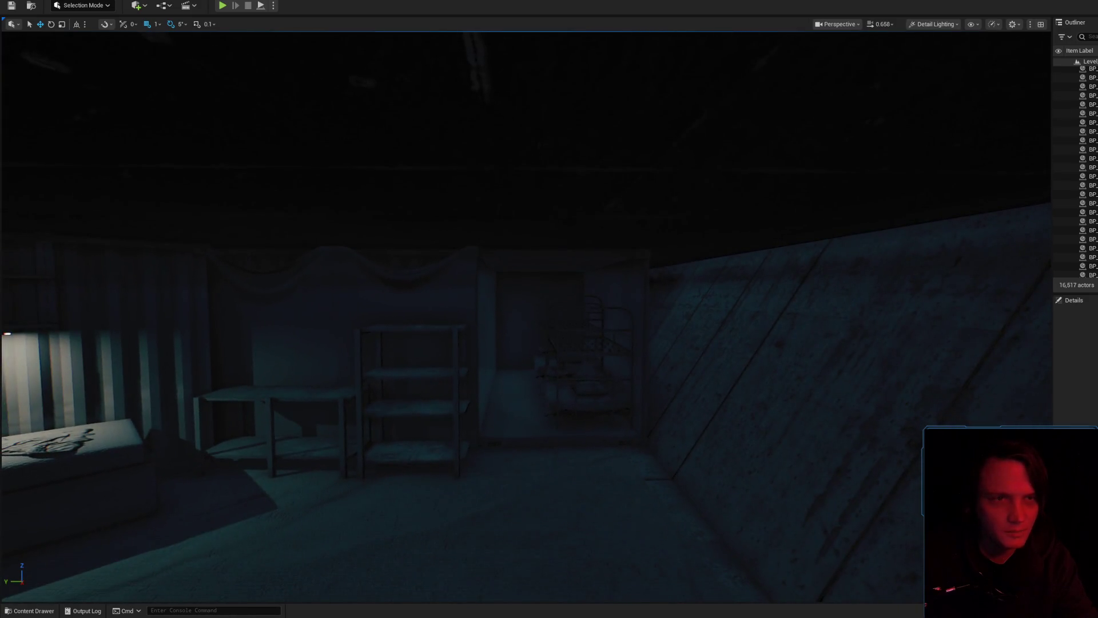
- Fly into the container and frame the bunk bed closely
drag(593, 421, 527, 483)
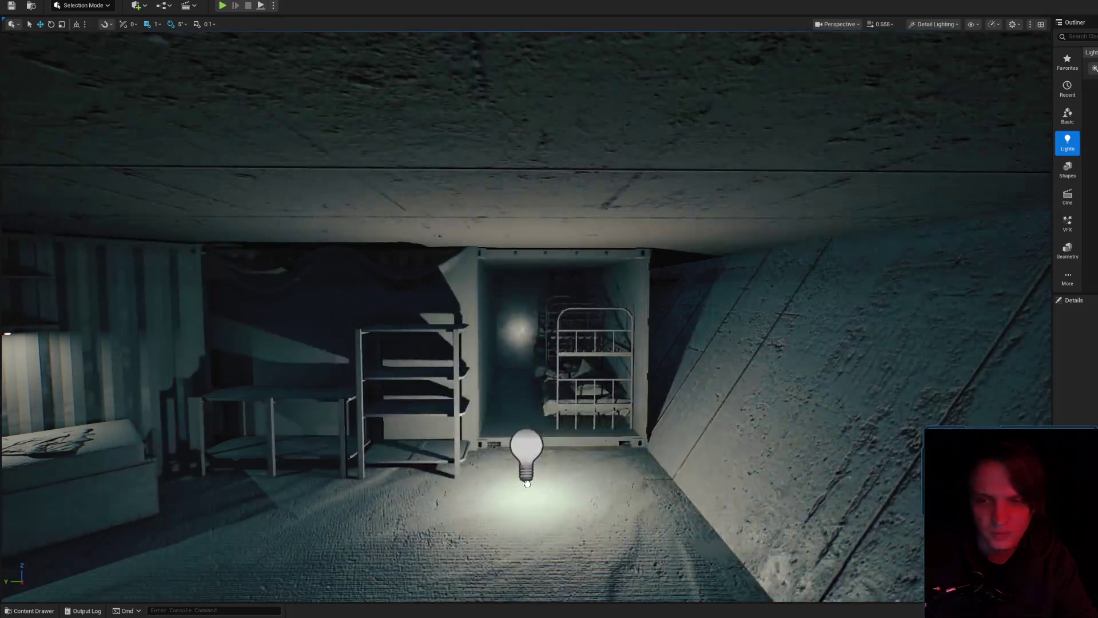
mouse_move(548, 343)
mouse_down()
mouse_move(547, 265)
mouse_move(509, 240)
mouse_move(361, 271)
mouse_move(556, 288)
mouse_up()
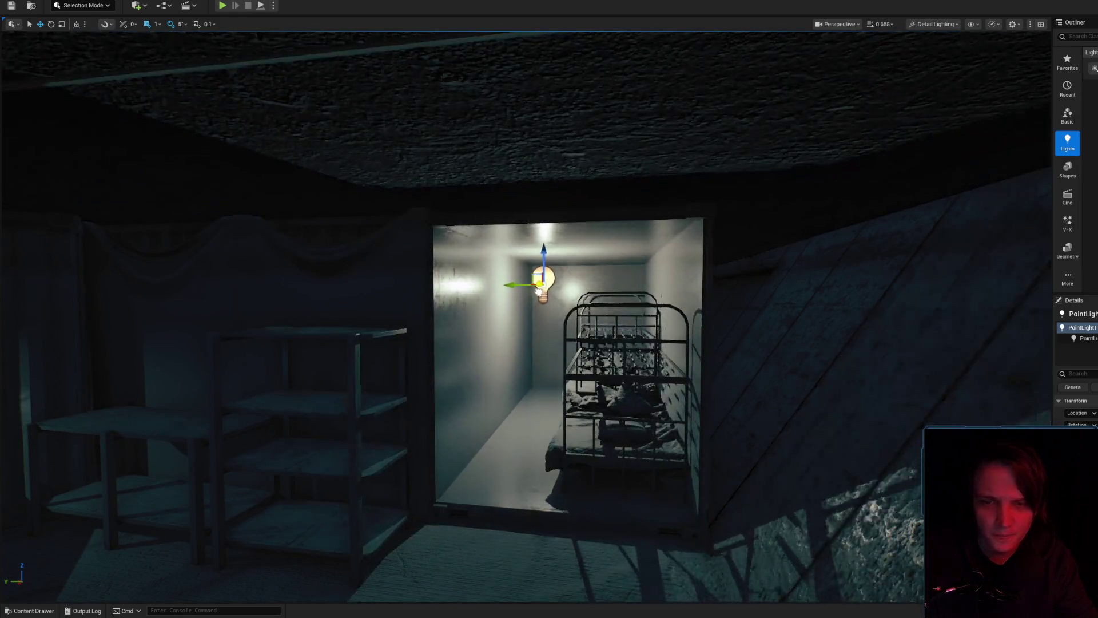
mouse_move(538, 292)
mouse_down()
mouse_move(556, 294)
mouse_move(486, 298)
mouse_up()
scroll(506, 297, down, 2)
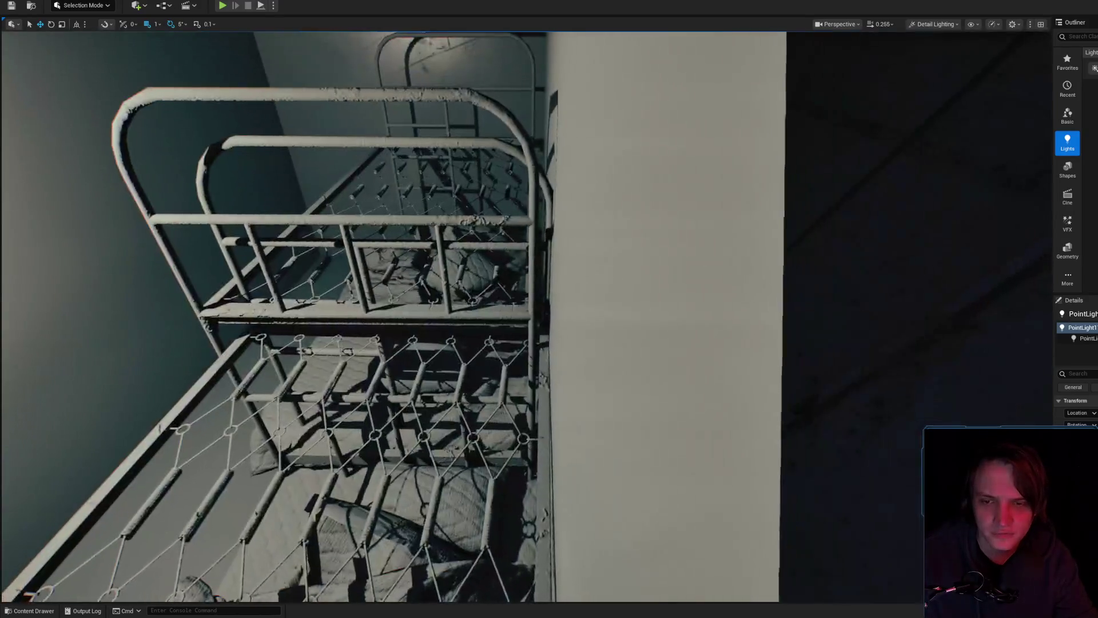
mouse_move(541, 343)
mouse_down()
mouse_move(521, 346)
mouse_move(549, 389)
mouse_move(538, 423)
mouse_up()
- Delete the white PointLight1 in the bunk room, then select the doorway frame
click(473, 171)
drag(511, 243, 512, 243)
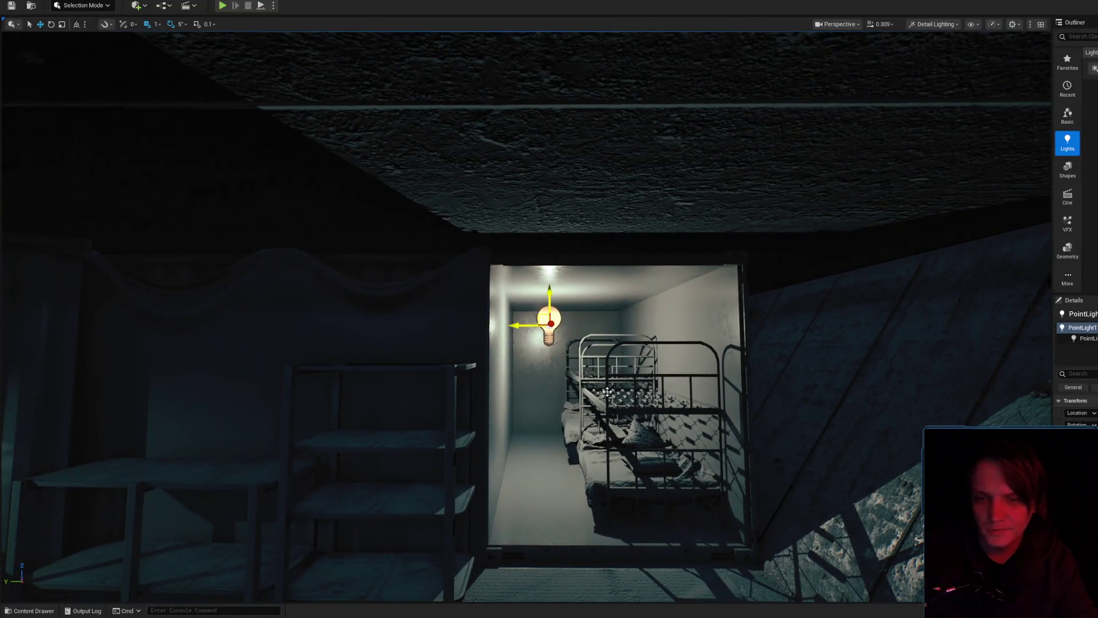
key(Delete)
click(542, 483)
scroll(572, 492, up, 5)
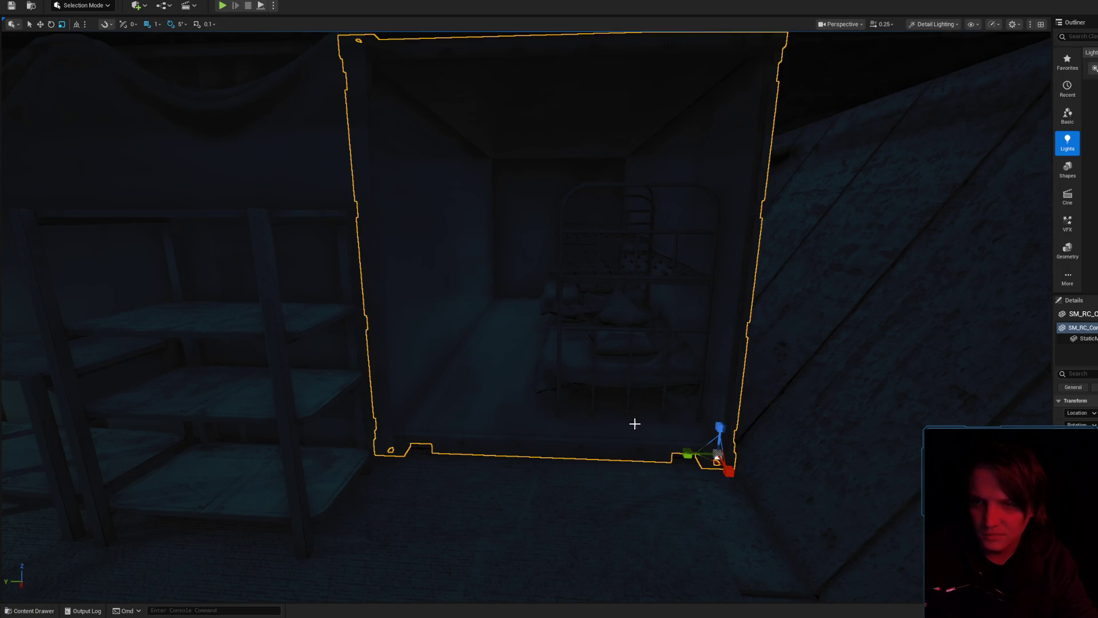
- Select the carpet and launch Play in Editor with Alt+P
scroll(631, 421, down, 5)
click(318, 506)
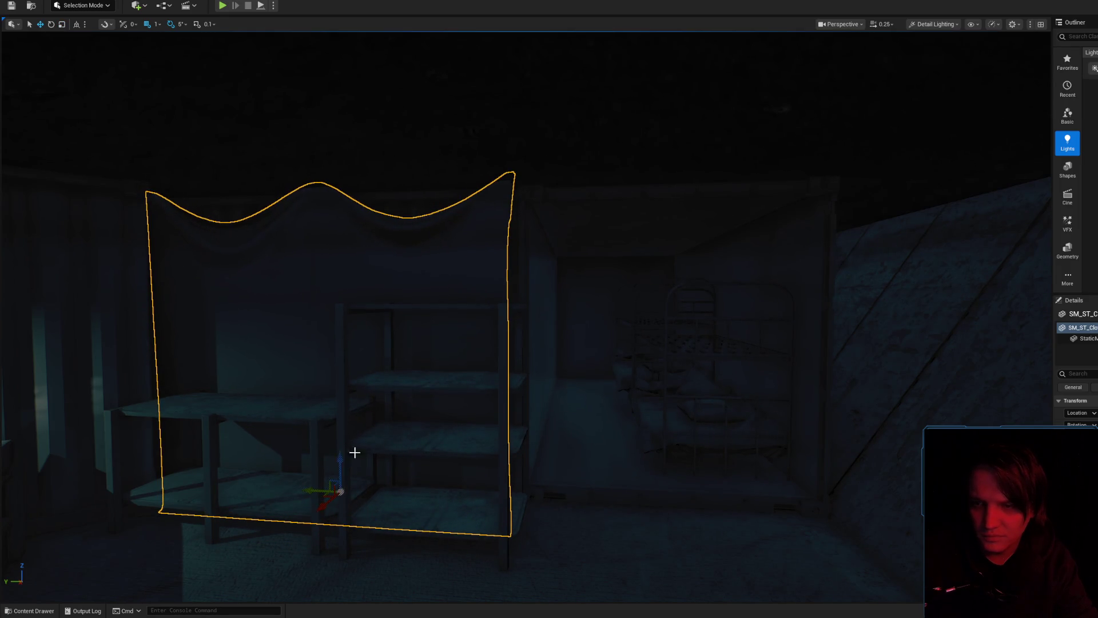
drag(522, 386, 522, 386)
right_click(534, 546)
click(563, 544)
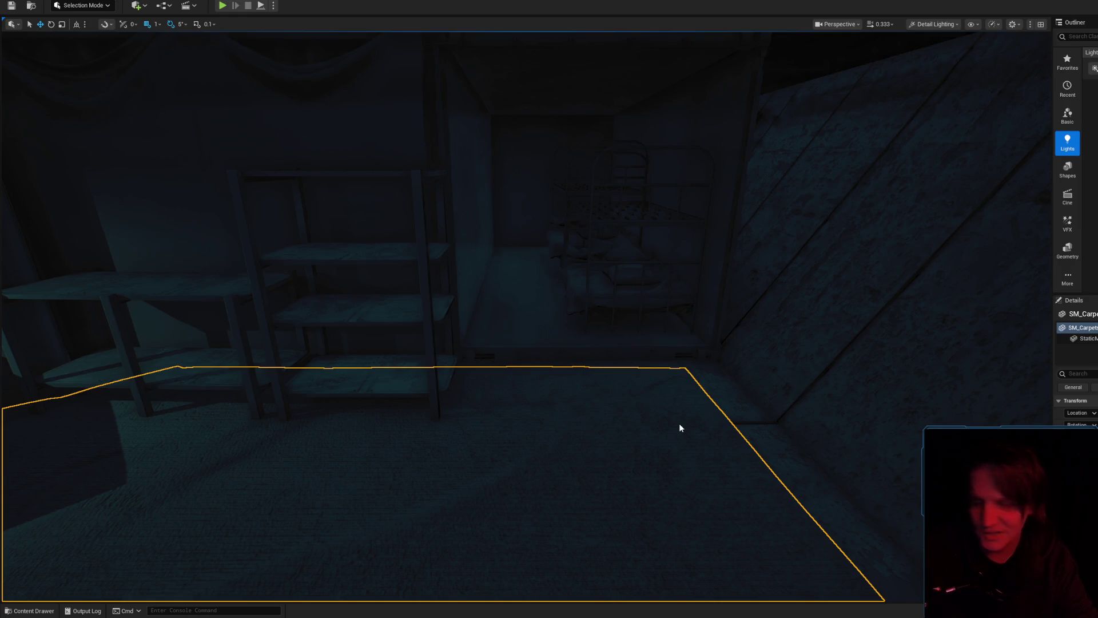
key(alt+p)
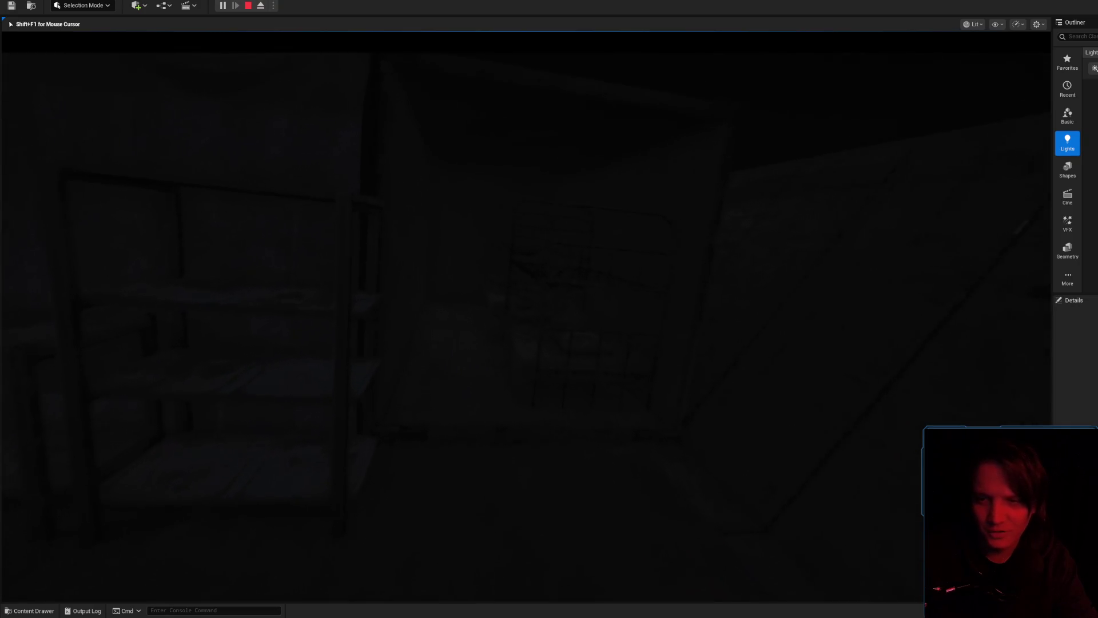
- Stop the play session and orbit around the selected tall shelf
key(Escape)
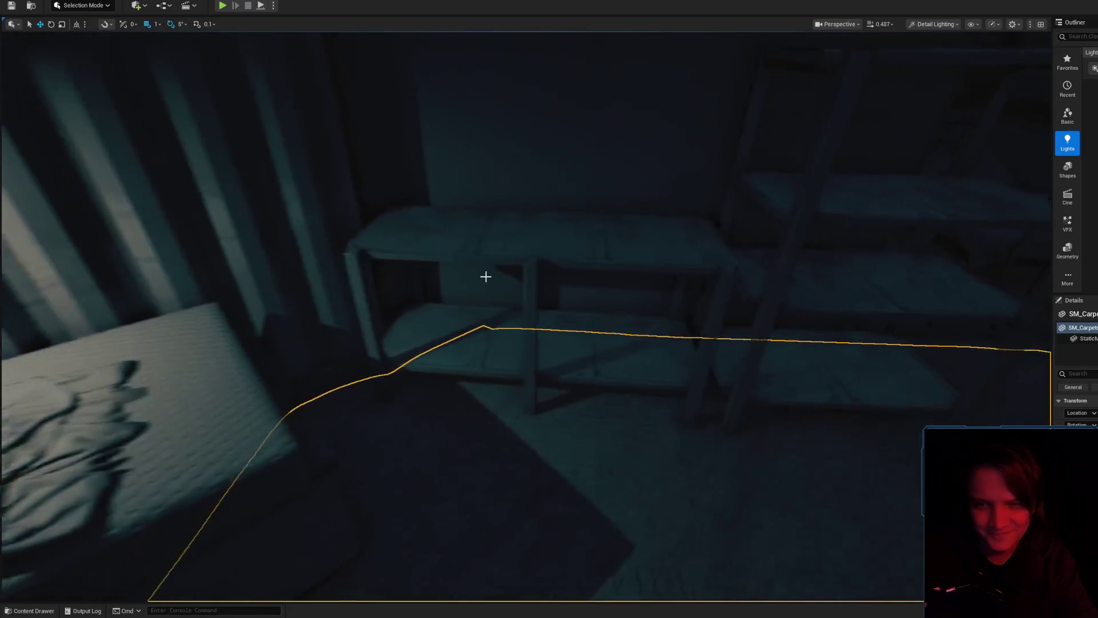
click(485, 275)
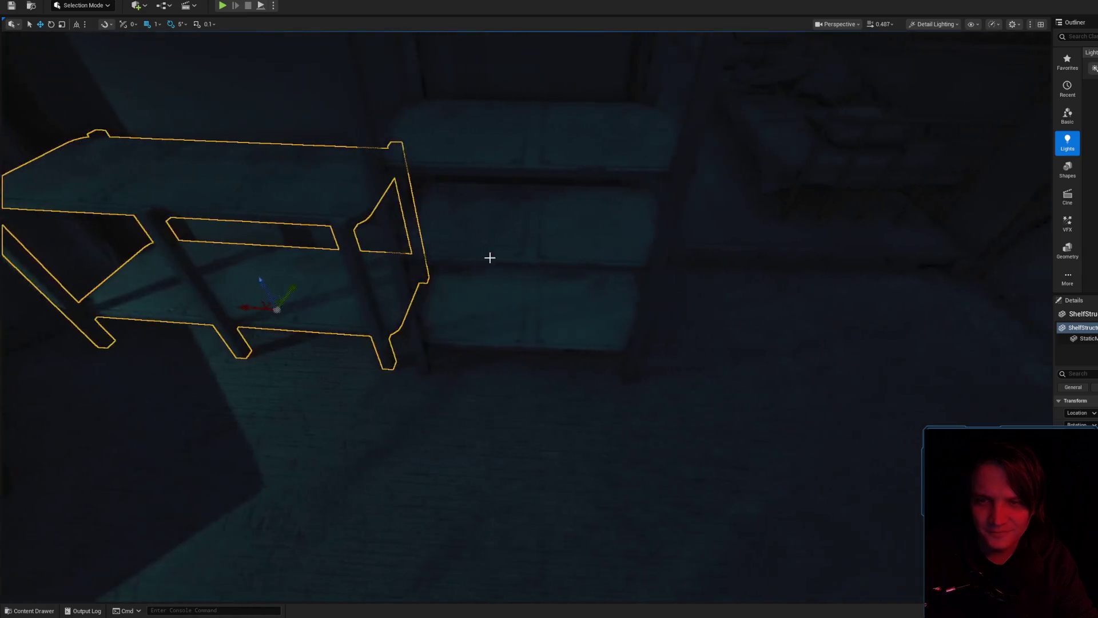
click(486, 325)
mouse_move(557, 333)
mouse_down()
mouse_move(542, 321)
mouse_move(387, 453)
mouse_move(458, 372)
mouse_move(549, 369)
mouse_up()
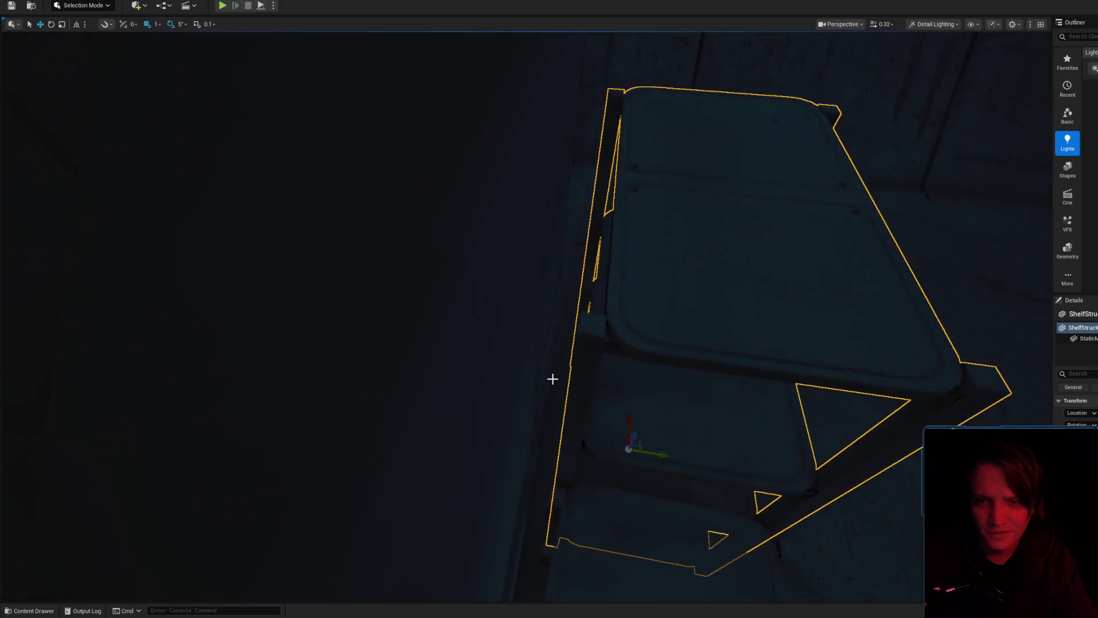
mouse_move(649, 454)
mouse_down()
mouse_move(666, 517)
mouse_move(553, 384)
mouse_move(599, 392)
mouse_move(581, 412)
mouse_move(566, 375)
mouse_move(528, 345)
mouse_move(538, 303)
mouse_move(549, 334)
mouse_move(548, 295)
mouse_move(466, 355)
mouse_move(494, 381)
mouse_move(400, 385)
mouse_move(471, 406)
mouse_move(429, 392)
mouse_move(515, 404)
mouse_move(490, 375)
mouse_move(503, 378)
mouse_move(559, 326)
mouse_move(514, 349)
mouse_move(499, 343)
mouse_move(505, 362)
mouse_move(446, 364)
mouse_move(437, 332)
mouse_move(289, 255)
mouse_move(310, 268)
mouse_move(313, 244)
mouse_up()
- Toggle the shelf's rotate and move gizmos, then select the curtain wall and orange caged lamp
click(466, 355)
key(e)
key(w)
click(559, 326)
click(288, 255)
- Move the SM_Light caged lamp into the bunk-room doorway
scroll(303, 245, down, 5)
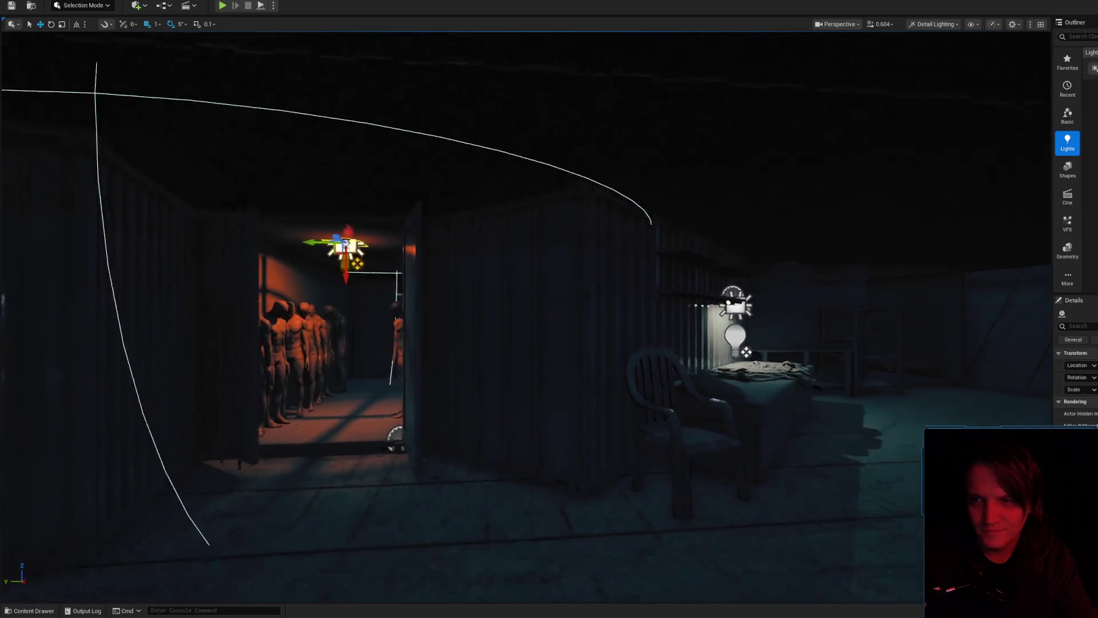
mouse_move(327, 247)
mouse_down()
mouse_move(699, 319)
mouse_move(950, 262)
mouse_up()
key(f)
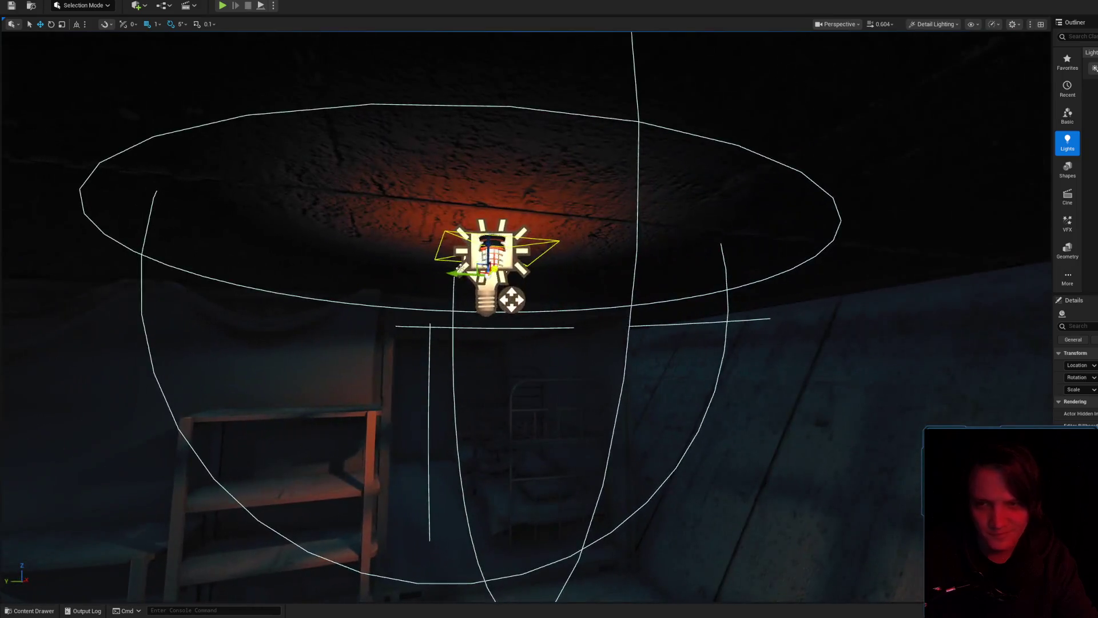
drag(569, 275, 466, 412)
scroll(466, 422, up, 3)
scroll(637, 346, up, 5)
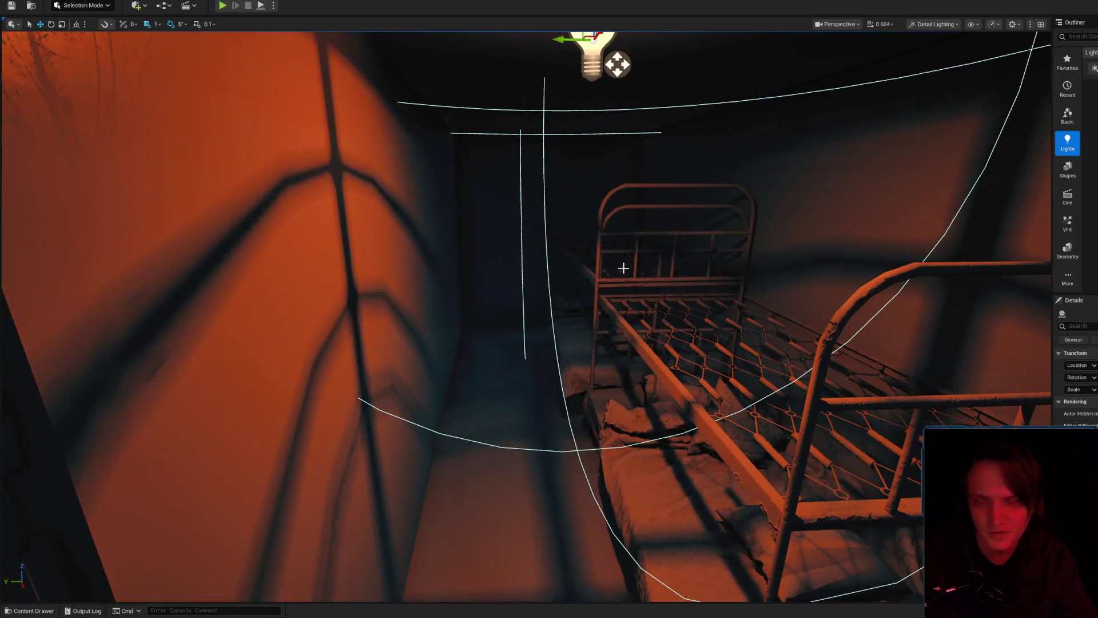
scroll(624, 269, down, 5)
- Rotate the lamp to 90 so its light falls on the ceiling and right wall
key(e)
drag(549, 269, 552, 240)
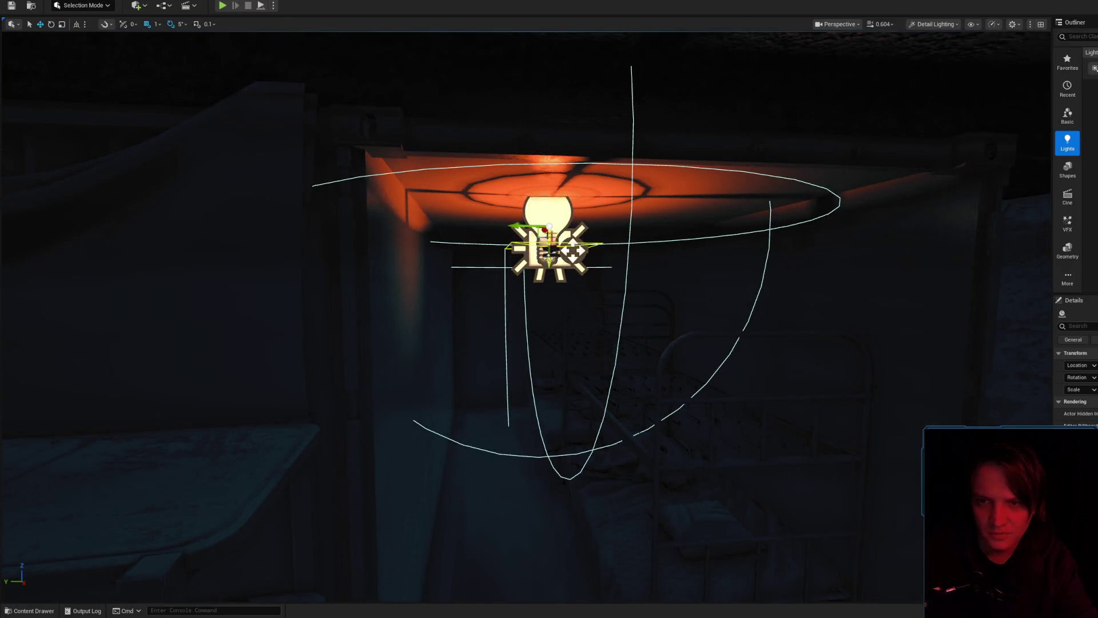
scroll(549, 309, up, 6)
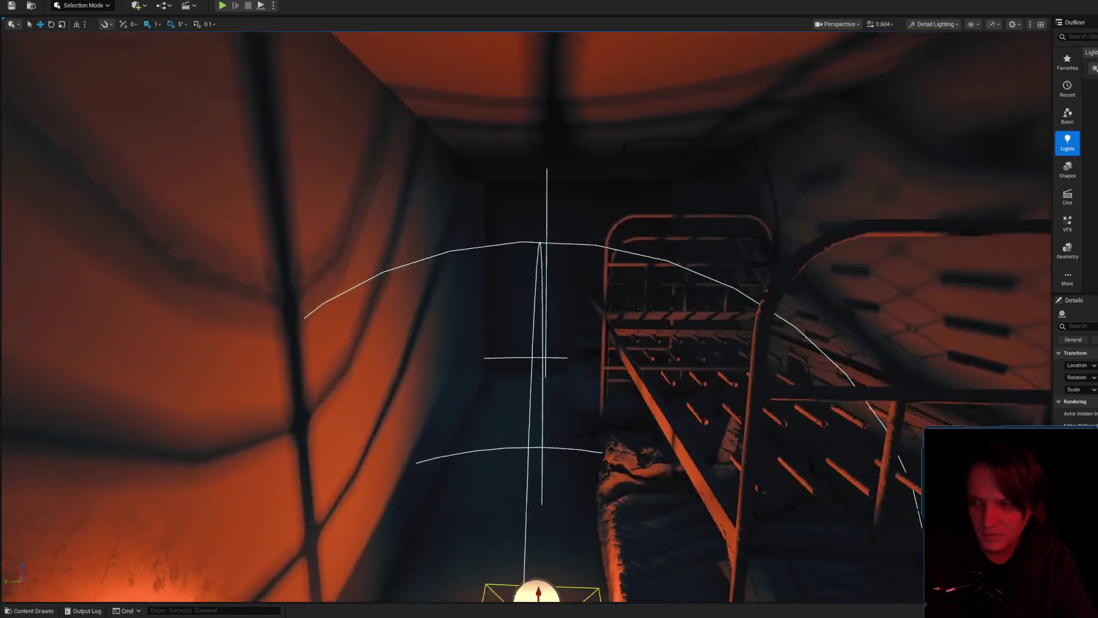
scroll(549, 458, down, 4)
key(f)
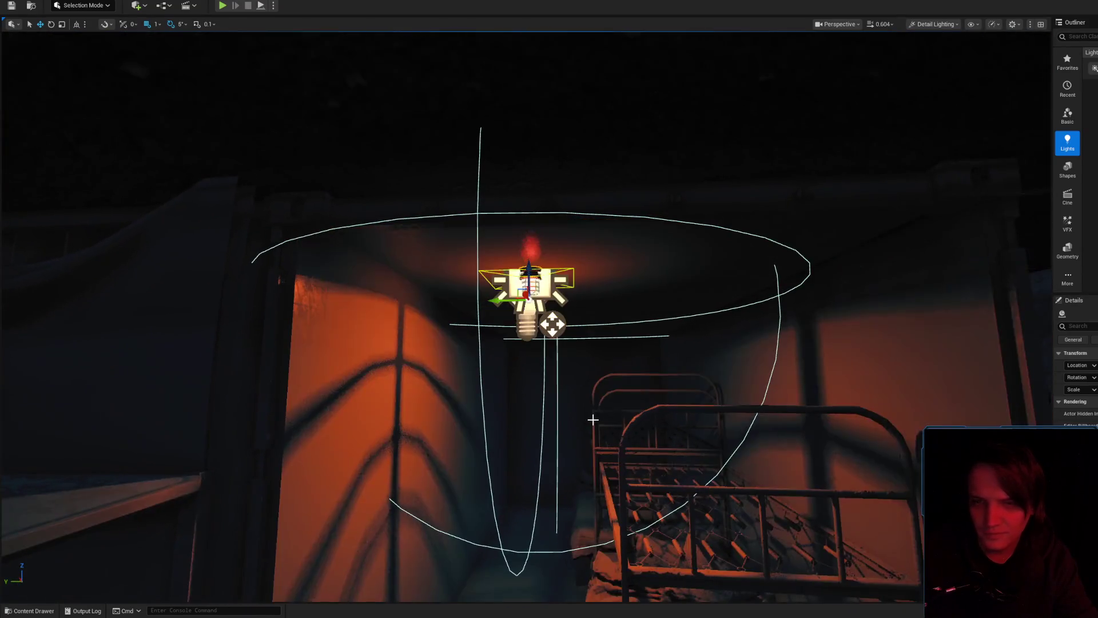
mouse_move(551, 327)
mouse_down()
mouse_move(538, 263)
mouse_move(469, 332)
mouse_move(397, 380)
mouse_move(406, 355)
mouse_move(441, 387)
mouse_move(526, 360)
mouse_move(507, 295)
mouse_move(633, 282)
mouse_move(358, 331)
mouse_move(613, 304)
mouse_move(583, 303)
mouse_up()
- Hide and show editor helpers to judge the lamp's lighting near the bunk bed
key(g)
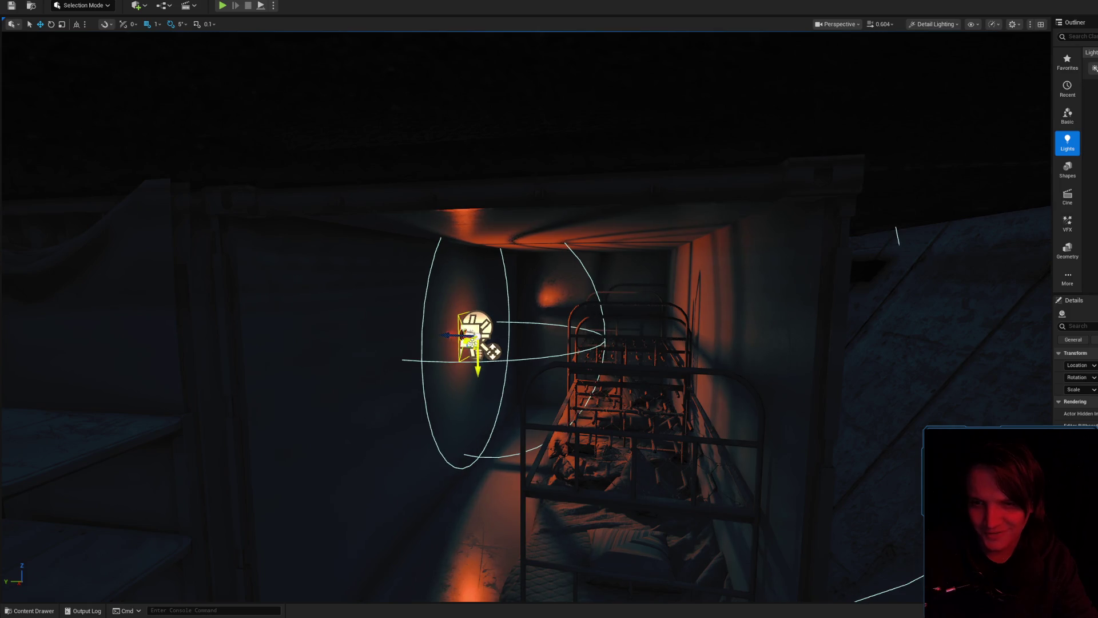
key(g)
mouse_move(549, 309)
mouse_down()
mouse_move(549, 366)
mouse_move(549, 298)
mouse_up()
key(g)
key(f)
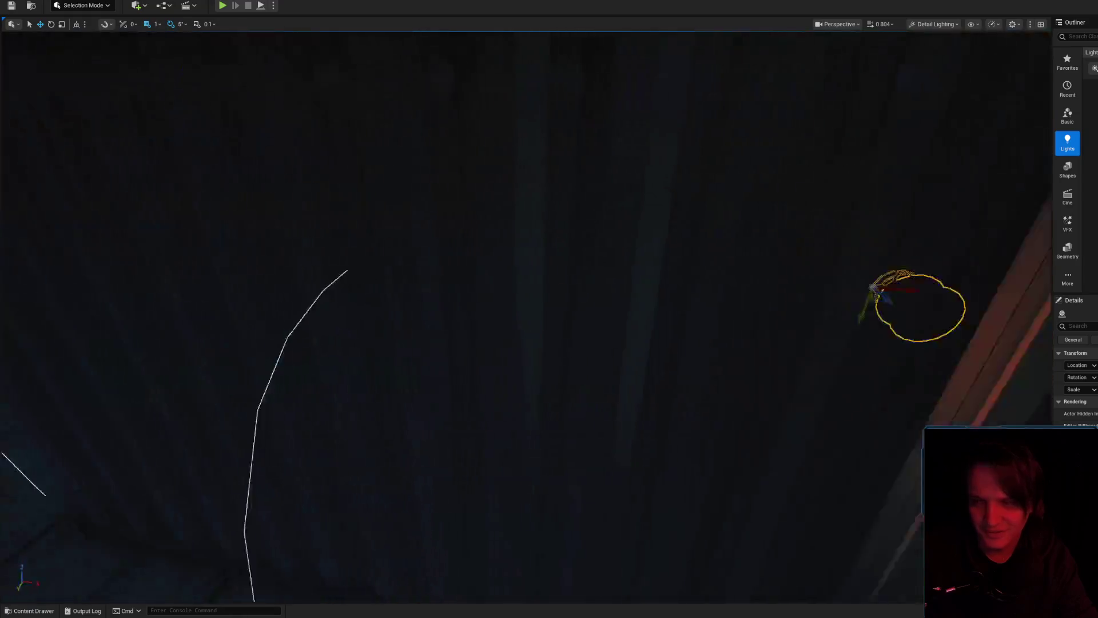
key(g)
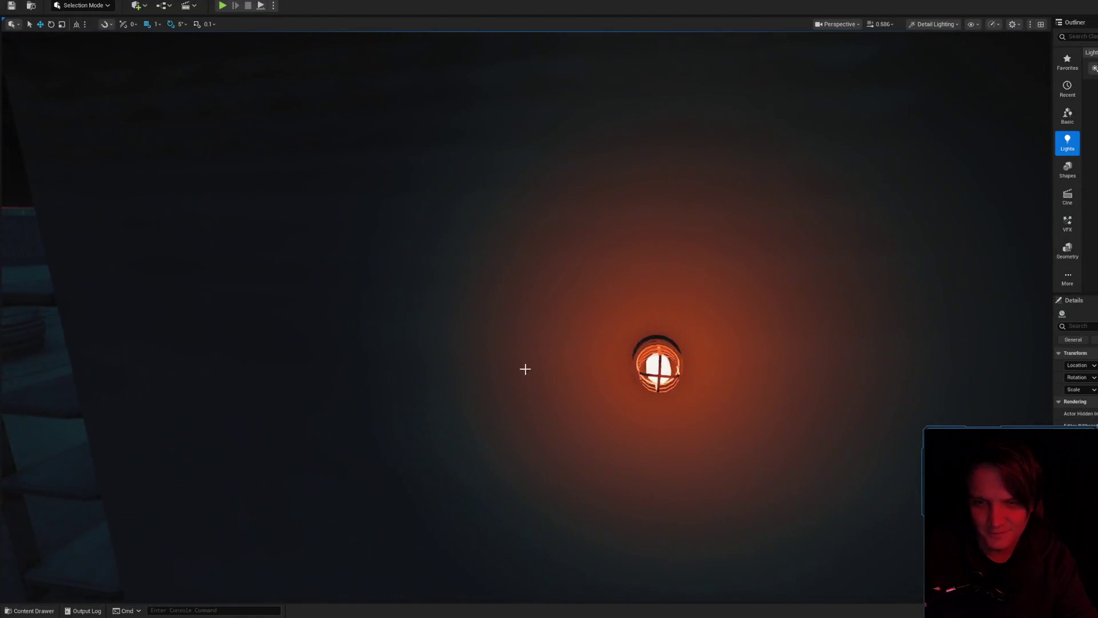
- Select PointLight1 beside the lamp, move it toward the bed, then delete it
click(680, 361)
key(f)
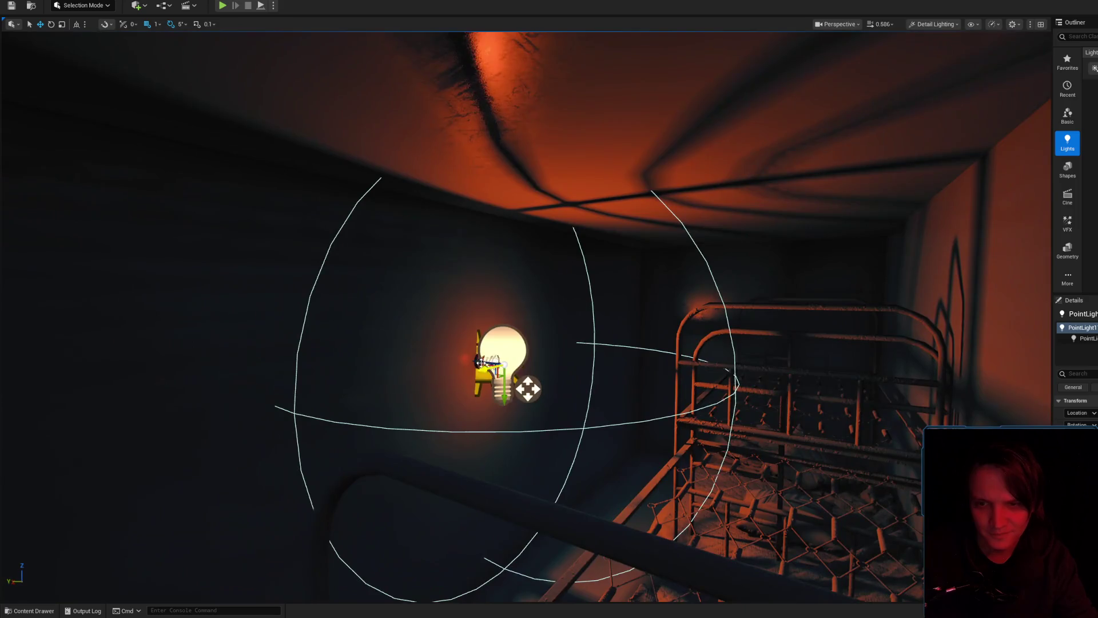
mouse_move(529, 366)
mouse_down()
mouse_move(838, 400)
mouse_move(546, 364)
mouse_move(575, 374)
mouse_move(588, 299)
mouse_move(649, 519)
mouse_move(488, 368)
mouse_move(500, 359)
mouse_move(492, 435)
mouse_move(515, 320)
mouse_move(589, 372)
mouse_move(690, 376)
mouse_up()
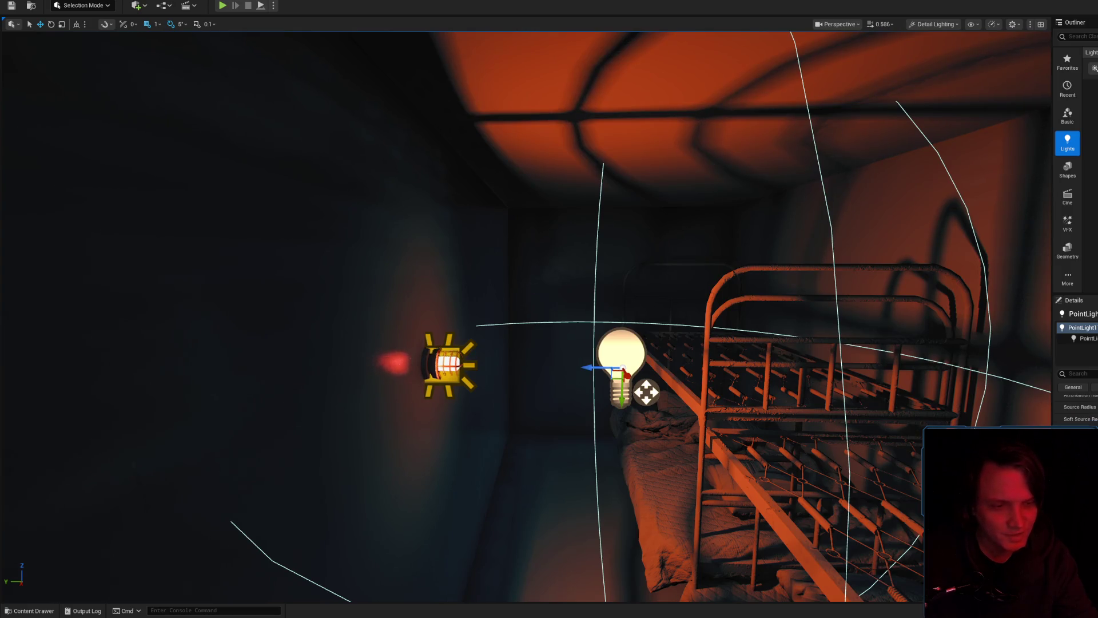
mouse_move(629, 372)
mouse_down()
mouse_move(629, 403)
mouse_move(629, 366)
mouse_move(571, 369)
mouse_up()
mouse_move(552, 435)
mouse_down()
mouse_move(699, 443)
mouse_move(716, 492)
mouse_move(700, 509)
mouse_up()
key(f)
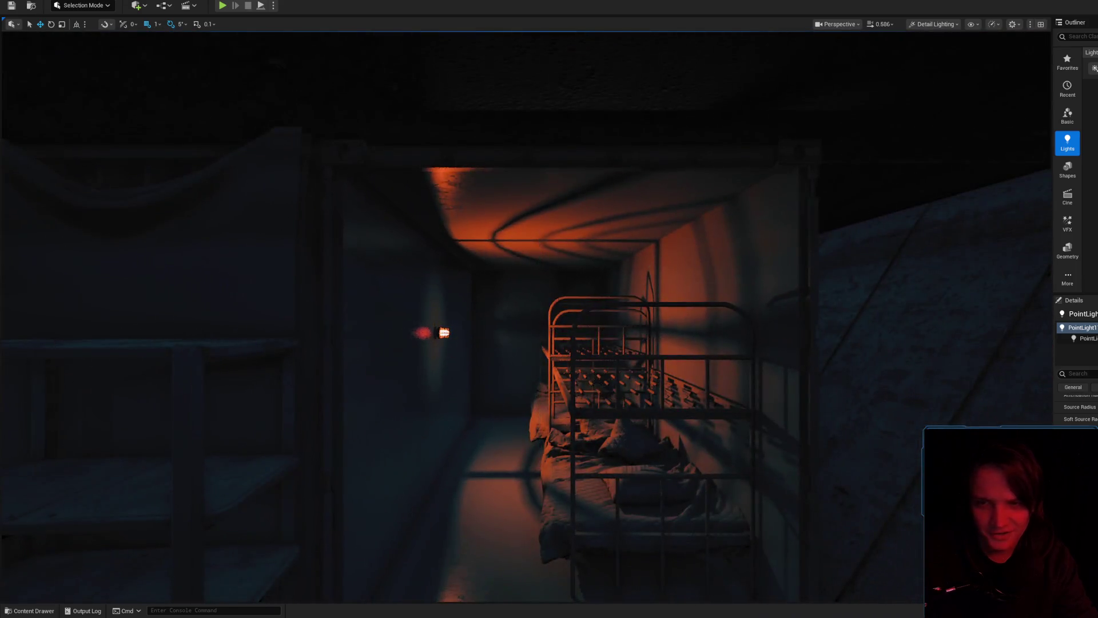
scroll(602, 383, up, 3)
key(Delete)
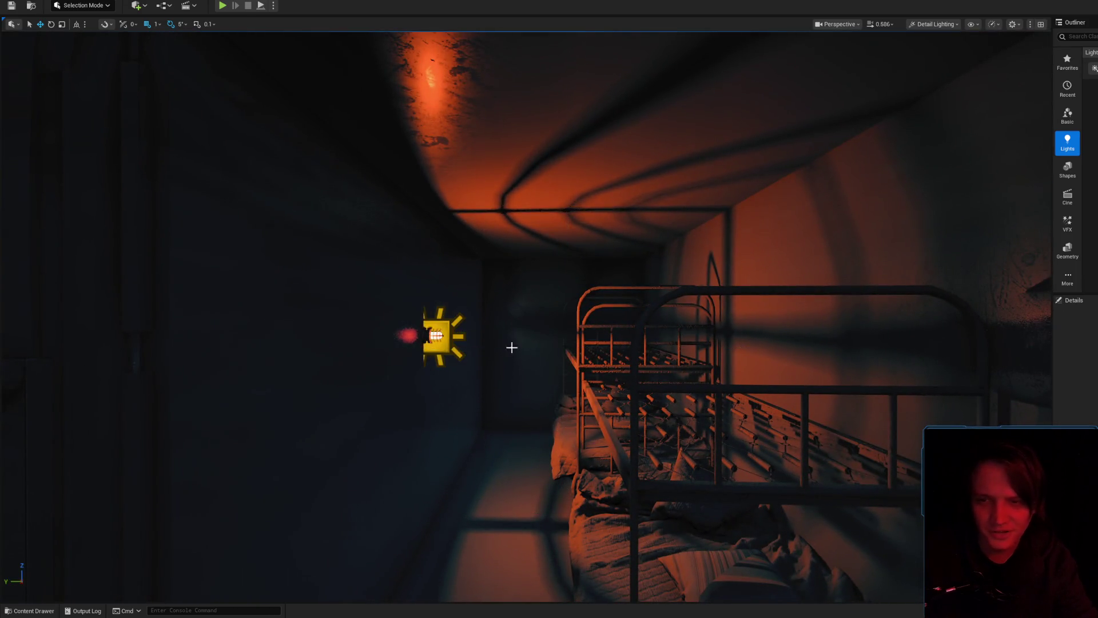
- Reframe on the ceiling and bed, then select the caged wall lamp and its rect light
mouse_move(441, 326)
mouse_down()
mouse_move(529, 363)
mouse_move(532, 387)
mouse_move(437, 421)
mouse_move(545, 407)
mouse_move(517, 418)
mouse_move(516, 402)
mouse_up()
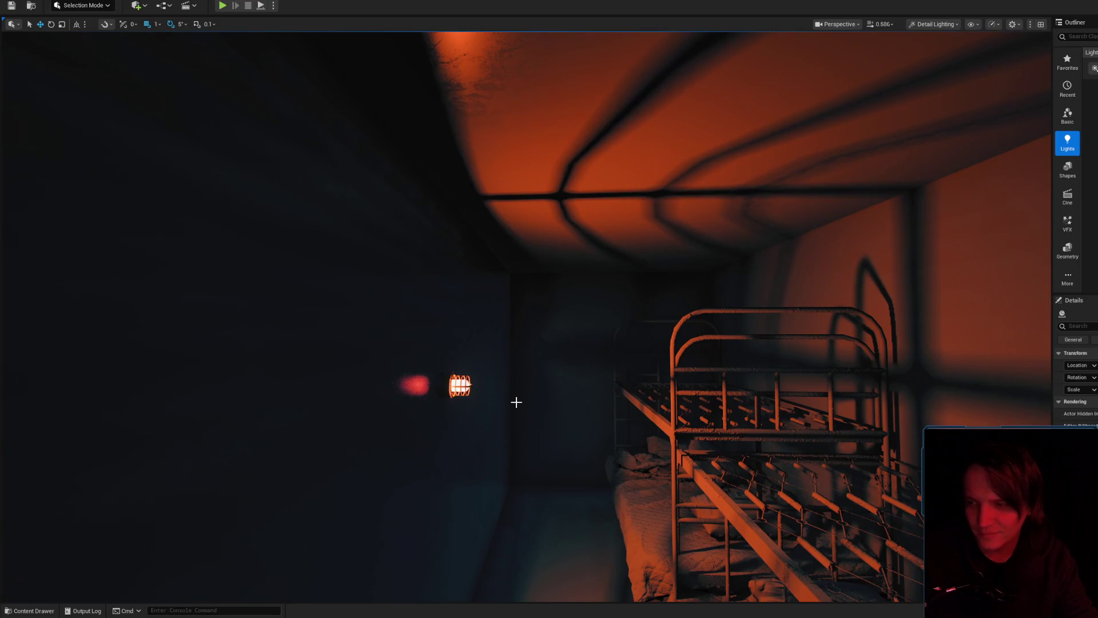
mouse_move(441, 358)
mouse_down()
mouse_move(488, 419)
mouse_move(513, 409)
mouse_move(451, 386)
mouse_move(442, 362)
mouse_move(502, 385)
mouse_up()
click(442, 362)
scroll(468, 364, up, 1)
click(381, 371)
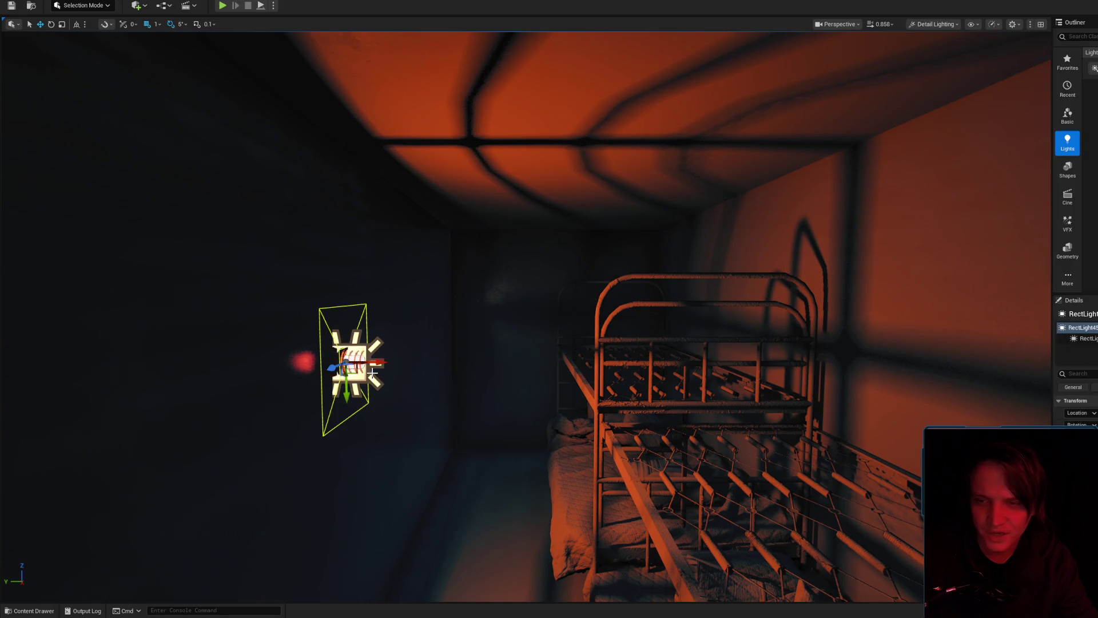
- Frame the rect light up close, fly back into the lit bunk room, and reselect it
key(s)
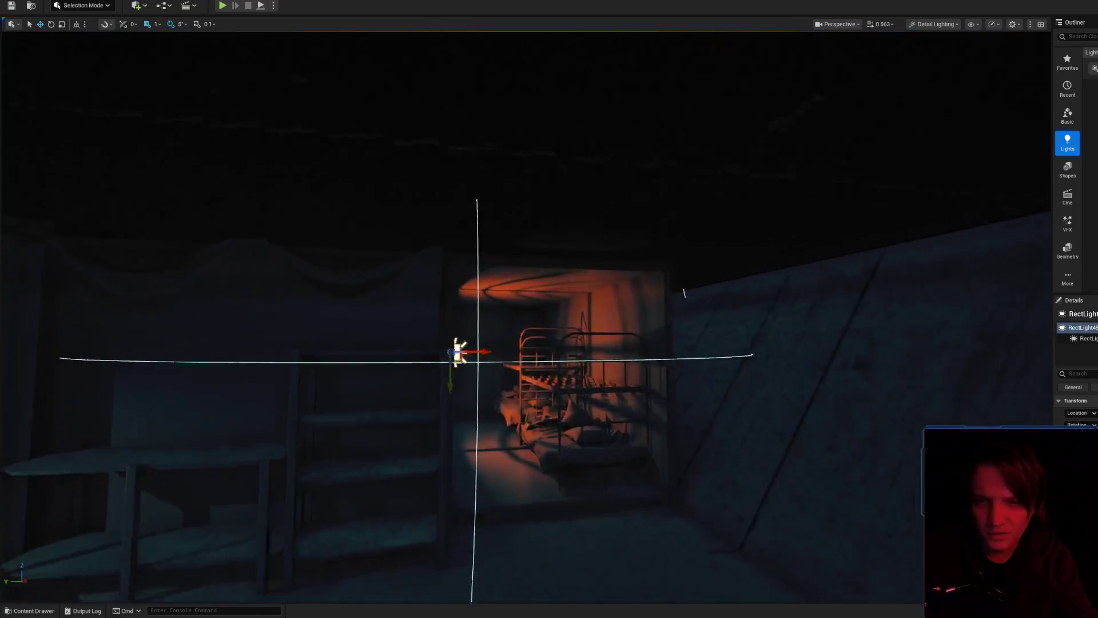
key(w)
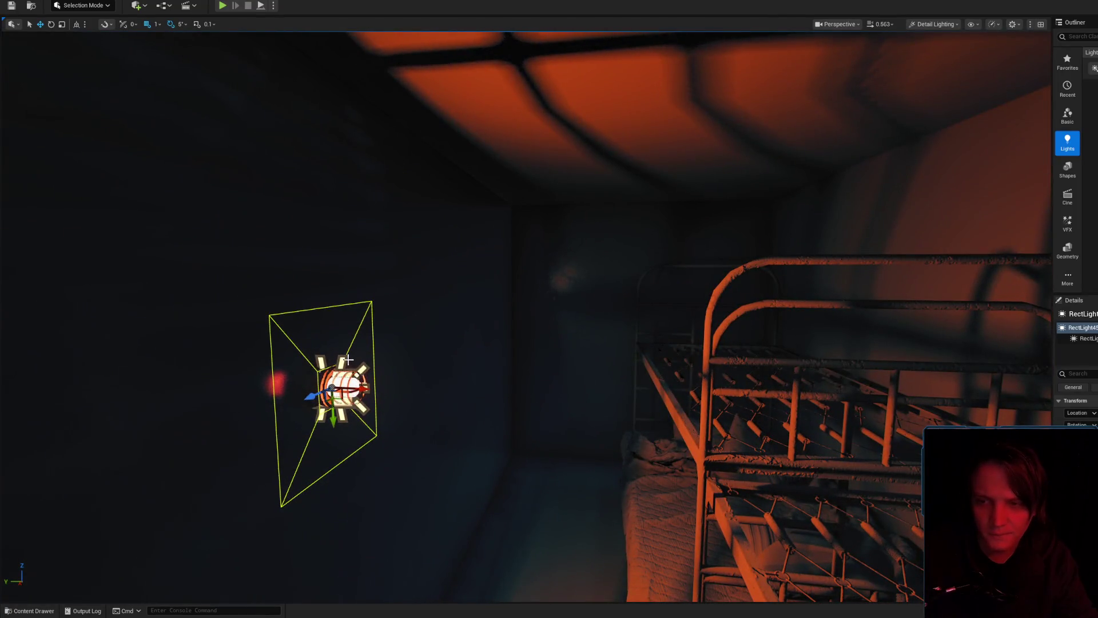
key(s)
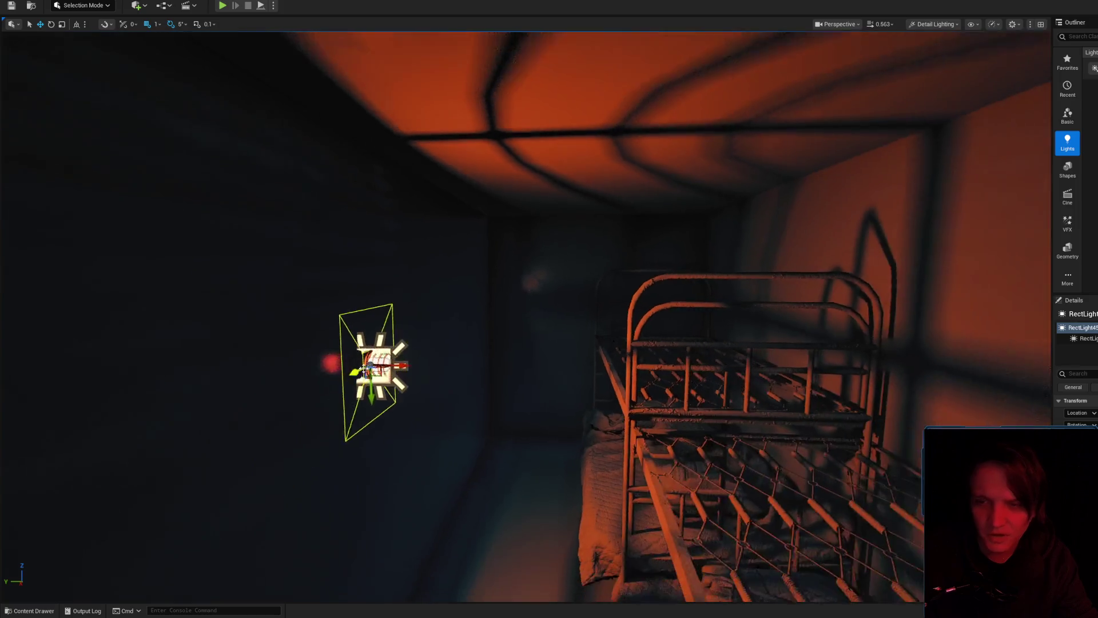
key(Escape)
drag(399, 354, 355, 337)
mouse_move(483, 377)
mouse_down()
mouse_move(506, 369)
mouse_move(494, 367)
mouse_move(503, 357)
mouse_move(419, 355)
mouse_move(514, 385)
mouse_up()
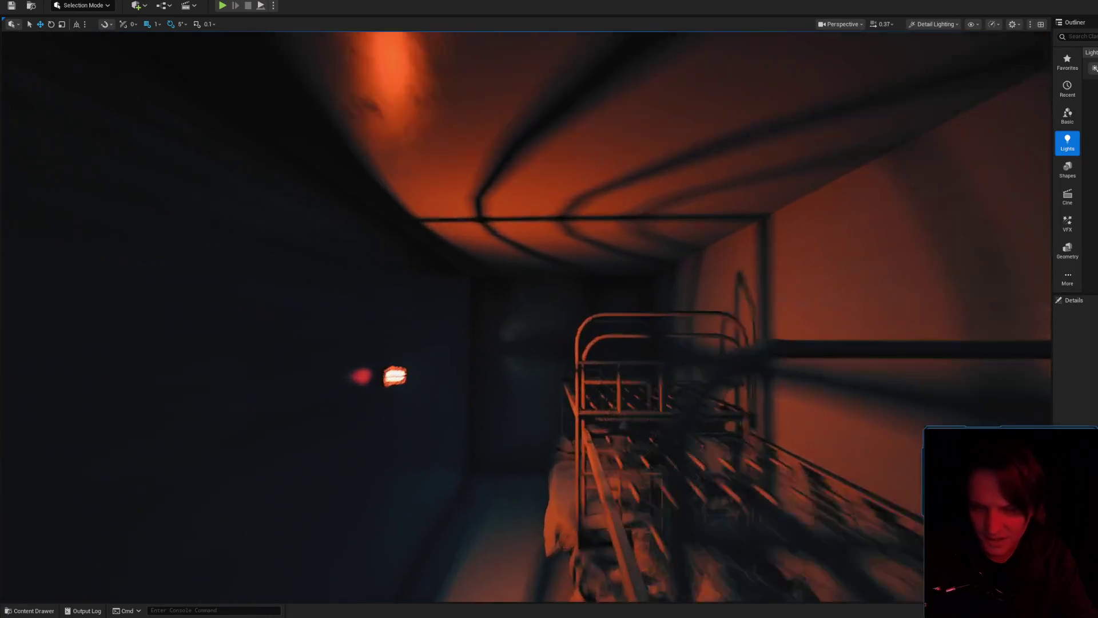
scroll(532, 365, up, 2)
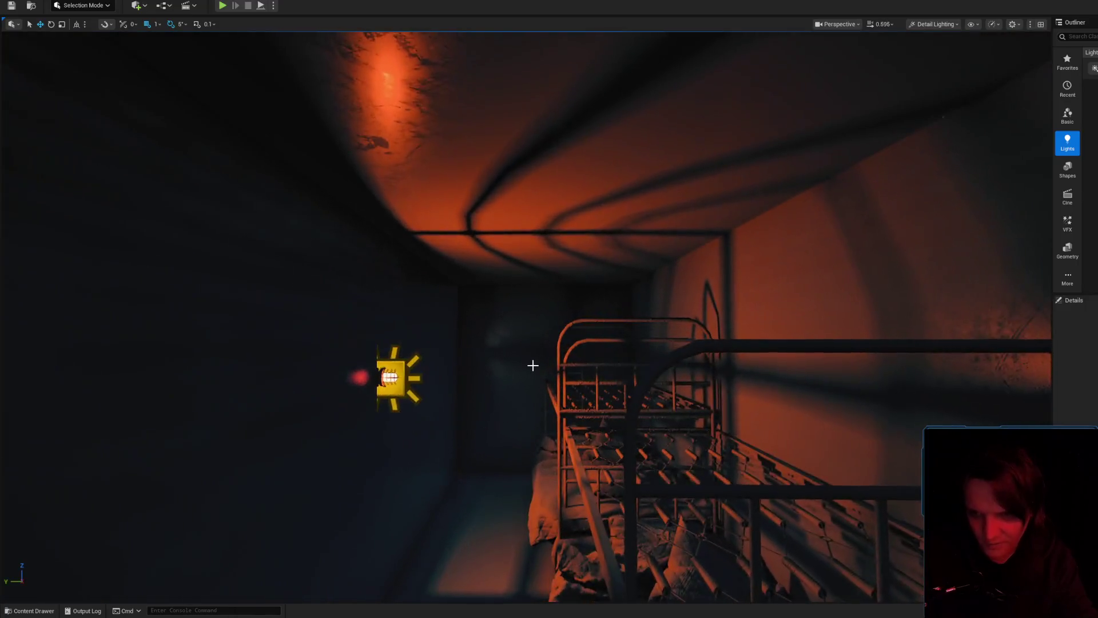
drag(533, 364, 486, 404)
scroll(486, 405, up, 2)
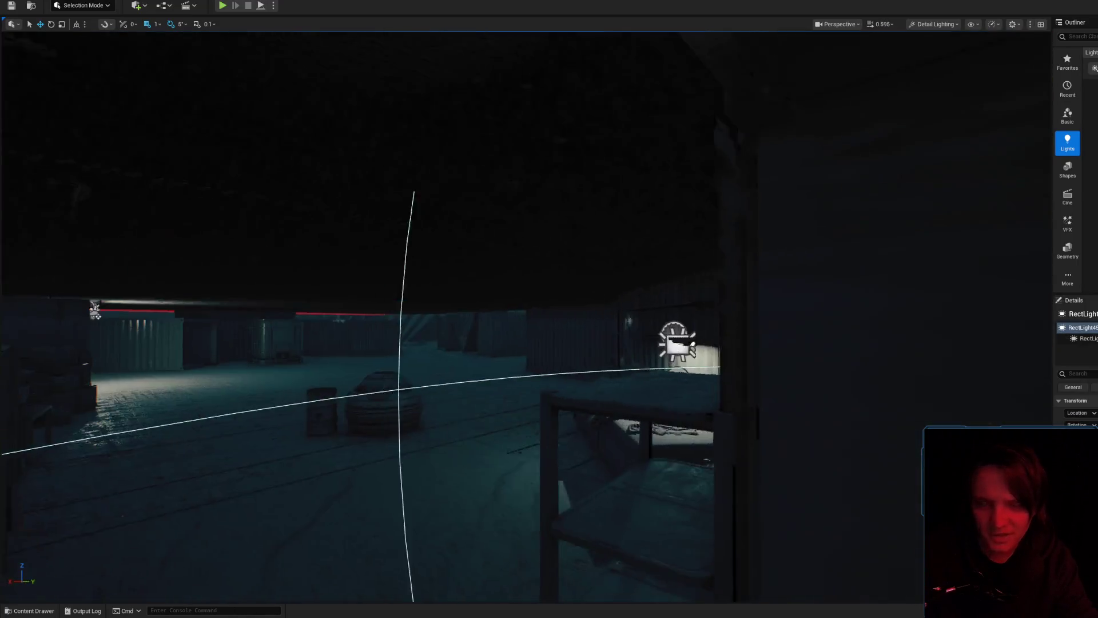
mouse_move(486, 404)
mouse_down()
mouse_move(435, 404)
mouse_move(518, 357)
mouse_up()
click(518, 356)
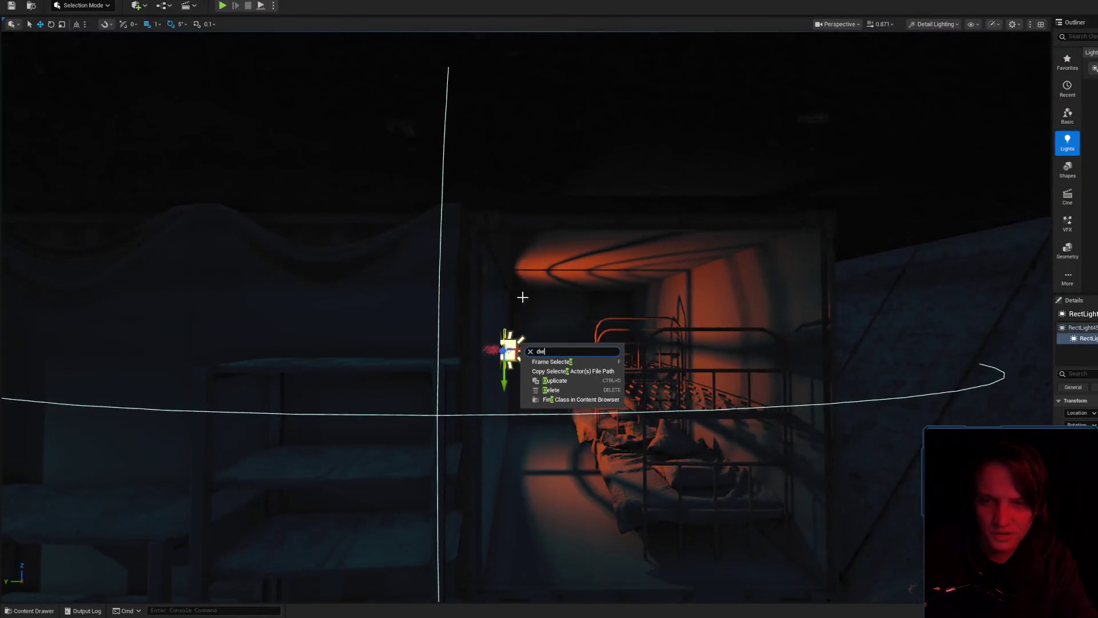
- Rotate the rect light about 60° so its glow hits the wall instead of the ceiling
key(Escape)
key(w)
scroll(587, 342, down, 5)
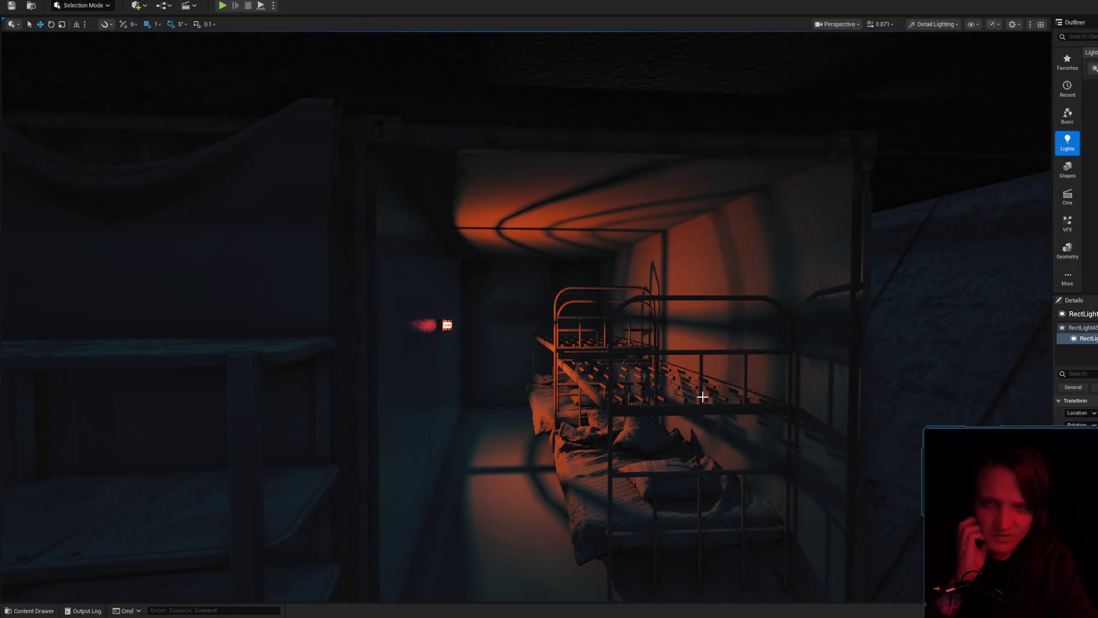
scroll(515, 321, down, 5)
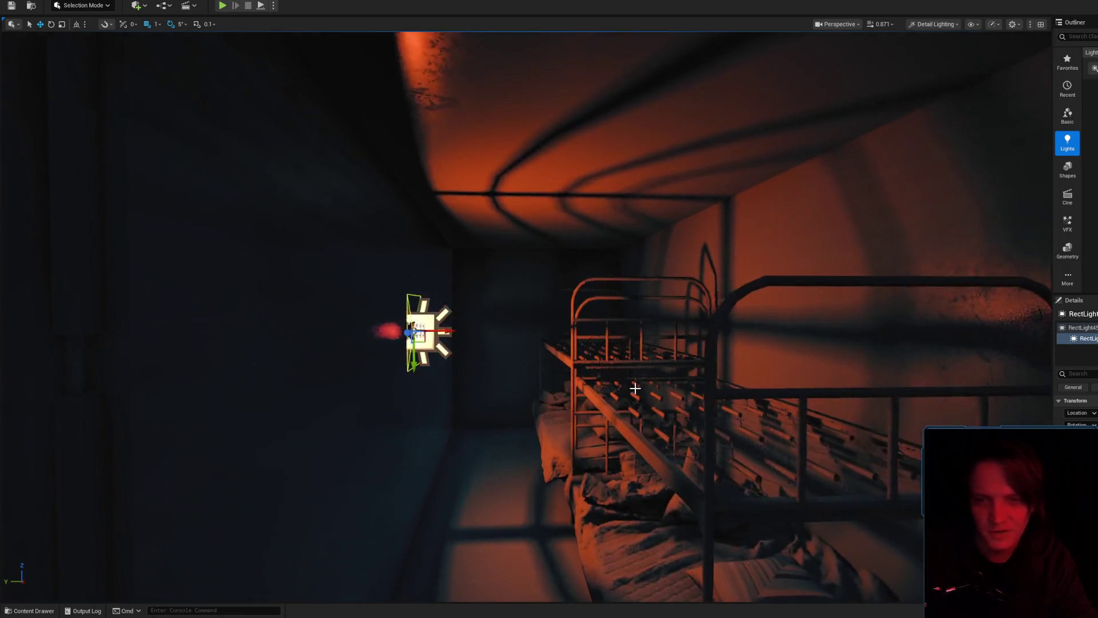
scroll(629, 393, up, 5)
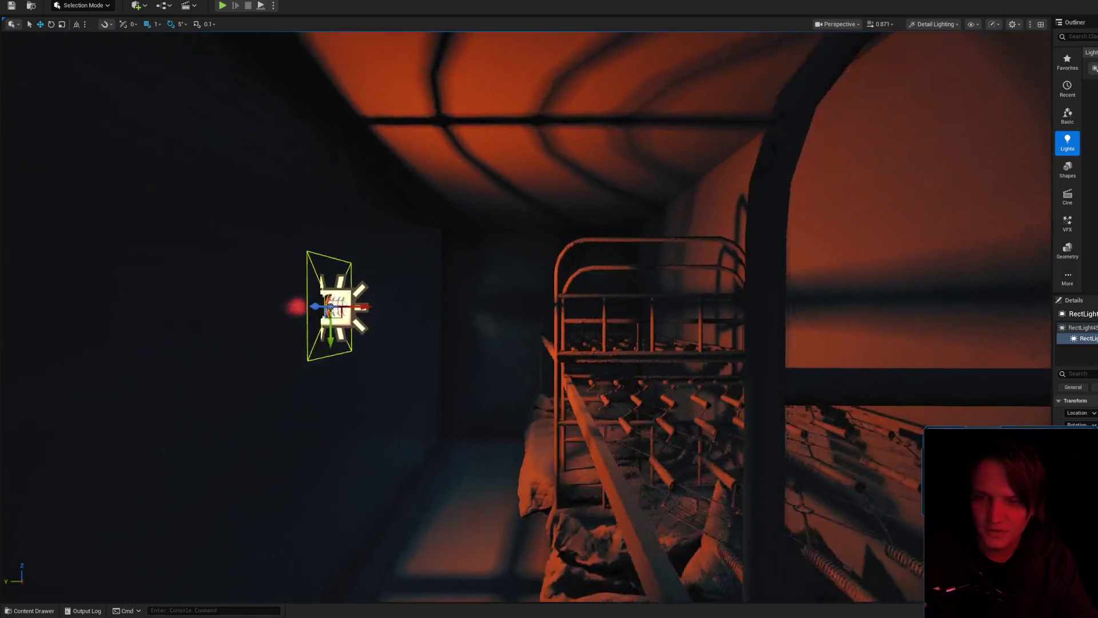
key(e)
mouse_move(451, 350)
mouse_down()
mouse_move(449, 299)
mouse_move(423, 356)
mouse_move(438, 321)
mouse_move(444, 338)
mouse_move(389, 364)
mouse_up()
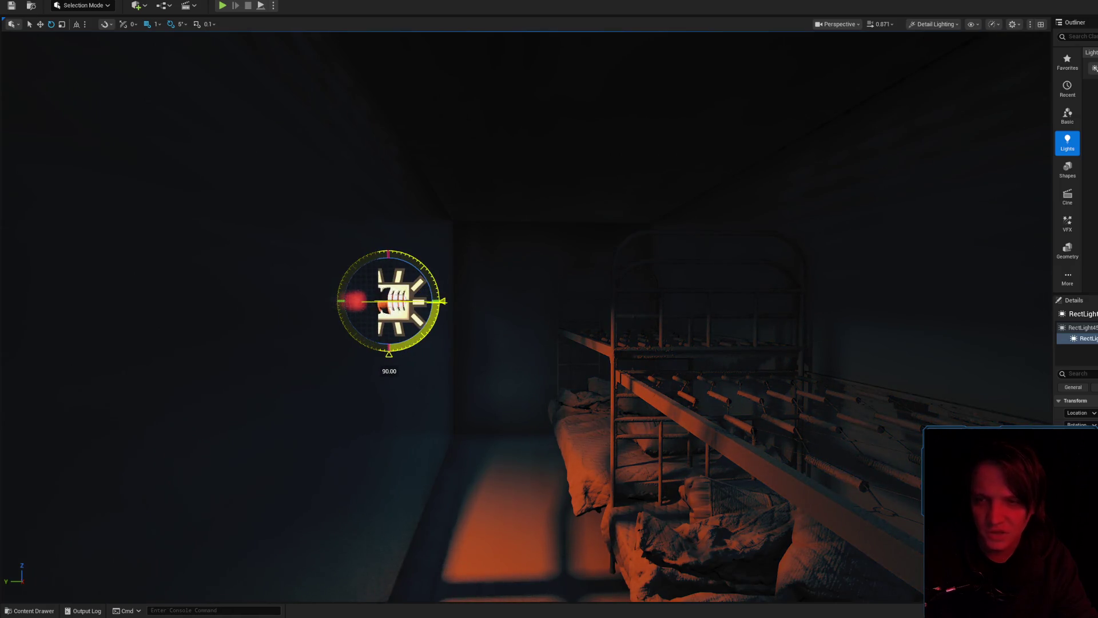
- Fly the camera around the lamp and down the bunk room to inspect the new lighting
drag(418, 299, 261, 292)
mouse_move(363, 272)
mouse_down()
mouse_move(589, 280)
mouse_move(572, 282)
mouse_up()
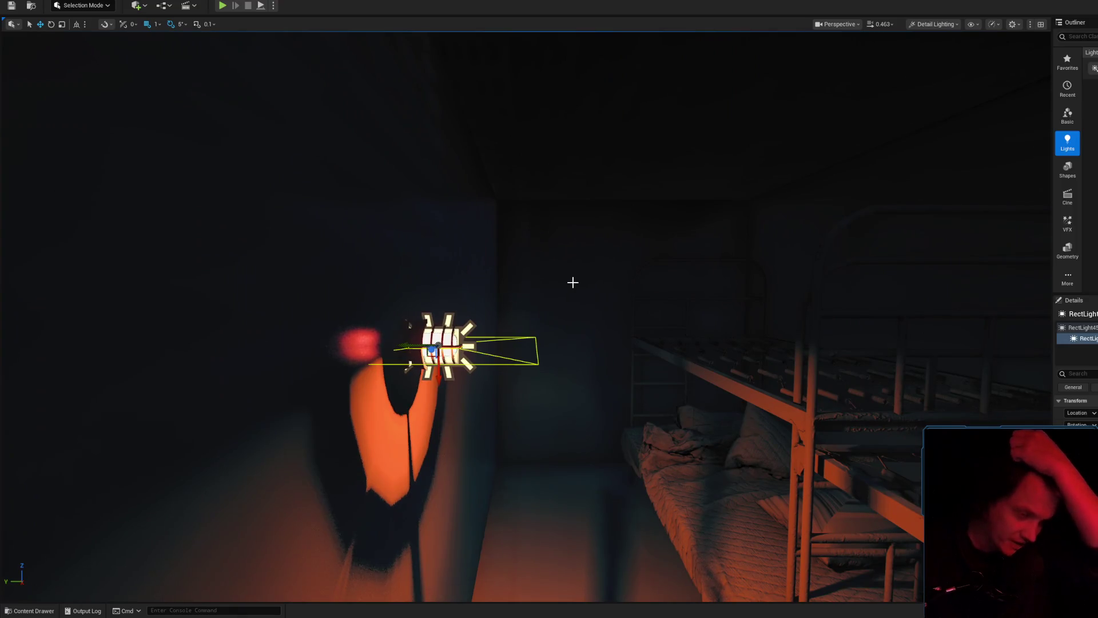
mouse_move(573, 282)
mouse_down()
mouse_move(606, 290)
mouse_move(583, 286)
mouse_move(598, 283)
mouse_up()
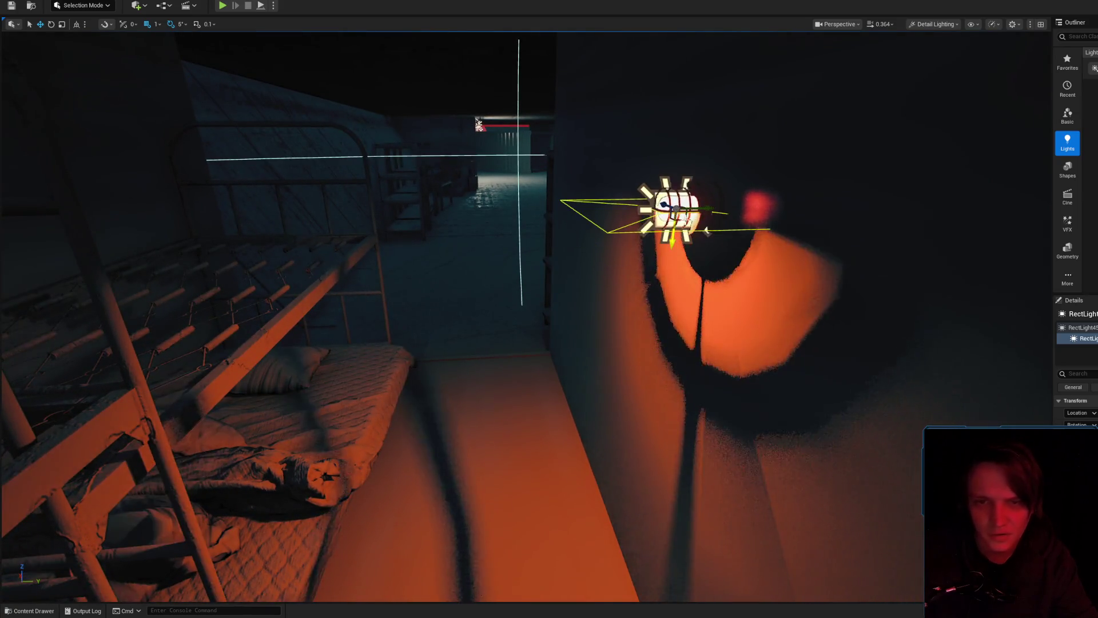
drag(706, 230, 708, 242)
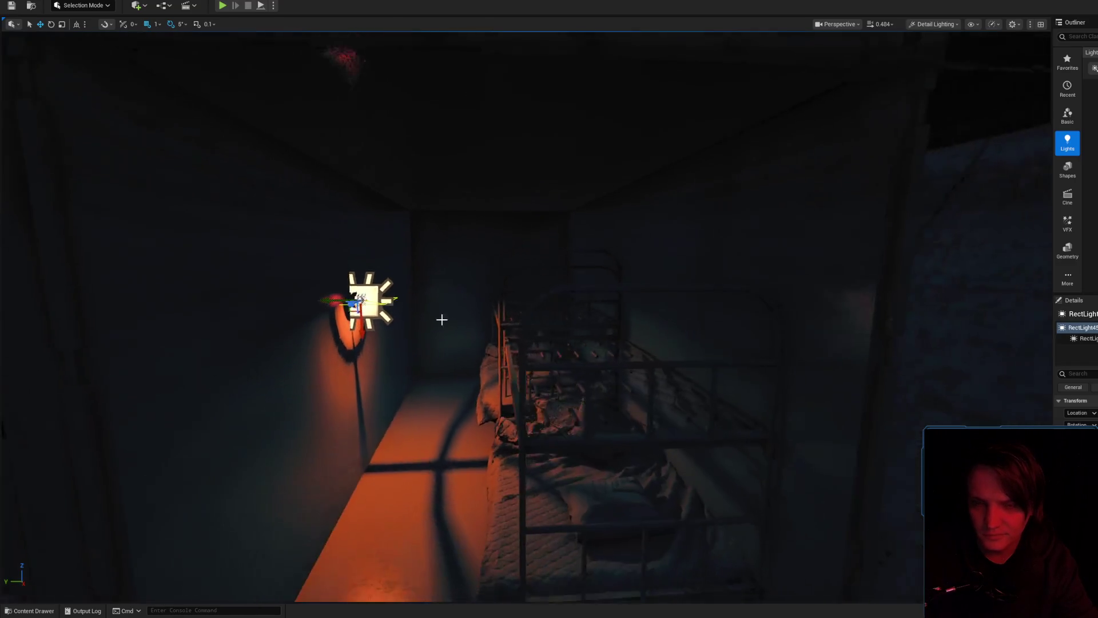
scroll(505, 318, up, 1)
drag(504, 318, 514, 315)
mouse_move(657, 300)
mouse_down()
mouse_move(645, 294)
mouse_move(694, 295)
mouse_up()
scroll(579, 253, down, 5)
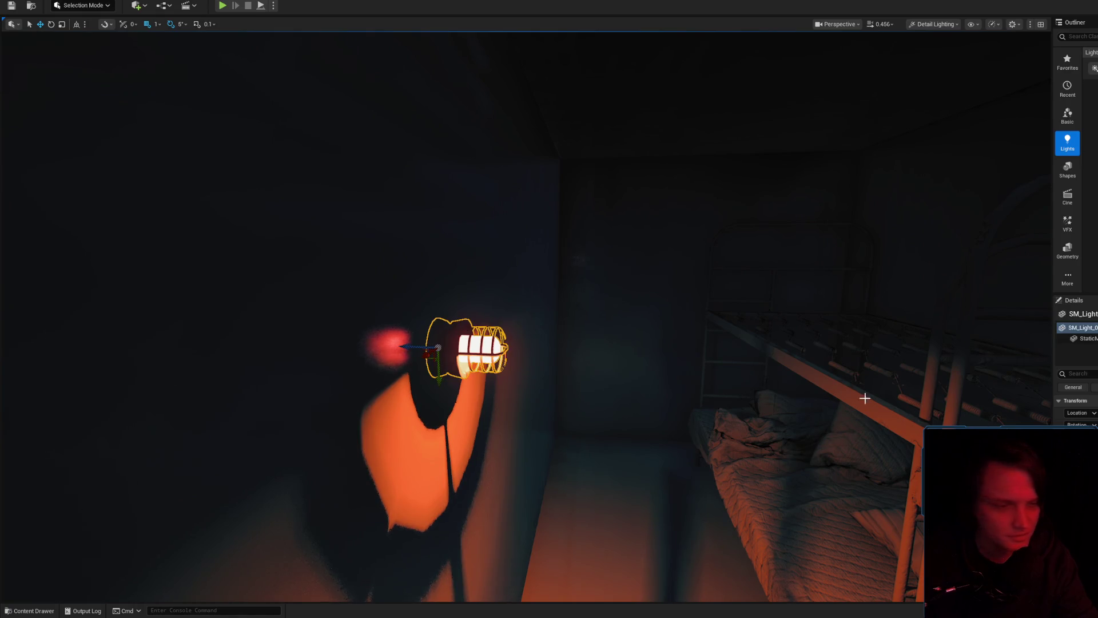
- Locate SM_Light_01a with Ctrl+B, then pull back to view the caged lamp, corridor and bunks
key(ctrl+b)
drag(440, 286, 452, 263)
drag(568, 318, 568, 366)
scroll(526, 314, up, 5)
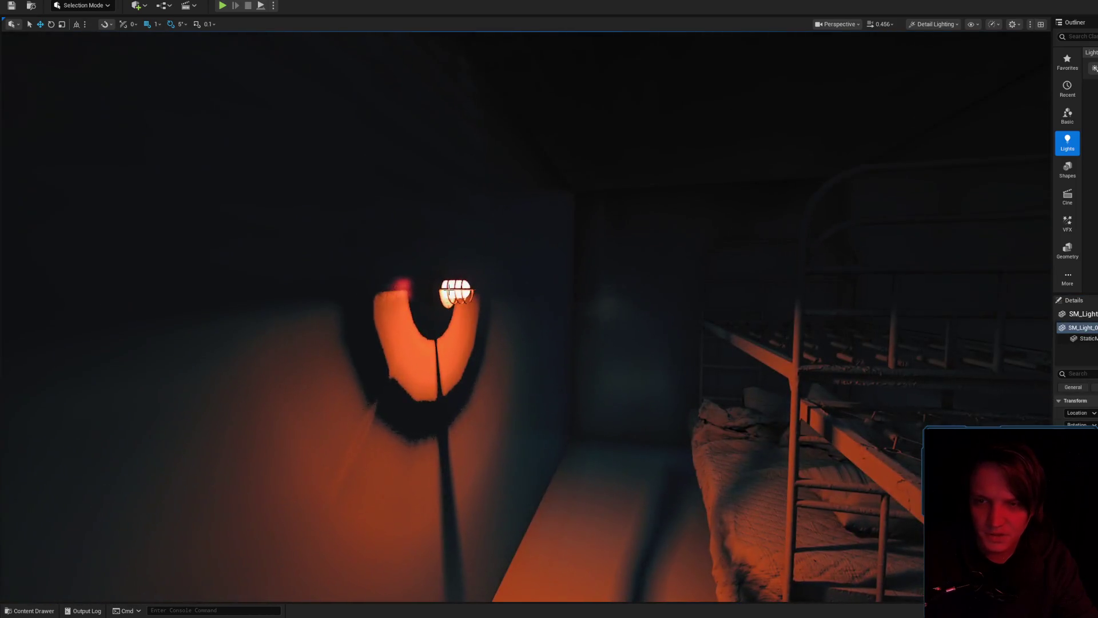
scroll(521, 272, up, 5)
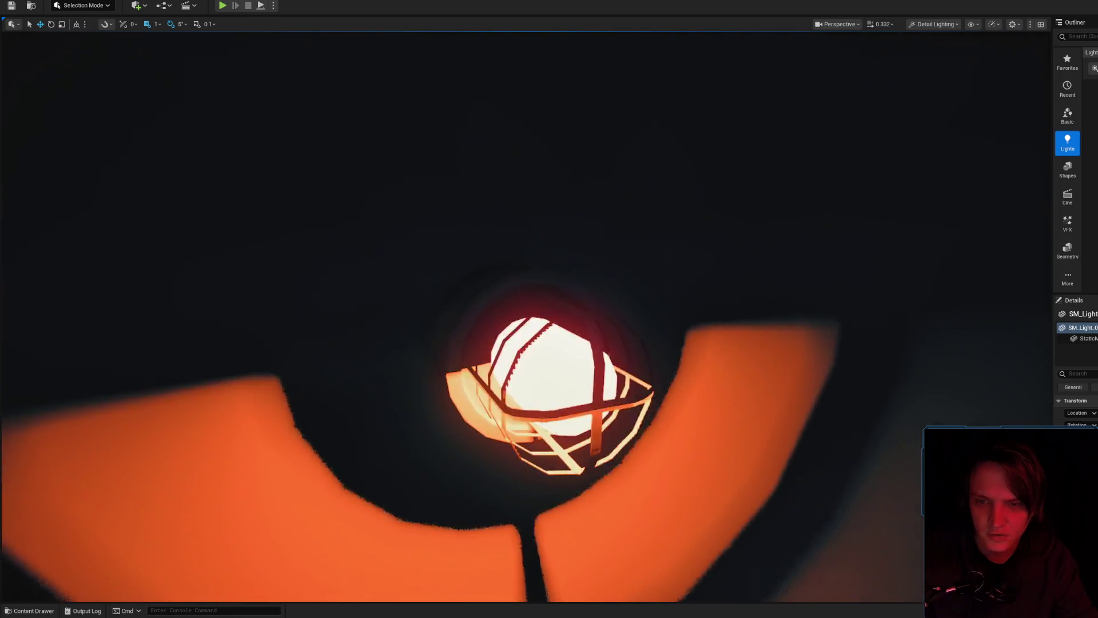
scroll(525, 274, down, 2)
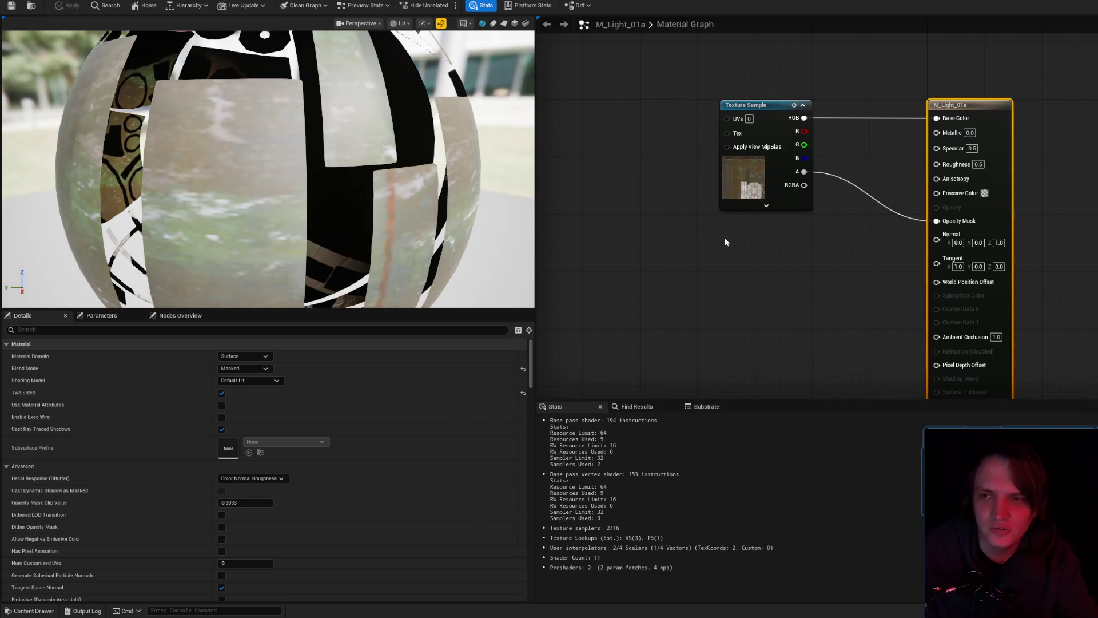
- Switch the M_Light_01a preview mesh from sphere to cube and orbit above it
mouse_move(488, 165)
mouse_down()
mouse_move(458, 217)
mouse_move(315, 24)
mouse_up()
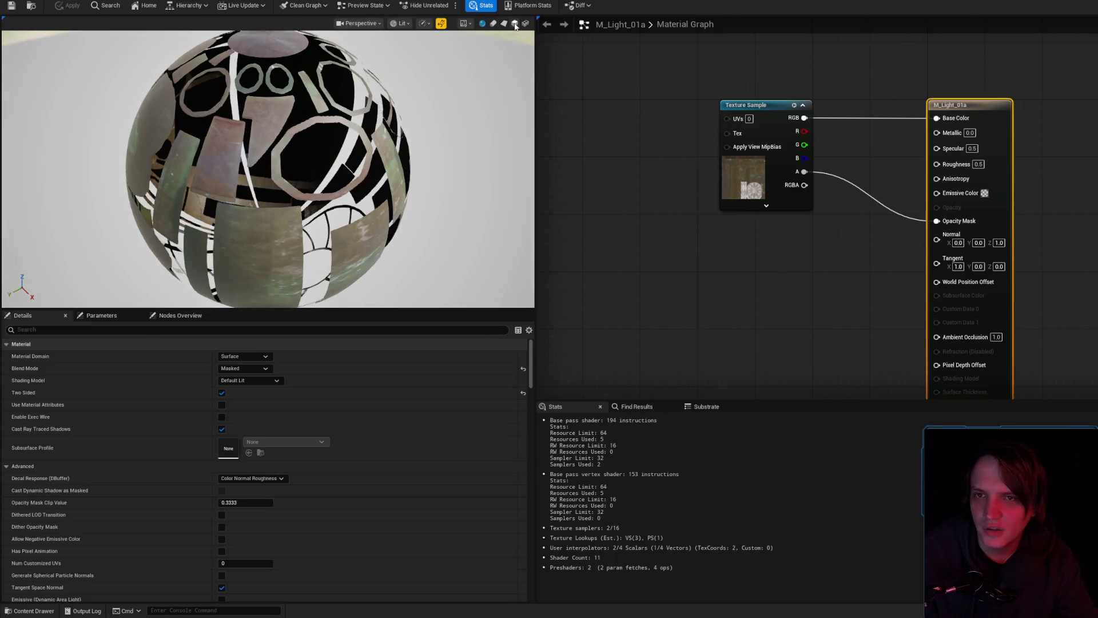
click(515, 25)
mouse_move(269, 172)
mouse_down()
mouse_move(289, 217)
mouse_move(337, 161)
mouse_move(349, 177)
mouse_move(294, 145)
mouse_up()
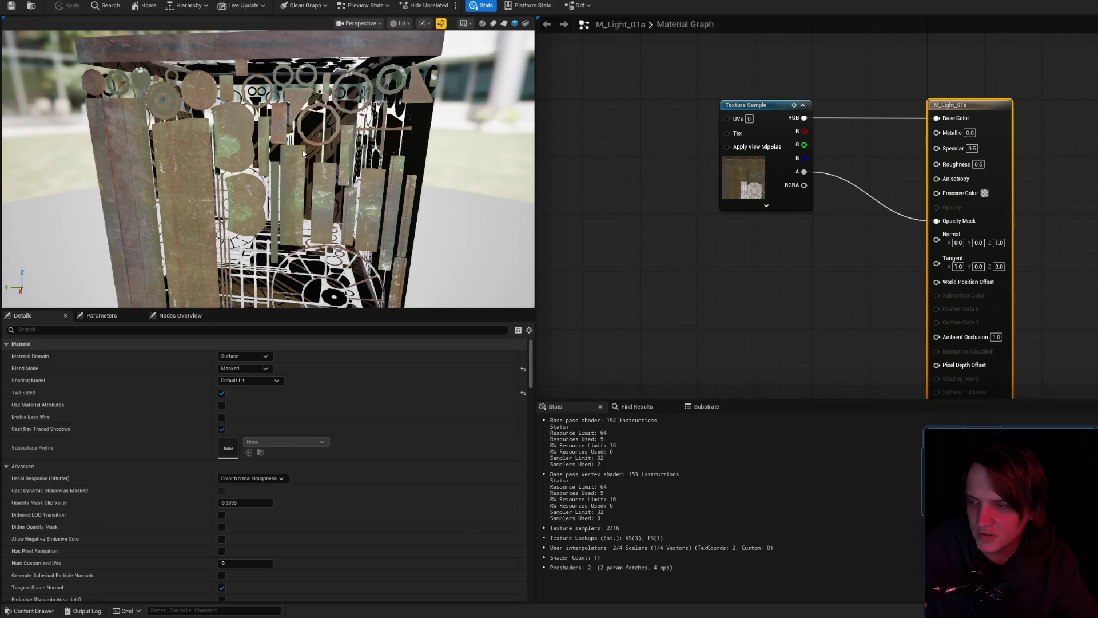
mouse_move(294, 146)
mouse_down()
mouse_move(288, 89)
mouse_move(289, 122)
mouse_up()
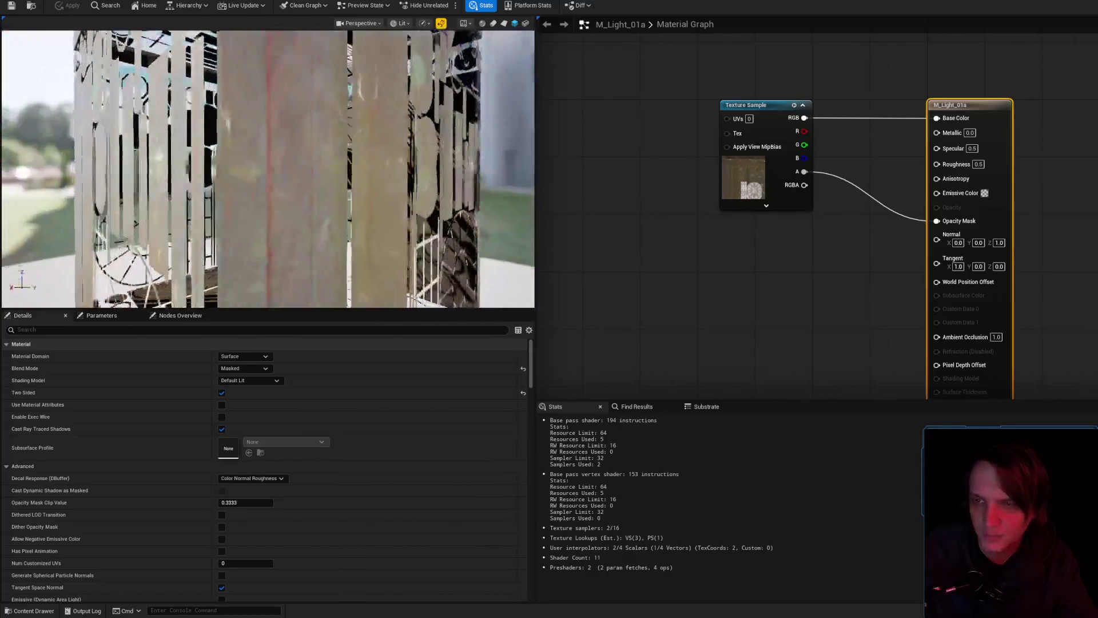
mouse_move(292, 173)
mouse_down()
mouse_move(292, 206)
mouse_move(291, 166)
mouse_up()
drag(295, 220, 296, 186)
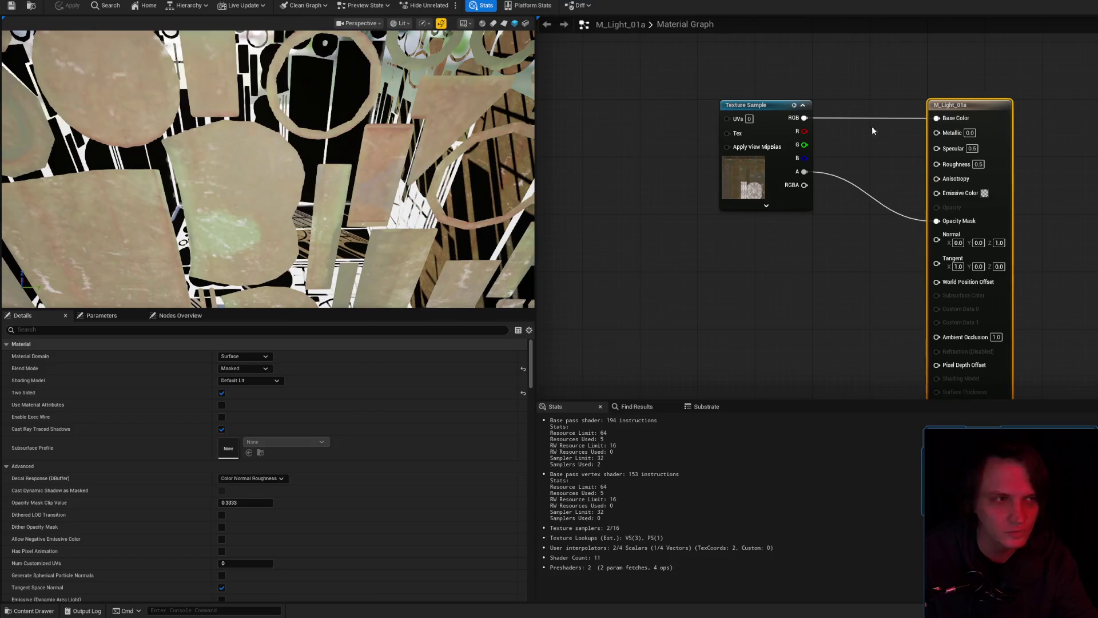
- Orbit and zoom the cube preview to inspect the material's cut-out panels from several angles
scroll(279, 173, down, 10)
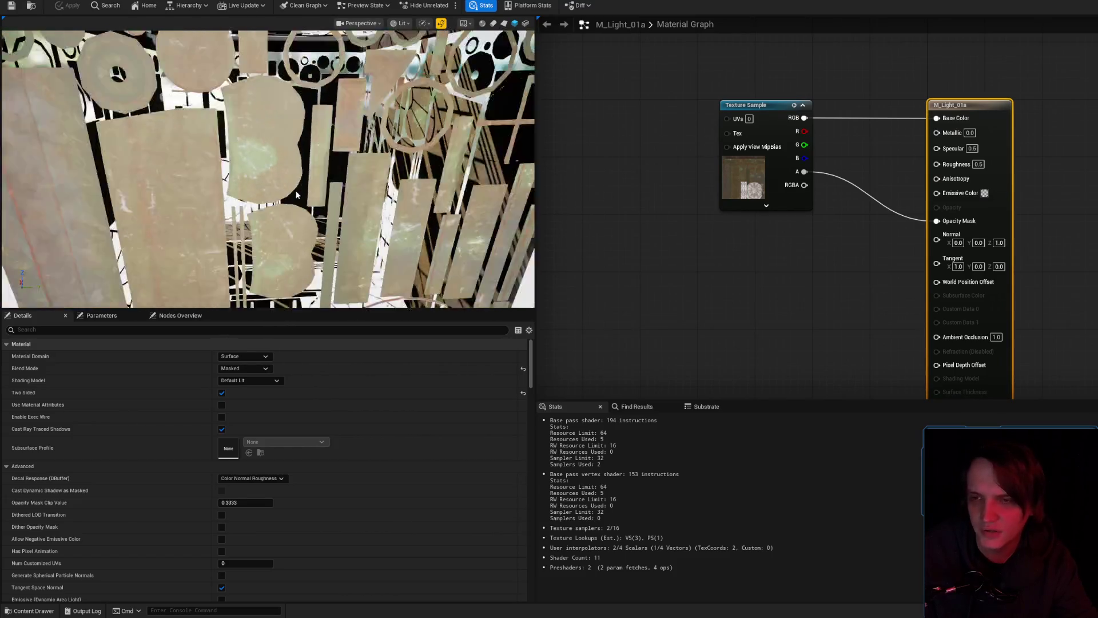
scroll(296, 195, up, 5)
scroll(296, 194, down, 5)
drag(296, 194, 296, 155)
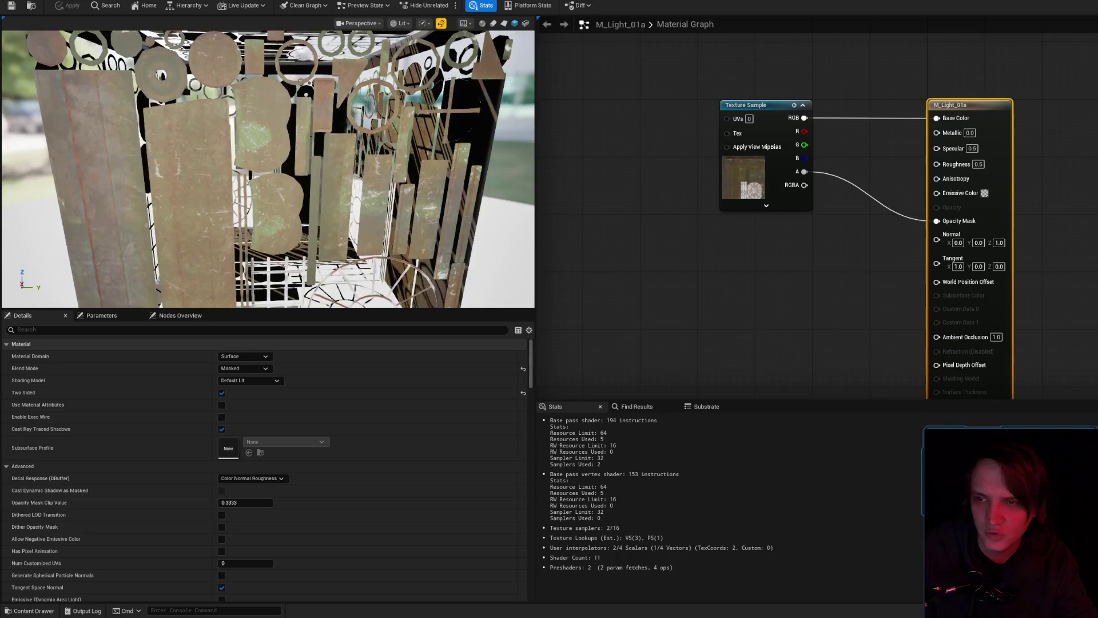
scroll(294, 187, down, 5)
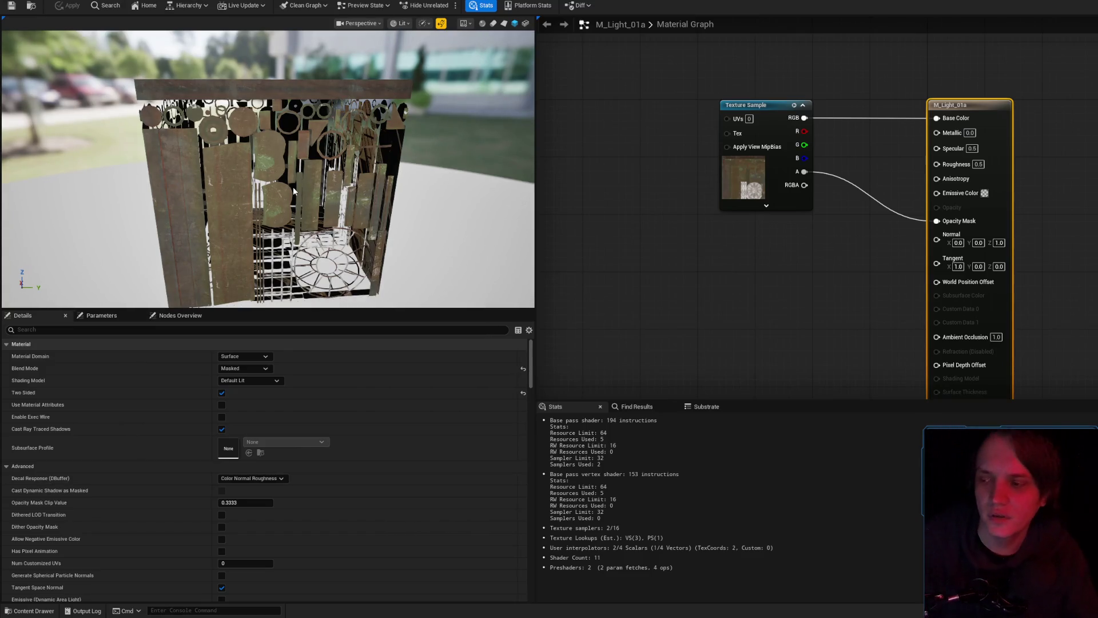
drag(299, 184, 311, 200)
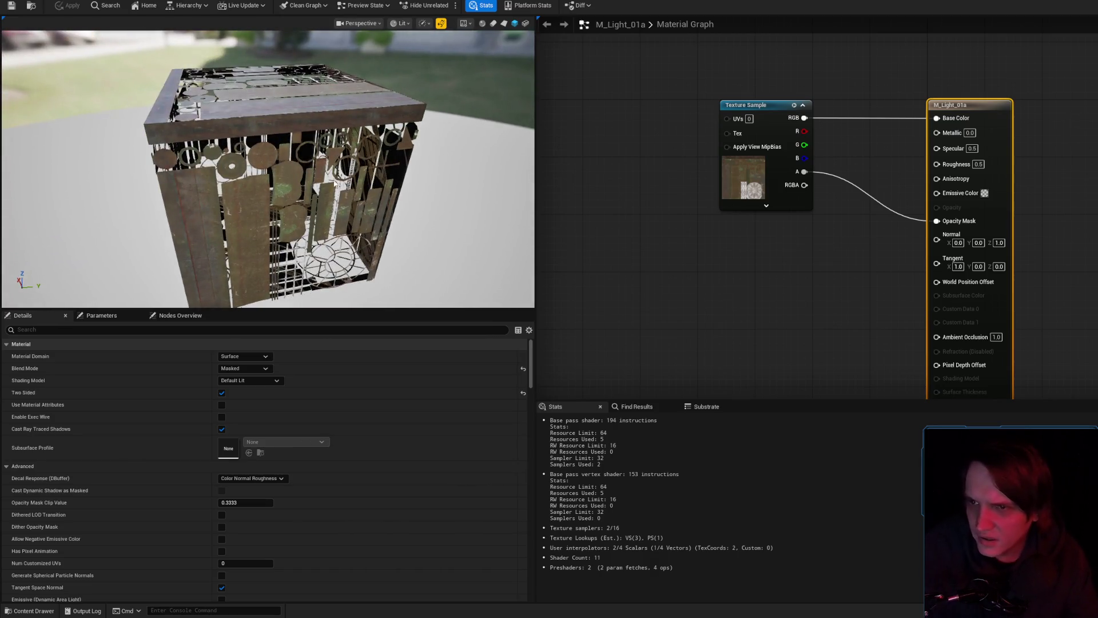
scroll(337, 184, up, 10)
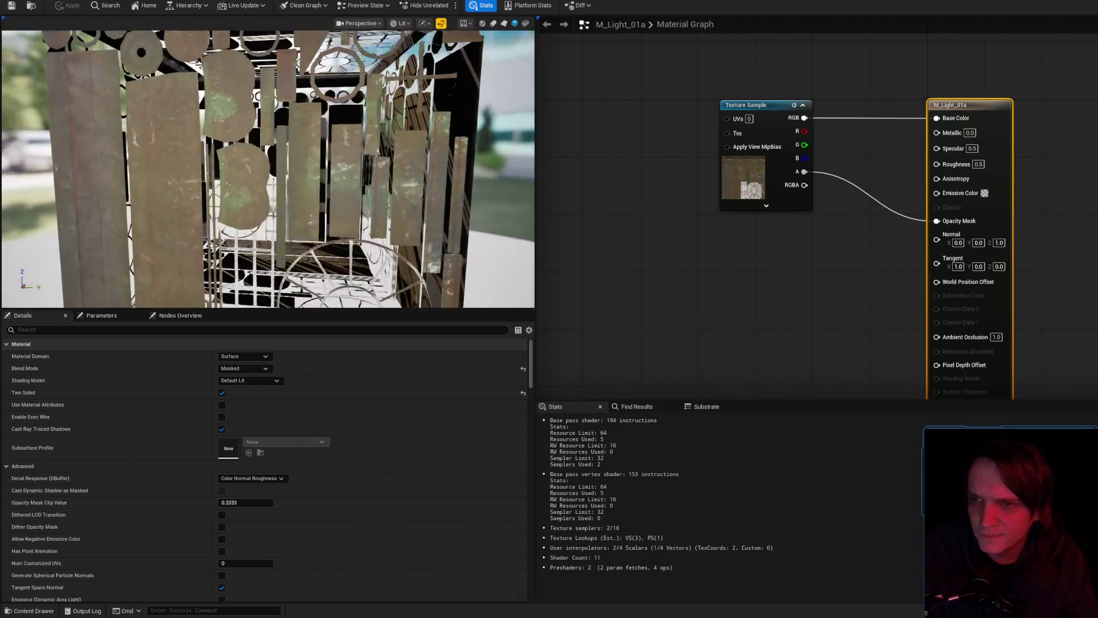
scroll(376, 191, down, 10)
mouse_move(312, 200)
mouse_down()
mouse_move(295, 166)
mouse_move(331, 223)
mouse_up()
scroll(267, 168, up, 10)
mouse_move(267, 169)
mouse_down()
mouse_move(271, 197)
mouse_move(281, 167)
mouse_move(300, 160)
mouse_up()
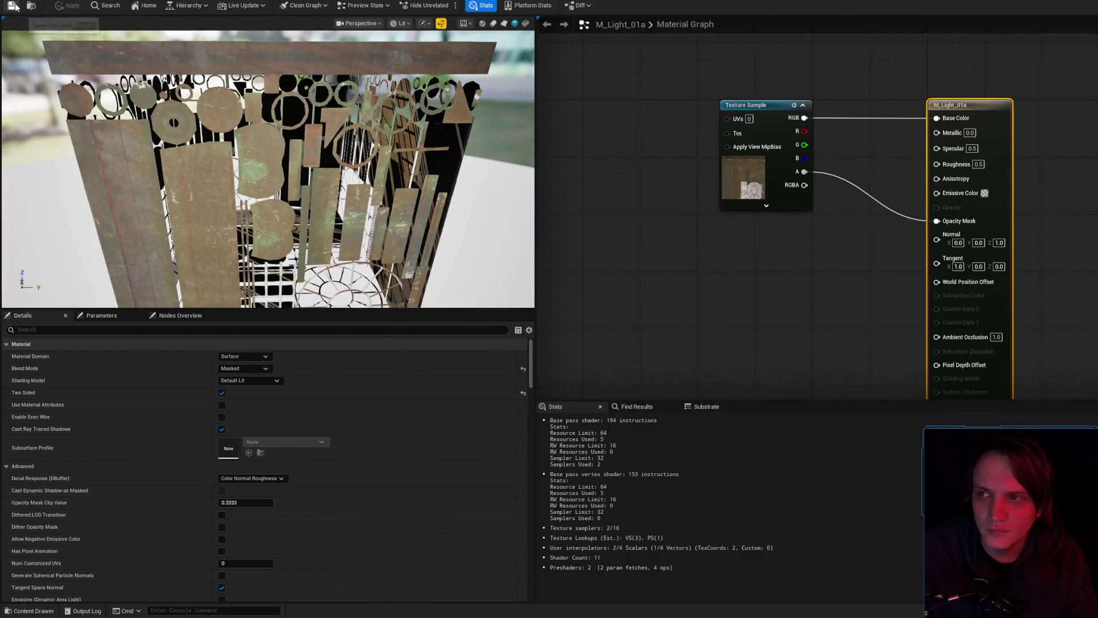
mouse_move(368, 179)
mouse_down()
mouse_move(360, 183)
mouse_move(372, 177)
mouse_move(372, 194)
mouse_move(381, 185)
mouse_move(363, 183)
mouse_up()
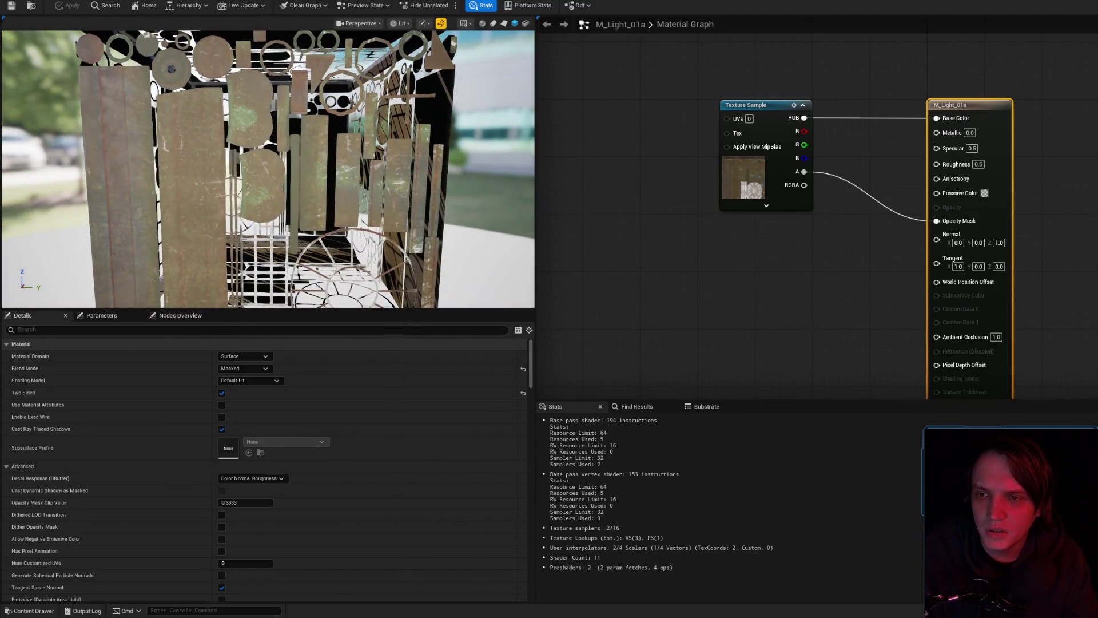
drag(294, 153, 294, 152)
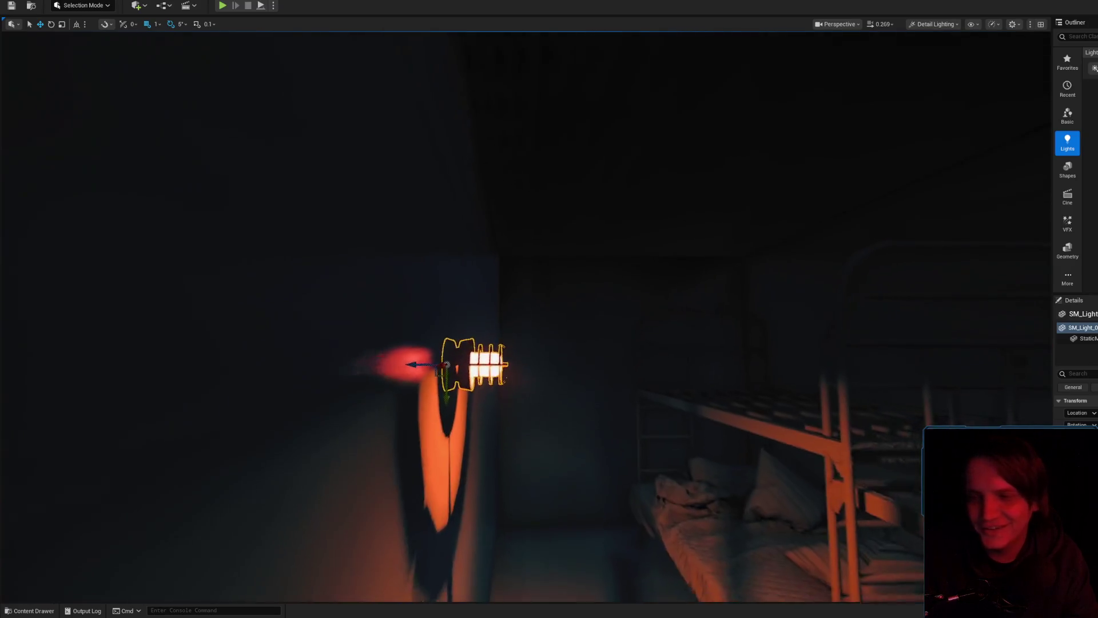
- Frame the caged lamp, turn toward the corridor, and select its light with helpers hidden
scroll(465, 260, up, 5)
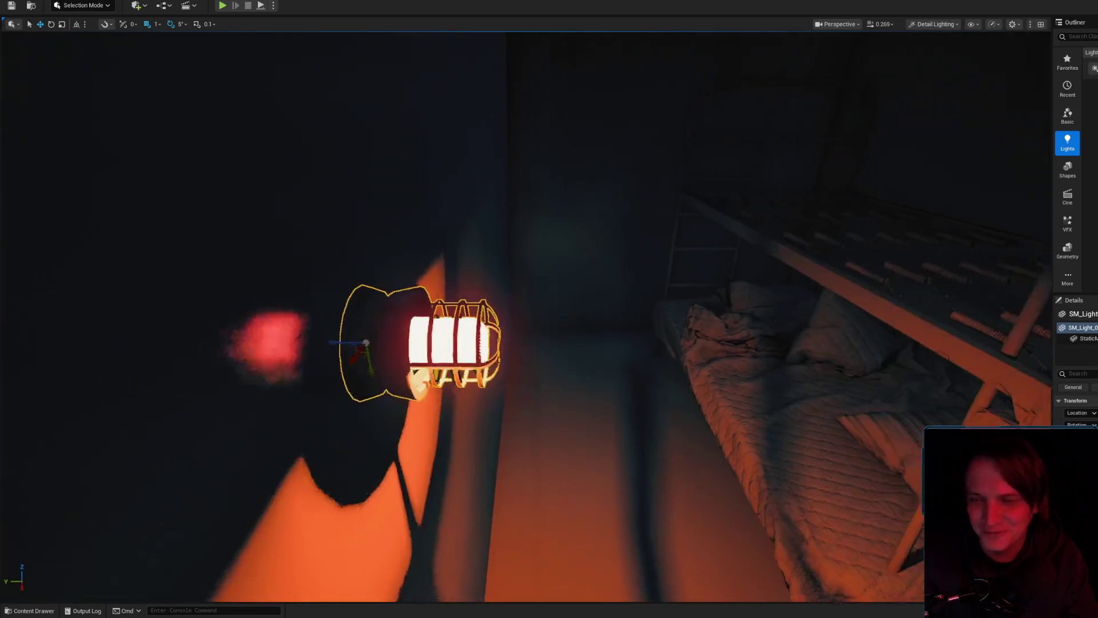
scroll(549, 320, down, 3)
key(g)
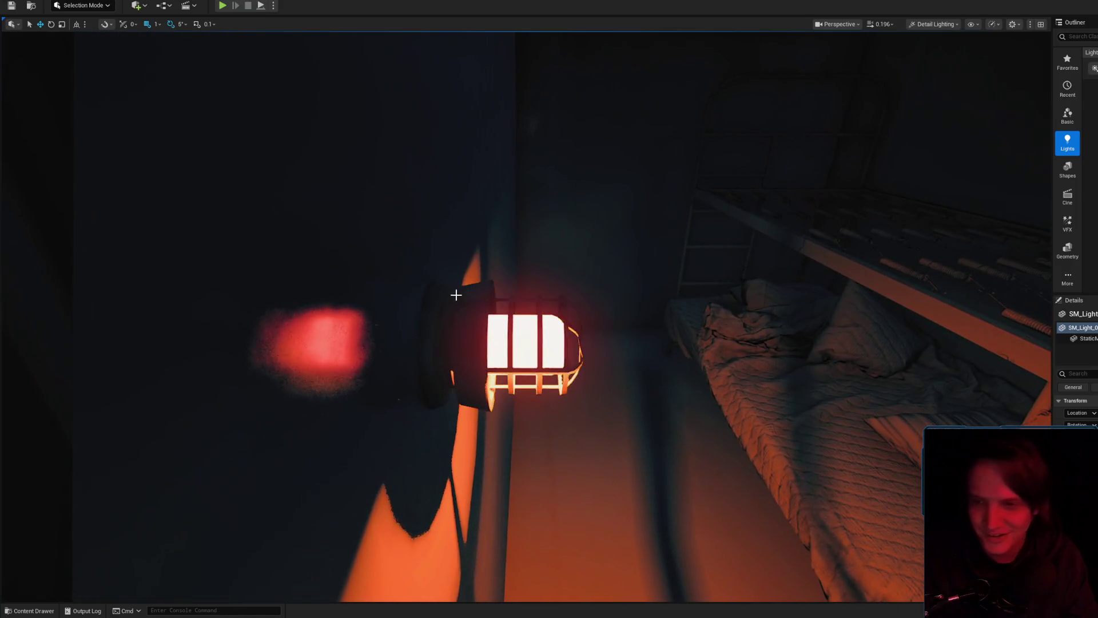
scroll(508, 281, down, 8)
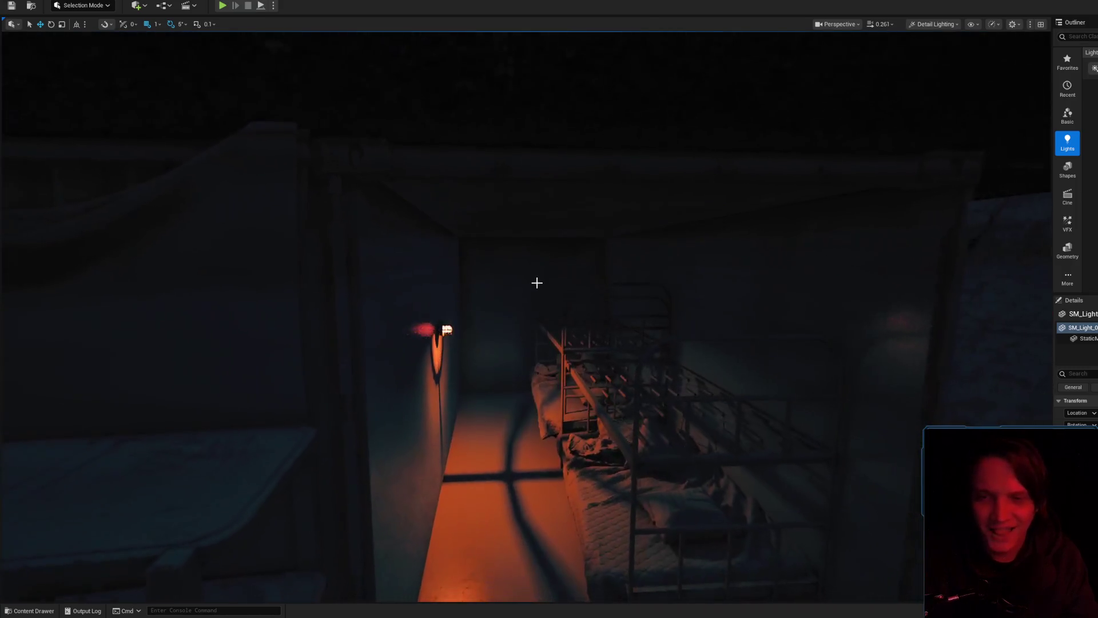
key(f)
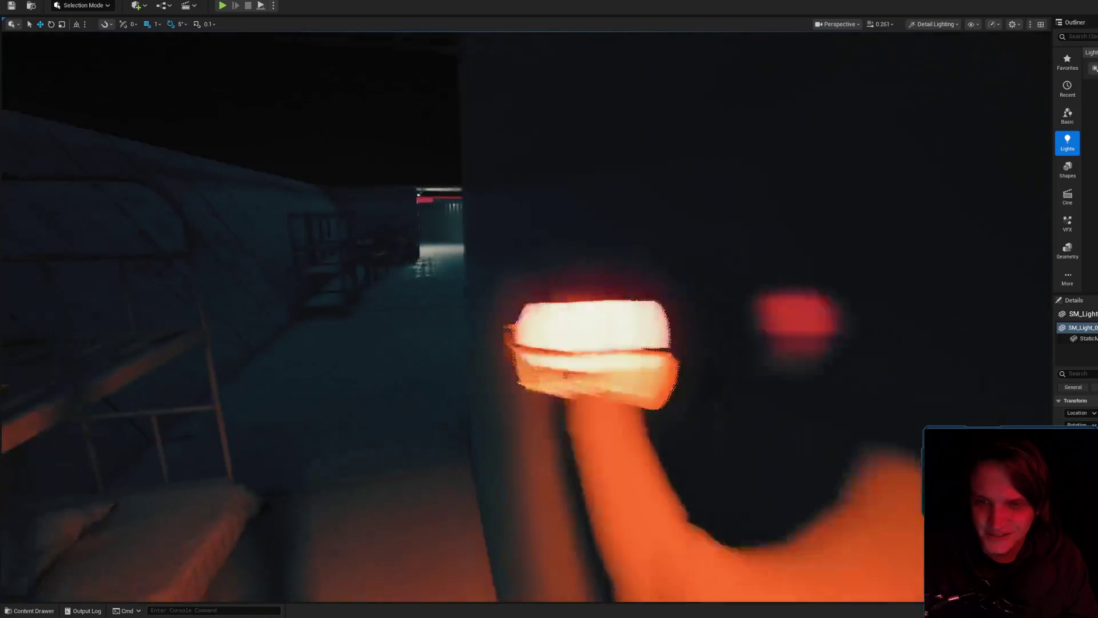
key(g)
drag(536, 314, 554, 319)
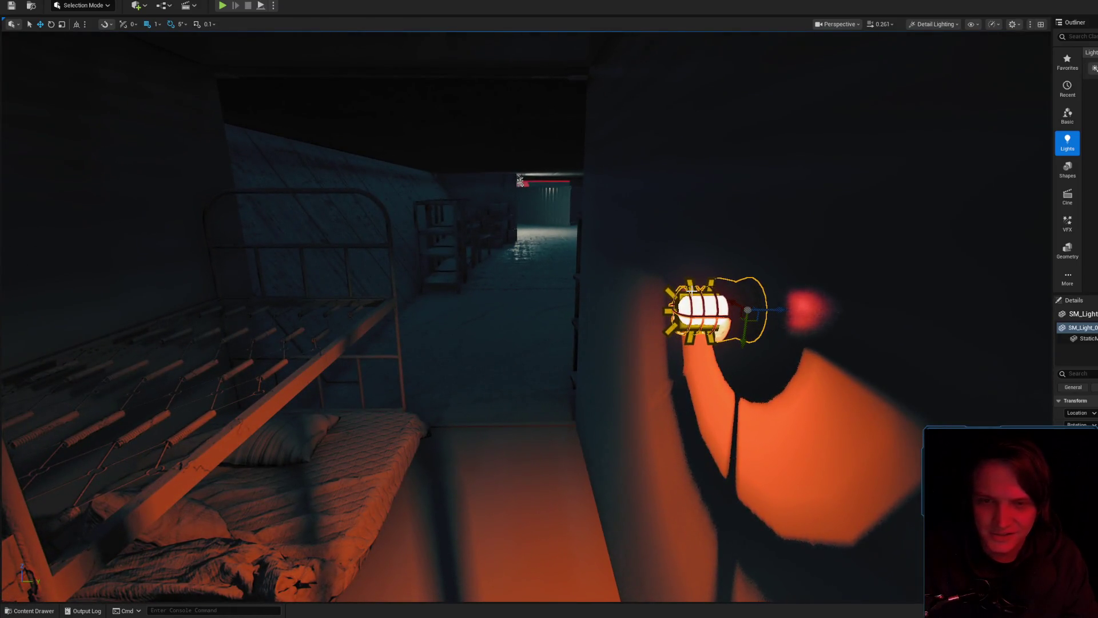
click(756, 313)
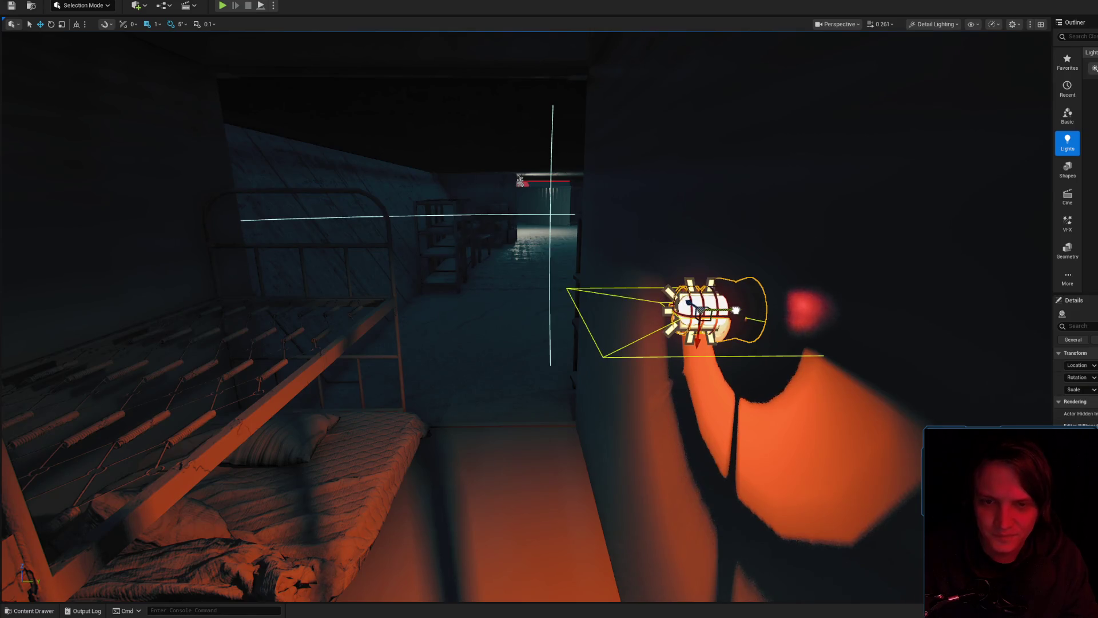
key(g)
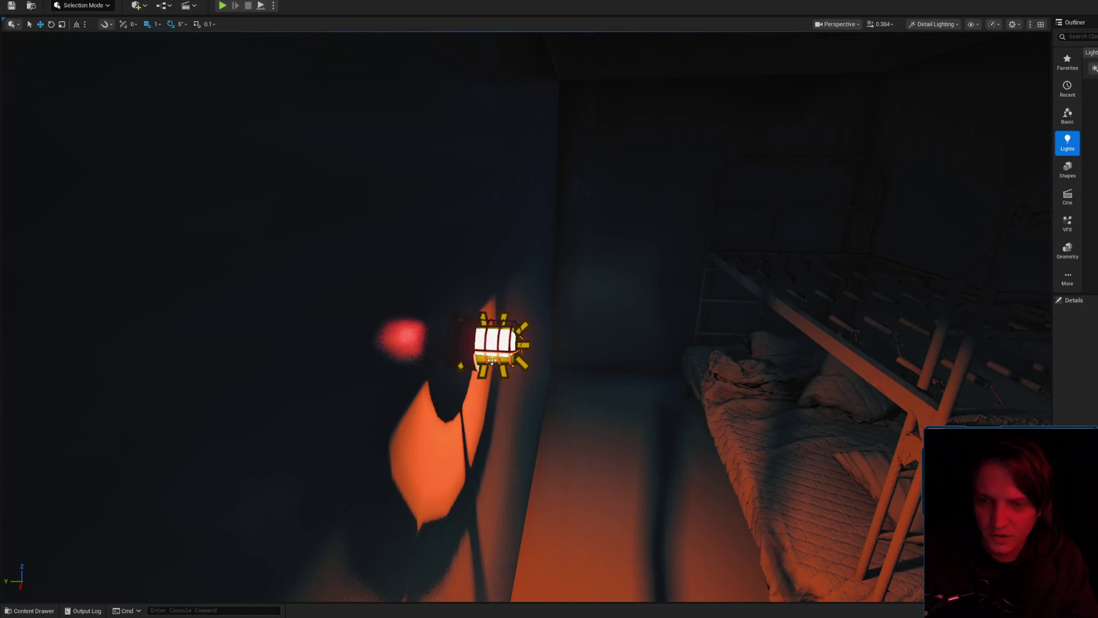
- Select the rect light at the lamp and tilt it about -30 degrees
click(492, 360)
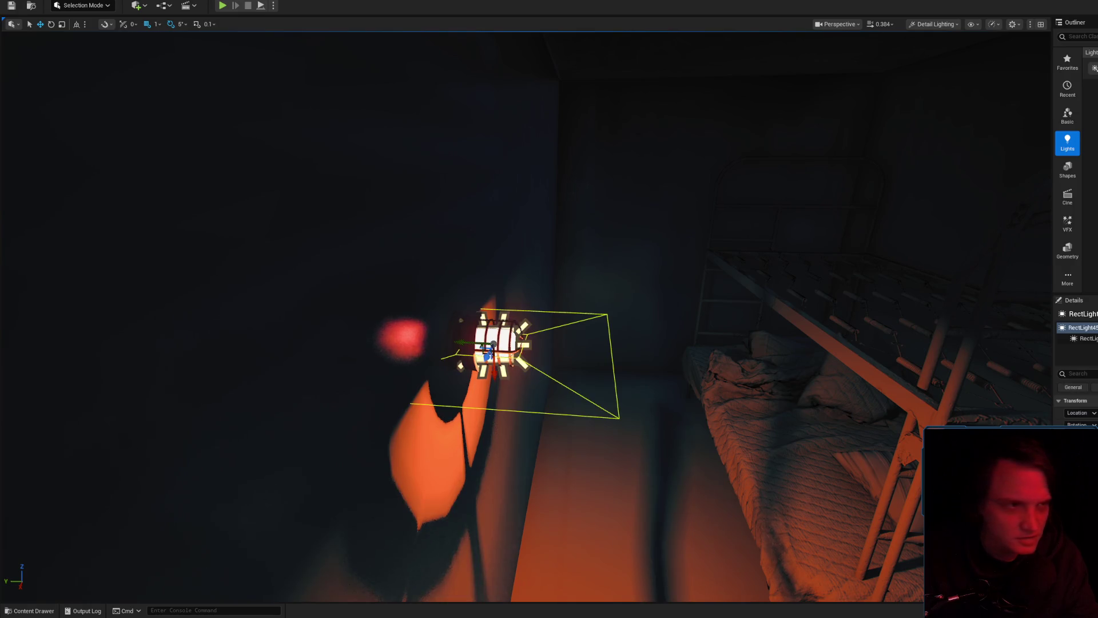
scroll(706, 298, up, 3)
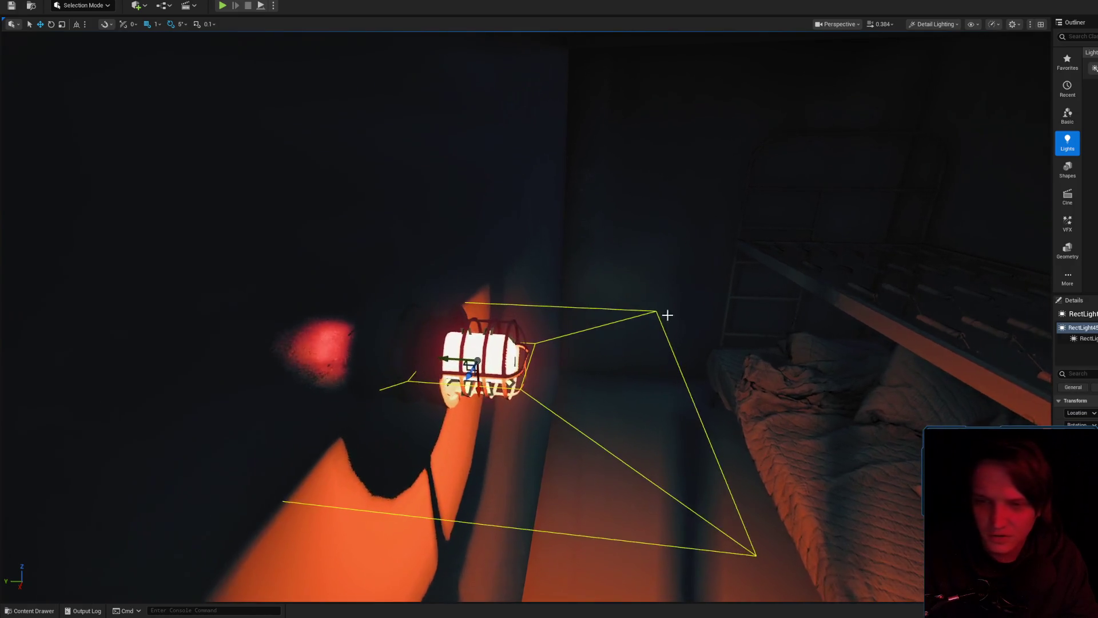
scroll(566, 349, down, 5)
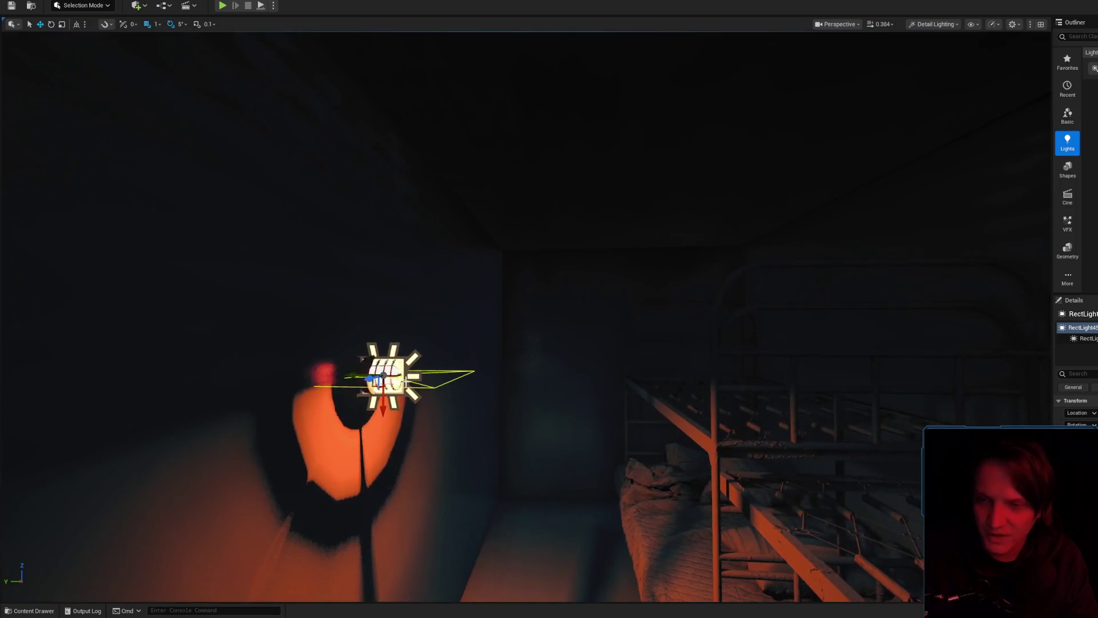
scroll(504, 395, down, 5)
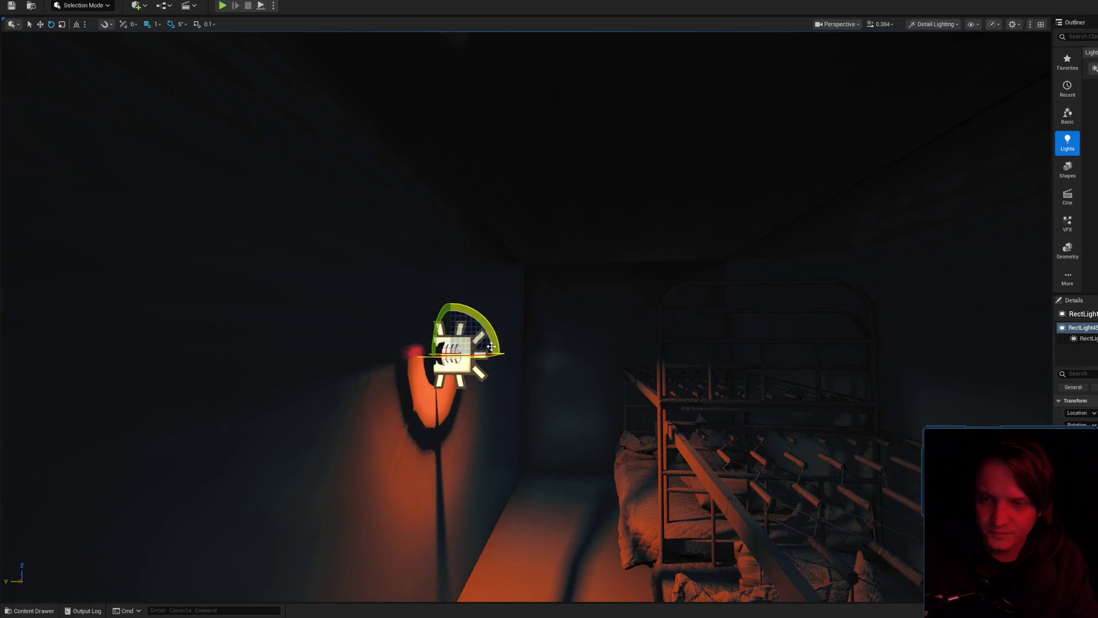
drag(451, 406, 476, 400)
drag(494, 333, 496, 347)
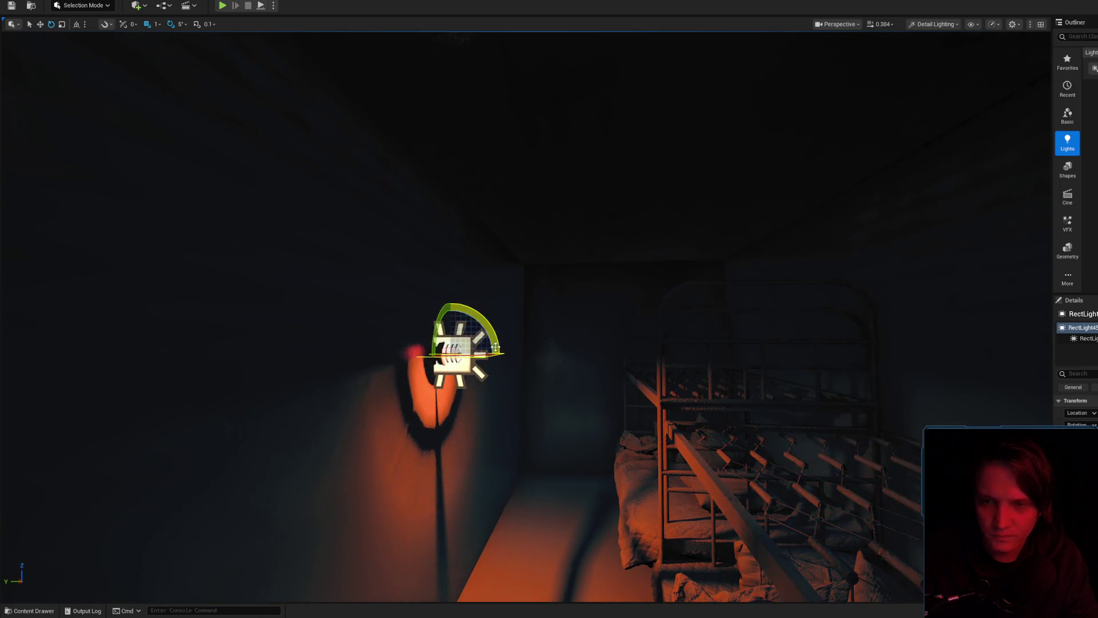
- Tilt the rect light a further -10 degrees, then frame it and orbit above the lamp
scroll(549, 343, down, 10)
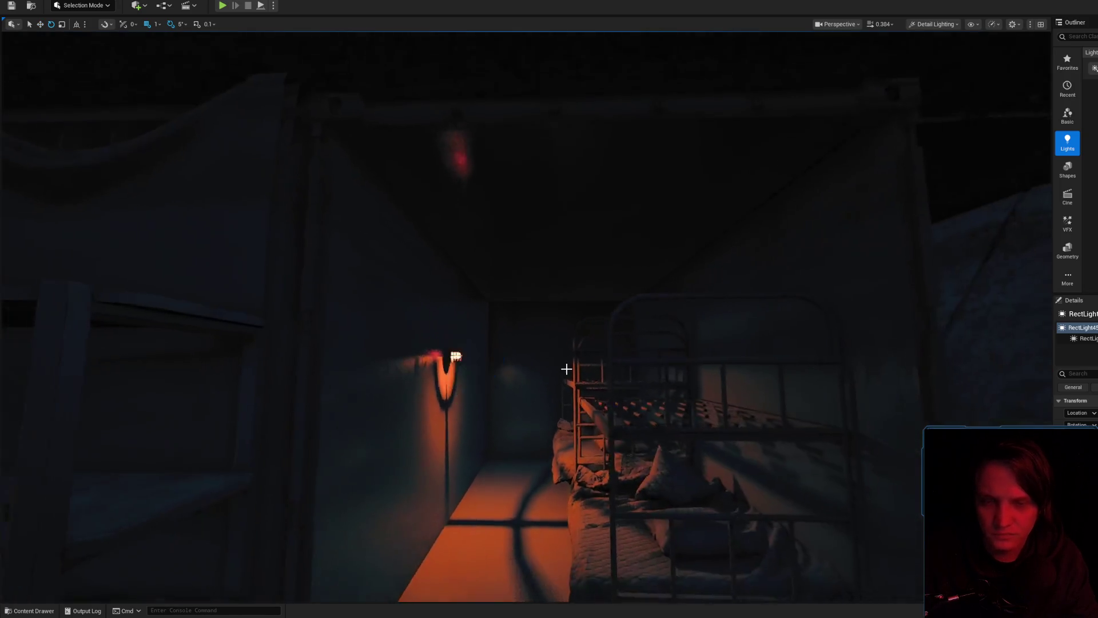
scroll(463, 325, up, 10)
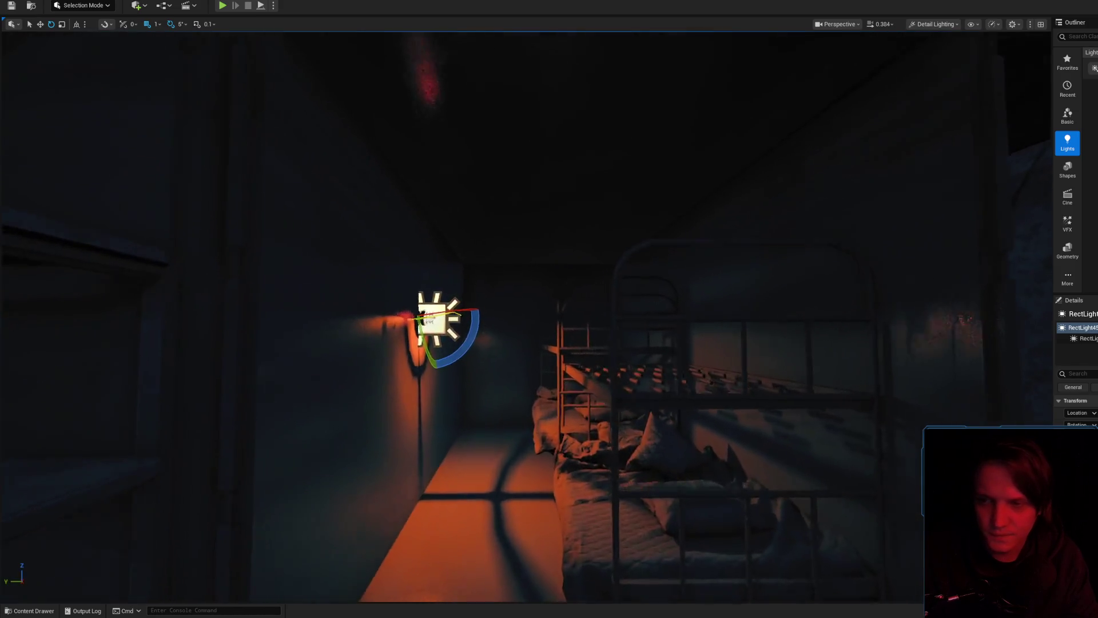
scroll(462, 325, up, 3)
drag(349, 329, 369, 334)
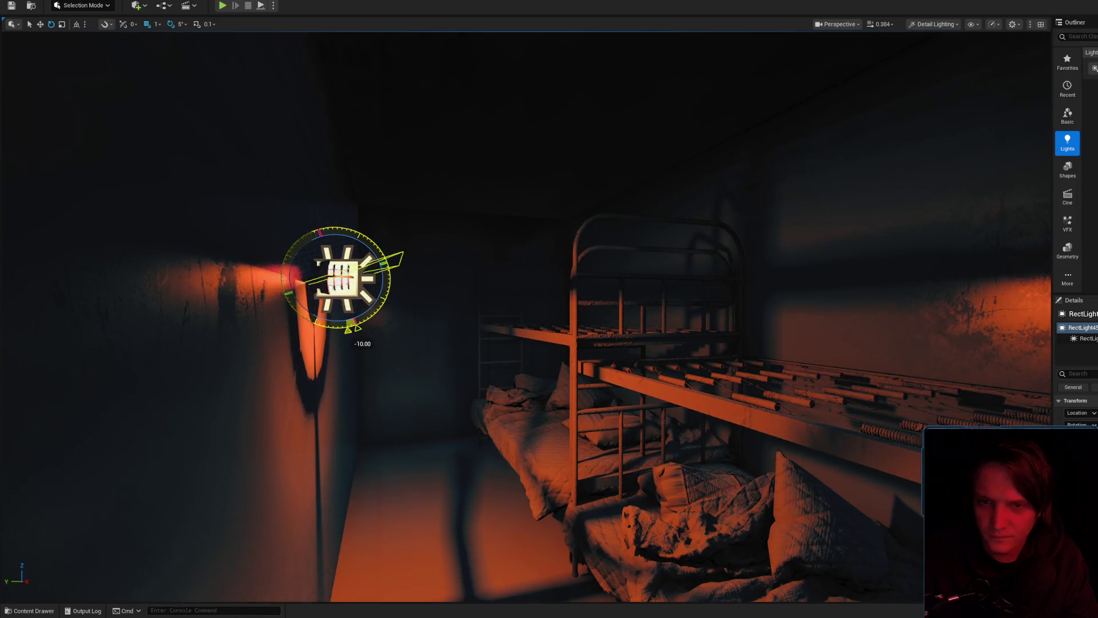
scroll(484, 331, down, 8)
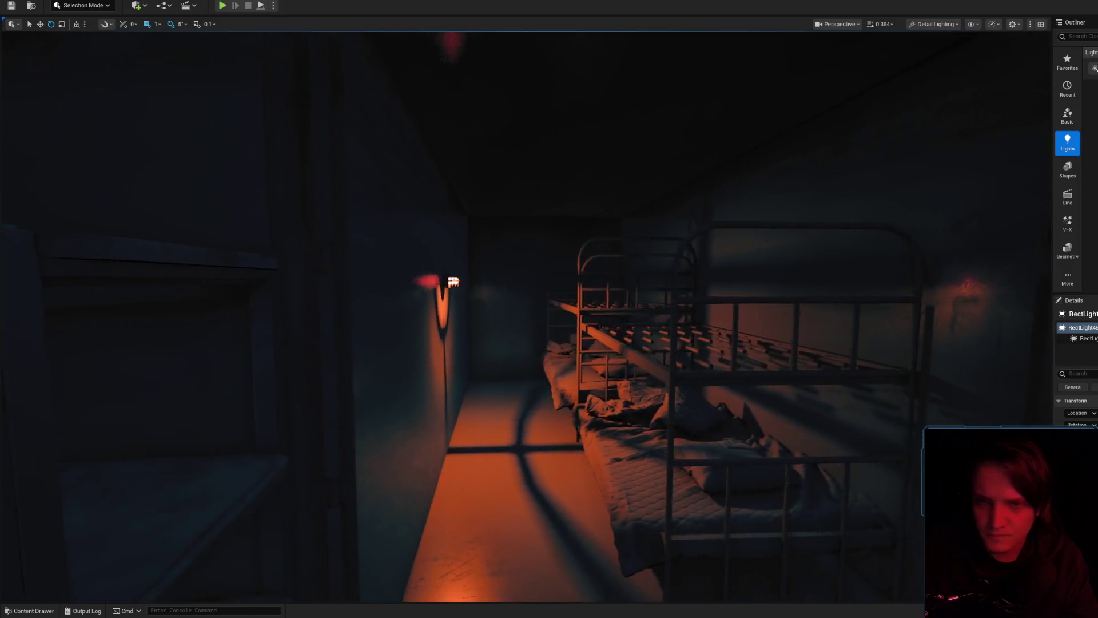
key(f)
mouse_move(411, 343)
mouse_down()
mouse_move(572, 287)
mouse_move(594, 318)
mouse_up()
- Open TX_Light_03a_ALB from M_Light_01a's Texture Sample, view only its alpha mask, then return to the material
click(595, 318)
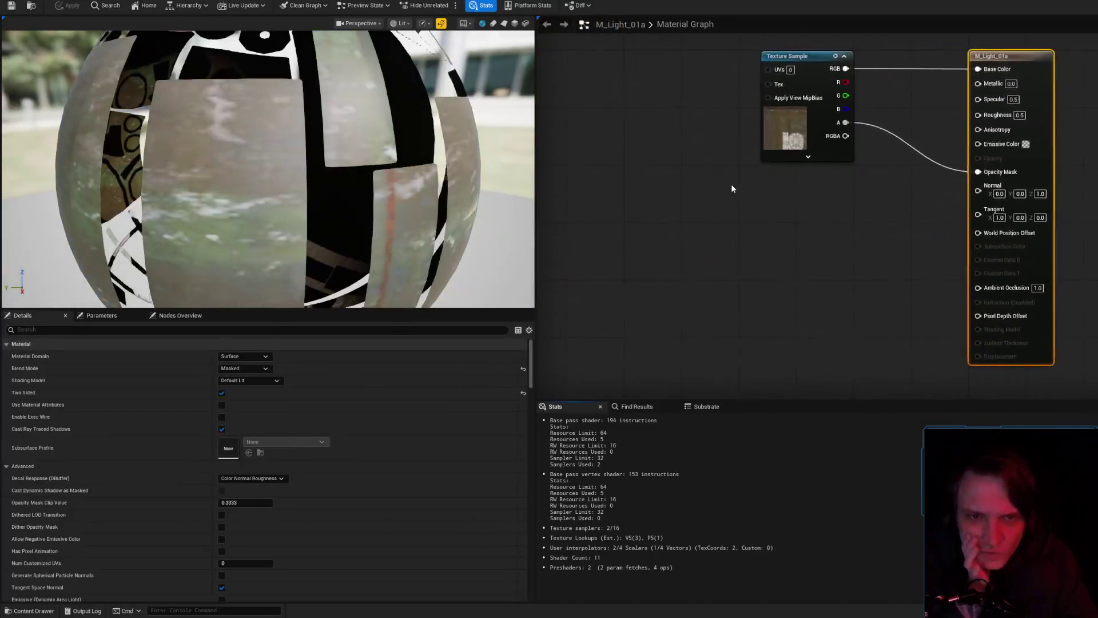
click(688, 175)
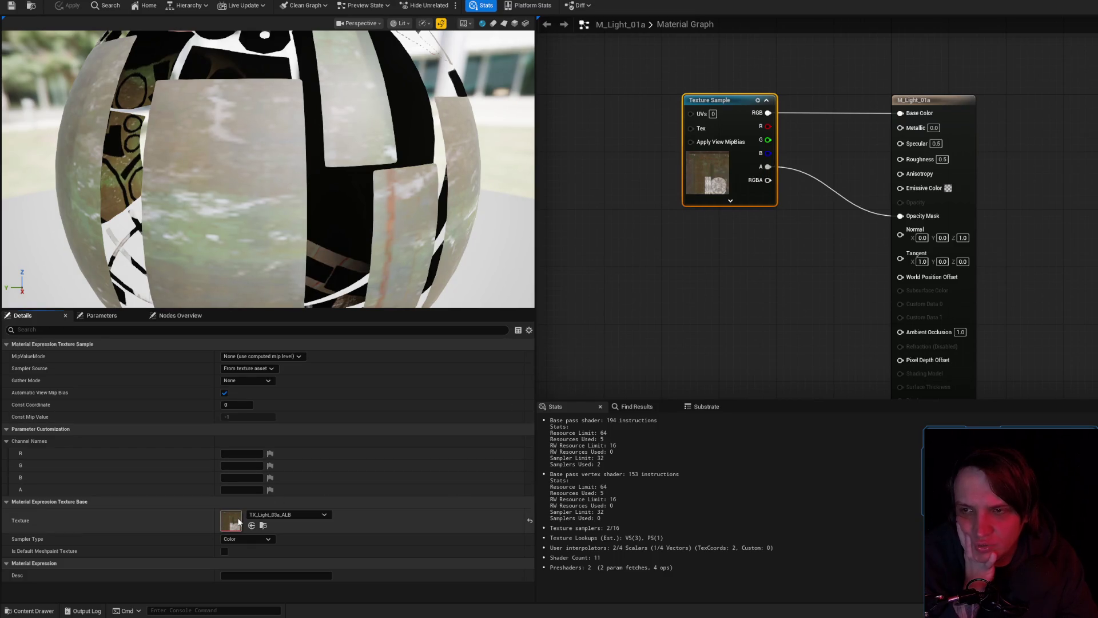
scroll(570, 287, up, 5)
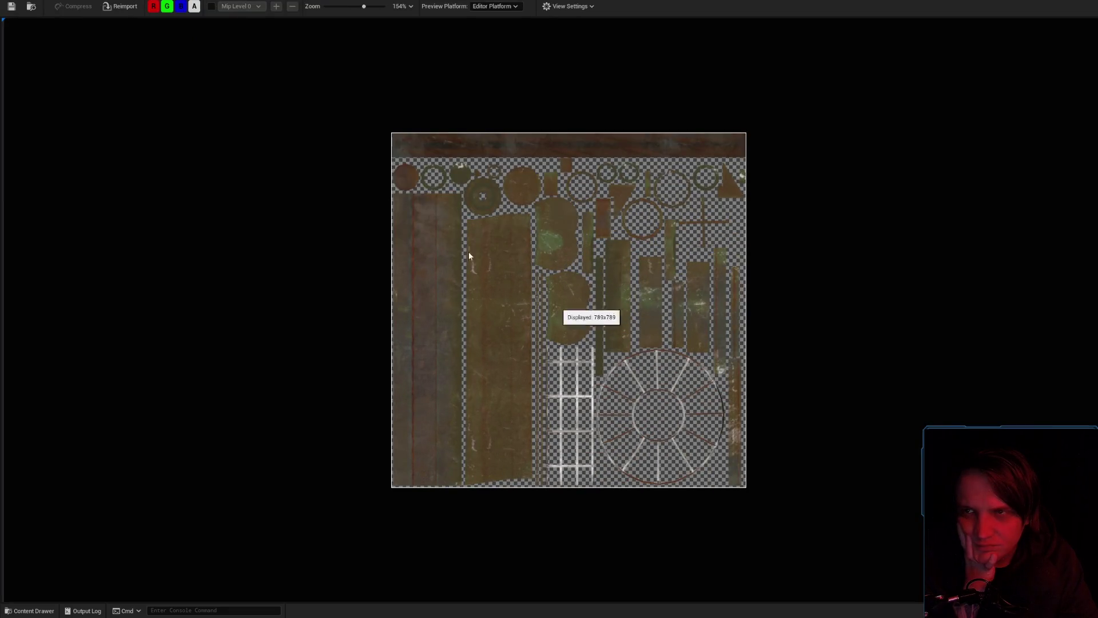
click(153, 6)
click(167, 6)
click(181, 6)
scroll(657, 341, up, 3)
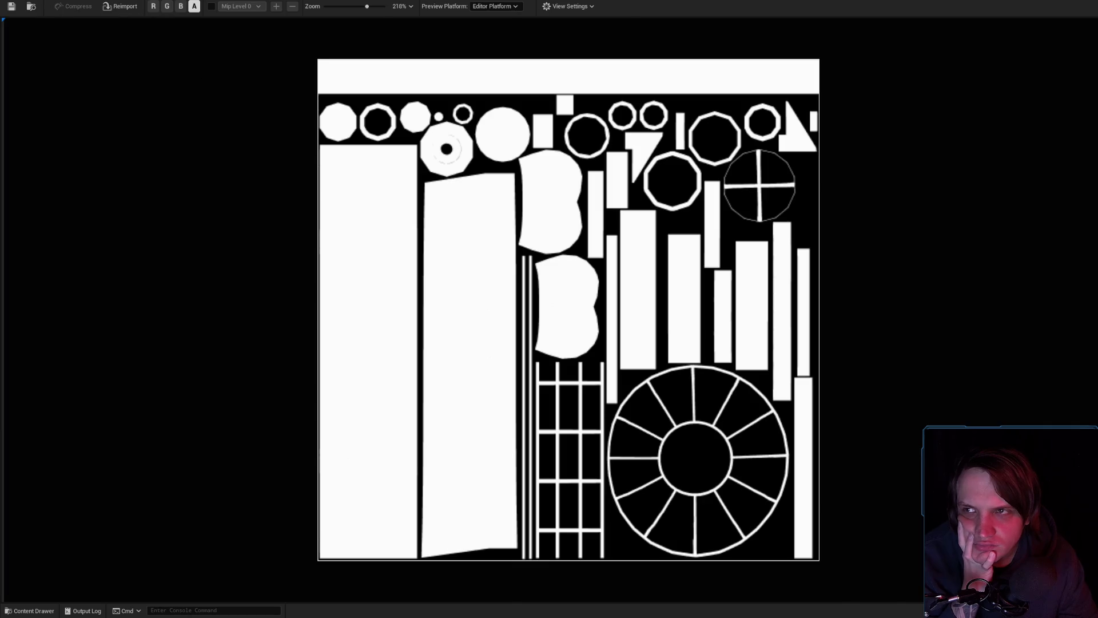
click(120, 1)
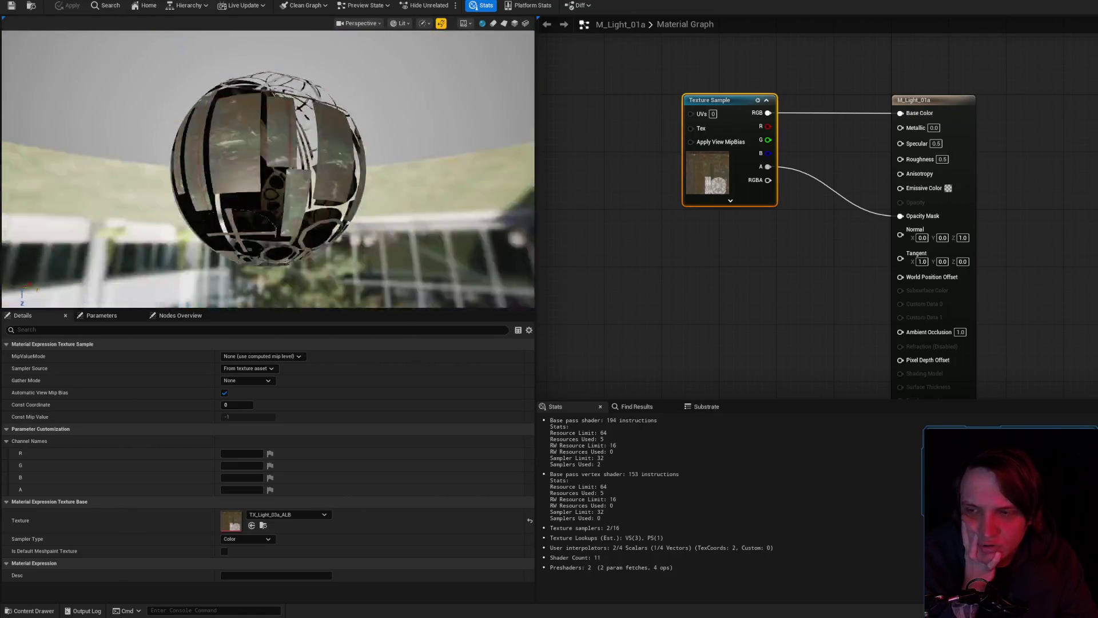
drag(190, 71, 190, 70)
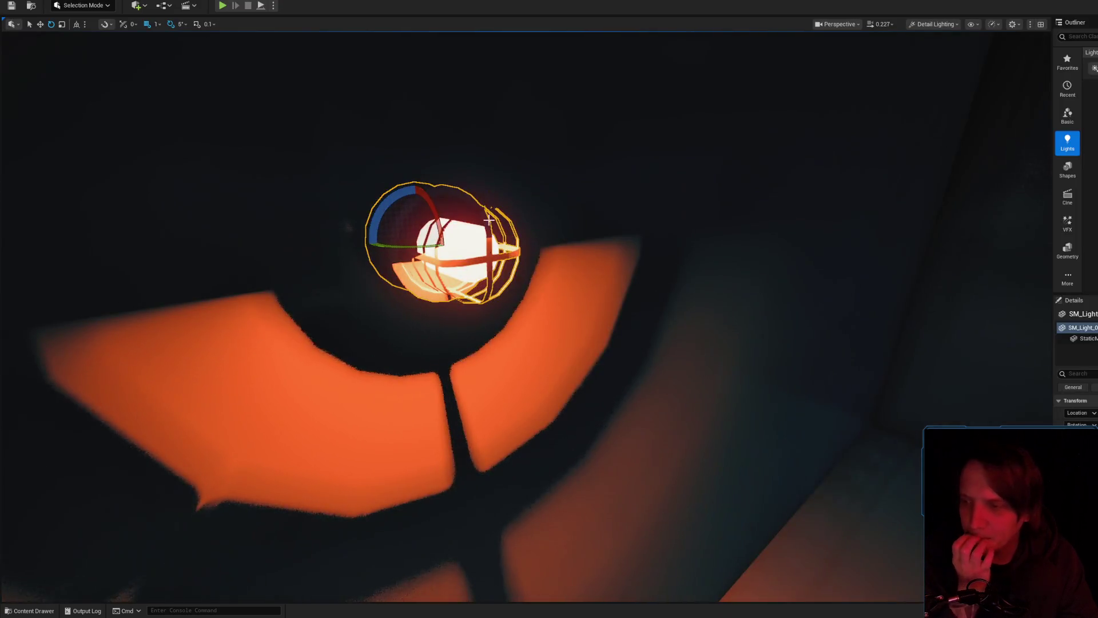
- Show the Content folder in the Content Drawer filtered to Static Mesh assets
click(29, 611)
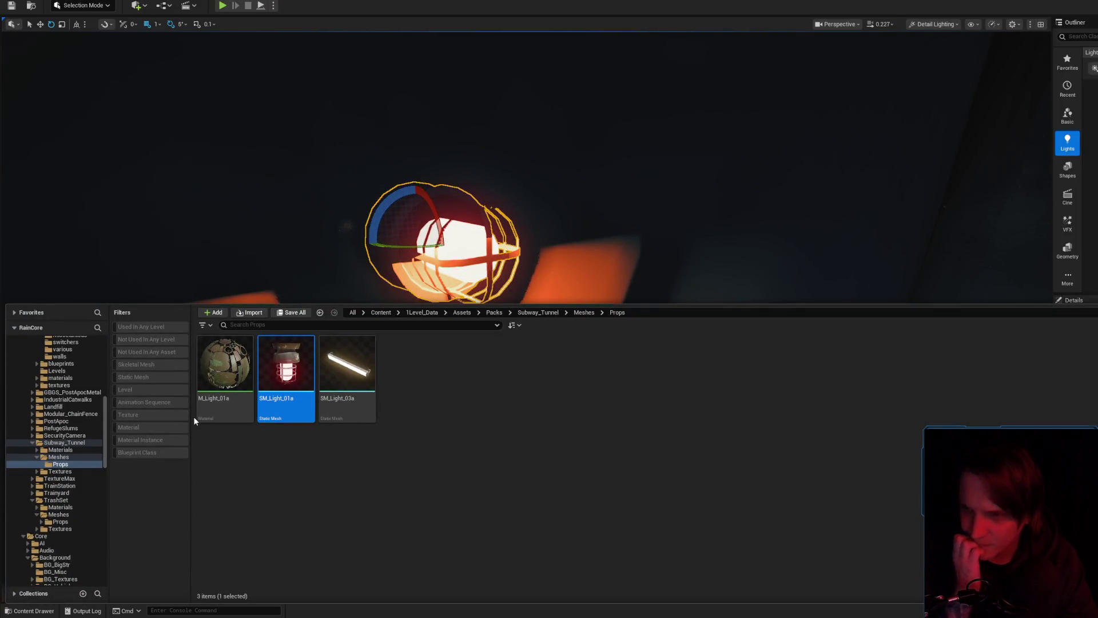
scroll(85, 451, up, 5)
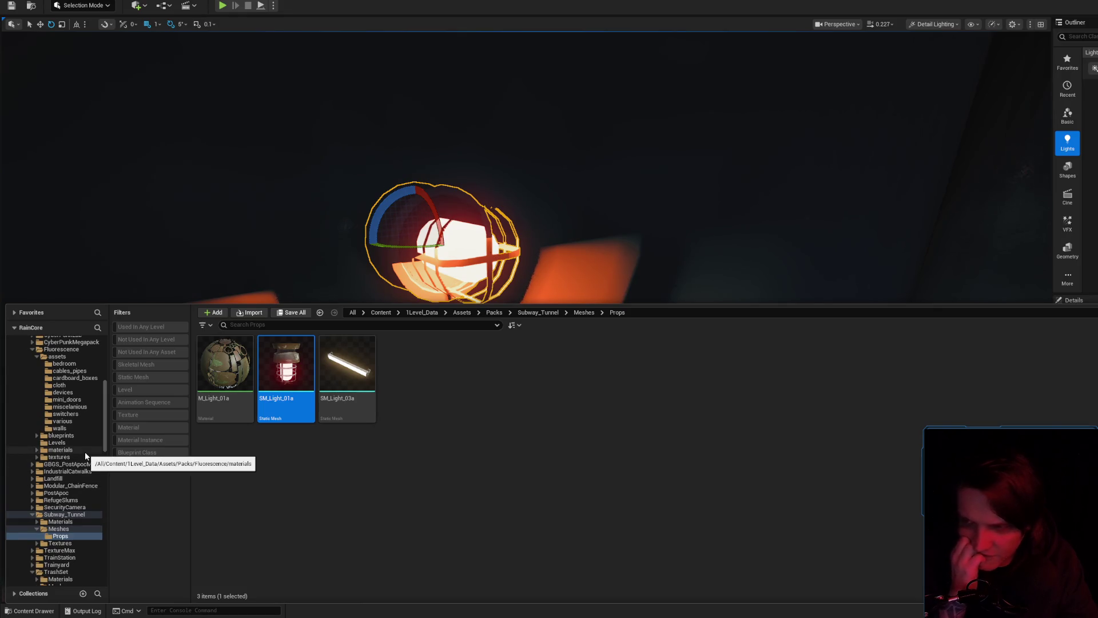
scroll(85, 451, up, 5)
scroll(85, 451, up, 8)
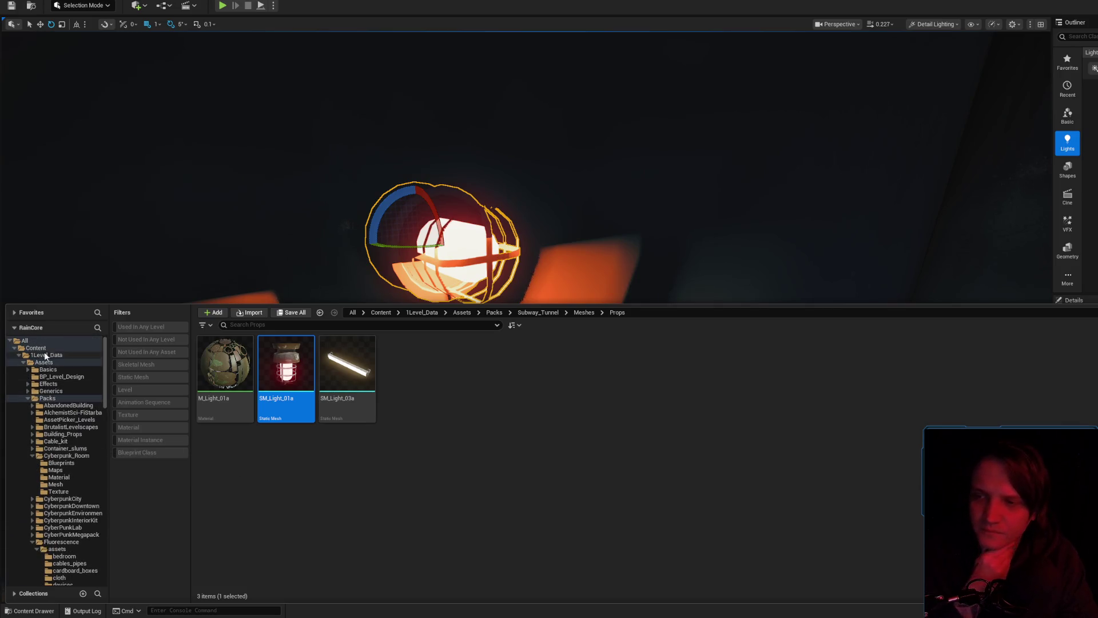
click(40, 348)
click(133, 377)
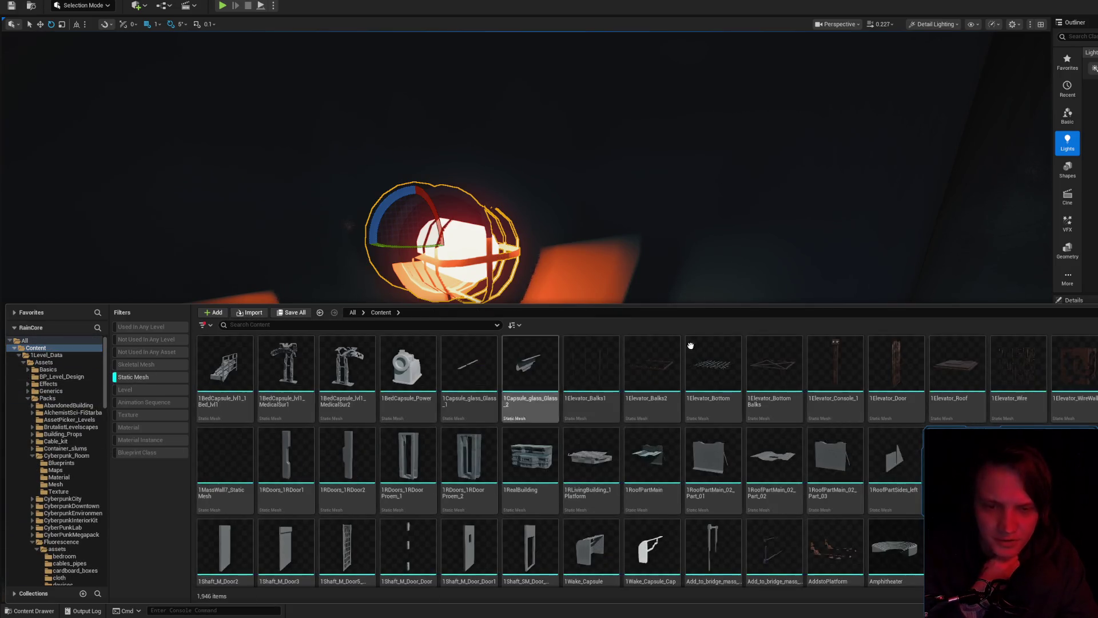
scroll(792, 412, down, 2)
scroll(792, 412, down, 5)
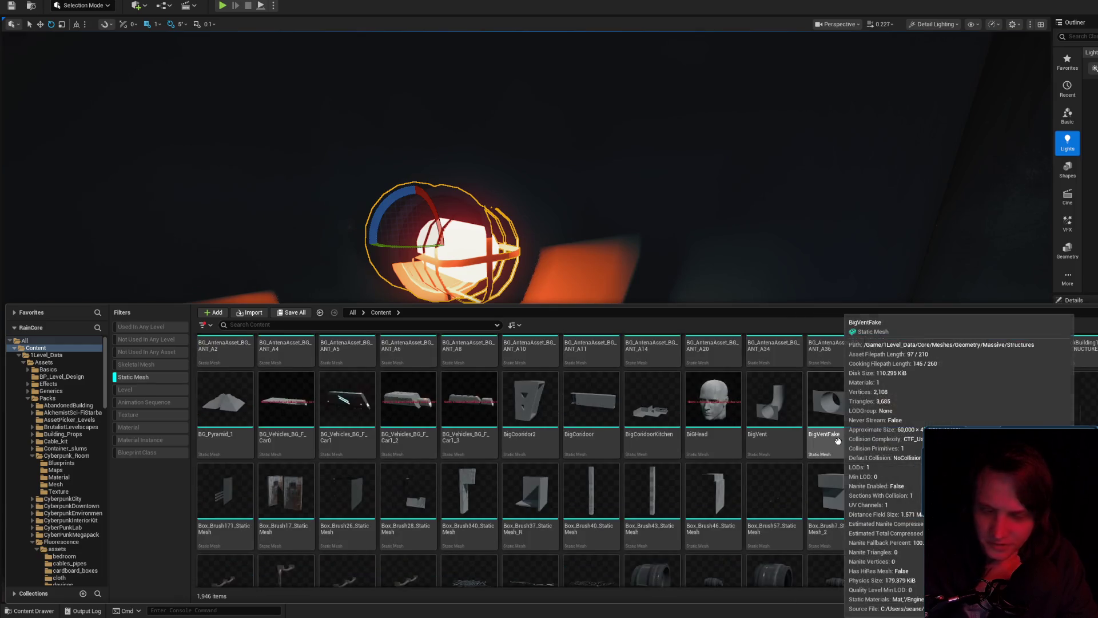
scroll(861, 438, down, 5)
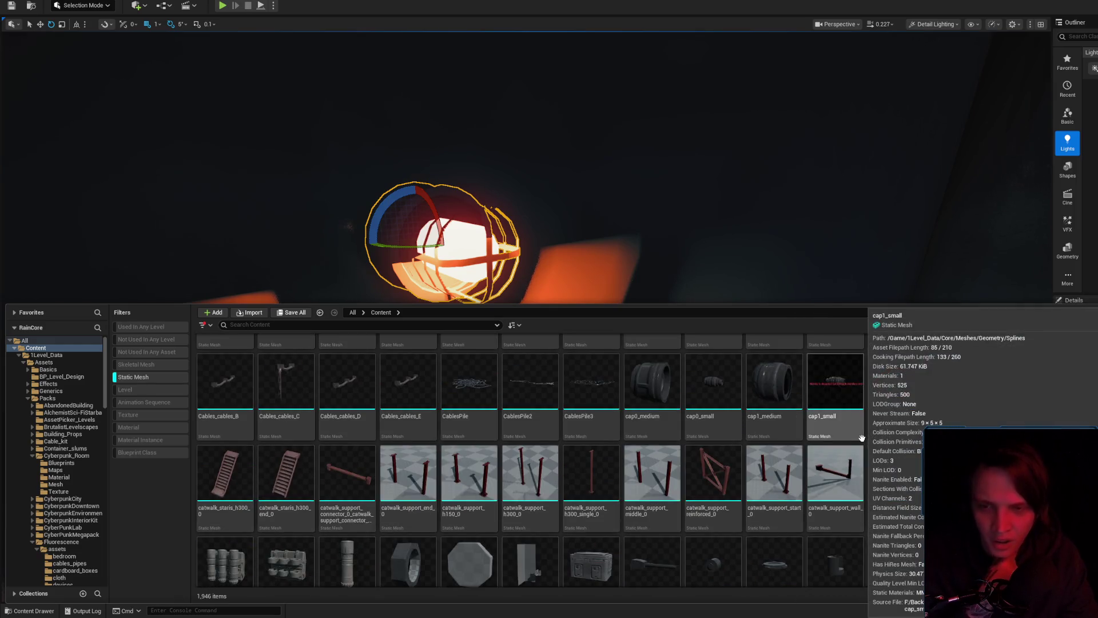
- Drop cap0_medium into the level at the caged lamp, rotate it, then undo the changes
click(651, 380)
mouse_move(607, 310)
mouse_down()
mouse_move(471, 233)
mouse_move(514, 263)
mouse_up()
mouse_move(434, 260)
mouse_down()
mouse_move(521, 263)
mouse_move(380, 258)
mouse_up()
key(ctrl+z)
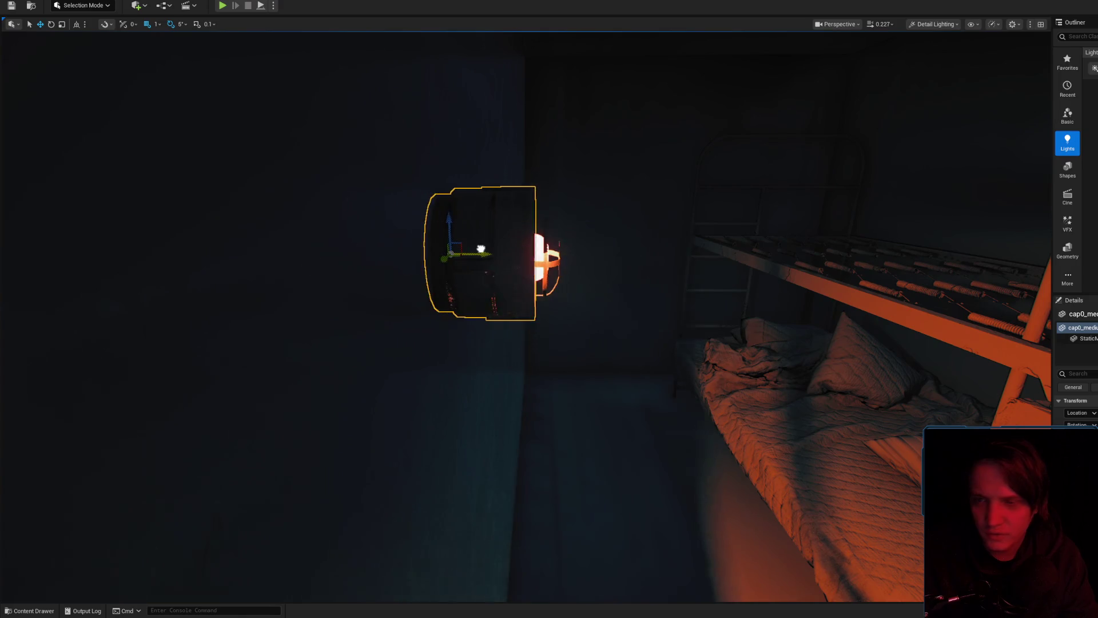
key(e)
key(ctrl+z)
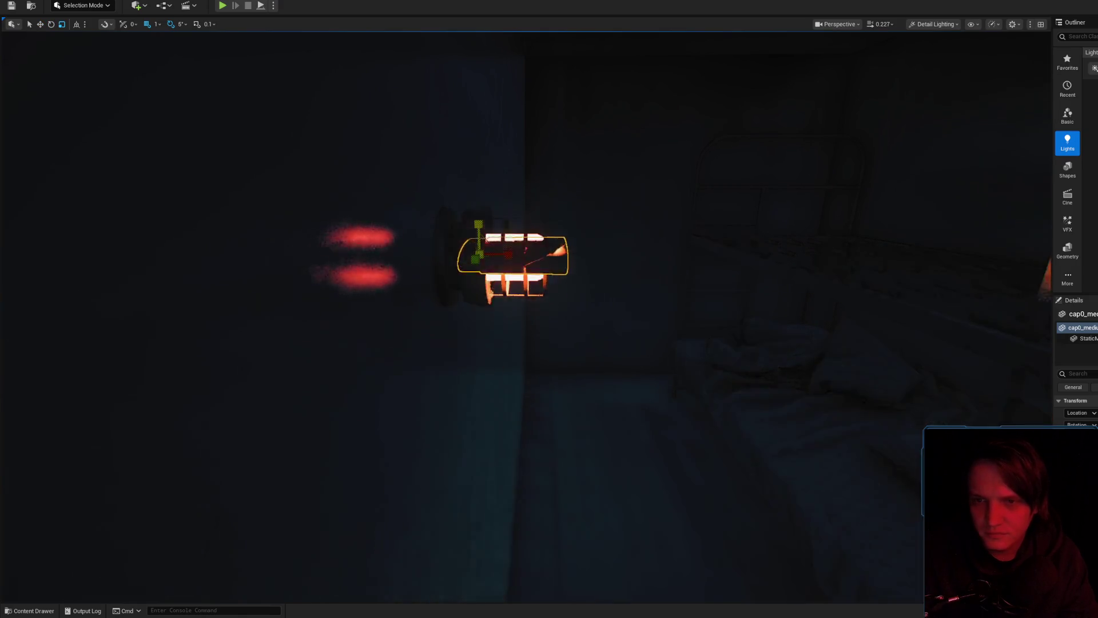
key(ctrl+space)
scroll(1017, 427, down, 1)
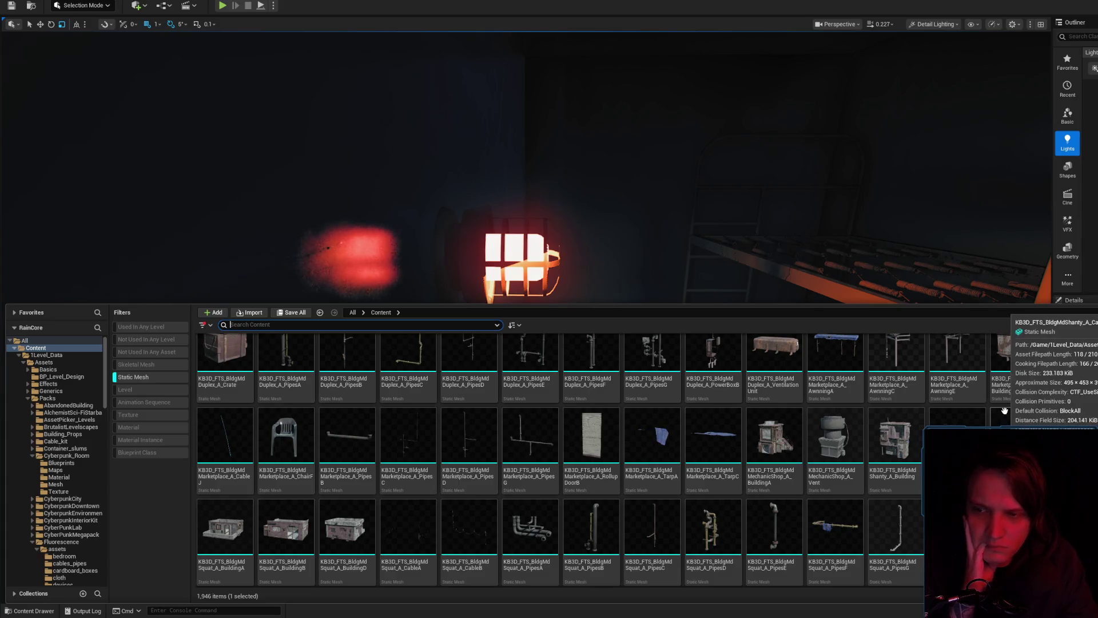
- Select and frame the caged lamp mesh, then swing the view around the room
click(479, 246)
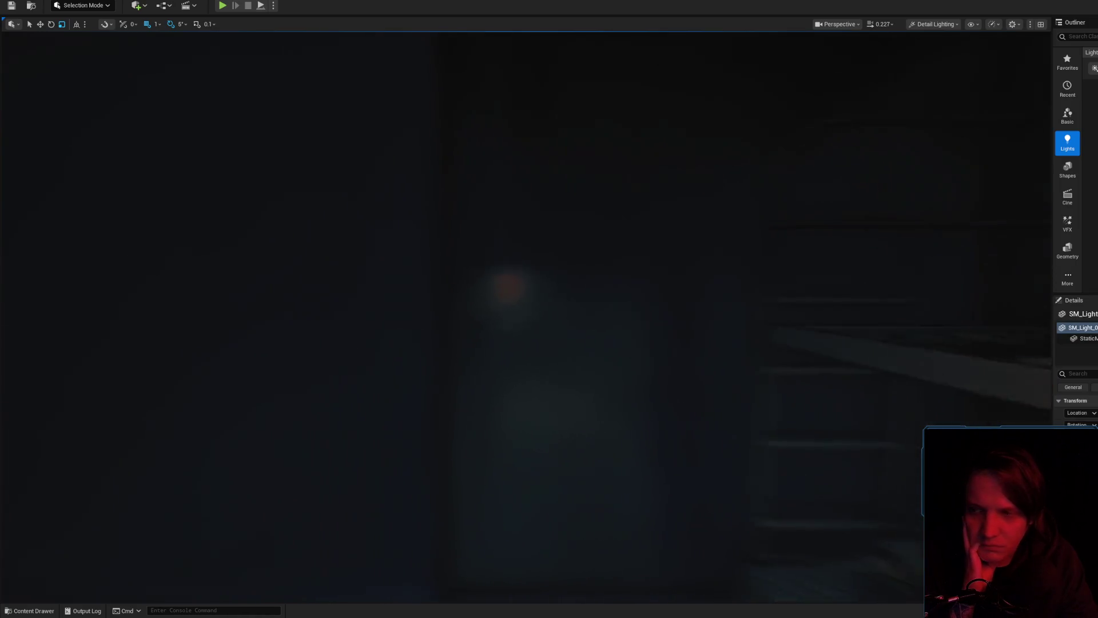
key(f)
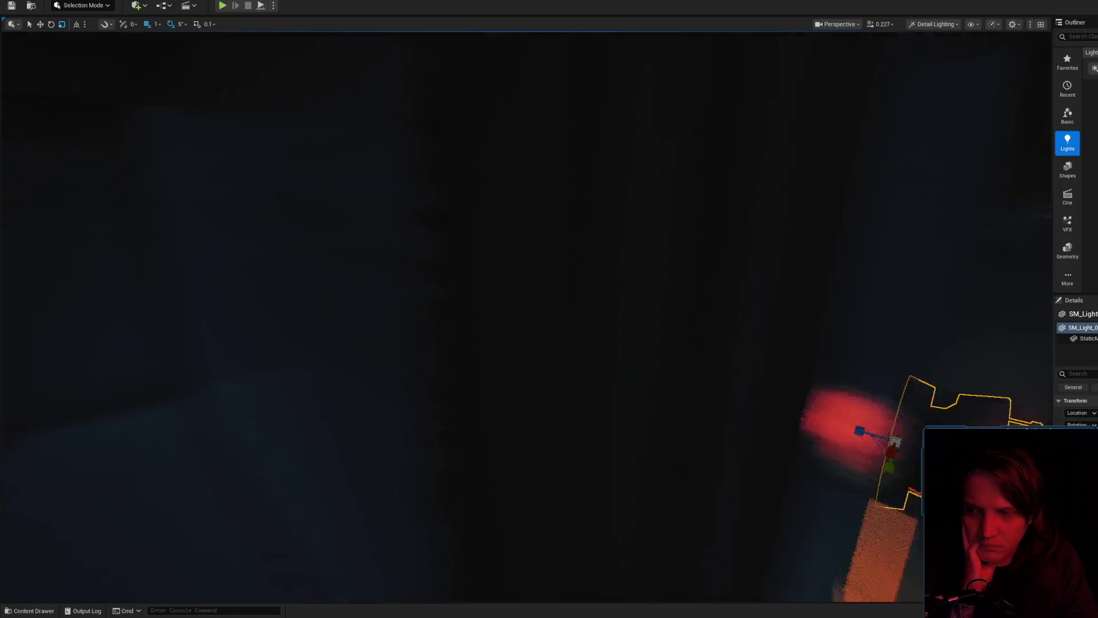
drag(520, 250, 577, 275)
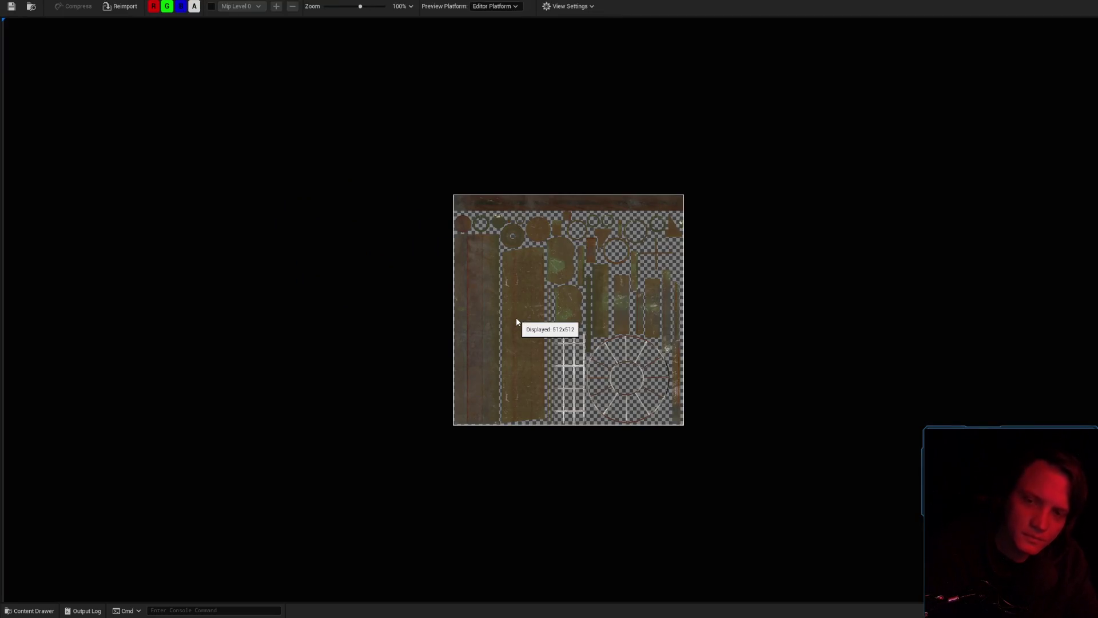
- Zoom the TX_Light_03a_ALB preview to 200% and turn off R, G and B so only the alpha mask shows
scroll(668, 275, up, 6)
scroll(668, 276, up, 4)
click(195, 7)
click(198, 9)
click(198, 9)
click(198, 10)
click(198, 10)
click(197, 9)
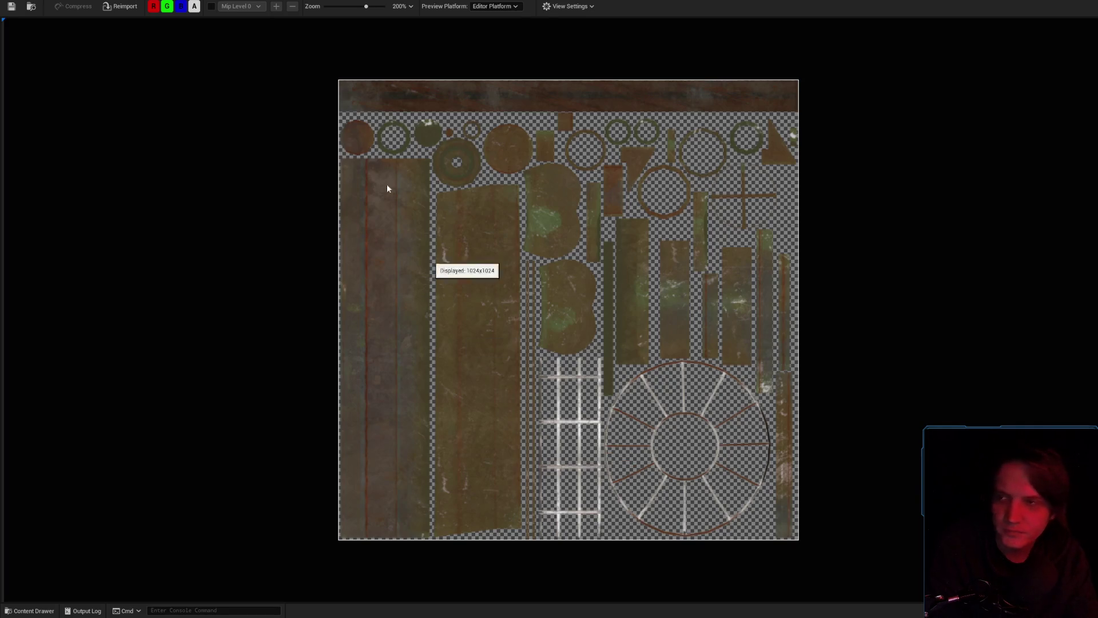
click(153, 6)
click(167, 6)
click(181, 6)
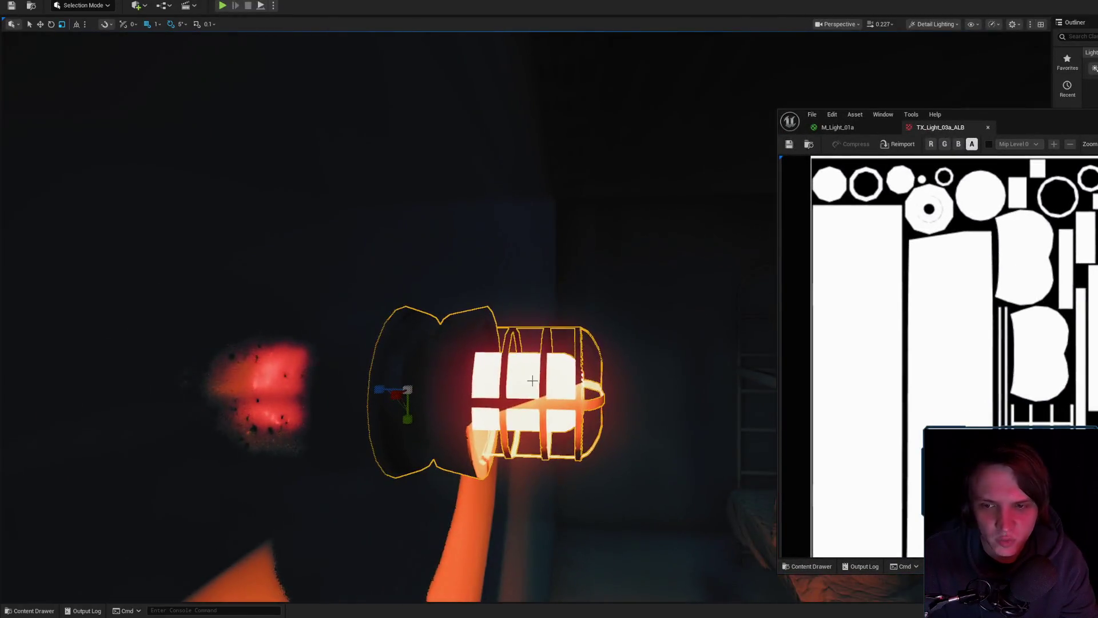
- Fly the camera around the caged lamp, then move the texture window to the screen centre
mouse_move(534, 325)
mouse_down()
mouse_move(422, 350)
mouse_move(629, 515)
mouse_move(606, 469)
mouse_move(538, 401)
mouse_move(595, 355)
mouse_move(566, 377)
mouse_move(526, 361)
mouse_move(538, 355)
mouse_up()
scroll(566, 378, up, 1)
scroll(537, 355, down, 1)
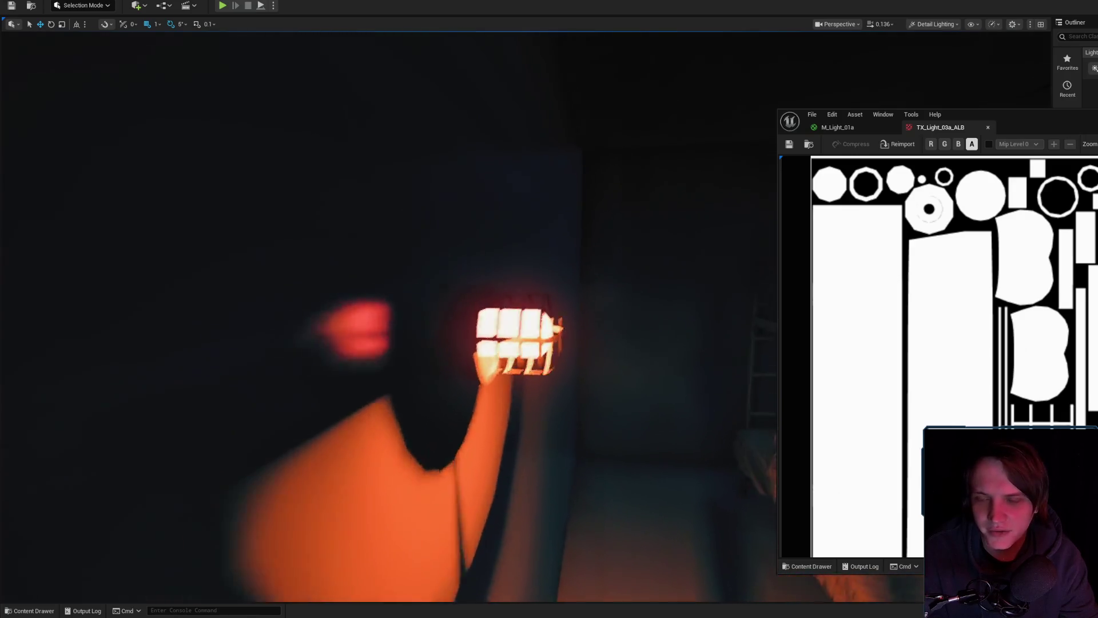
scroll(388, 309, down, 2)
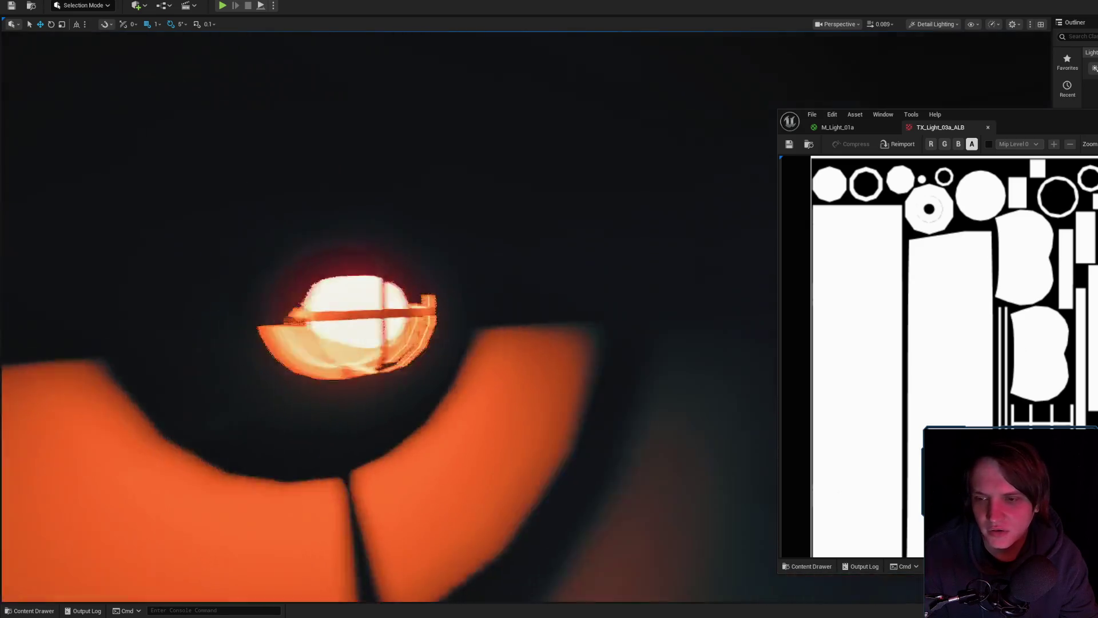
drag(1066, 128, 471, 161)
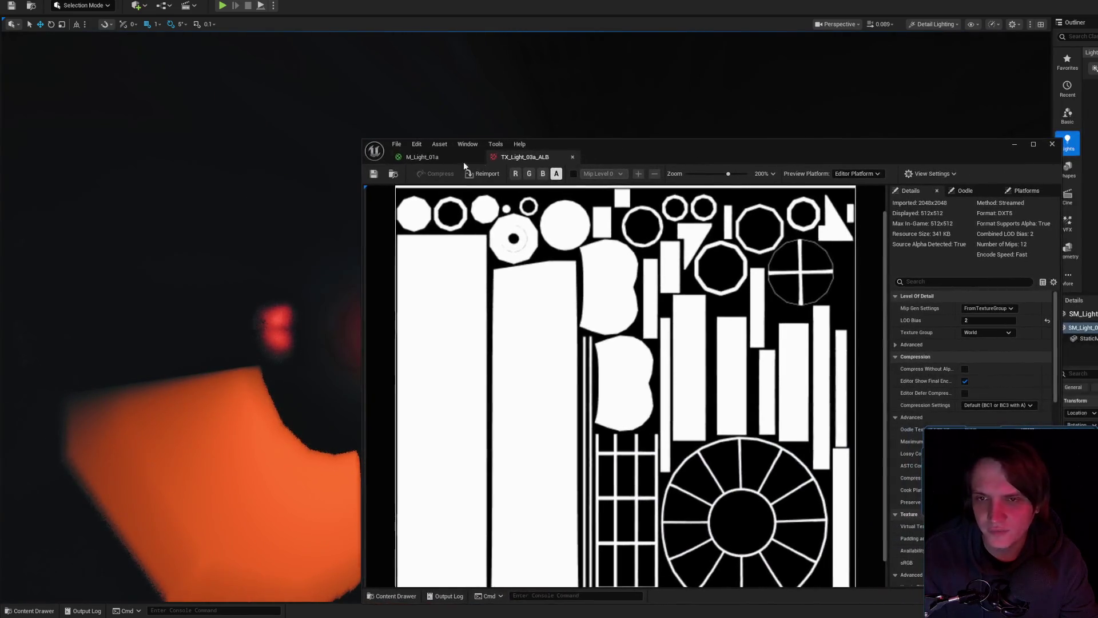
- Raise the editor window, open TX_Light_03a_ALB from M_Light_01a and view its alpha channel
drag(729, 145, 749, 67)
click(440, 78)
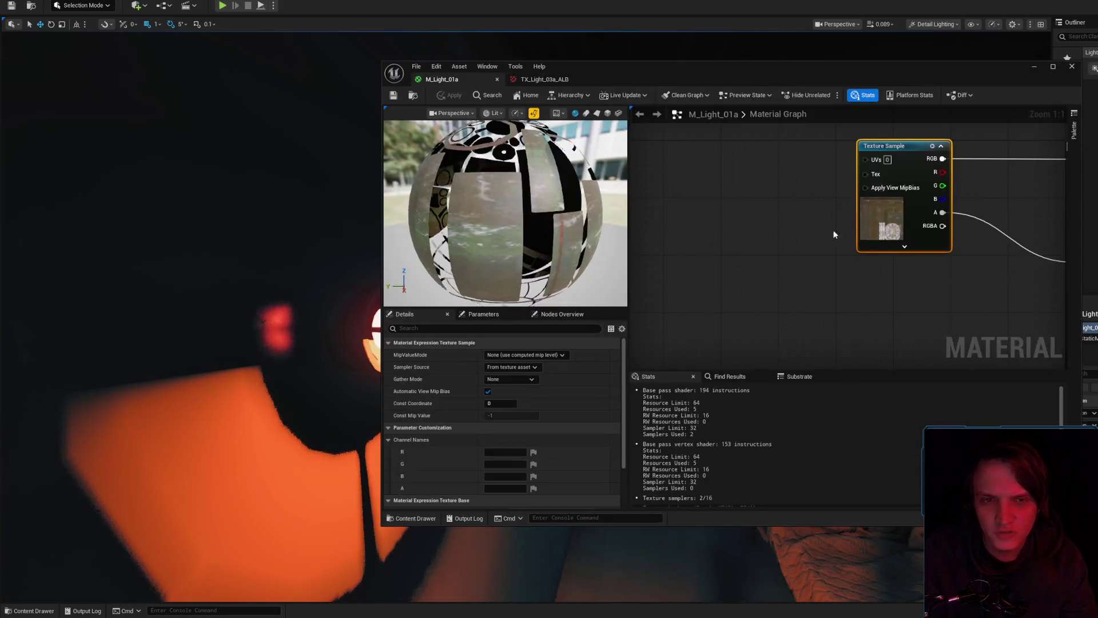
drag(921, 245, 738, 218)
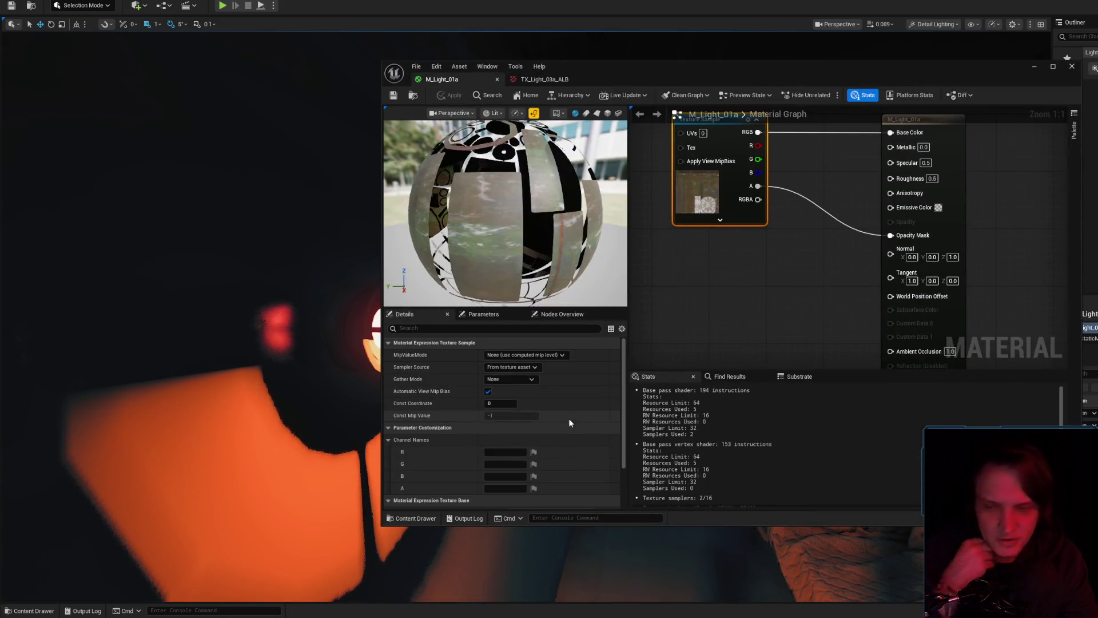
scroll(572, 418, down, 3)
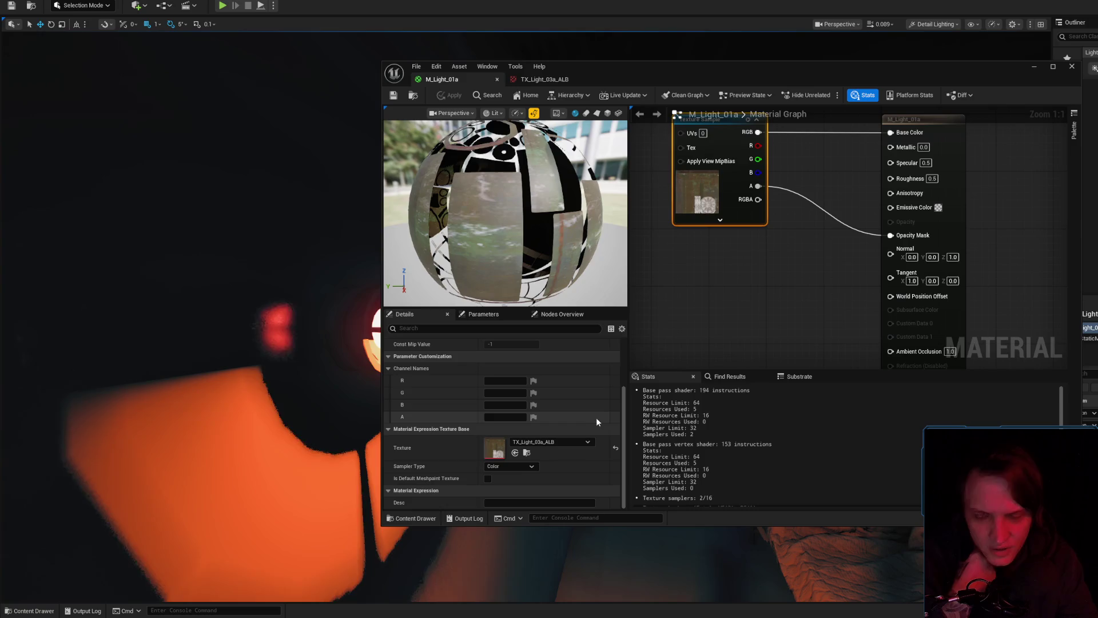
double_click(503, 445)
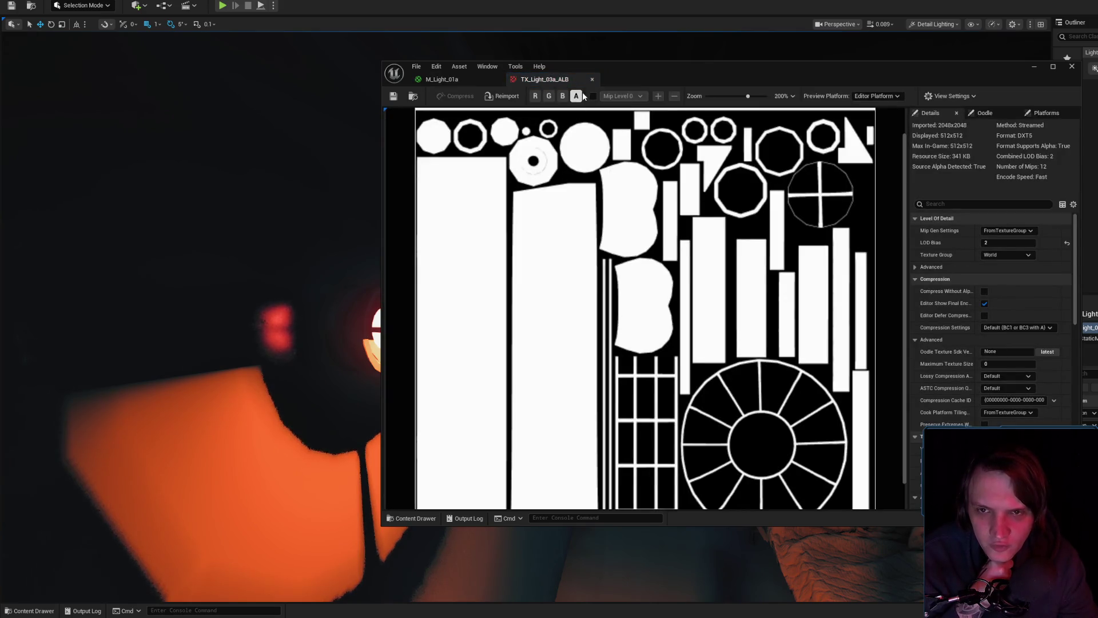
click(577, 97)
click(577, 96)
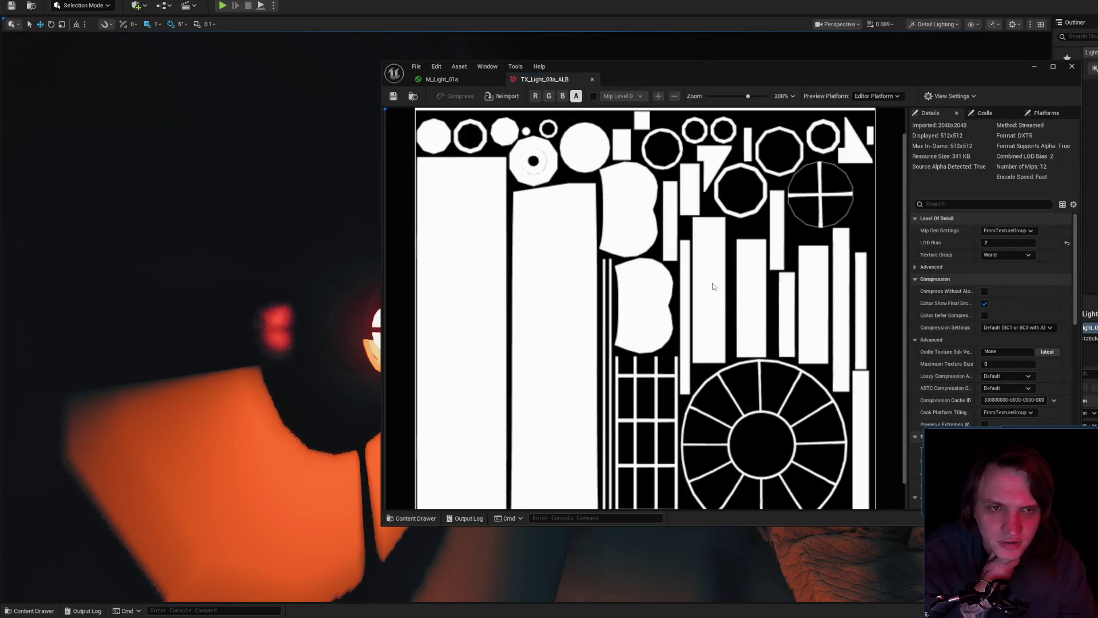
scroll(715, 284, down, 2)
scroll(723, 279, up, 3)
scroll(738, 291, down, 1)
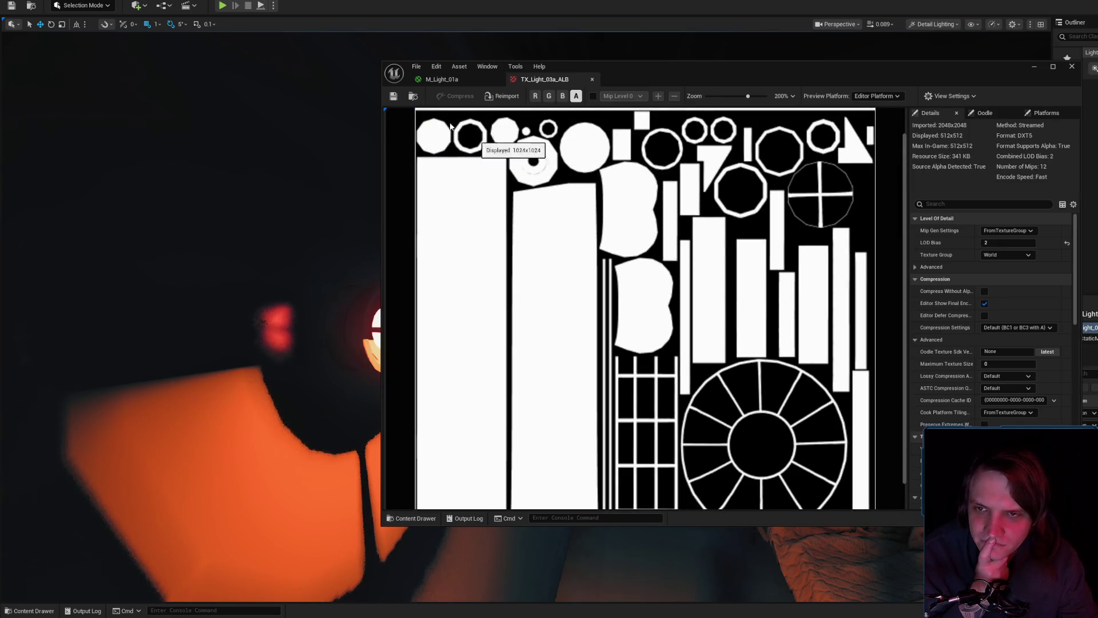
- Return to the M_Light_01a graph, reopen TX_Light_03a_ALB, then close the texture editor
click(440, 80)
drag(706, 253, 699, 313)
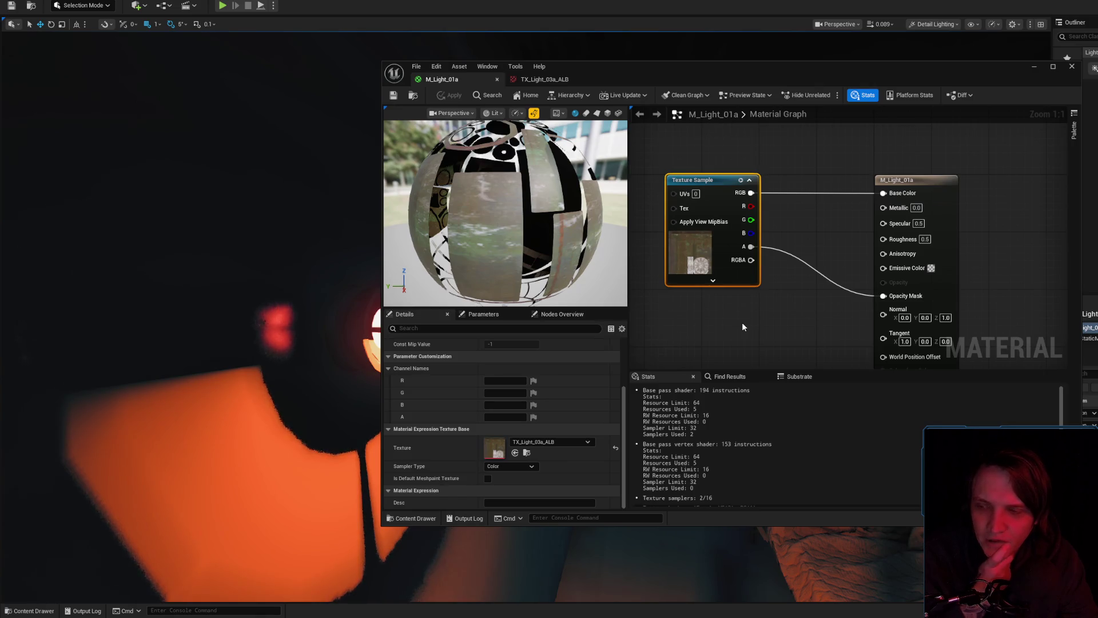
double_click(502, 452)
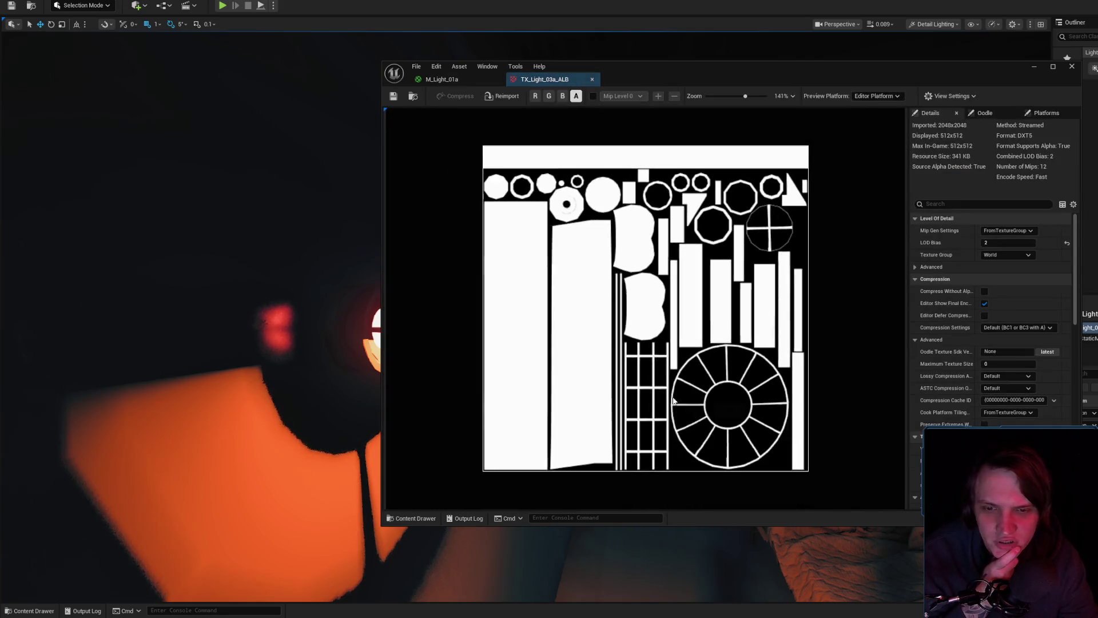
scroll(641, 464, up, 1)
drag(903, 342, 906, 391)
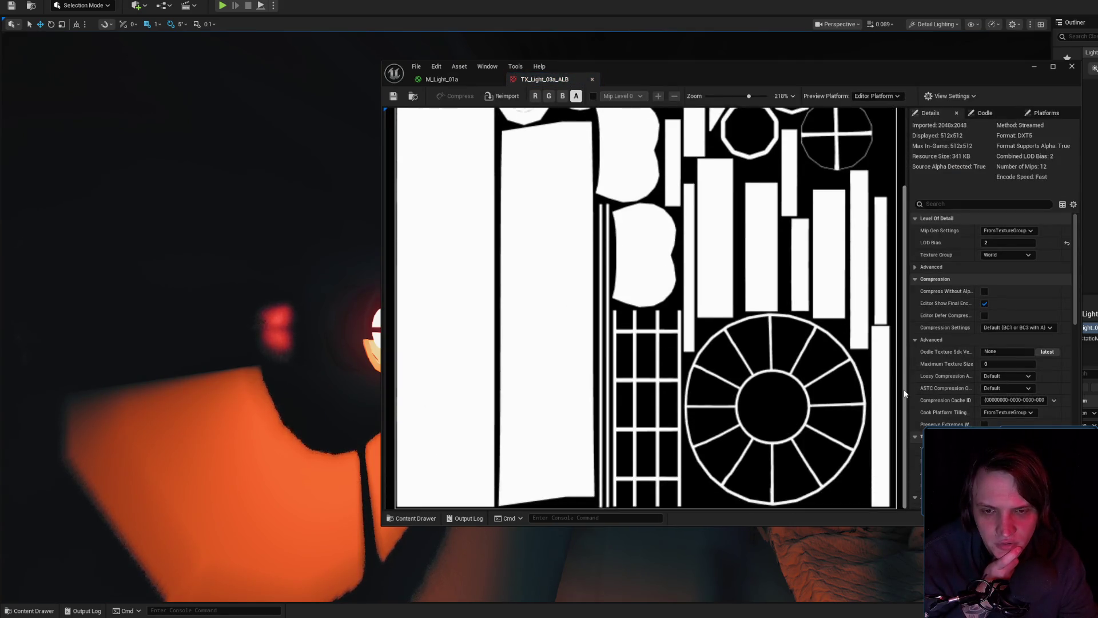
key(alt+Tab)
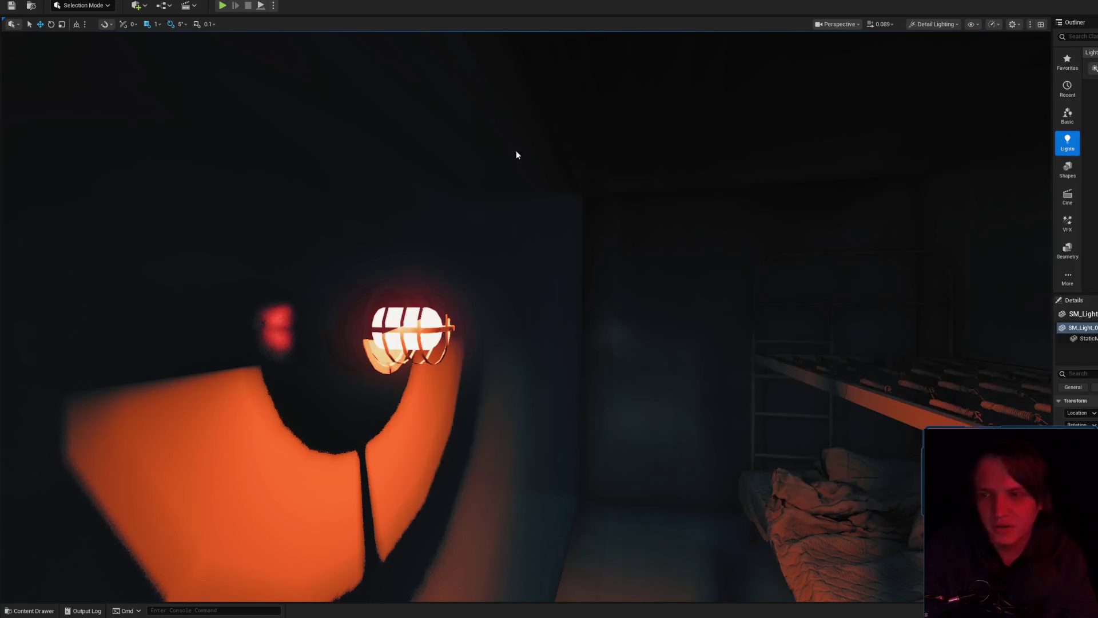
- Fly in around the caged lamp and bring back the M_Light_01a material editor
mouse_move(600, 211)
mouse_down()
mouse_move(617, 235)
mouse_move(595, 229)
mouse_move(589, 241)
mouse_move(600, 234)
mouse_up()
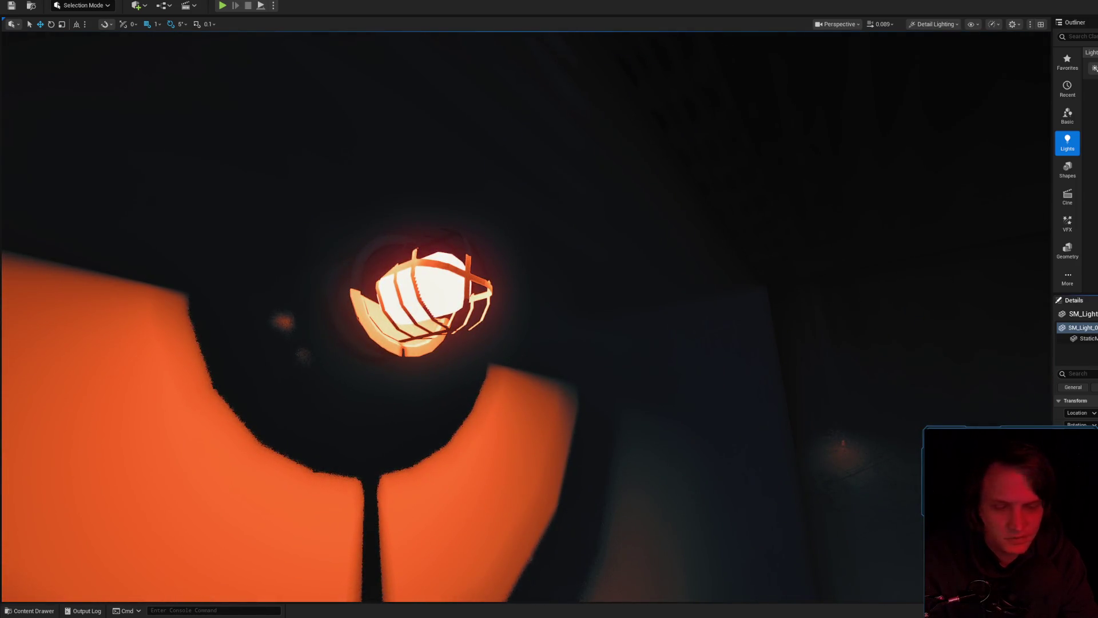
key(alt+Tab)
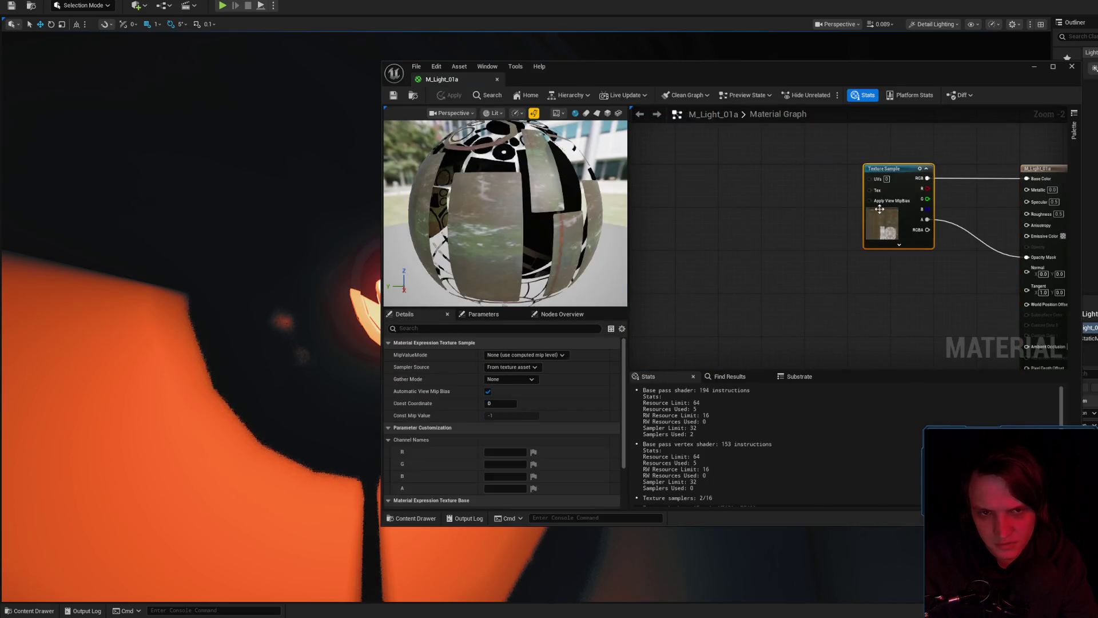
- Open TX_Light_03a_ALB from the material's Texture Base and zoom into its full-colour albedo
scroll(481, 475, down, 3)
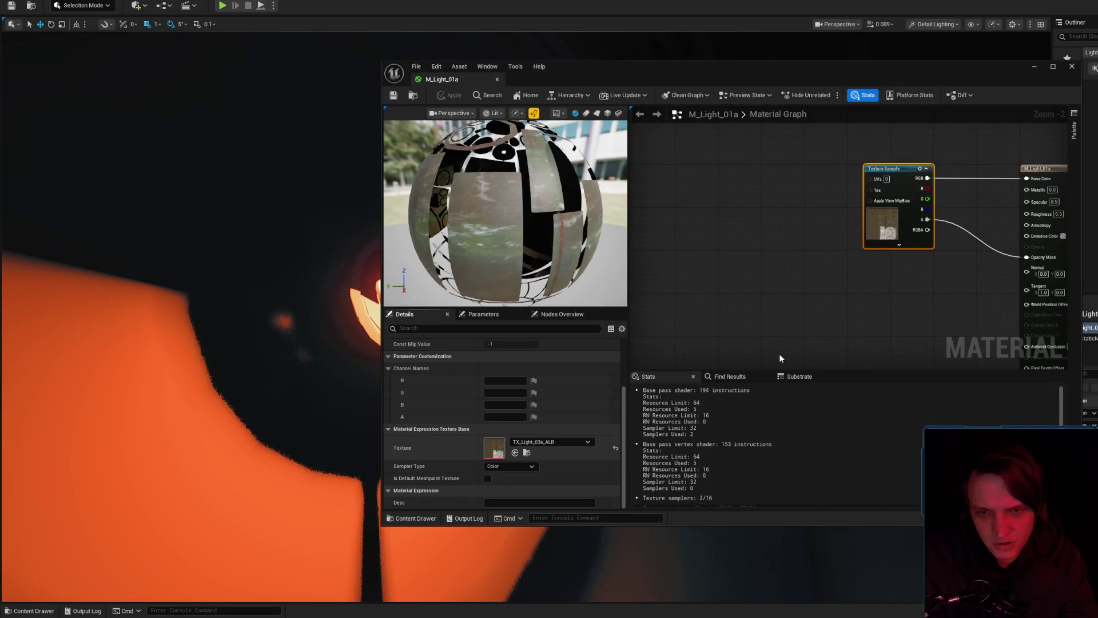
double_click(882, 223)
scroll(620, 422, up, 5)
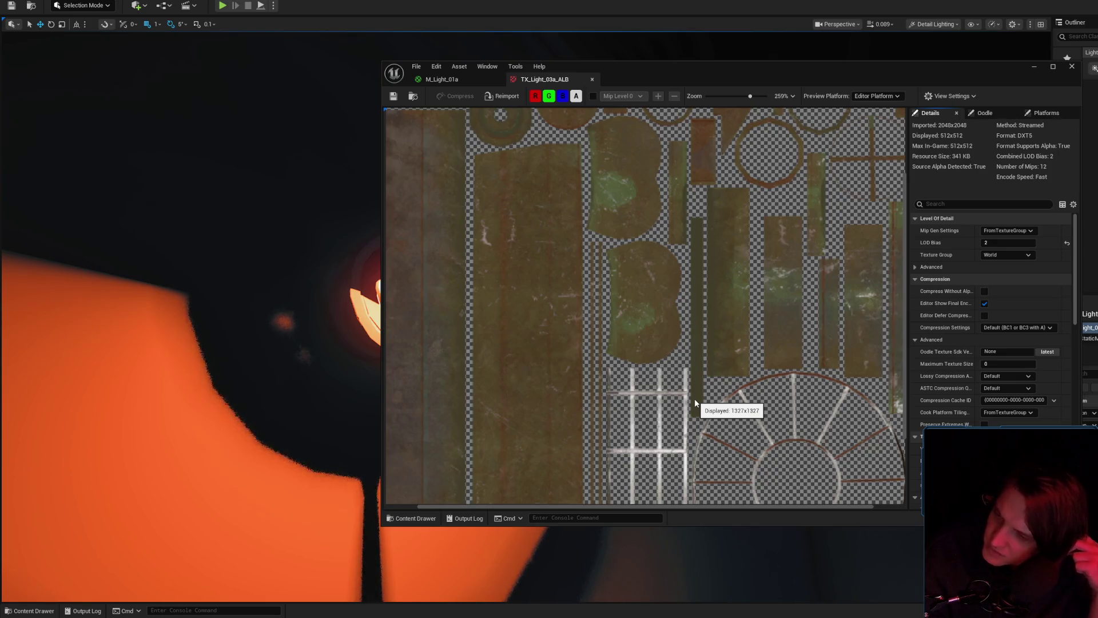
- Zoom and pan the texture preview, close the asset editor, and pull back over the bunk room
scroll(696, 403, up, 1)
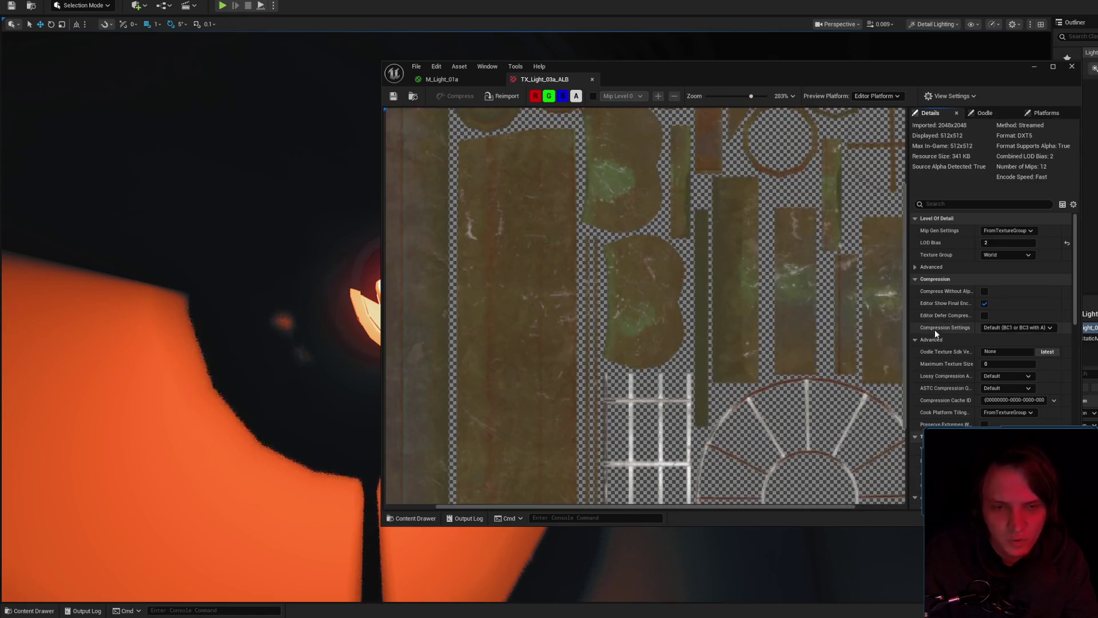
drag(905, 337, 886, 453)
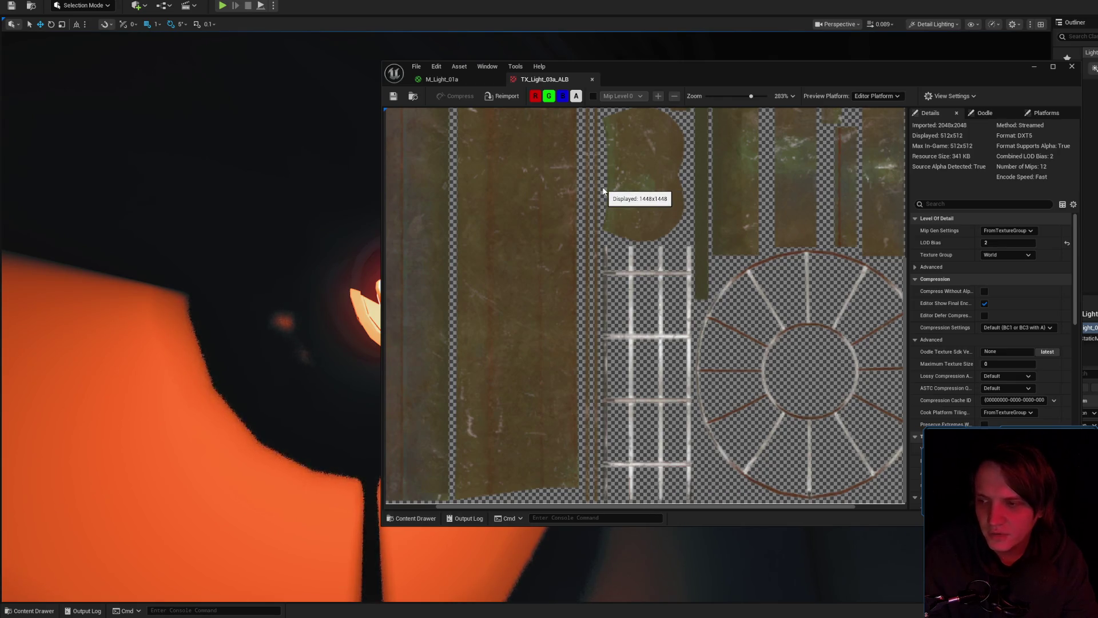
click(441, 79)
drag(632, 340, 377, 218)
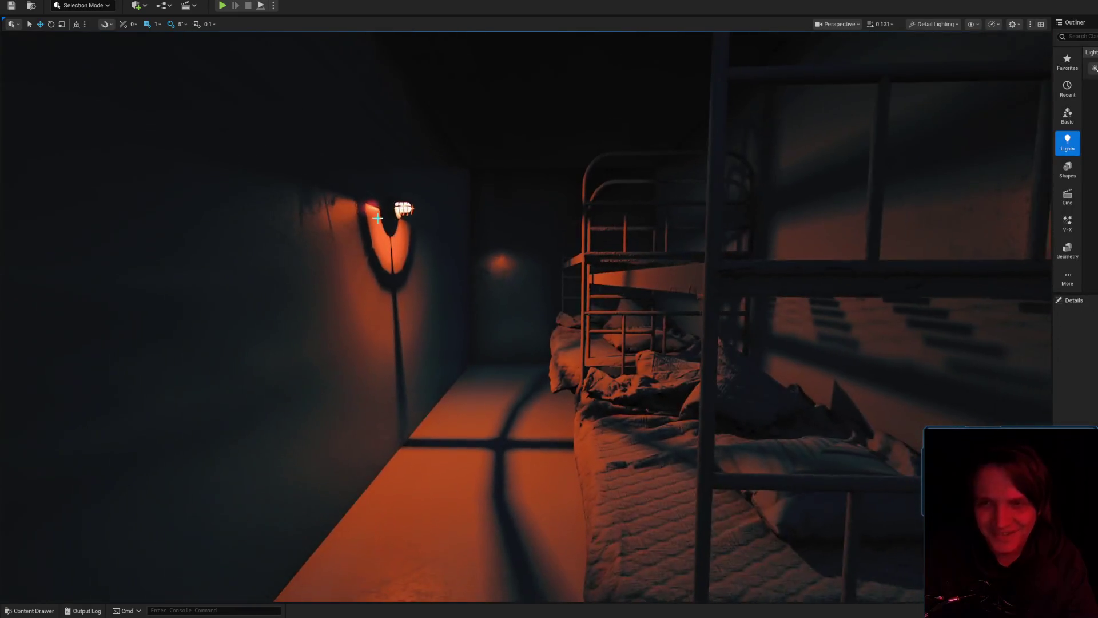
- Place an SM_Light_03a tube light beside the wall lamp, then rotate, shorten and reposition it
click(377, 218)
key(ctrl+b)
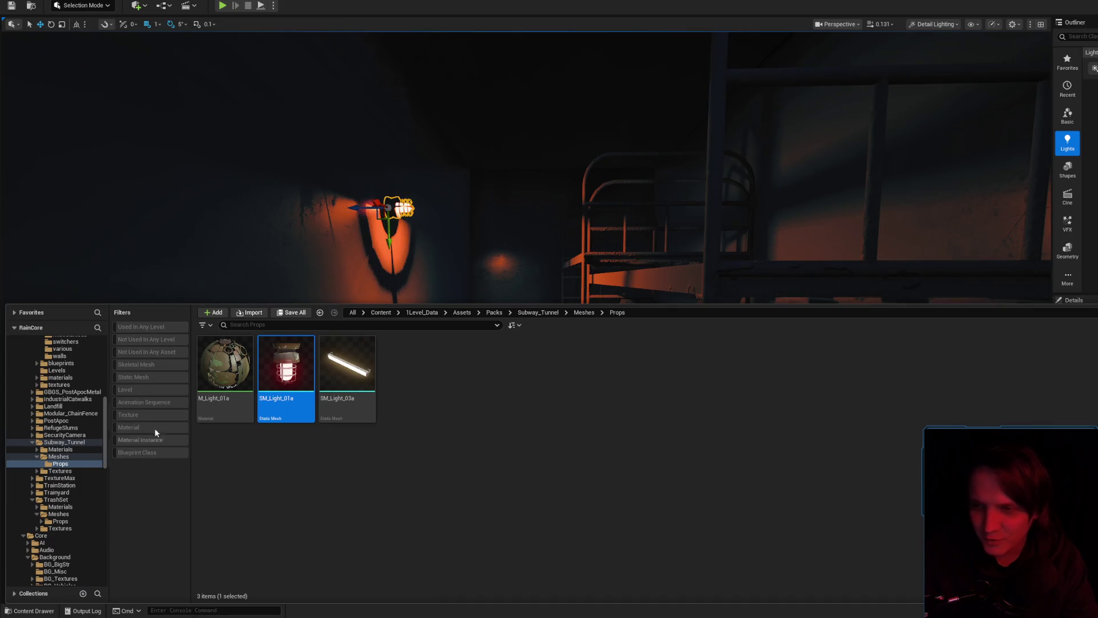
mouse_move(347, 363)
mouse_down()
mouse_move(377, 246)
mouse_move(369, 220)
mouse_move(385, 298)
mouse_move(380, 429)
mouse_up()
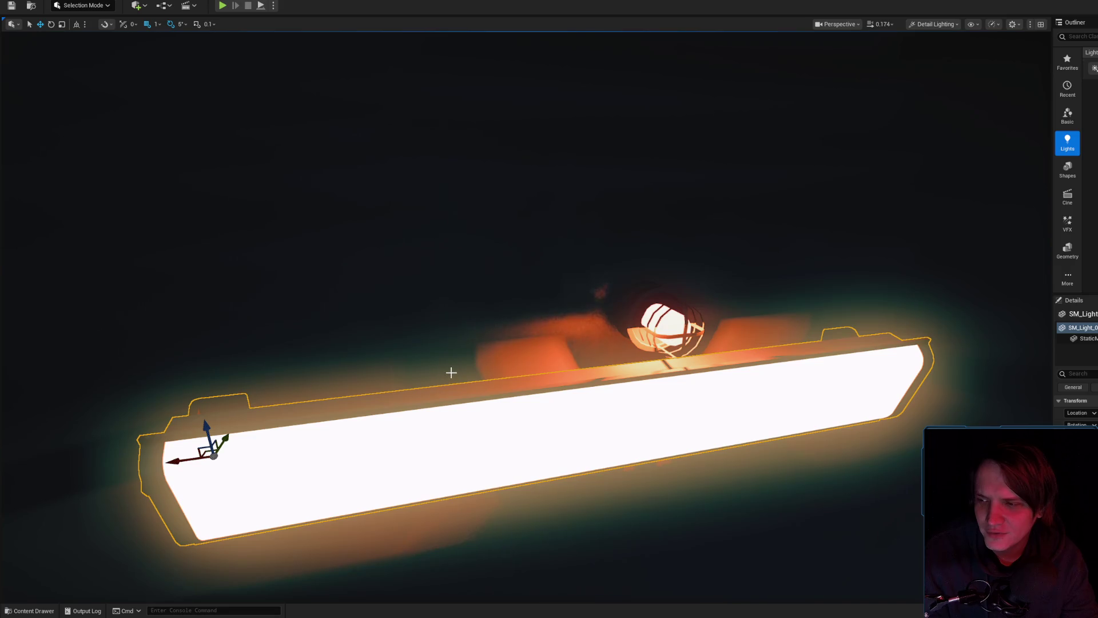
key(e)
drag(450, 380, 449, 400)
key(r)
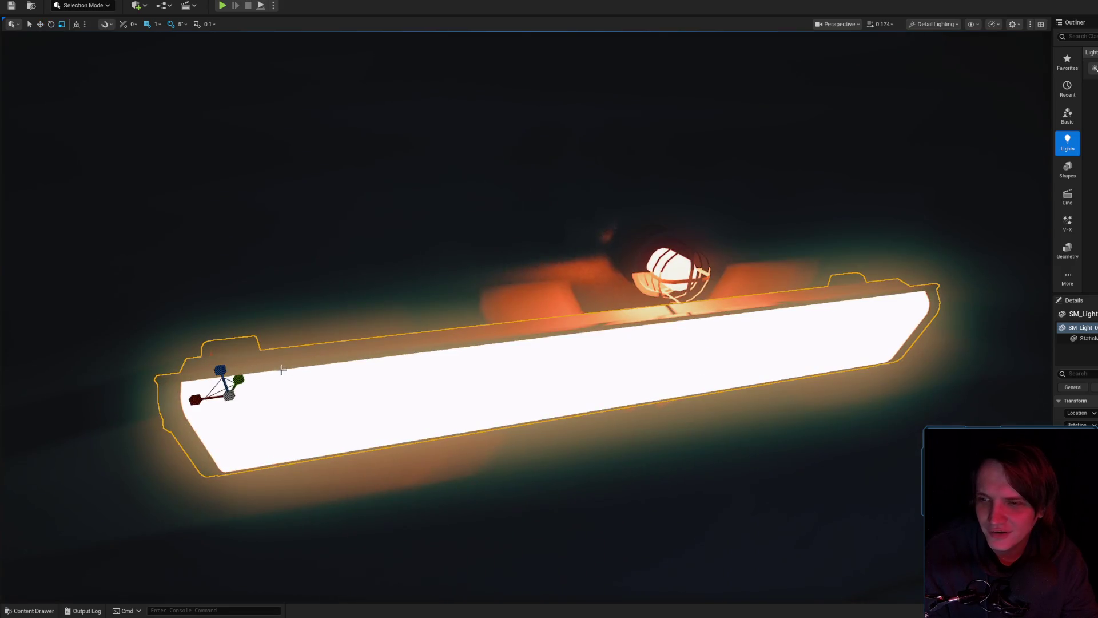
mouse_move(195, 399)
mouse_down()
mouse_move(207, 398)
mouse_move(172, 400)
mouse_move(269, 396)
mouse_up()
key(w)
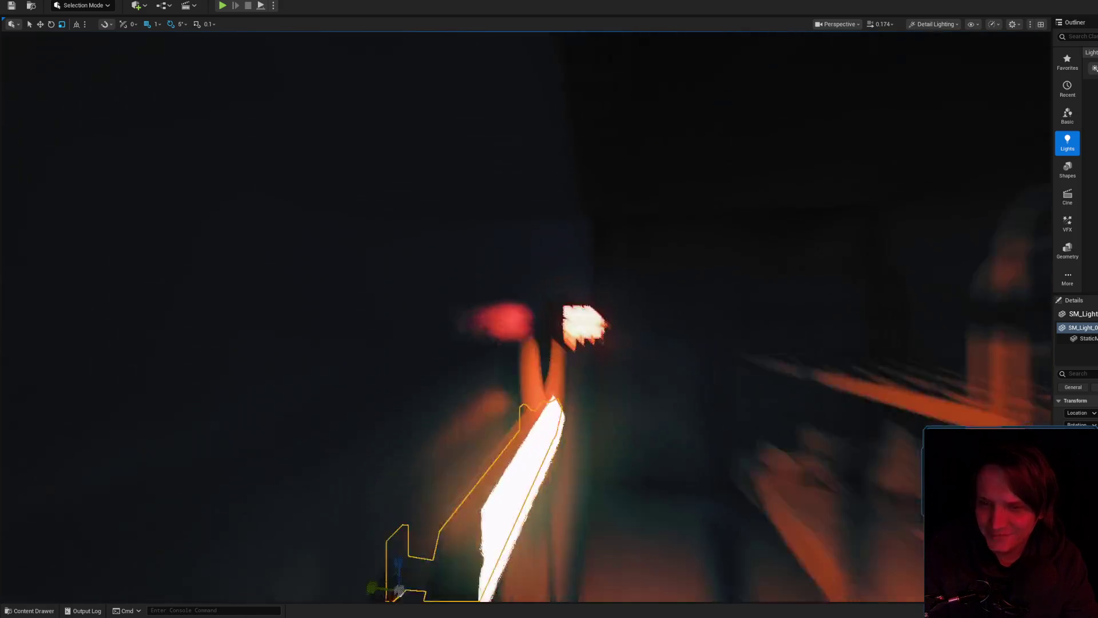
drag(489, 346, 485, 328)
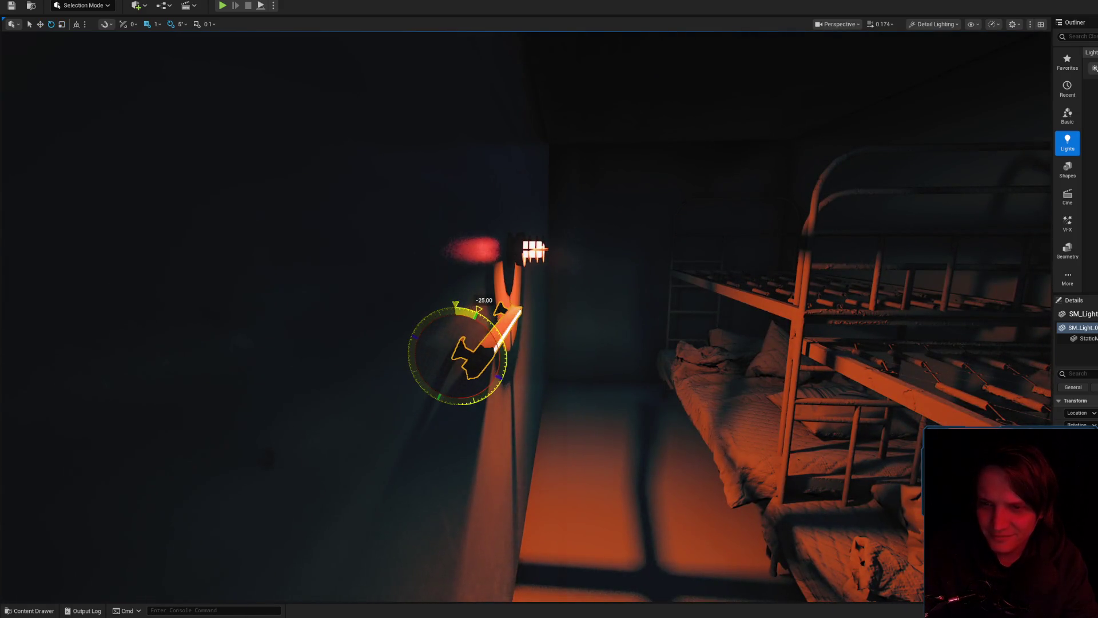
key(f)
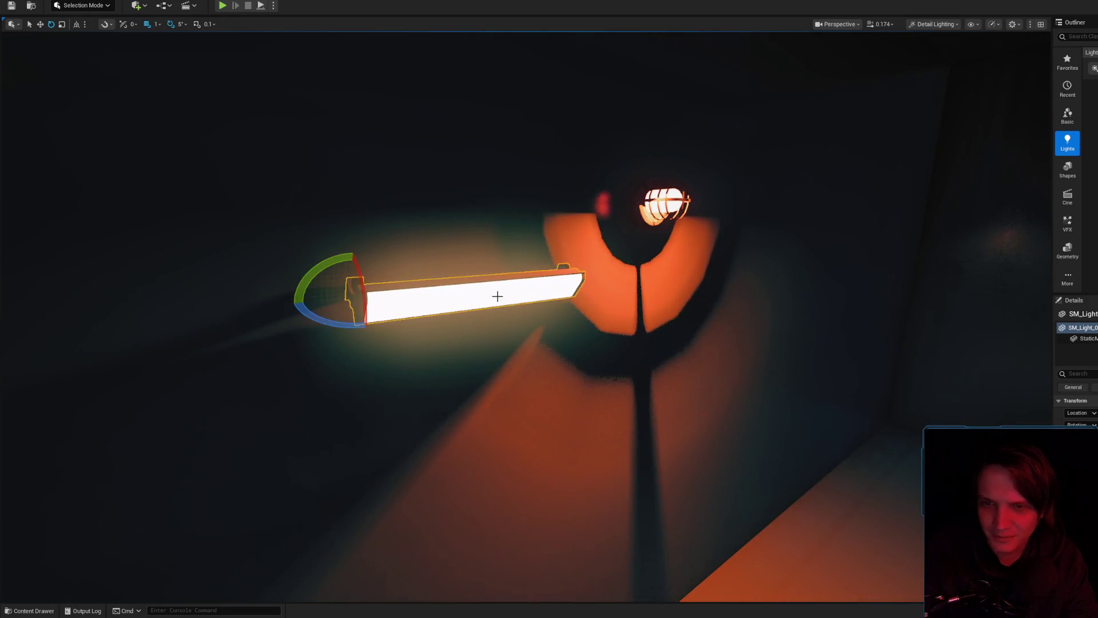
- Delete the tube light and open the content browser at the top-level Content folder
key(Delete)
key(ctrl+space)
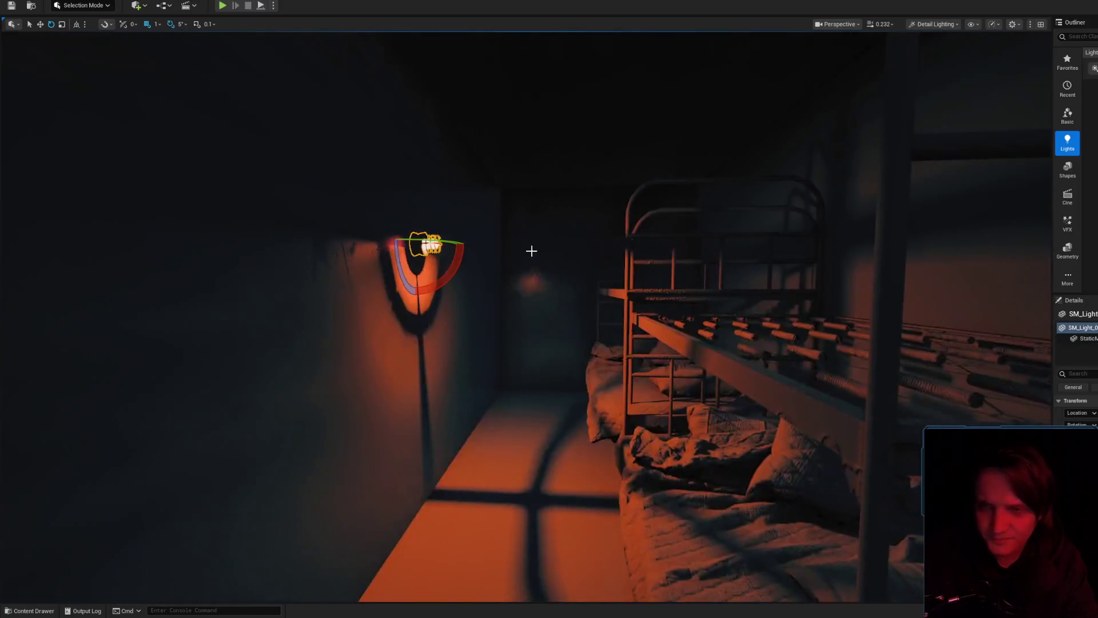
key(ctrl+space)
scroll(66, 430, up, 10)
- Filter the content browser to Blueprint Class assets in 1Level_Data and search for 'light'
click(57, 347)
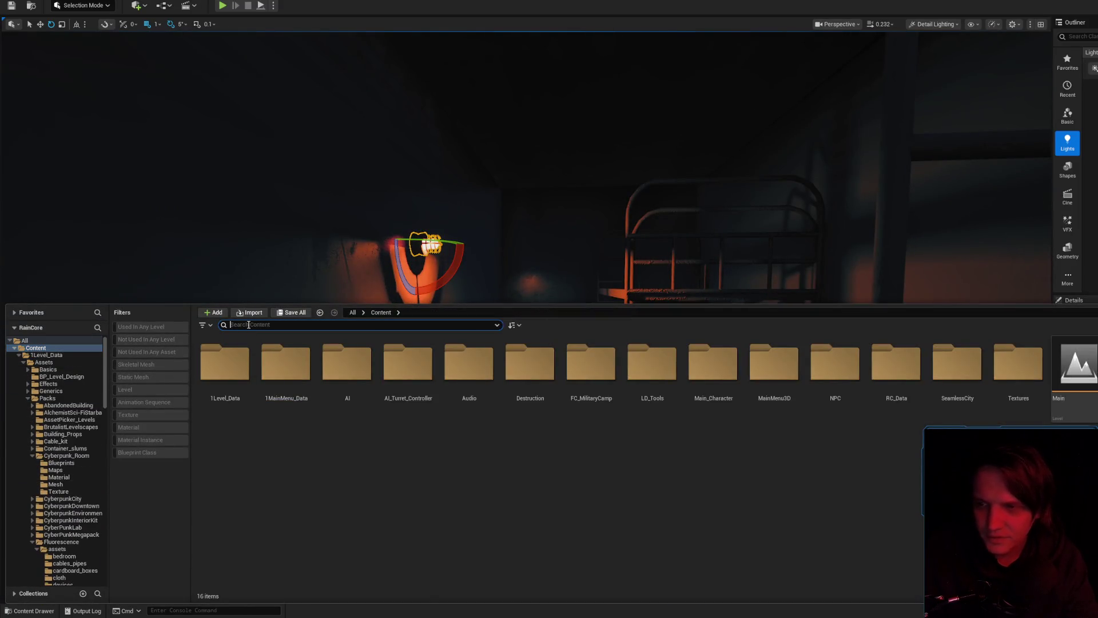
text(blueprint)
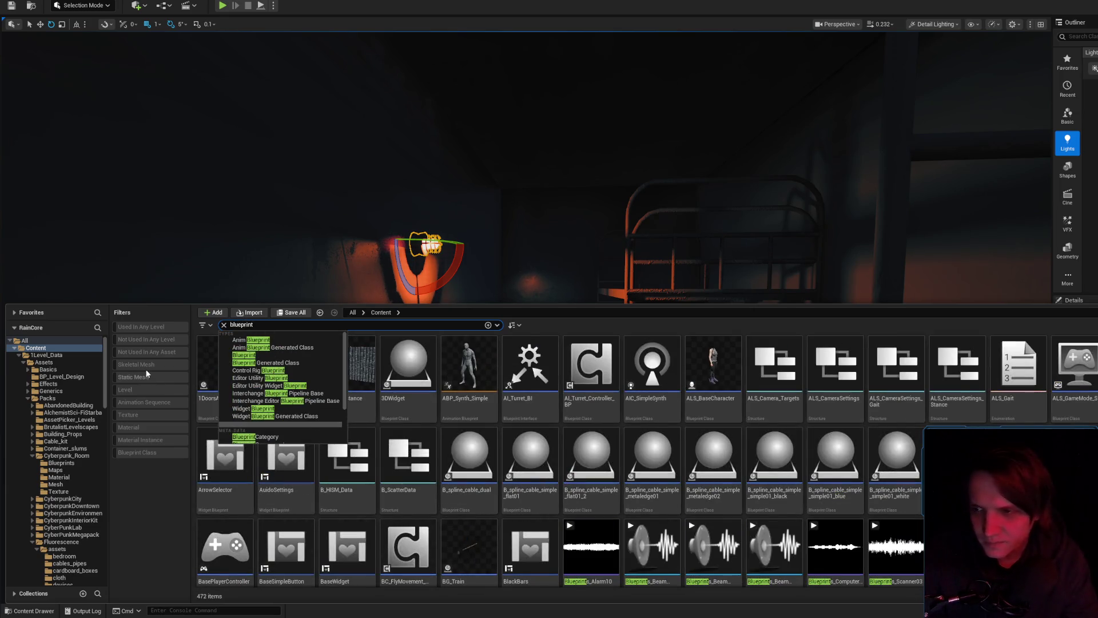
click(133, 452)
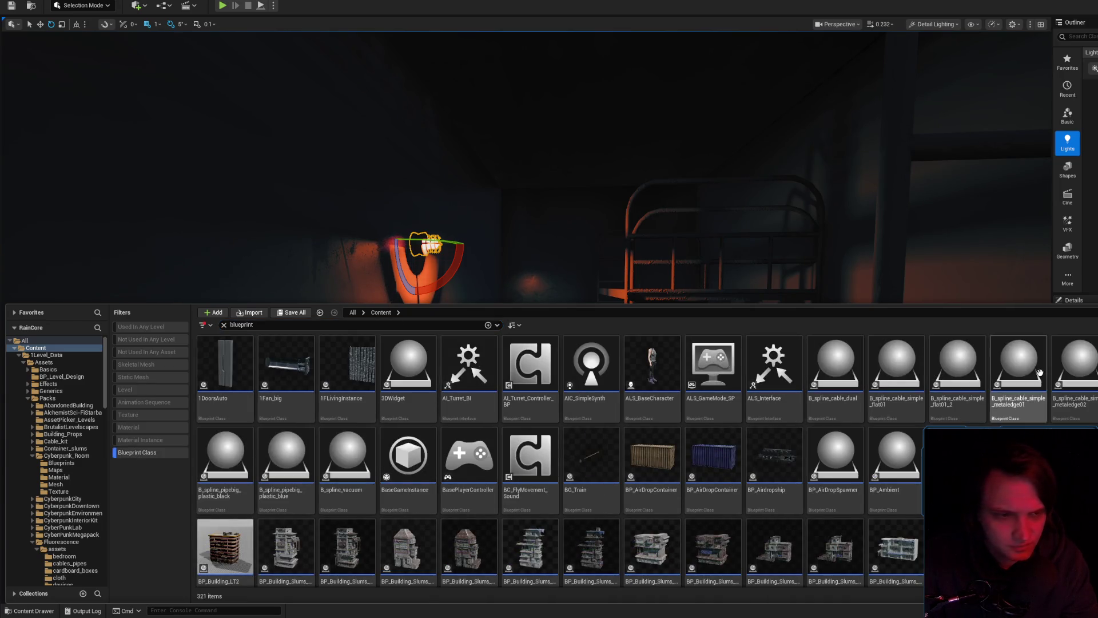
scroll(561, 458, down, 5)
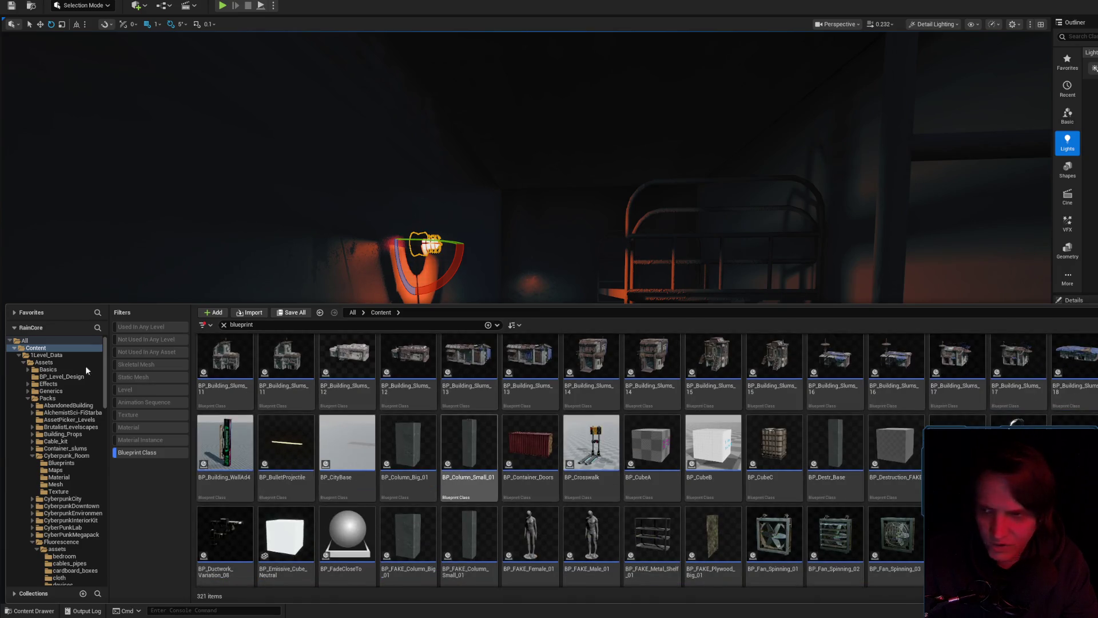
click(56, 355)
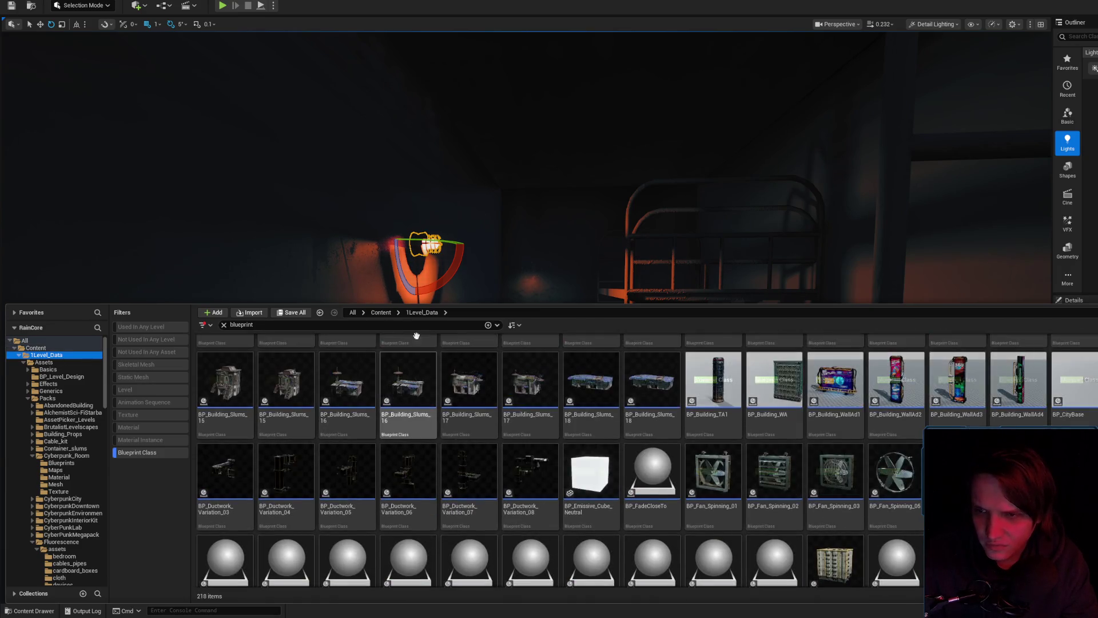
click(320, 328)
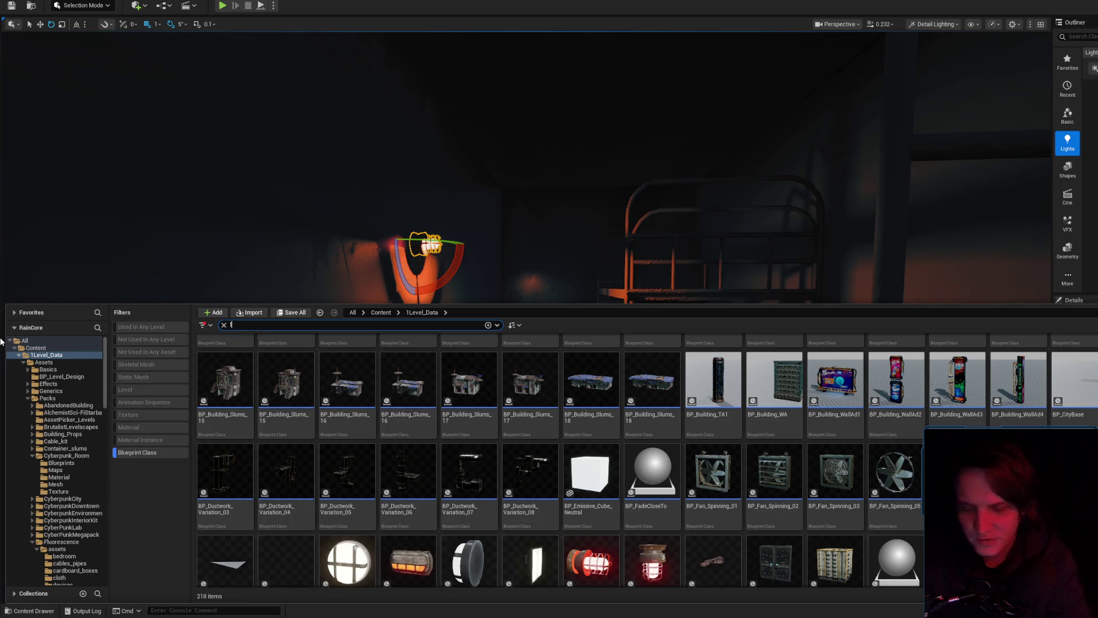
text(gi)
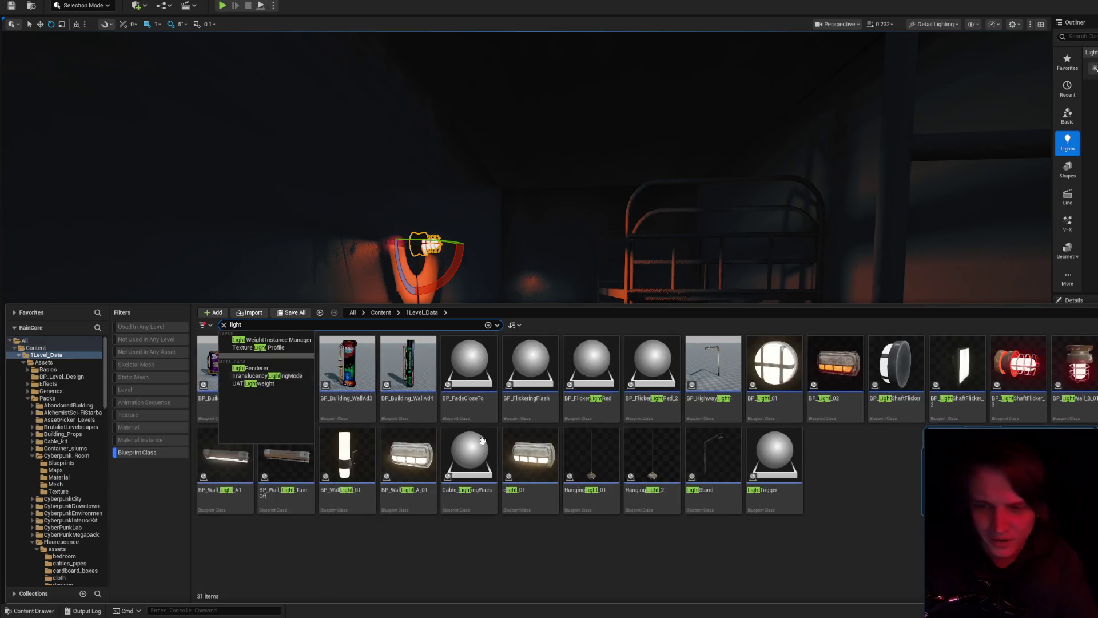
click(663, 555)
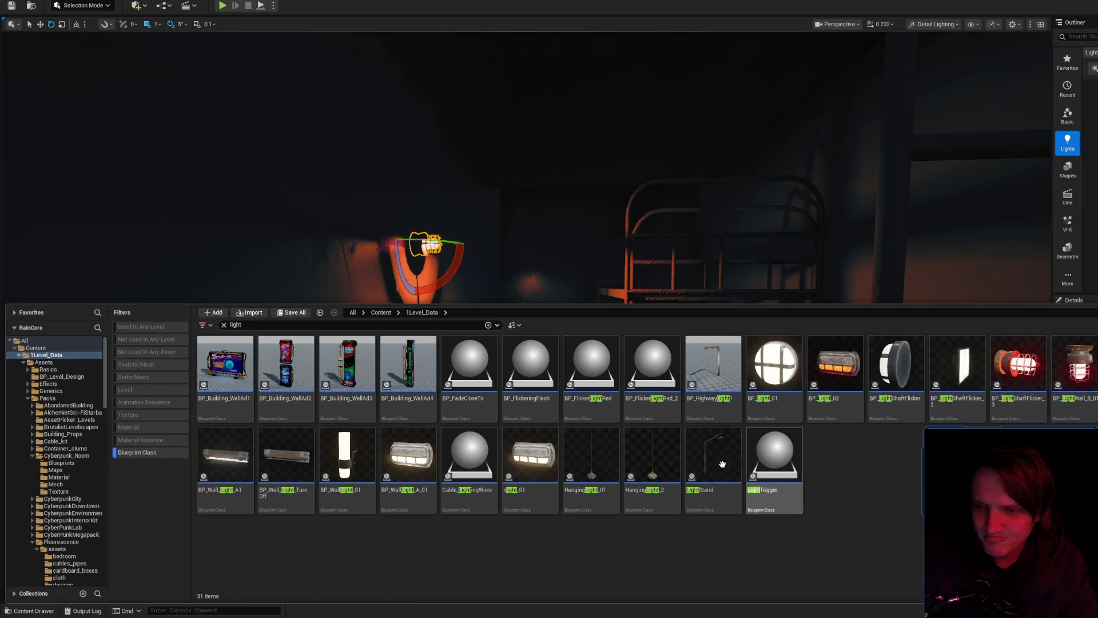
- Place BP_Wall_Light_A_01 at the caged lamp and rotate it -20 degrees
mouse_move(407, 466)
mouse_down()
mouse_move(355, 252)
mouse_move(388, 279)
mouse_up()
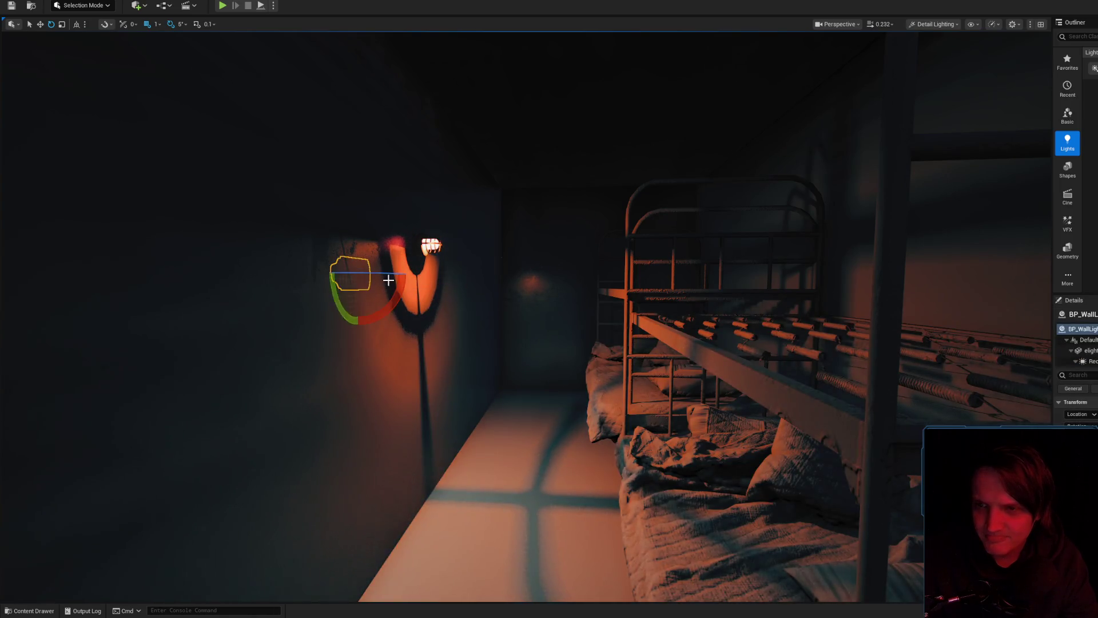
key(f)
mouse_move(424, 392)
mouse_down()
mouse_move(370, 395)
mouse_move(480, 377)
mouse_move(513, 349)
mouse_up()
scroll(513, 349, down, 5)
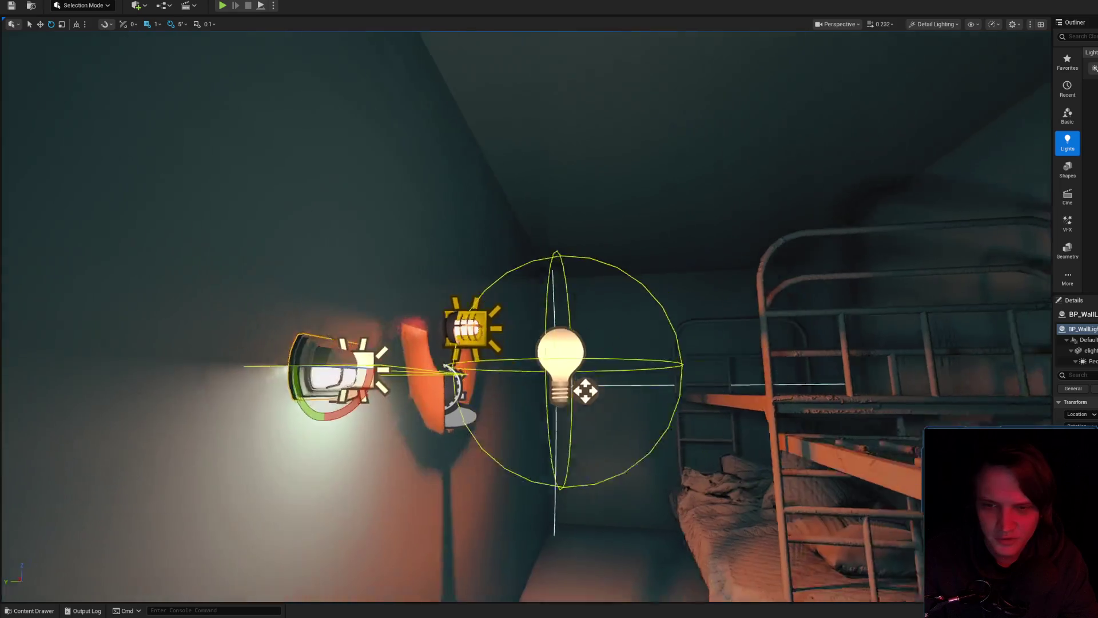
scroll(452, 324, up, 3)
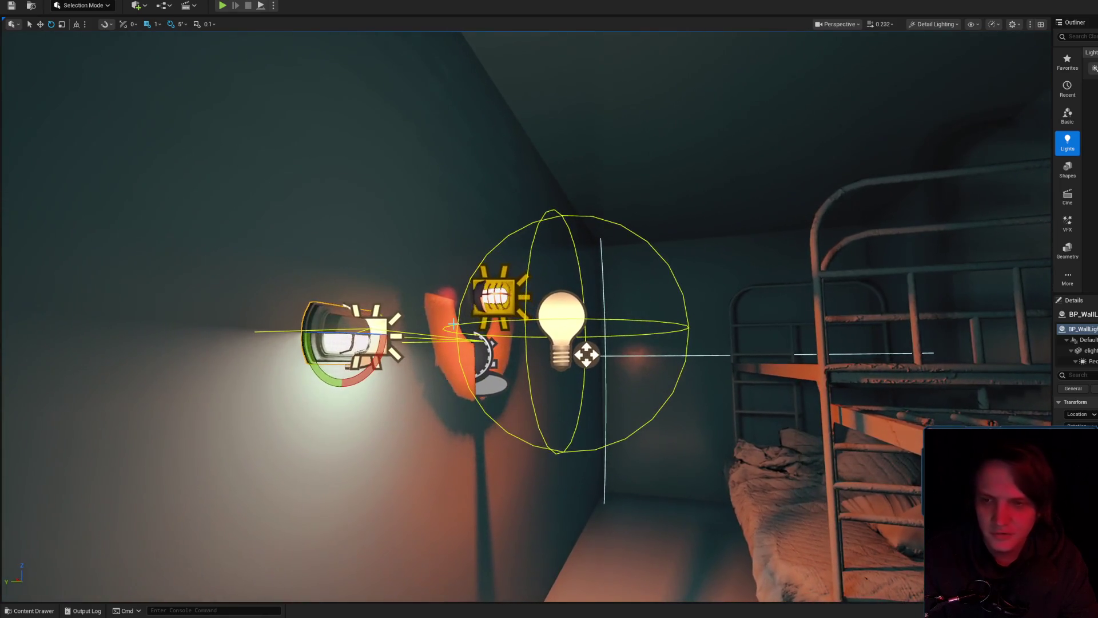
click(485, 304)
click(448, 341)
drag(448, 341, 497, 350)
scroll(595, 254, down, 5)
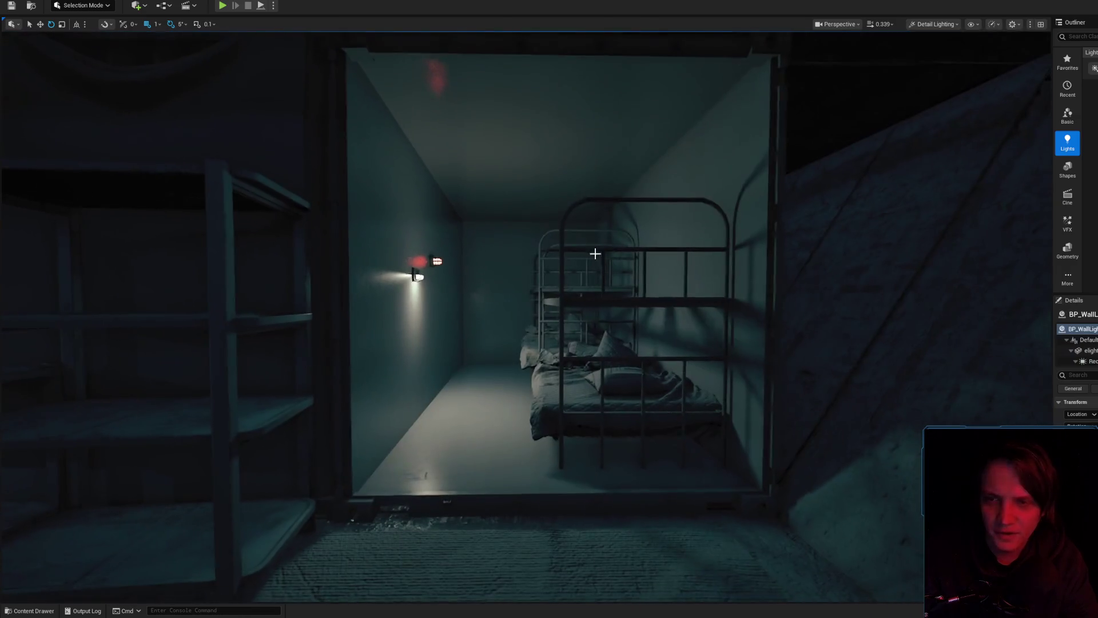
- Switch the viewport view mode from Detail Lighting to Lit
click(951, 27)
click(938, 48)
scroll(584, 275, down, 5)
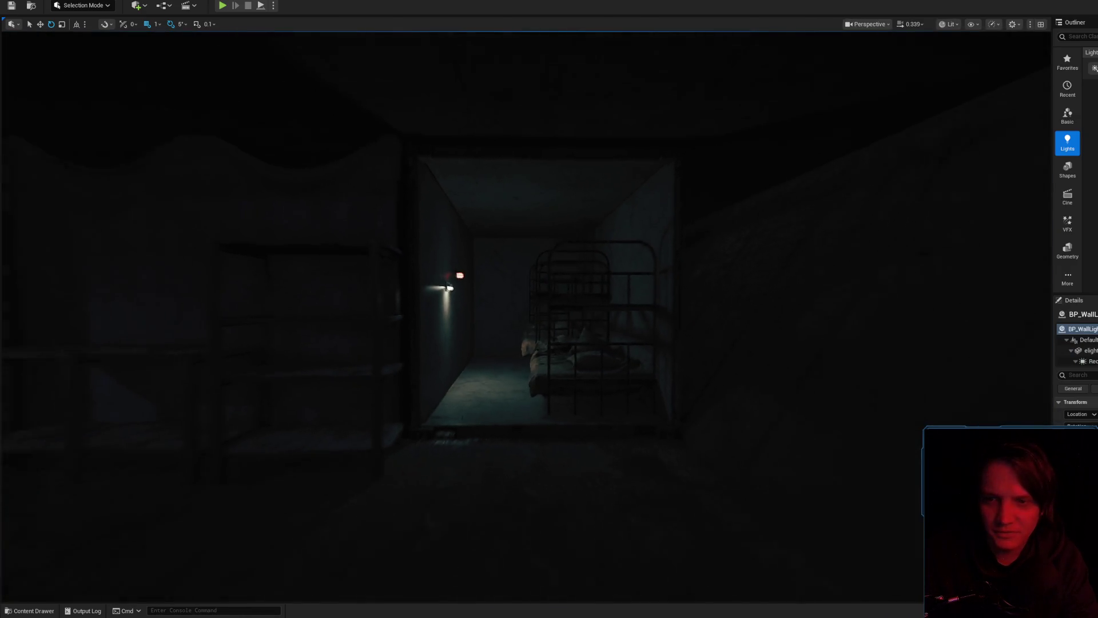
scroll(583, 272, up, 10)
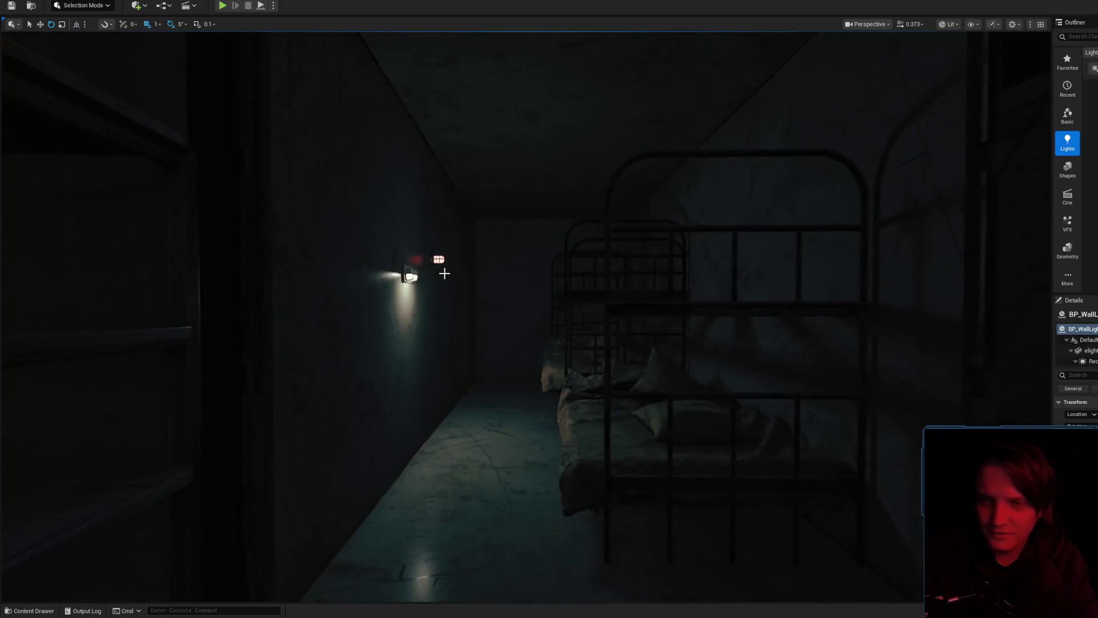
- Delete the wall light, then undo to restore it along with RectLight45
click(358, 254)
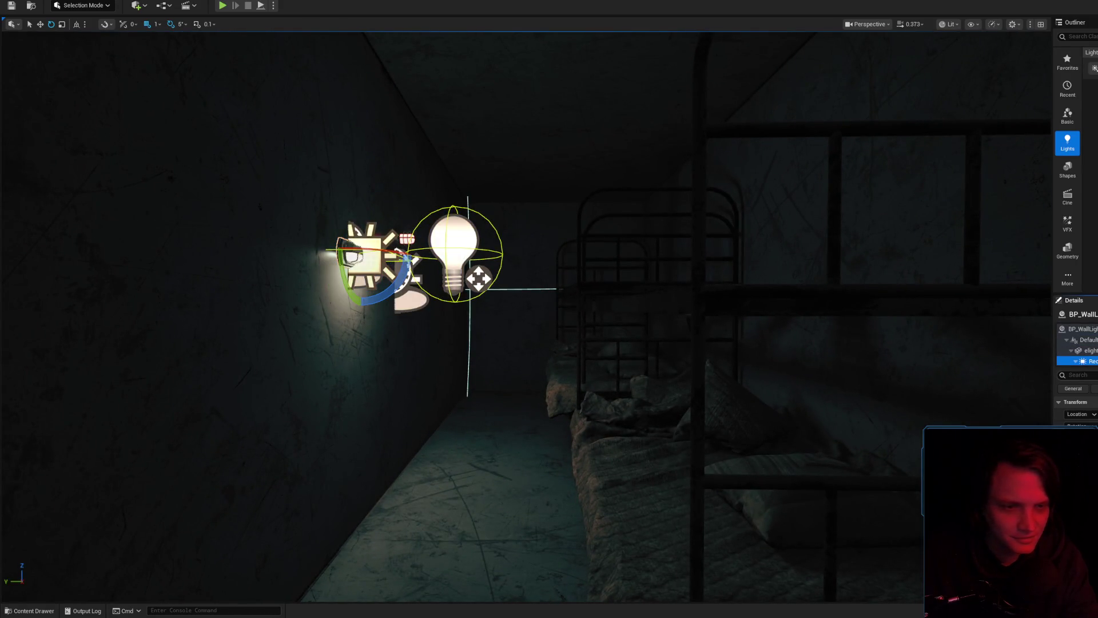
click(828, 307)
click(355, 257)
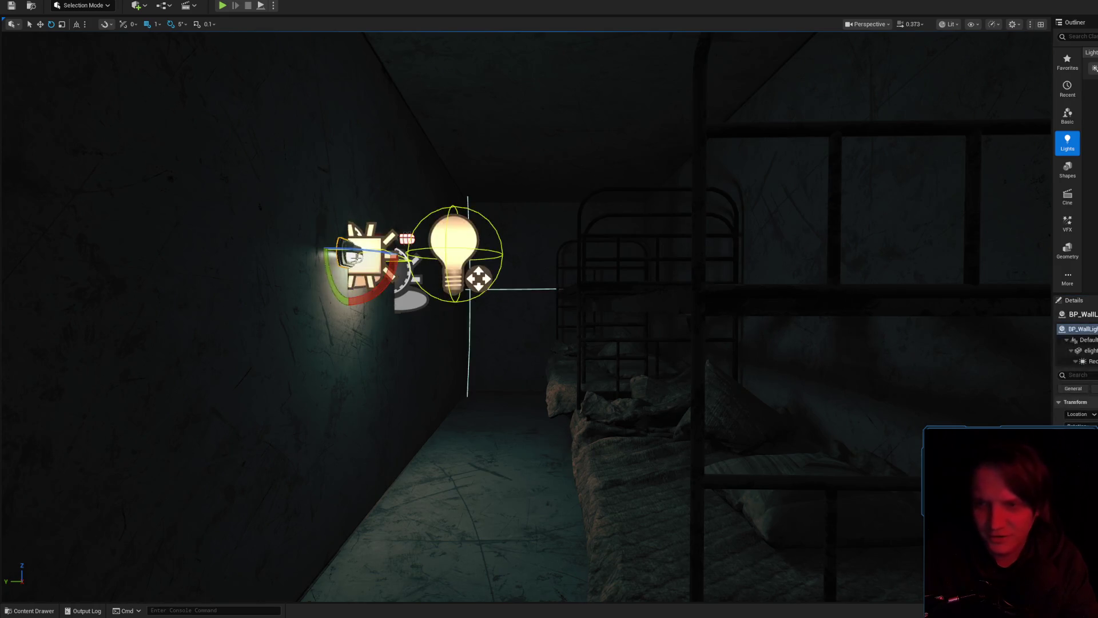
key(Delete)
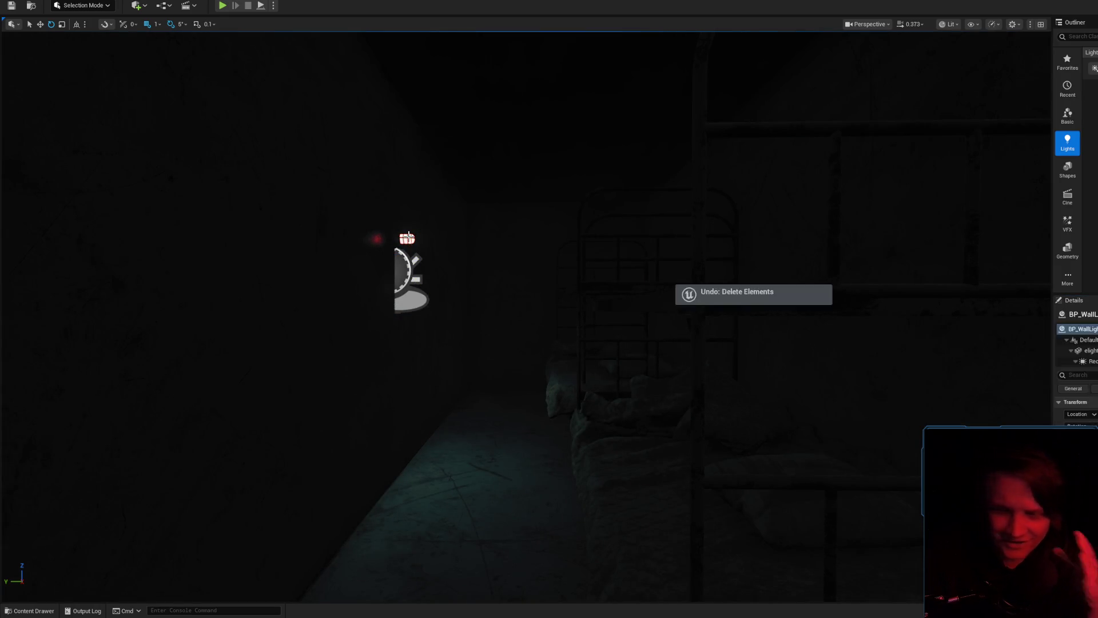
key(ctrl+z)
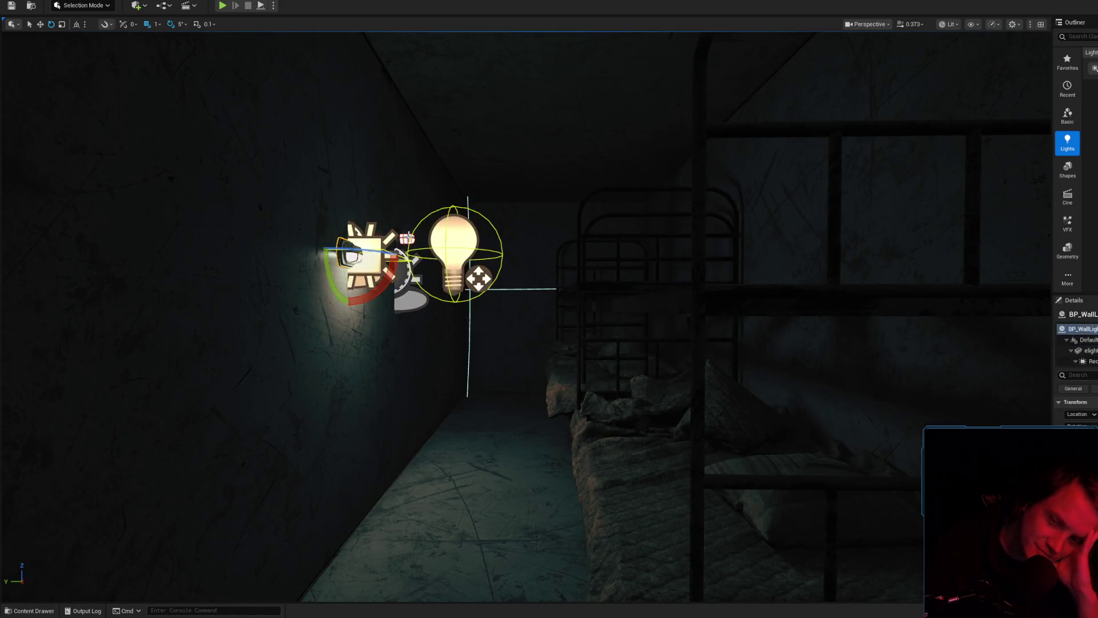
key(ctrl+z)
key(ctrl+z)
key(ctrl+z)
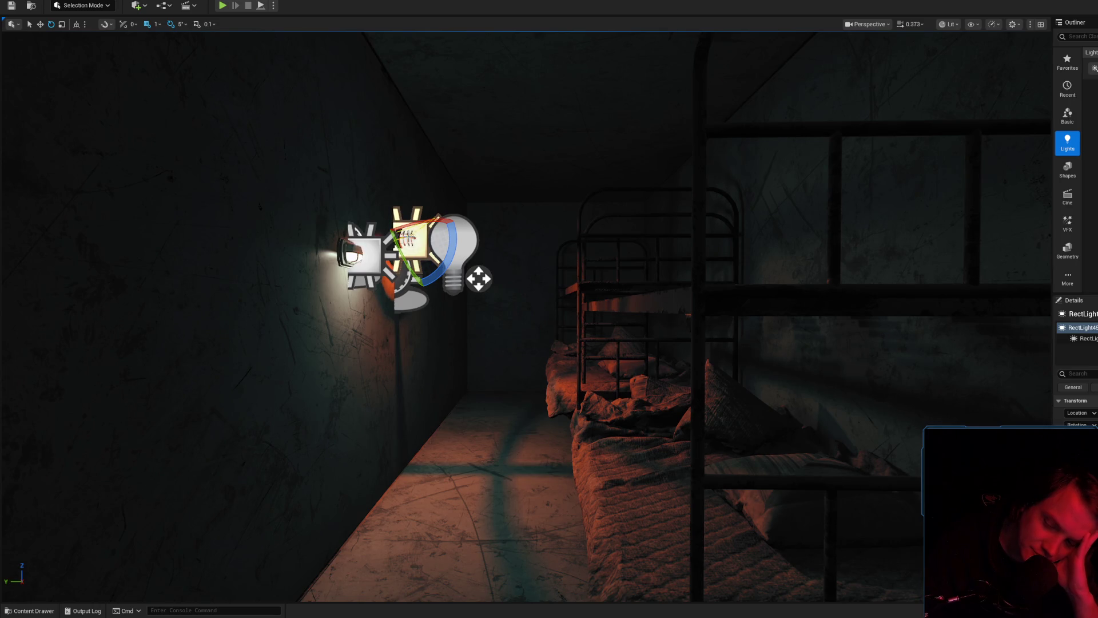
key(ctrl+z)
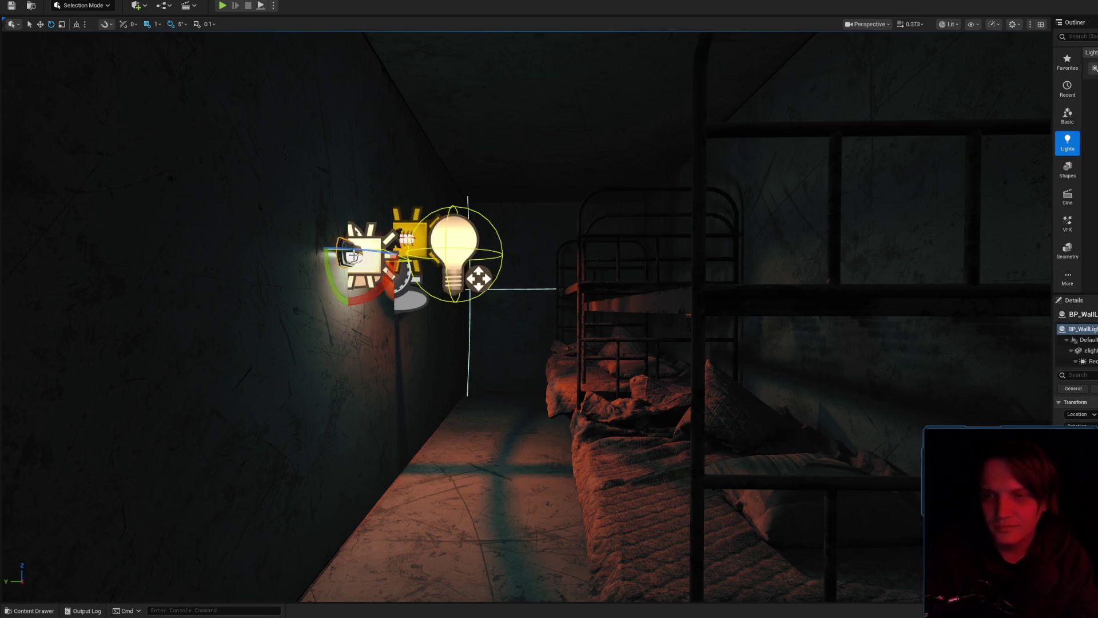
key(ctrl+z)
scroll(537, 350, down, 6)
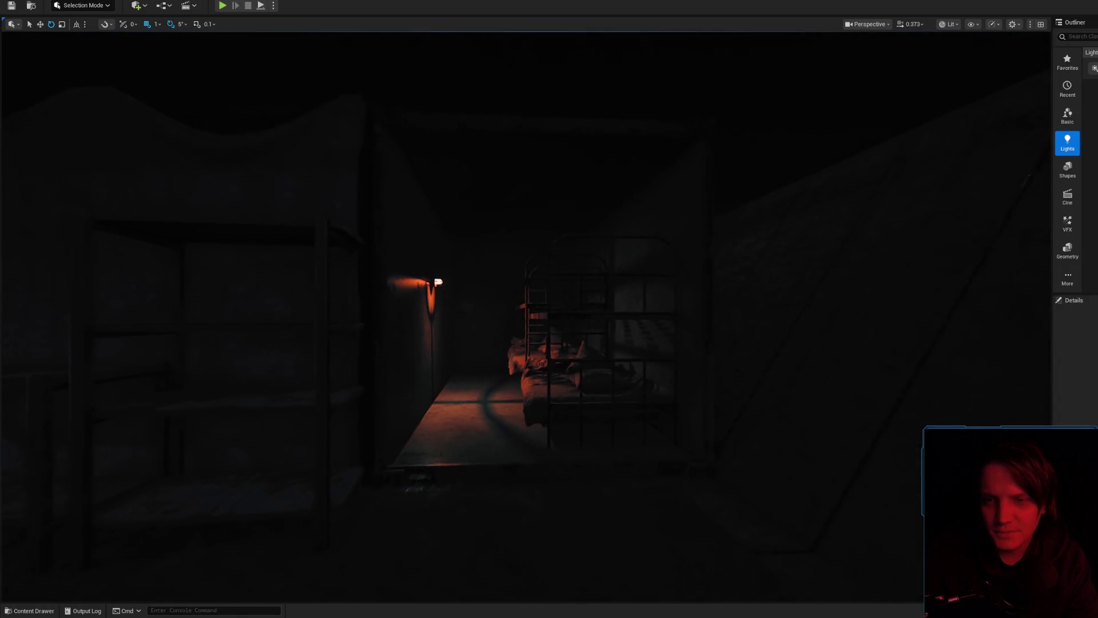
scroll(439, 282, up, 8)
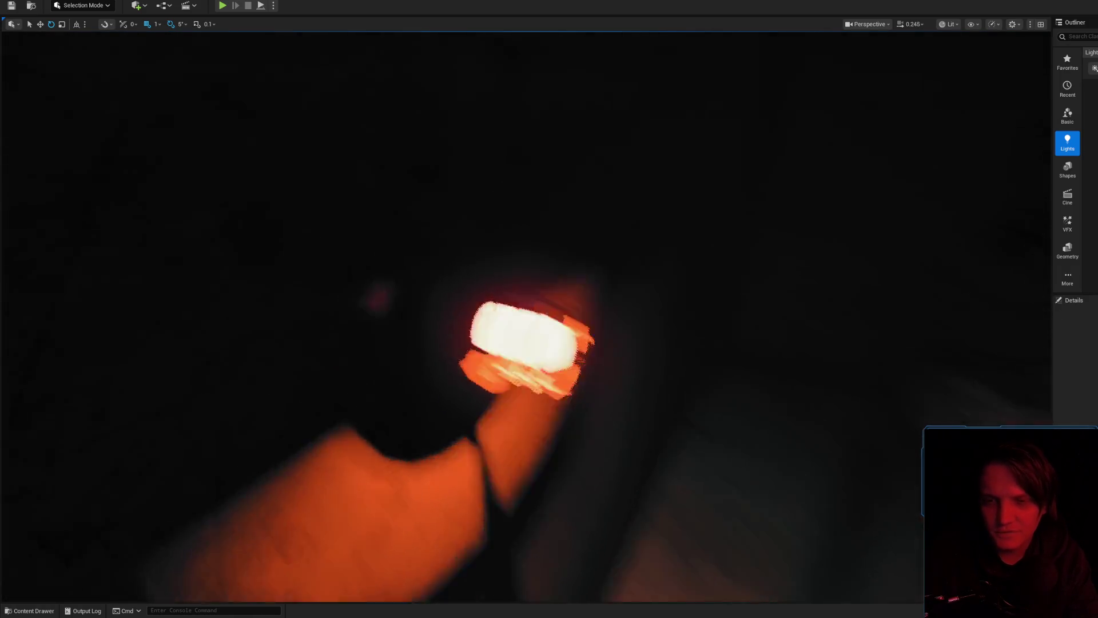
- Select Plane341 over the lamp cage and tilt it by -10 degrees
drag(956, 126, 955, 125)
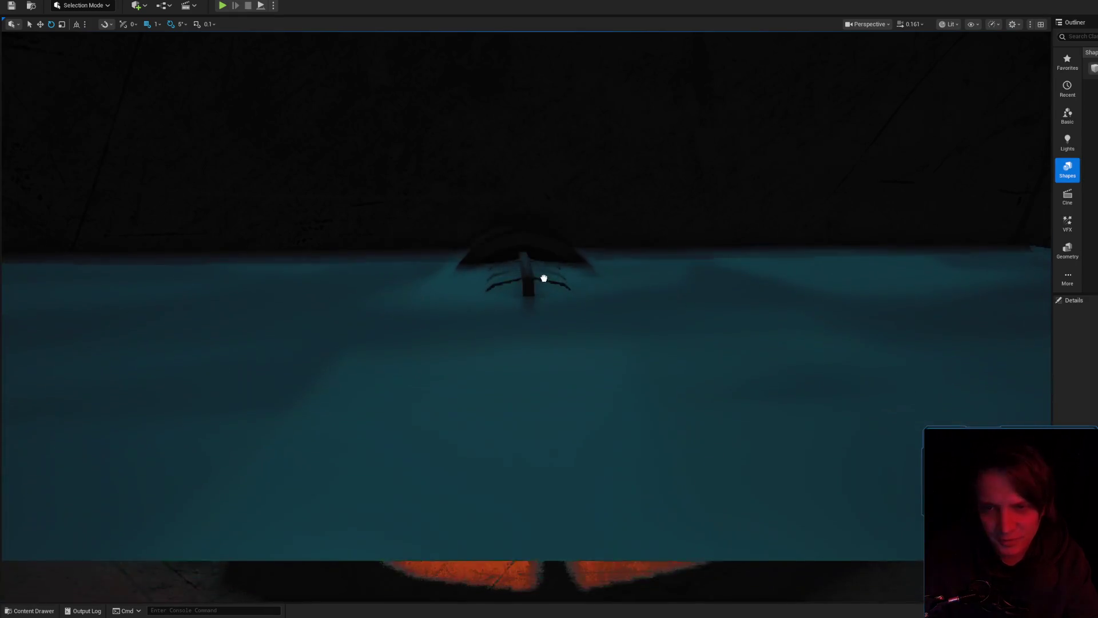
click(549, 400)
mouse_move(502, 297)
mouse_down()
mouse_move(508, 343)
mouse_move(567, 309)
mouse_move(500, 264)
mouse_move(508, 301)
mouse_move(493, 328)
mouse_up()
key(e)
key(r)
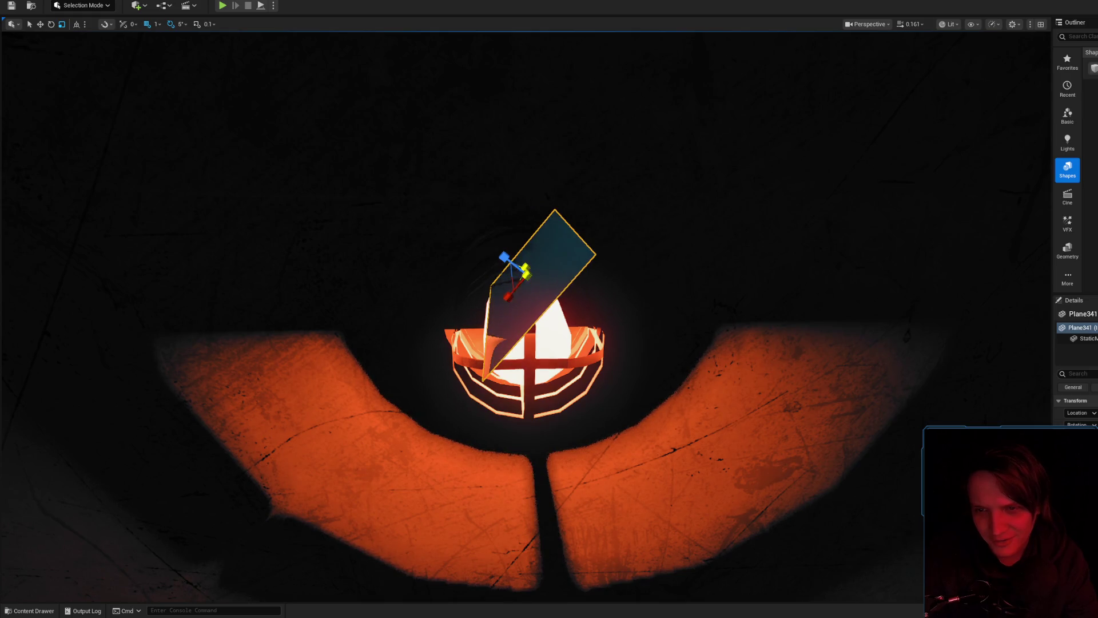
scroll(510, 254, up, 2)
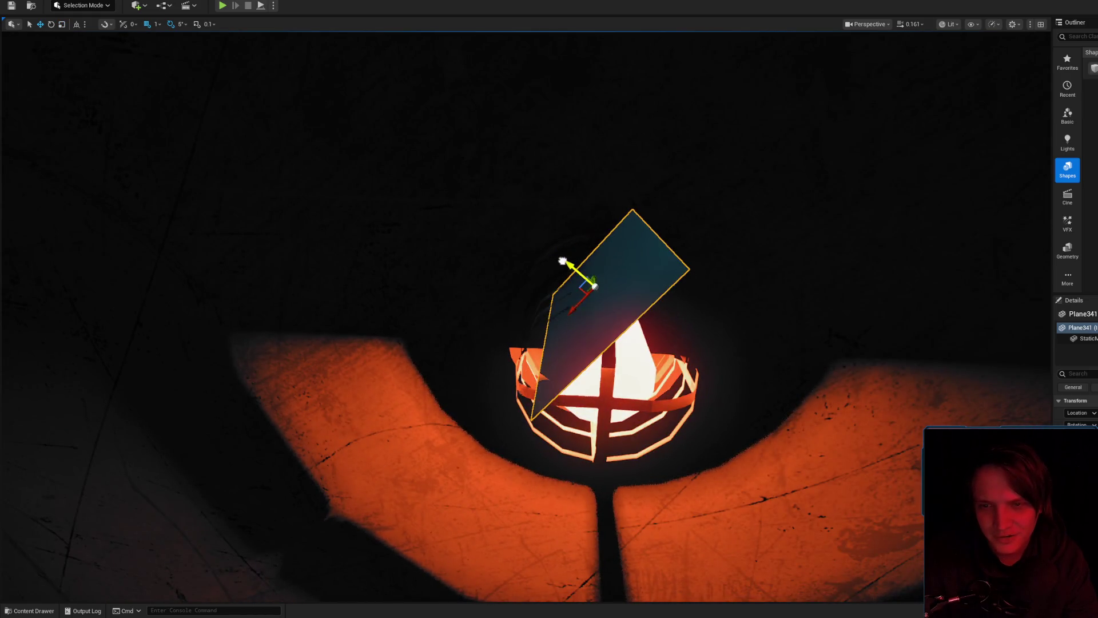
mouse_move(579, 311)
mouse_down()
mouse_move(549, 278)
mouse_move(535, 309)
mouse_up()
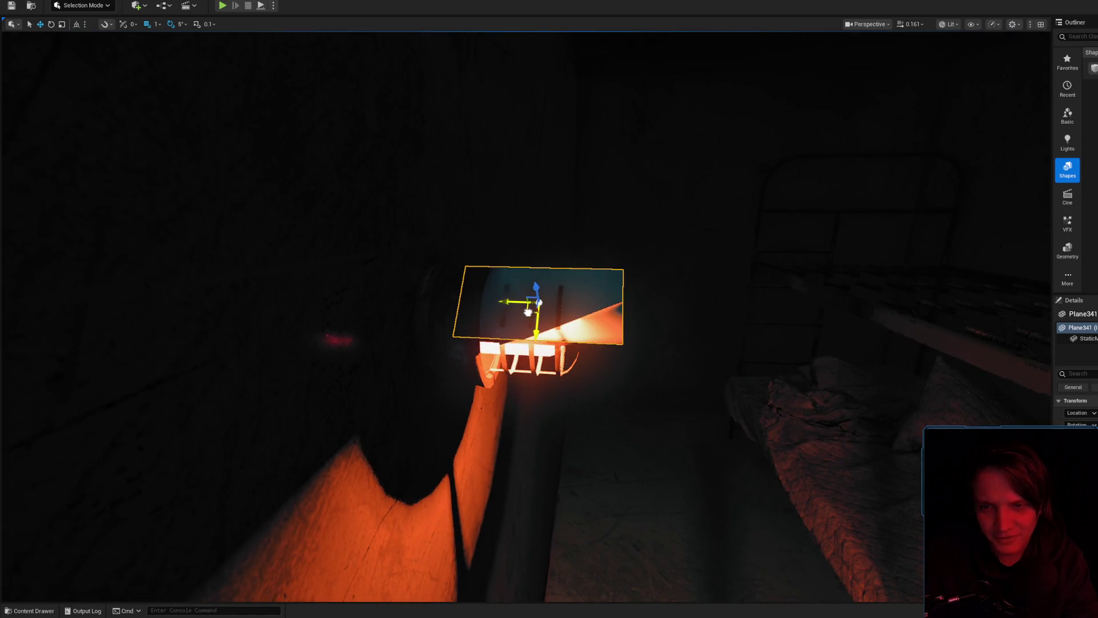
scroll(535, 309, down, 5)
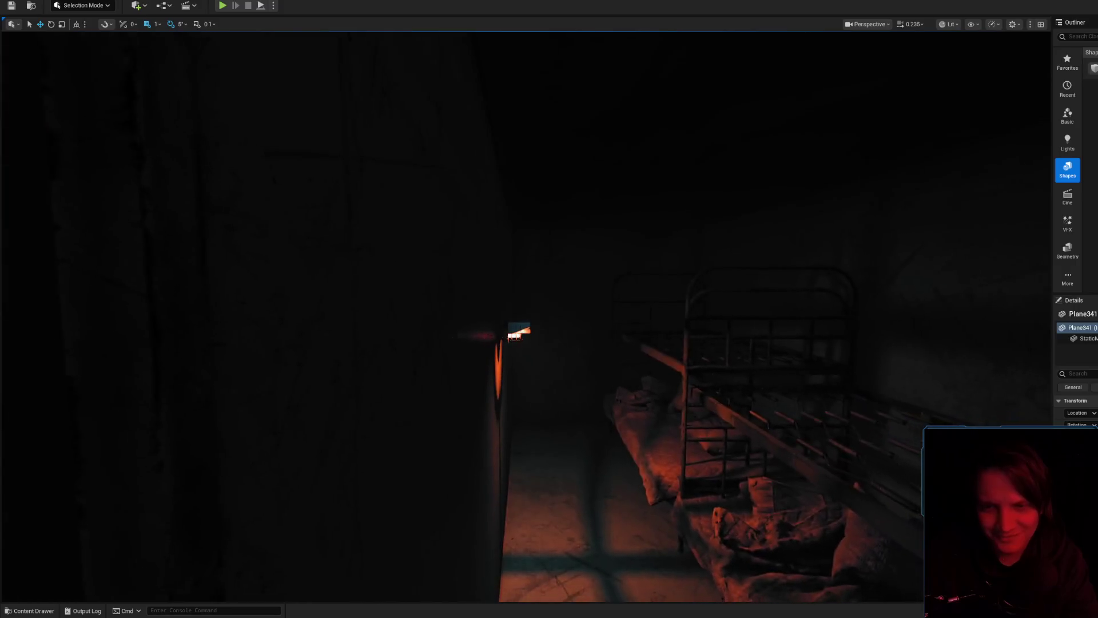
- Scale Plane341 up over the lamp cage, deselect it, and open the Content Drawer
key(e)
key(r)
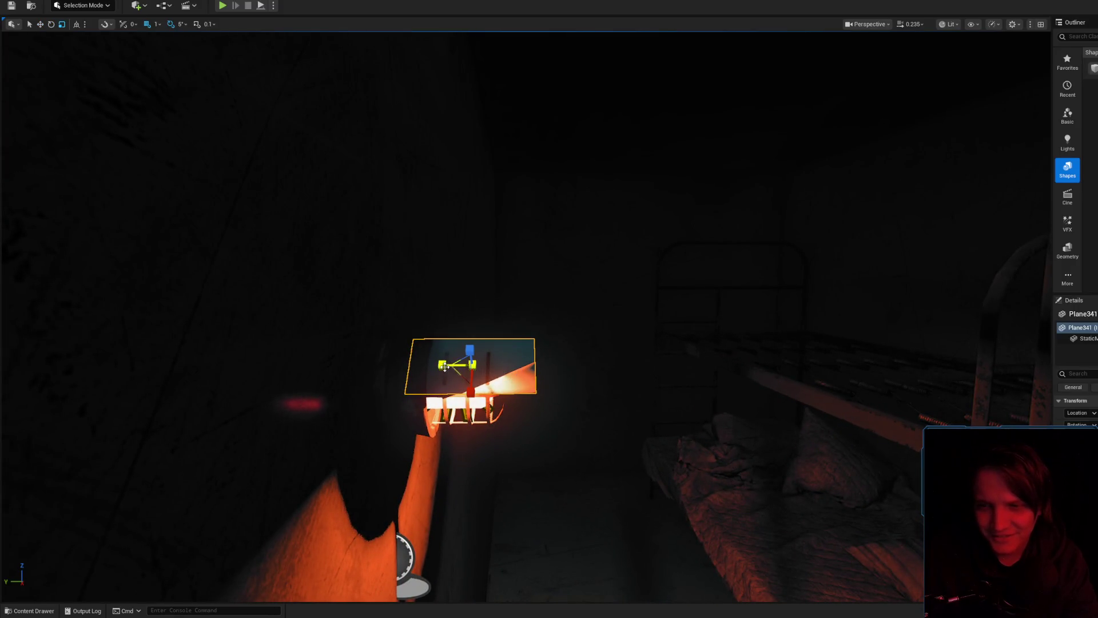
mouse_move(472, 364)
mouse_down()
mouse_move(492, 357)
mouse_move(427, 362)
mouse_move(426, 434)
mouse_move(692, 353)
mouse_move(702, 308)
mouse_up()
key(Escape)
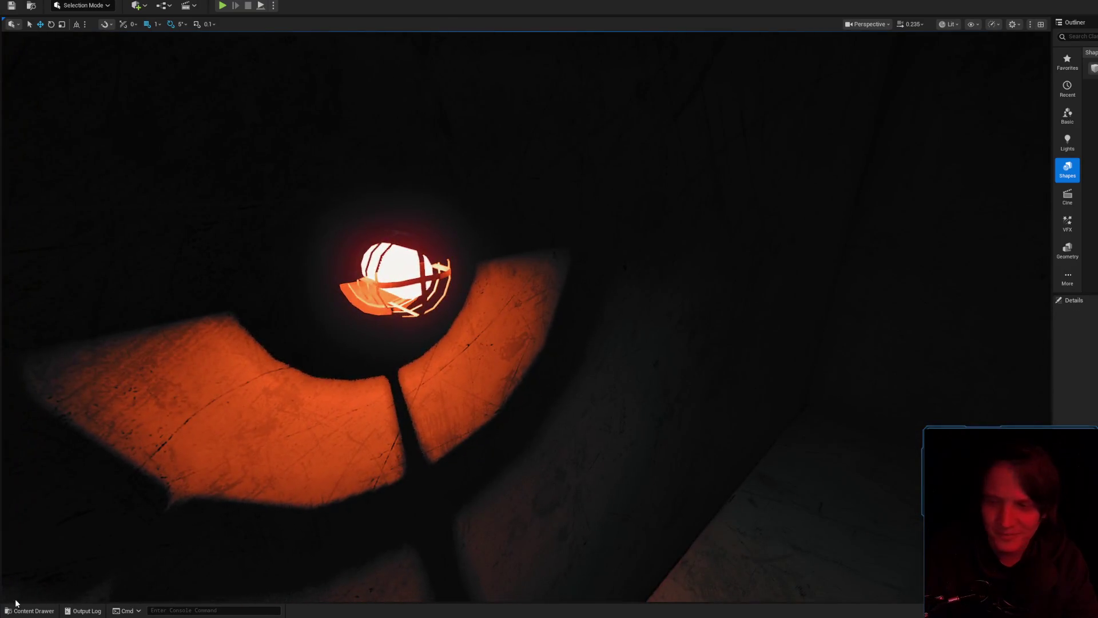
click(29, 610)
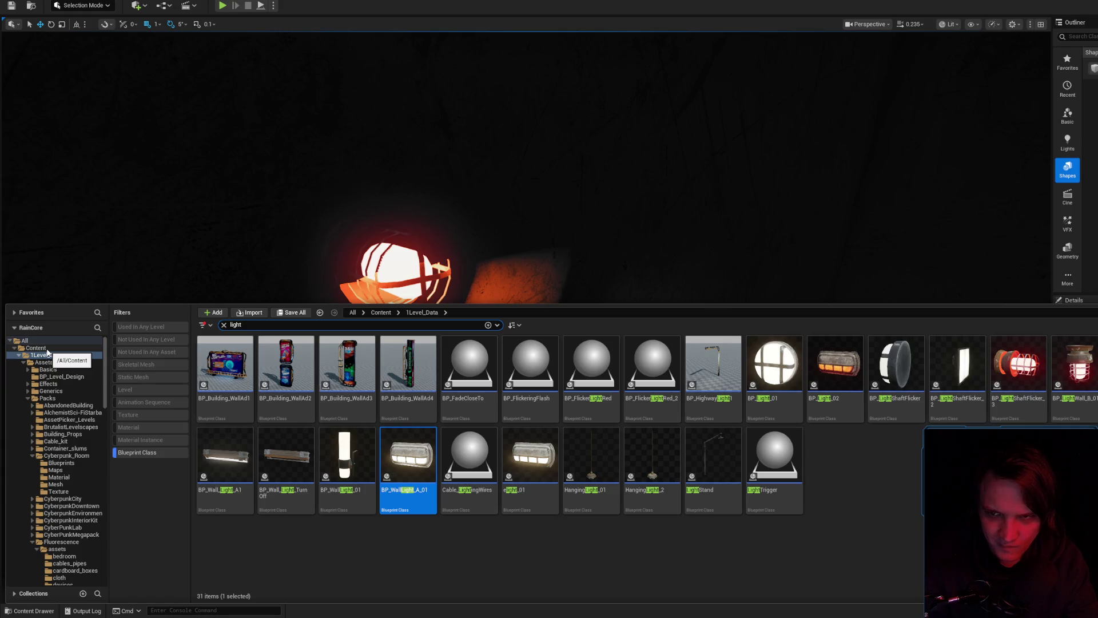
- Select the caged lamp and open SM_Light_01a in the Static Mesh Editor
drag(735, 194, 731, 148)
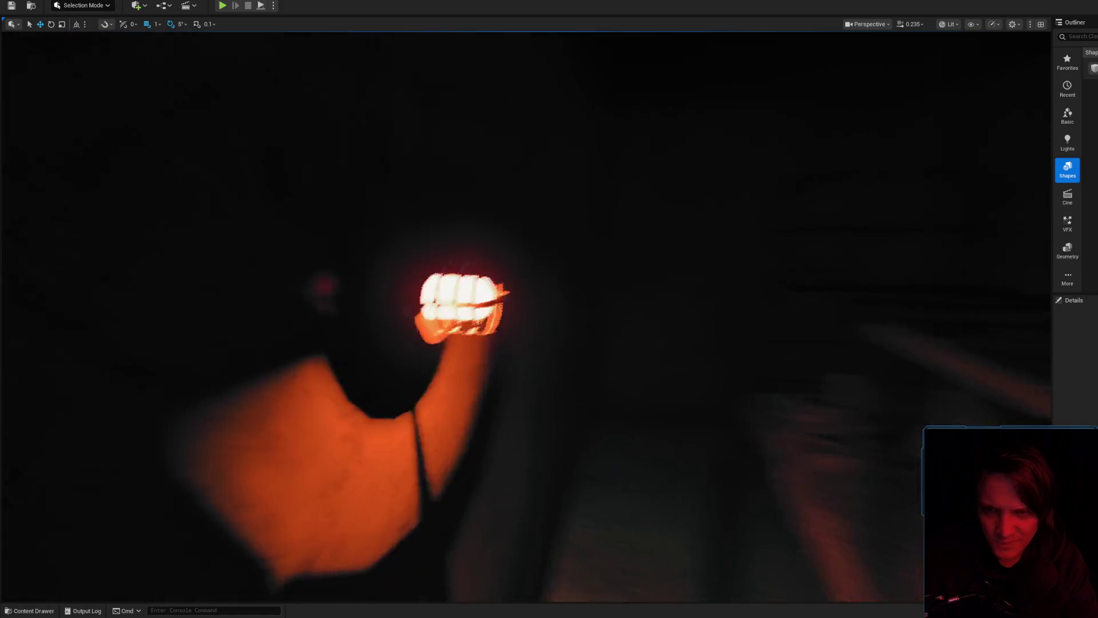
click(485, 306)
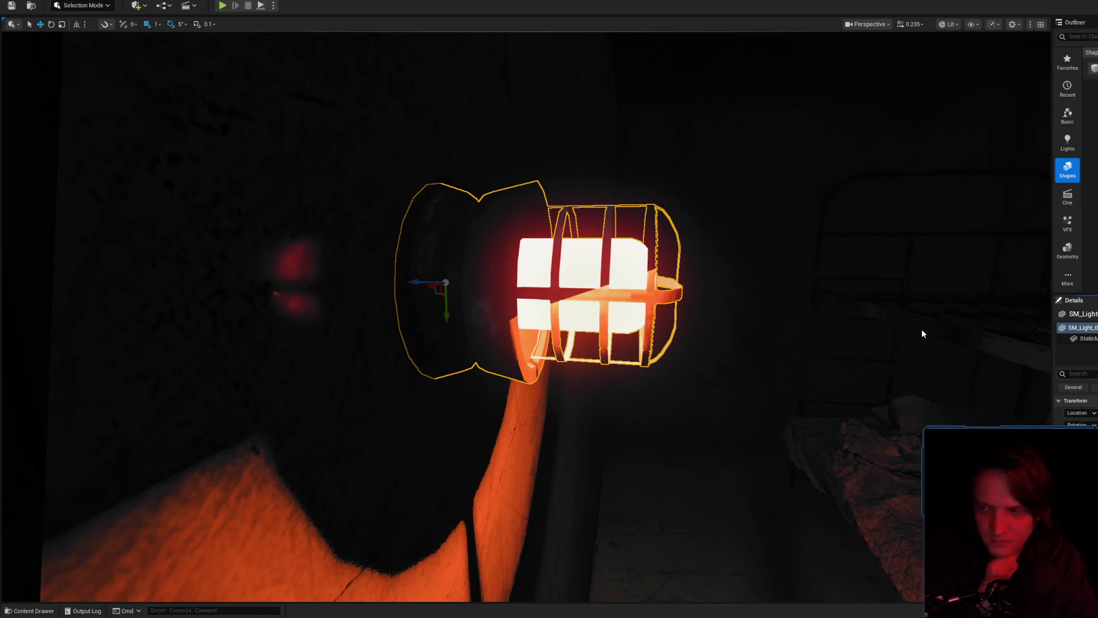
key(ctrl+e)
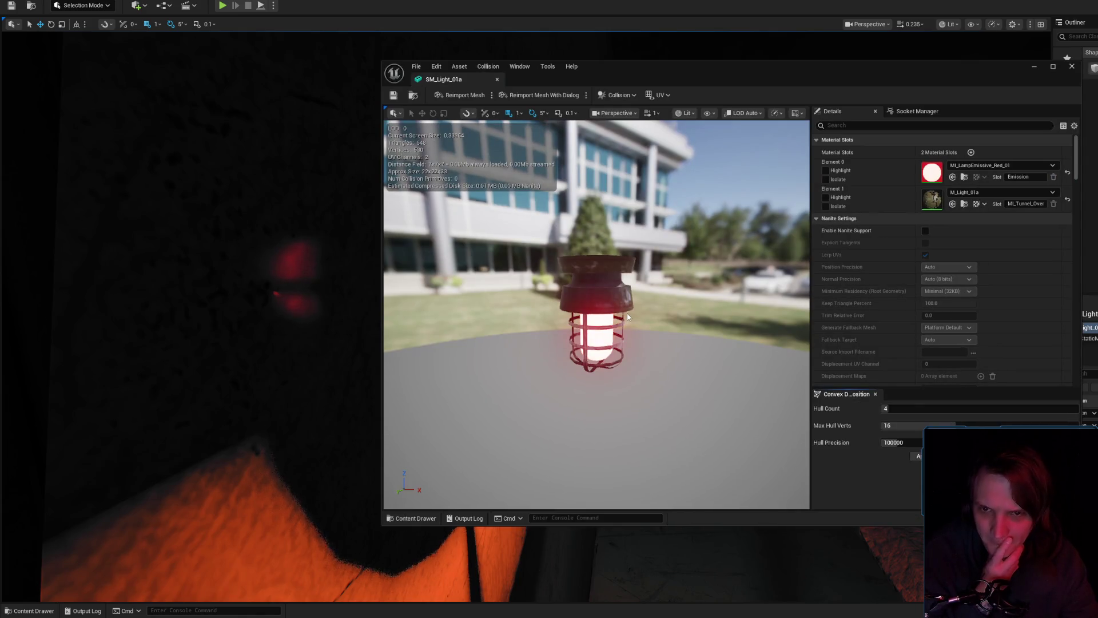
drag(627, 317, 657, 286)
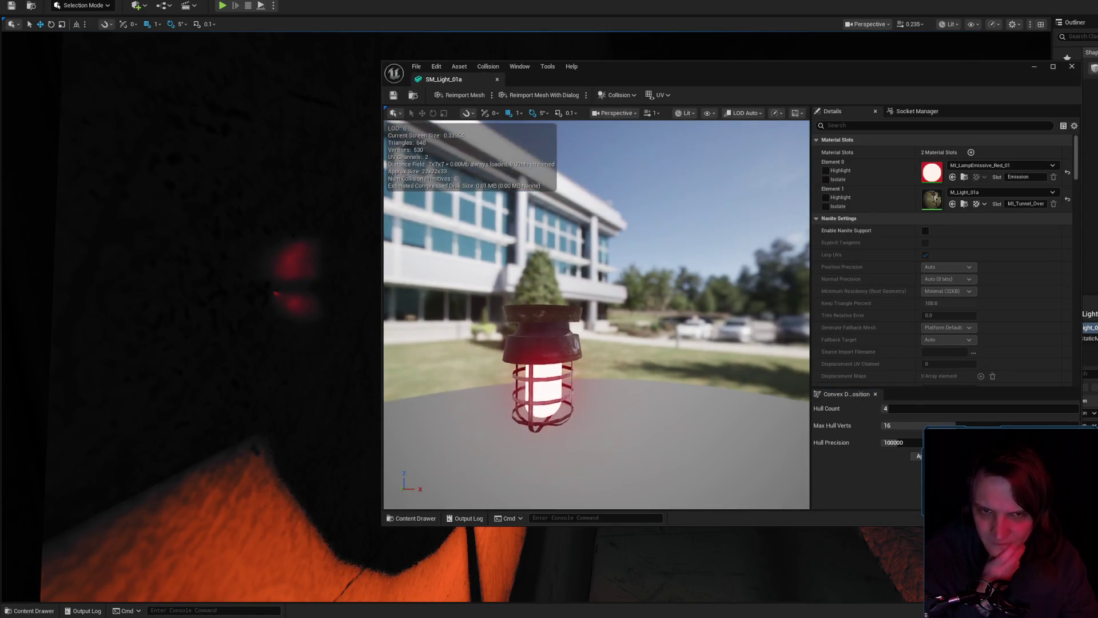
- Open the lamp's M_Light_01a material and select its Texture Sample node
double_click(926, 198)
mouse_move(495, 215)
mouse_down()
mouse_move(569, 219)
mouse_move(609, 244)
mouse_up()
click(716, 228)
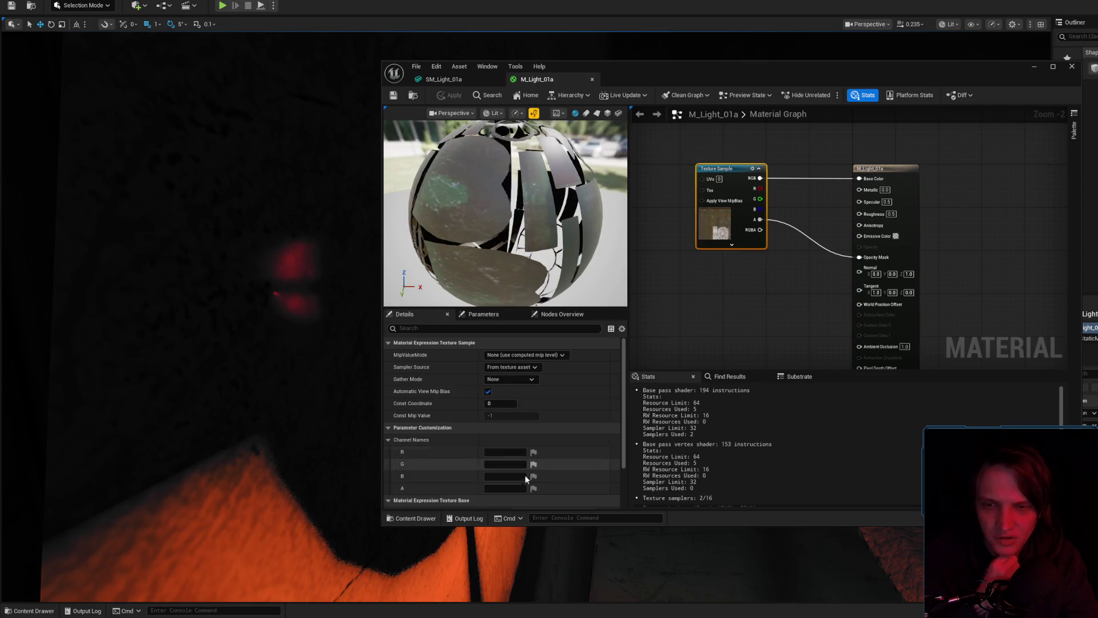
- Find the node's texture in the Content Drawer and briefly view TX_Light_04a_ALB
click(528, 455)
right_click(609, 332)
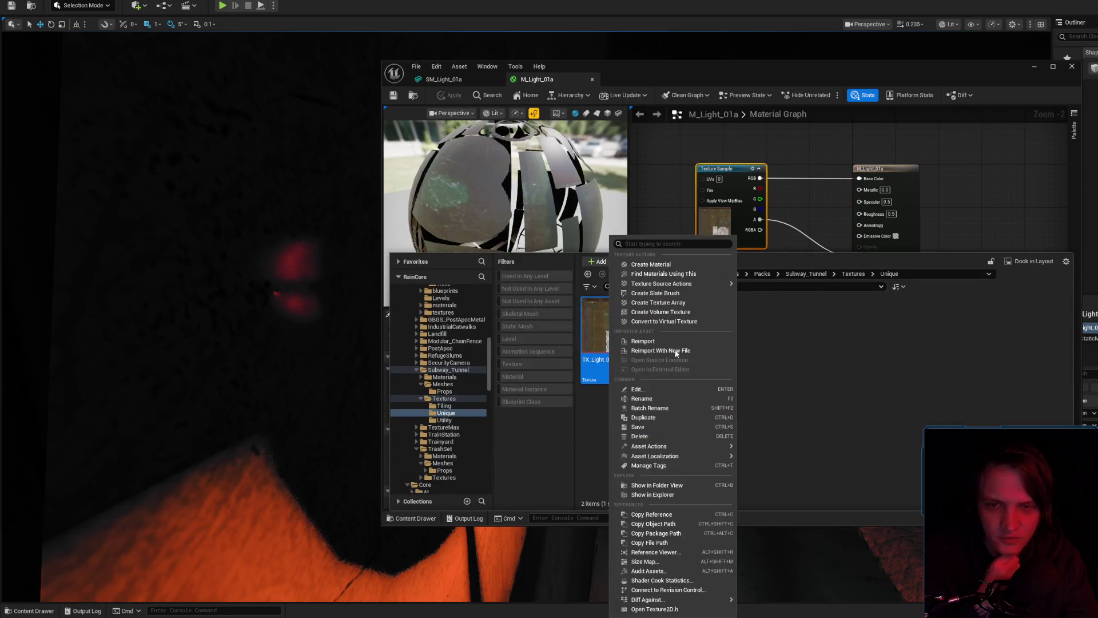
click(986, 384)
click(651, 342)
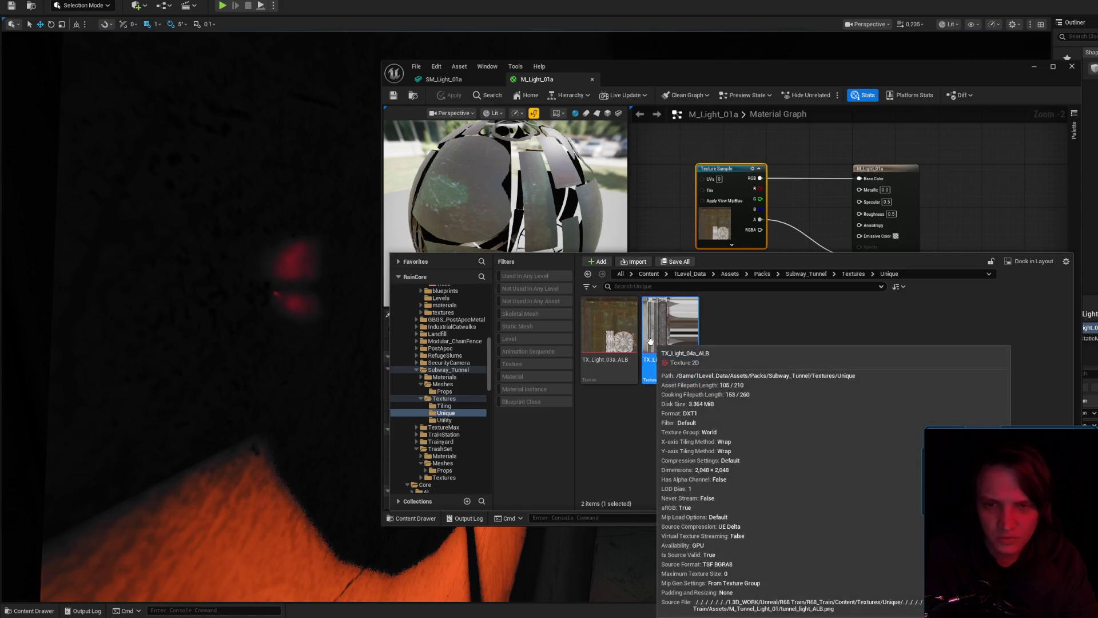
key(Return)
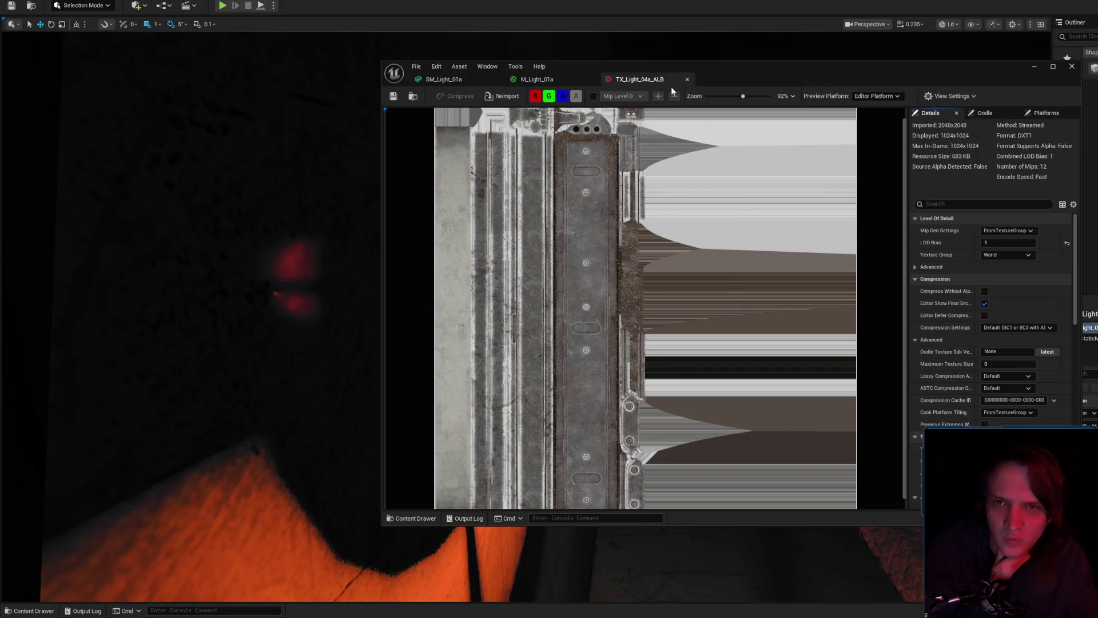
click(687, 79)
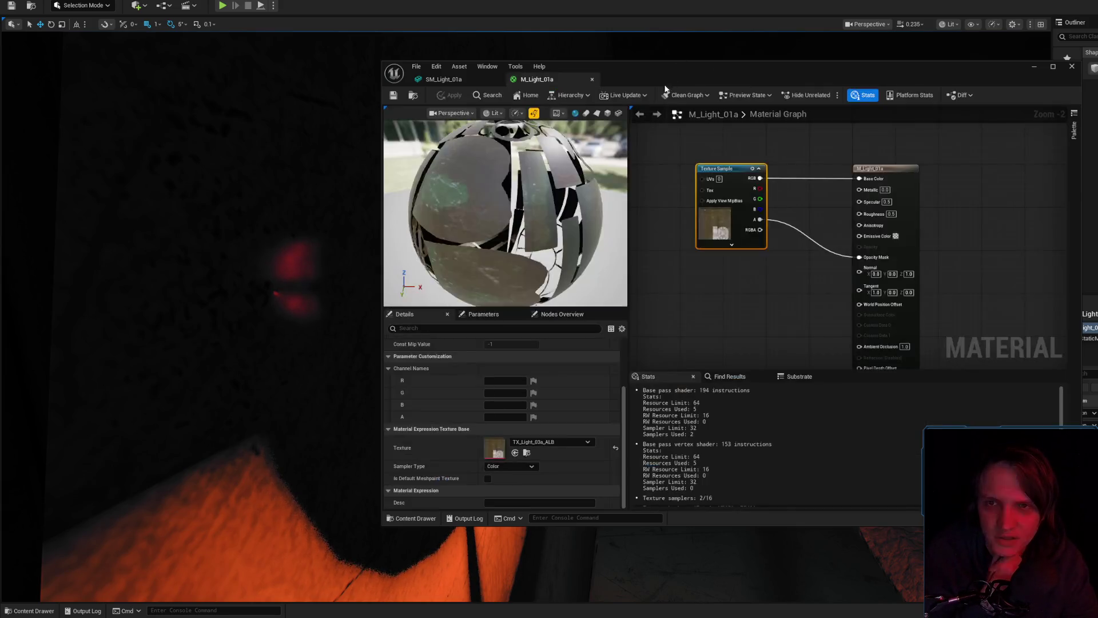
- Export TX_Light_03a_ALB as a PNG into Downloads and close the Content Drawer
click(527, 453)
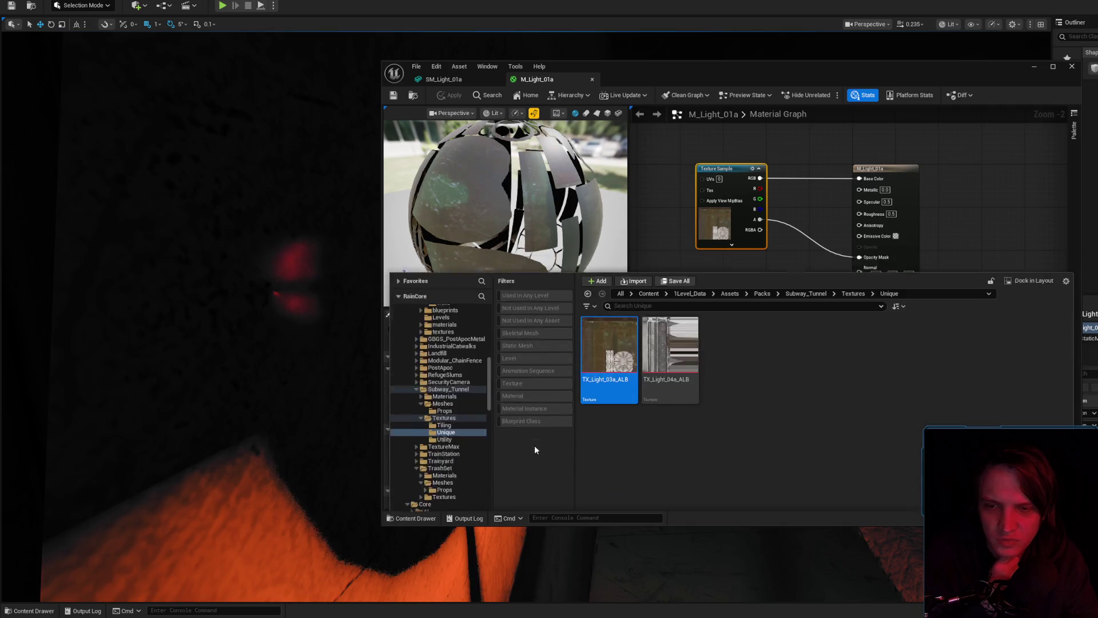
right_click(592, 337)
mouse_move(675, 446)
click(756, 503)
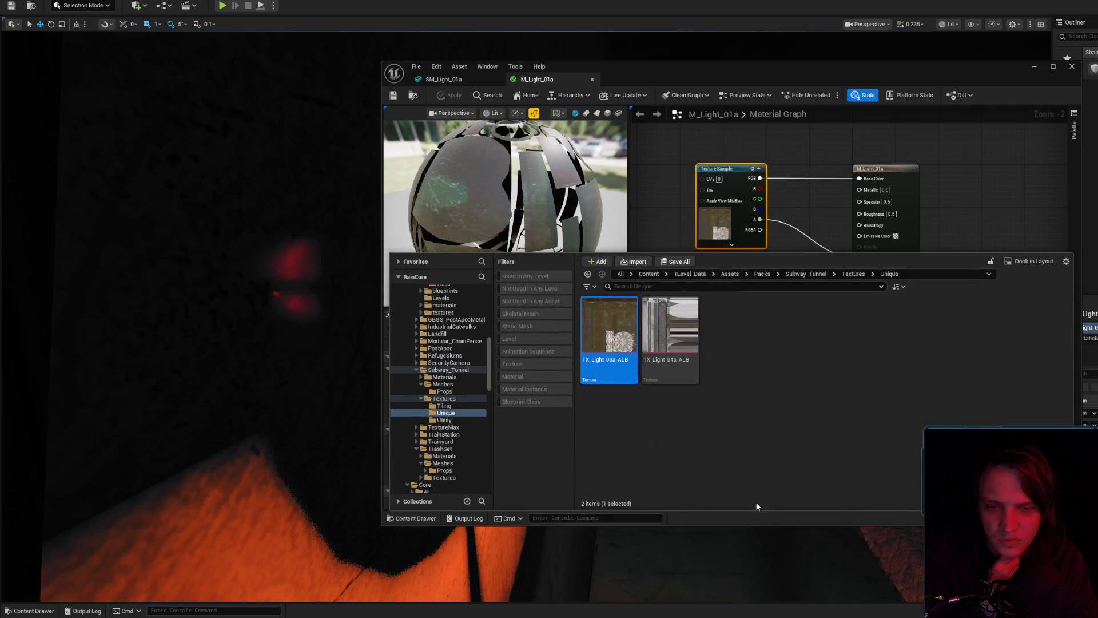
scroll(423, 189, up, 3)
click(422, 179)
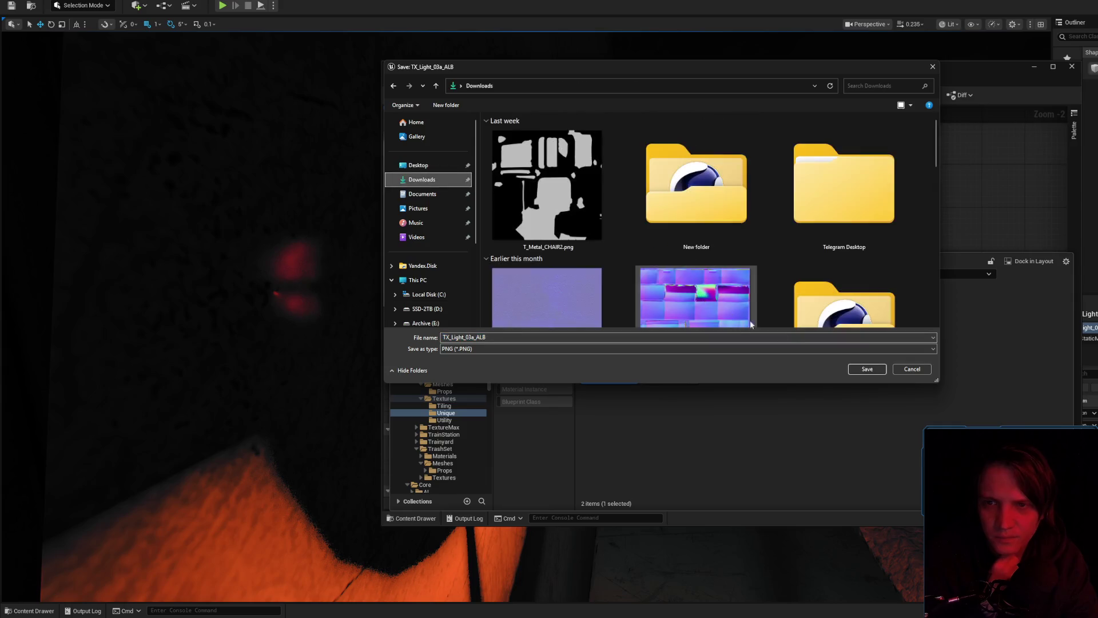
click(866, 369)
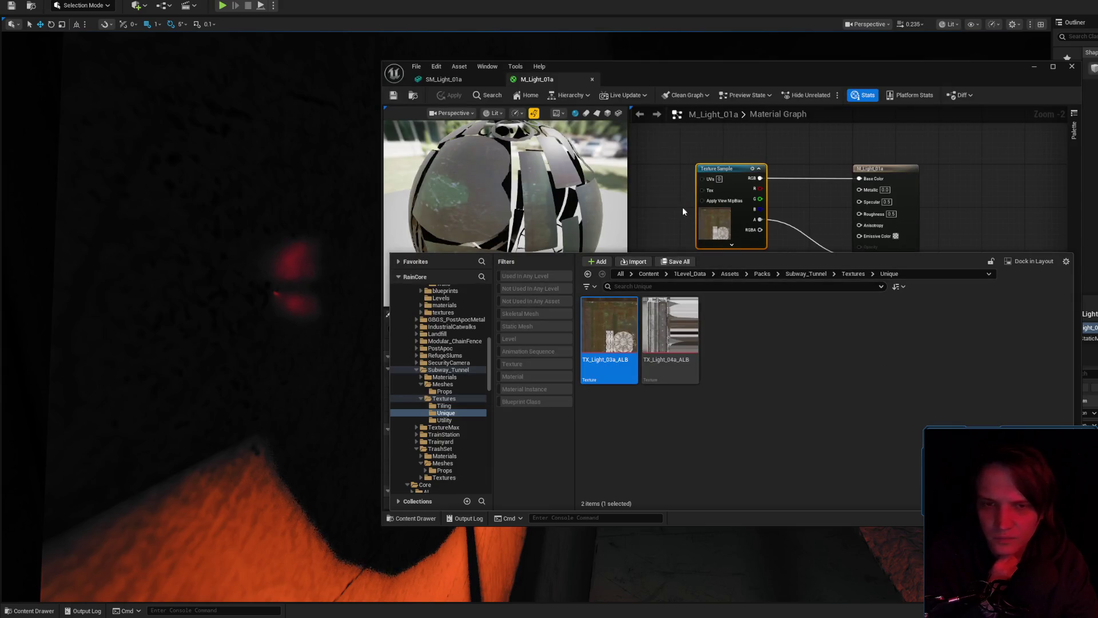
click(661, 242)
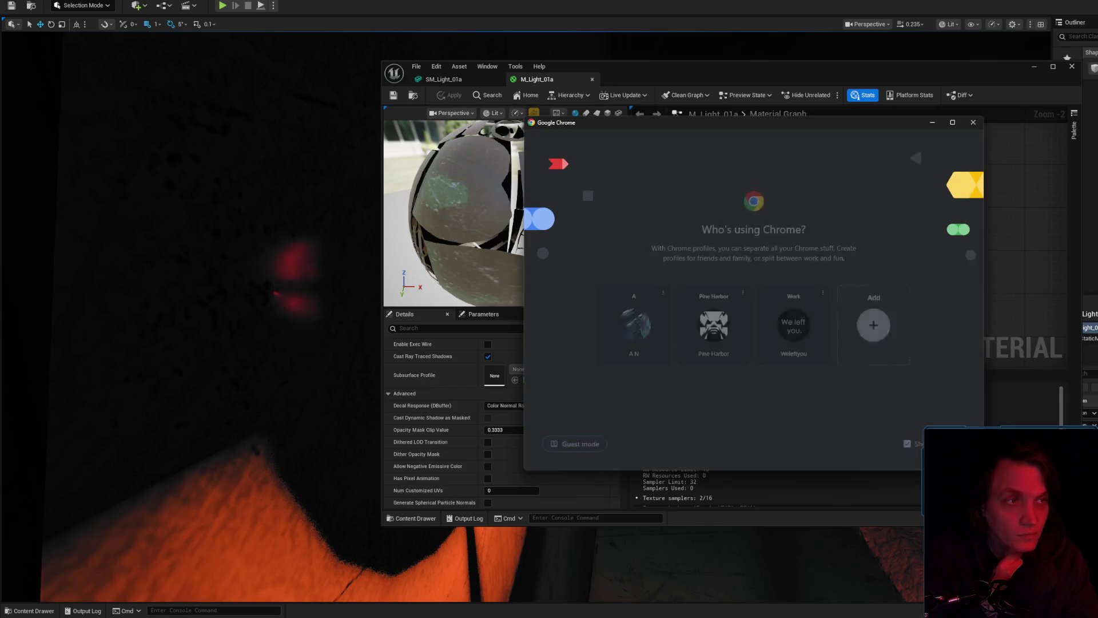
- Open File Explorer on the Downloads folder and close the Chrome profile picker
key(super+e)
drag(890, 71, 1097, 71)
drag(587, 204, 657, 204)
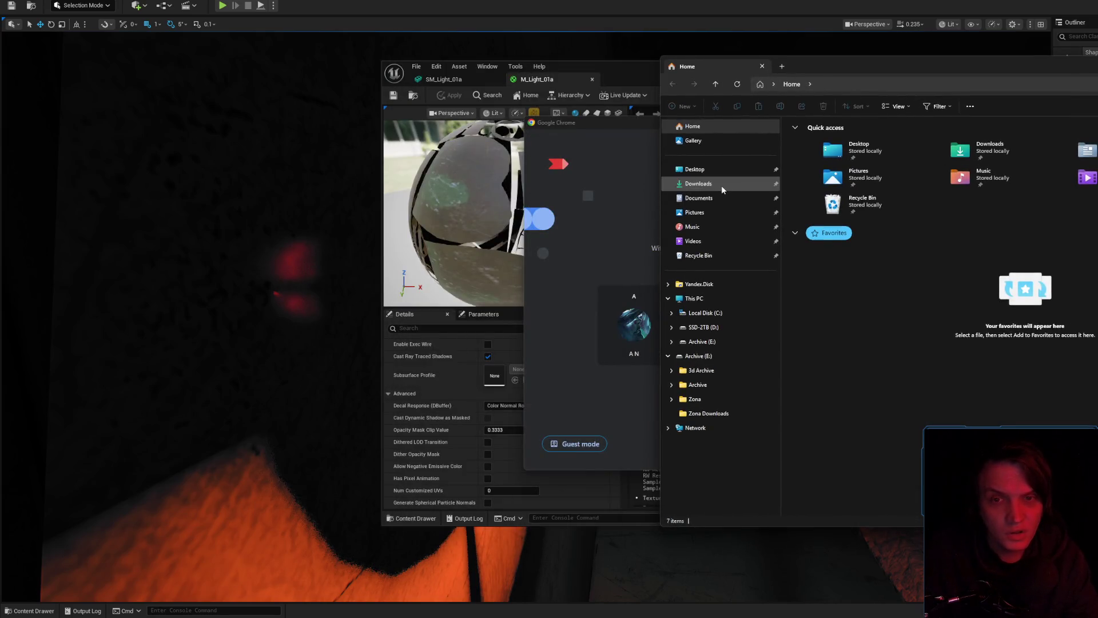
click(698, 183)
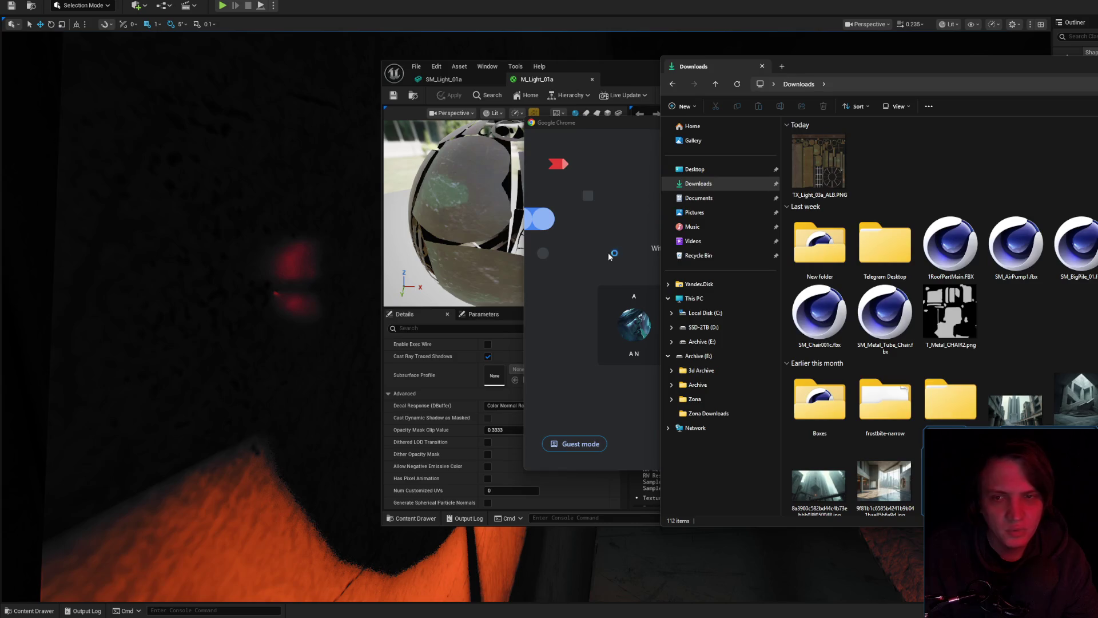
click(973, 124)
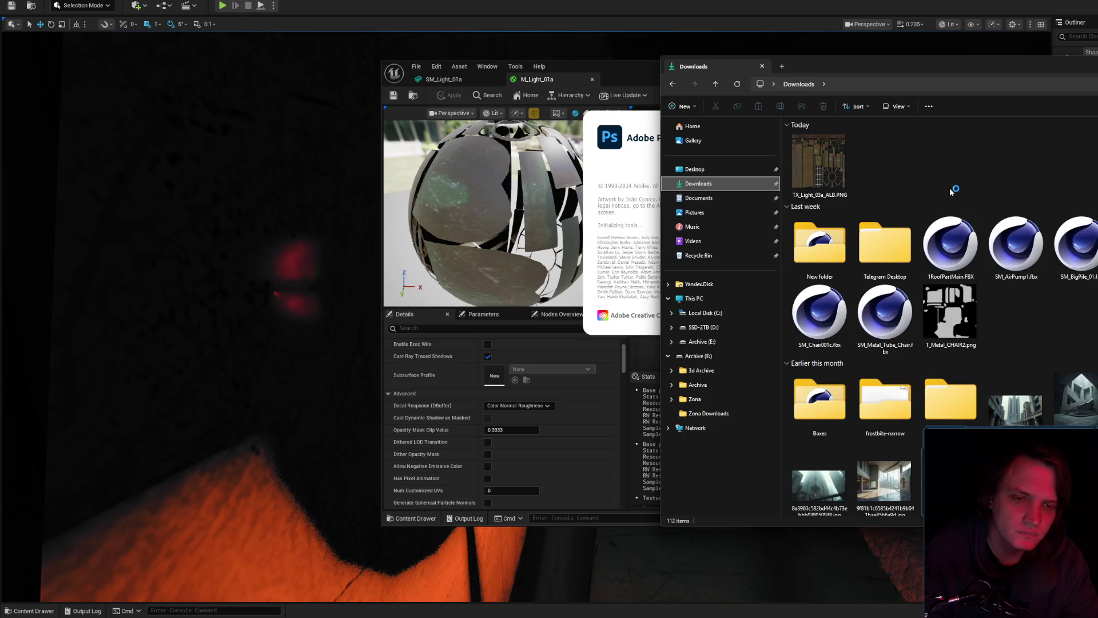
- Delete T_Metal_CHAIR2.png and the old FBX files, then open TX_Light_03a_ALB.PNG in Photoshop
click(949, 313)
key(Delete)
key(Return)
click(858, 334)
shift+click(950, 246)
key(Delete)
key(Return)
mouse_move(786, 166)
mouse_down()
mouse_move(800, 160)
mouse_move(473, 147)
mouse_move(463, 162)
mouse_up()
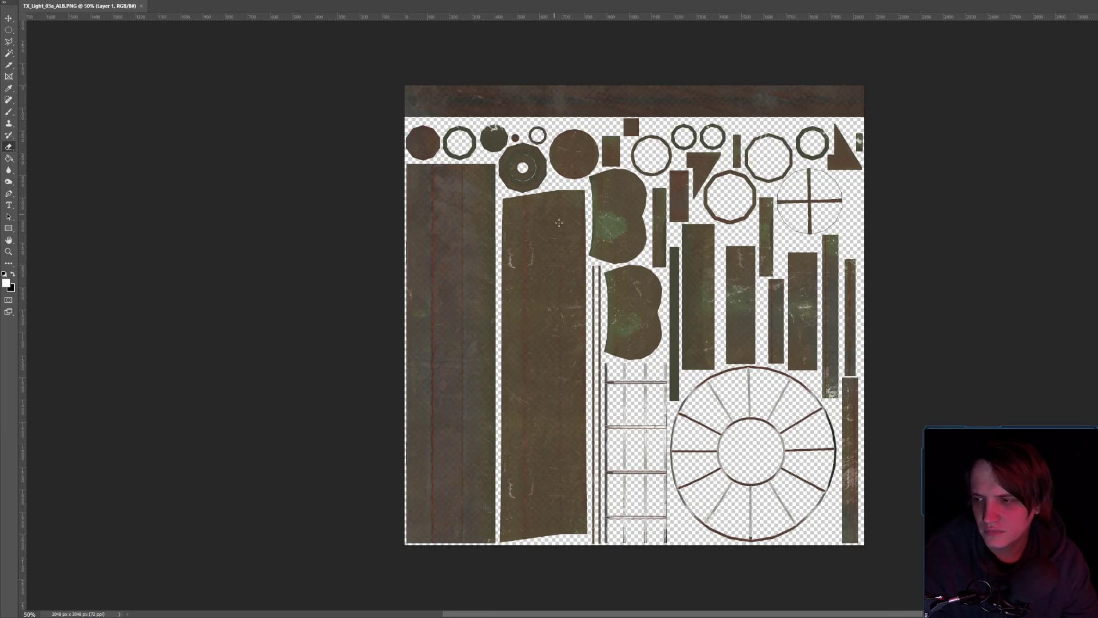
- Select all the texture's UV islands with Select > Color Range
scroll(580, 275, up, 5)
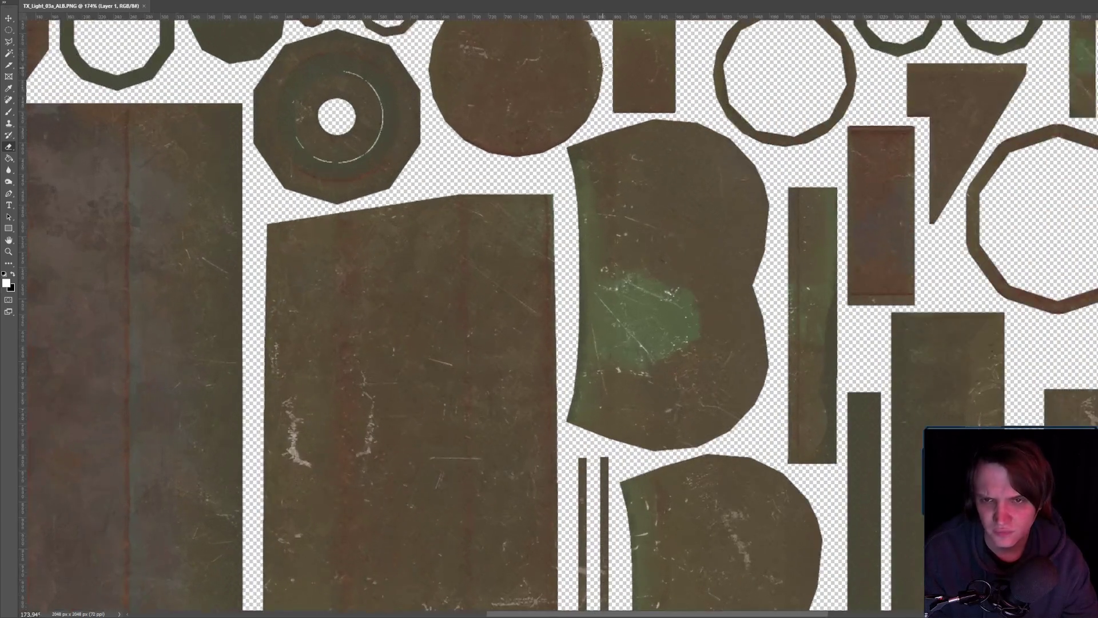
scroll(626, 81, down, 5)
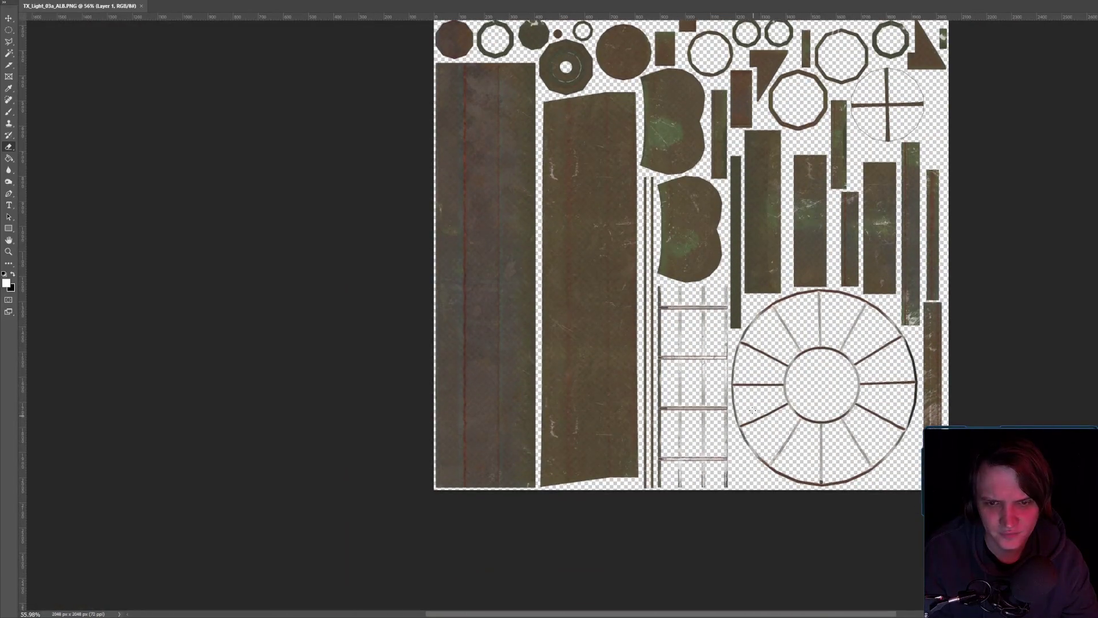
scroll(709, 368, up, 3)
scroll(709, 367, up, 2)
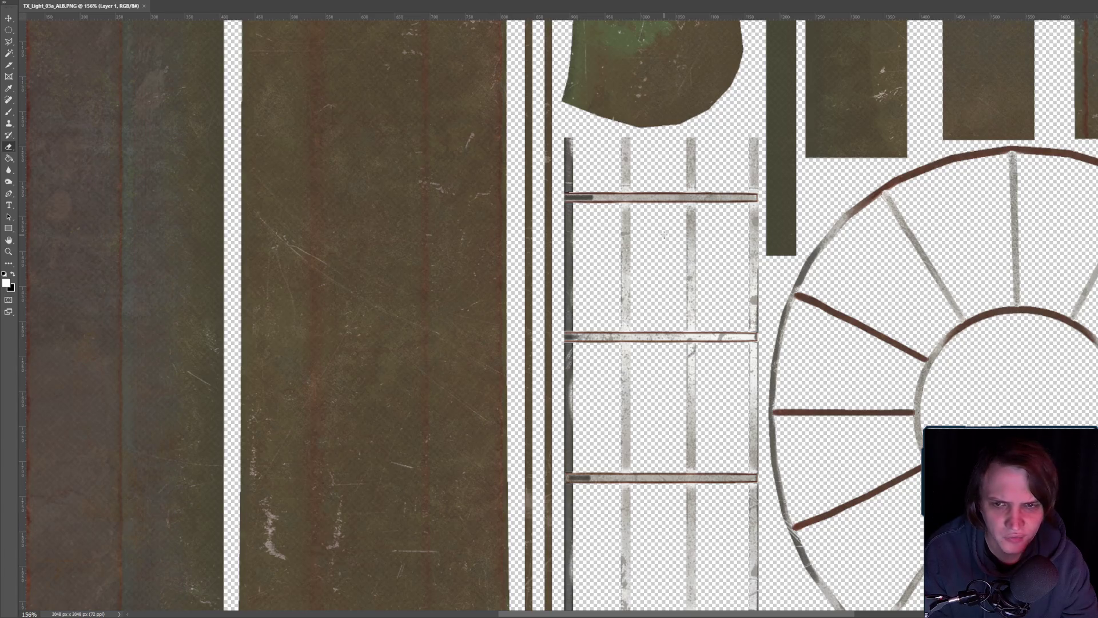
right_click(95, 4)
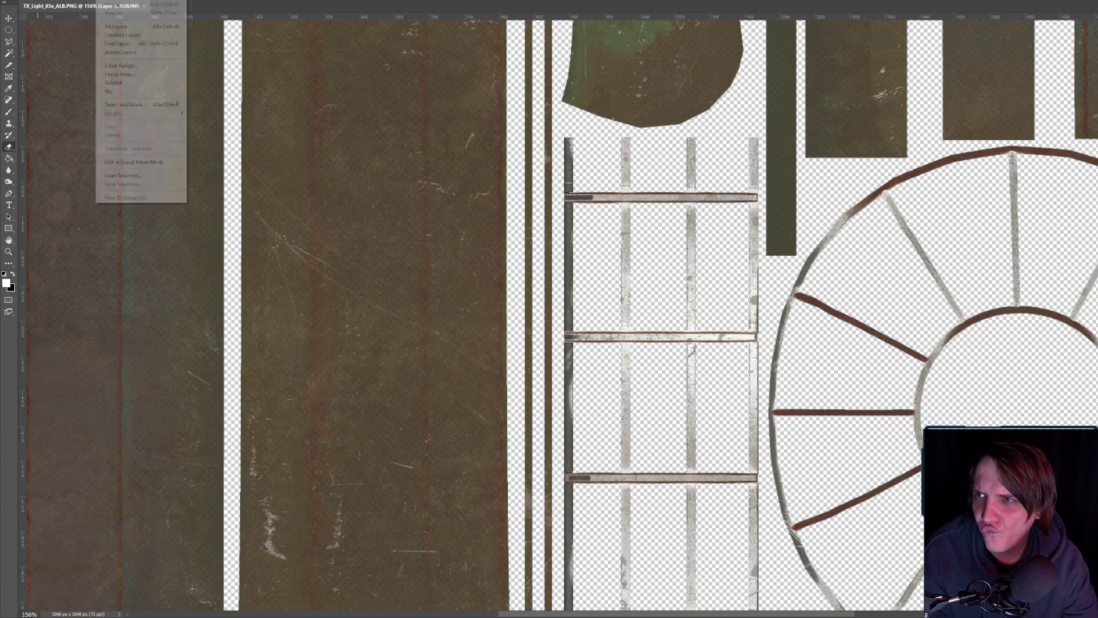
right_click(114, 5)
key(alt+t)
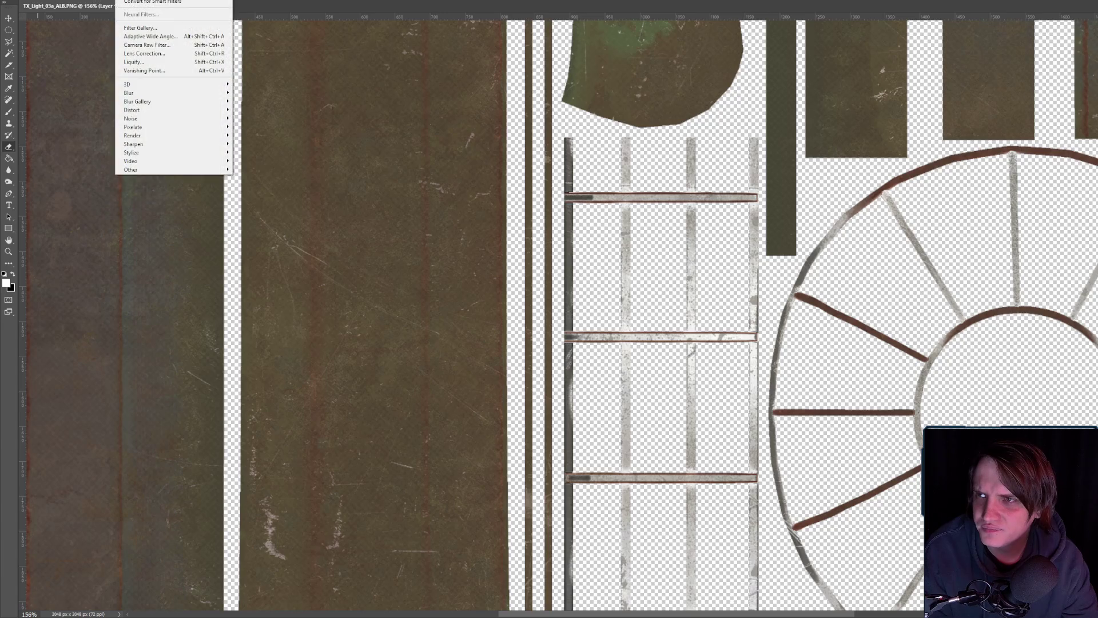
click(105, 1)
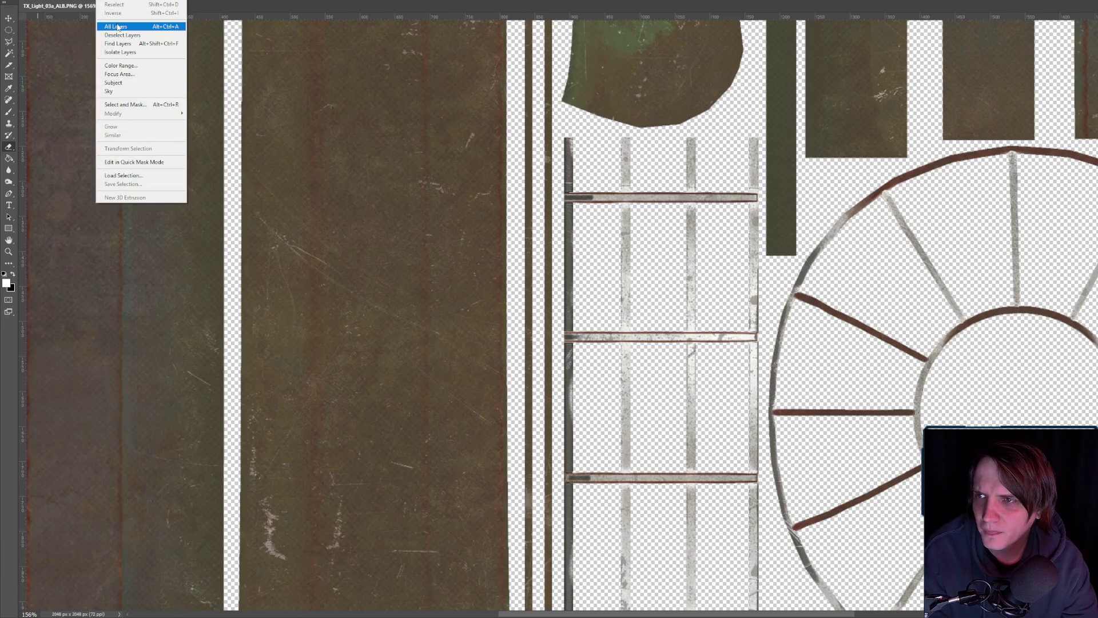
click(120, 65)
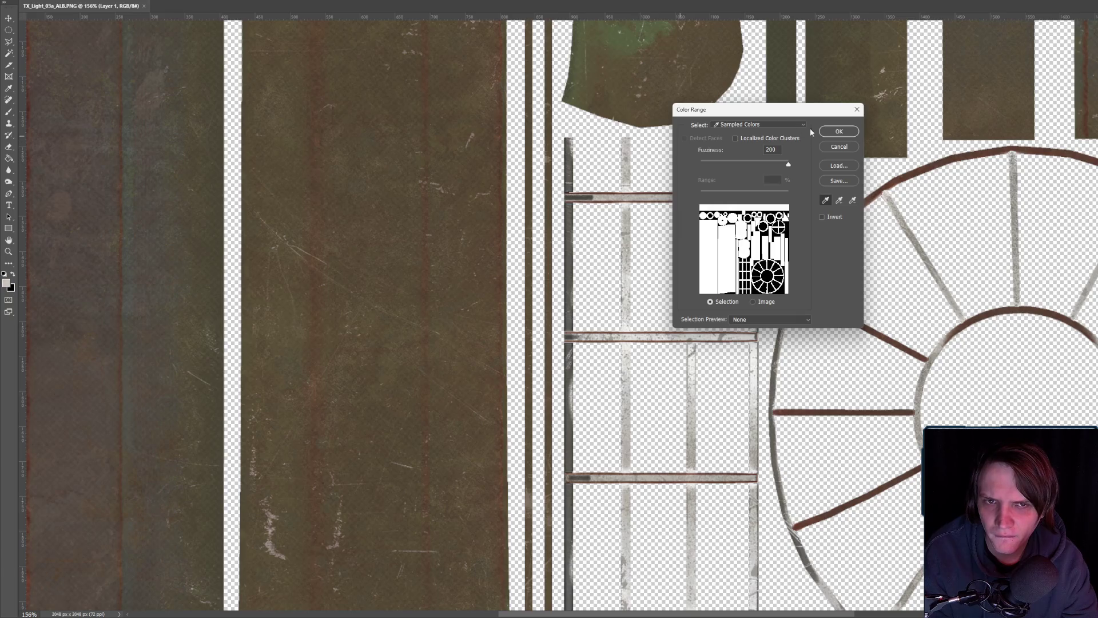
key(Return)
- Test the selection by deleting the selected pixels, then undo the deletion
scroll(624, 229, down, 10)
scroll(635, 206, up, 1)
key(Delete)
scroll(667, 290, up, 8)
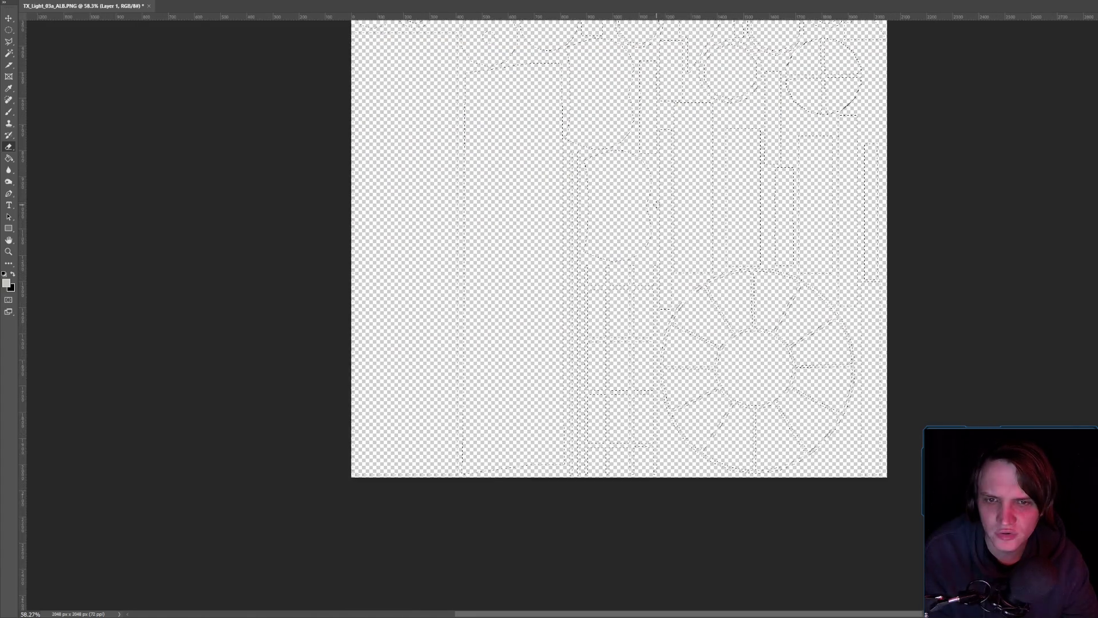
key(ctrl+z)
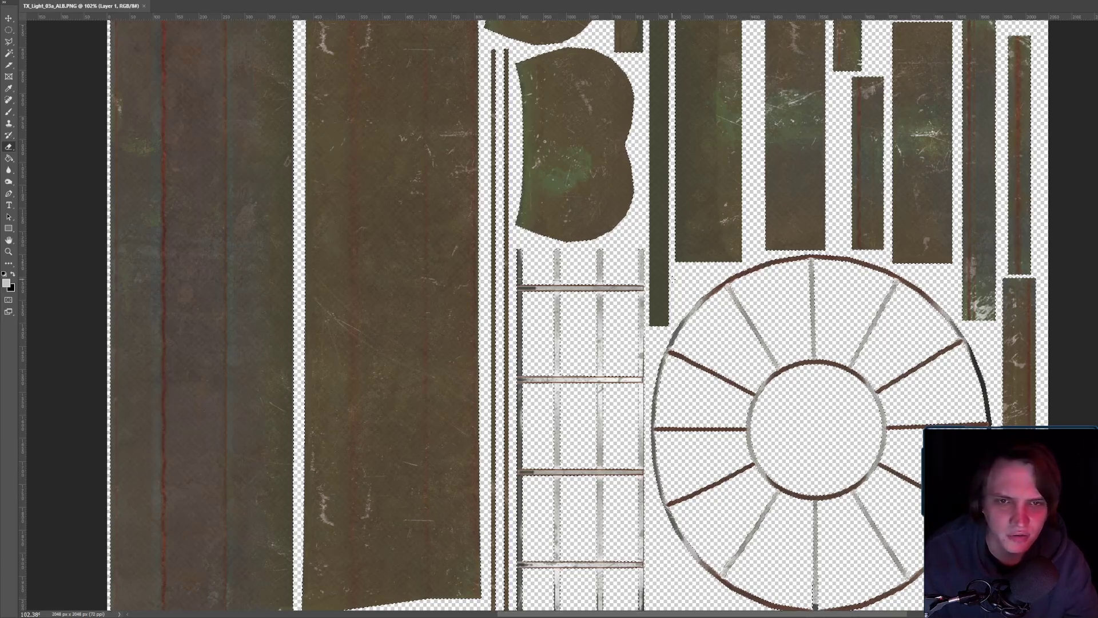
- Inspect the atlas up close, then view the Red channel on its own
scroll(671, 277, down, 5)
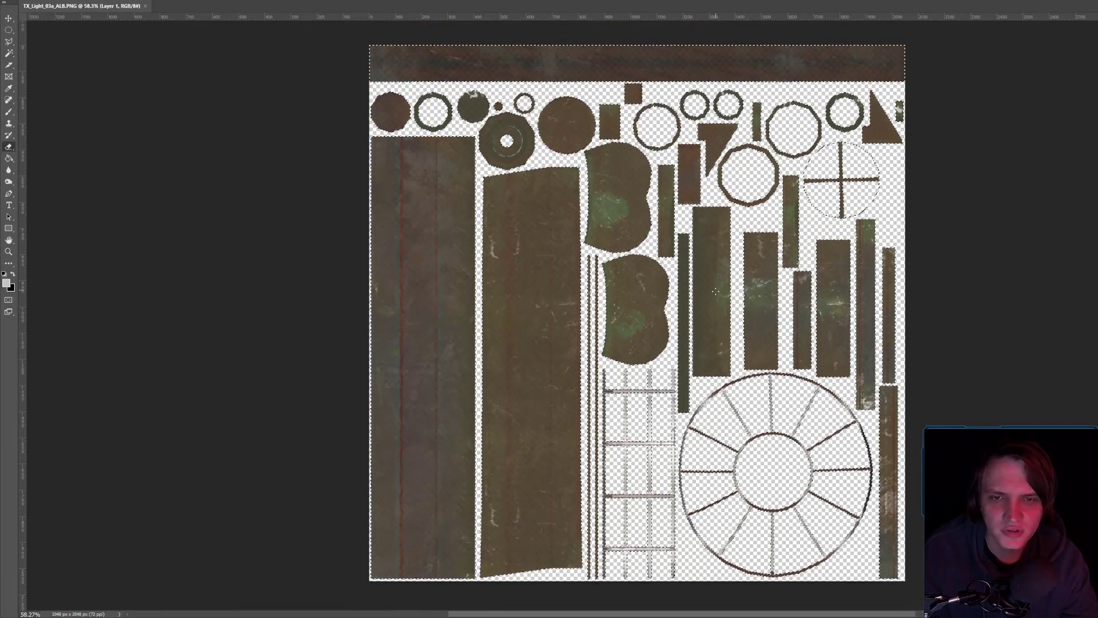
scroll(740, 277, up, 3)
scroll(691, 332, down, 5)
scroll(689, 332, up, 3)
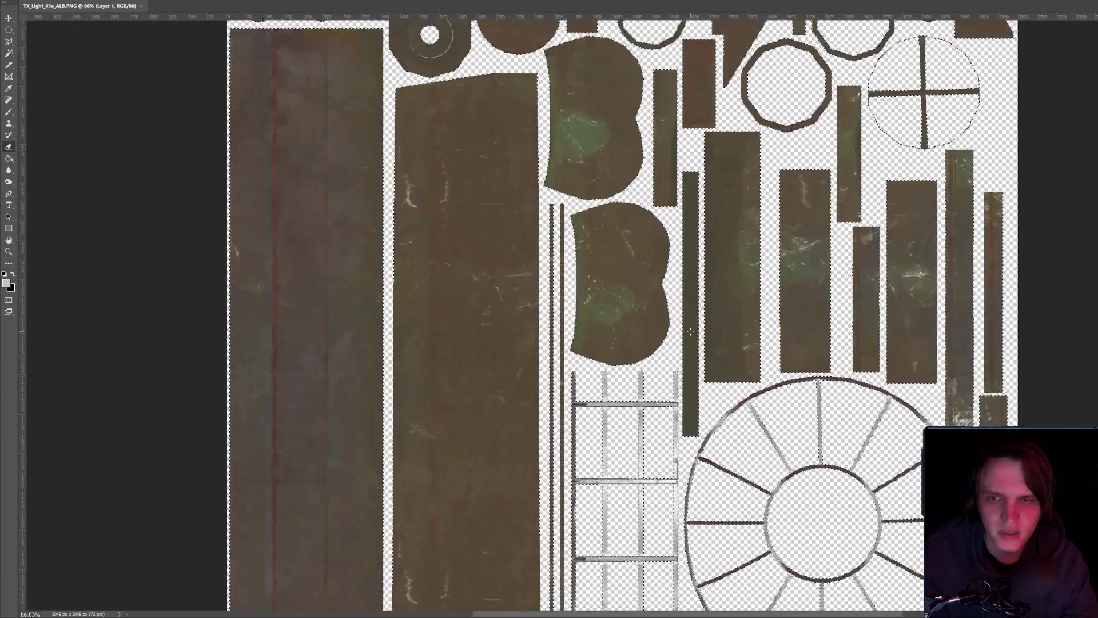
scroll(689, 326, down, 3)
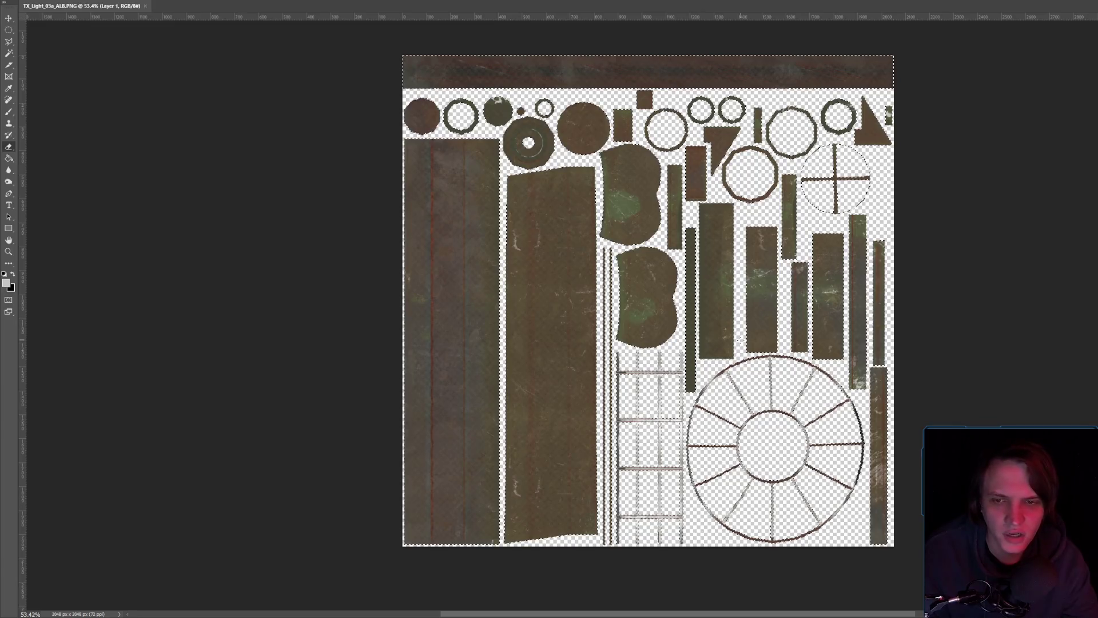
scroll(686, 337, up, 3)
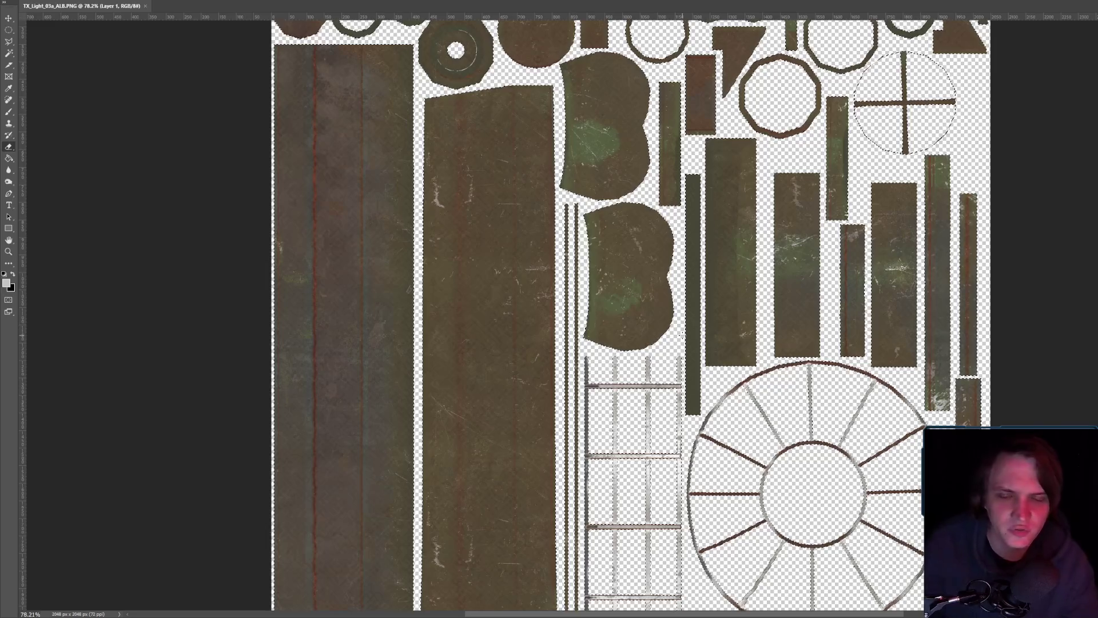
scroll(690, 324, up, 1)
scroll(691, 324, down, 2)
scroll(723, 329, down, 1)
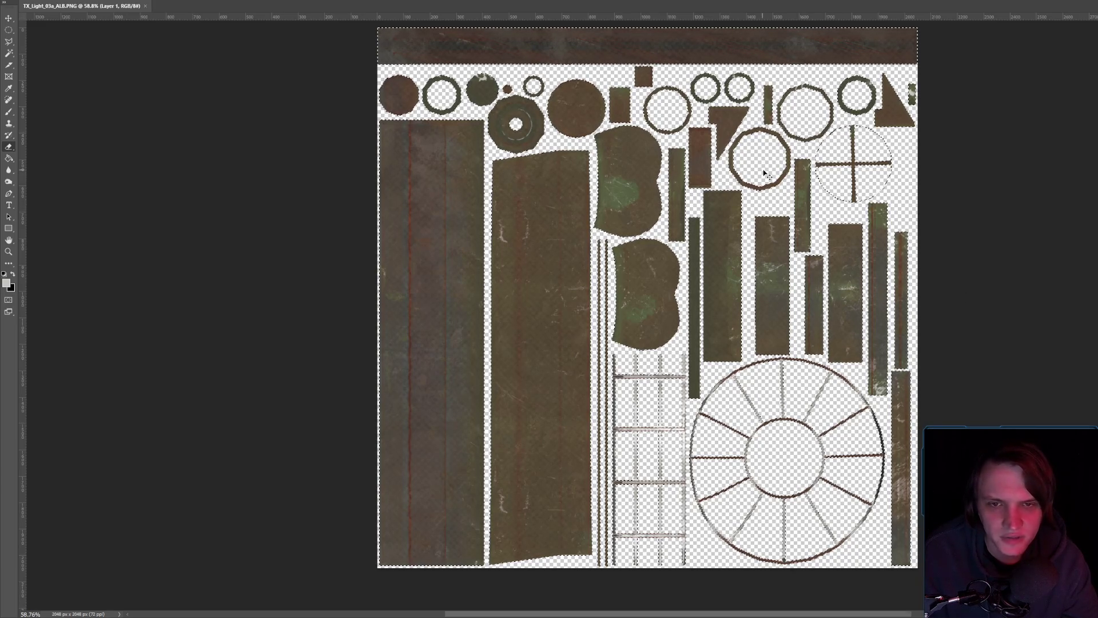
key(ctrl+3)
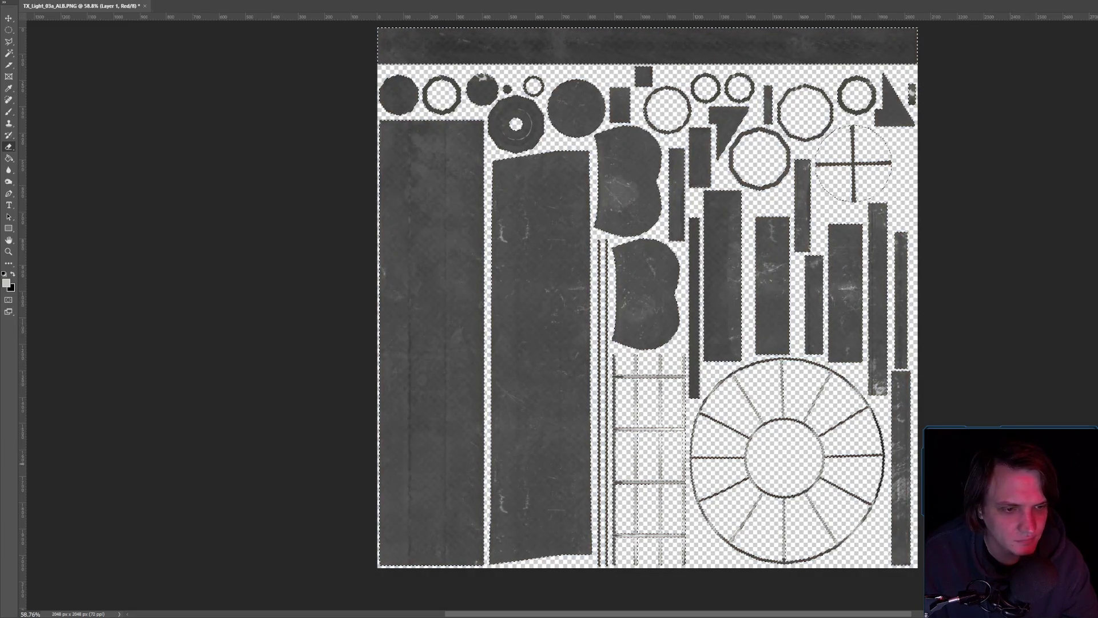
- Zoom in and out to inspect the grayscale Red channel UV islands
scroll(572, 460, up, 3)
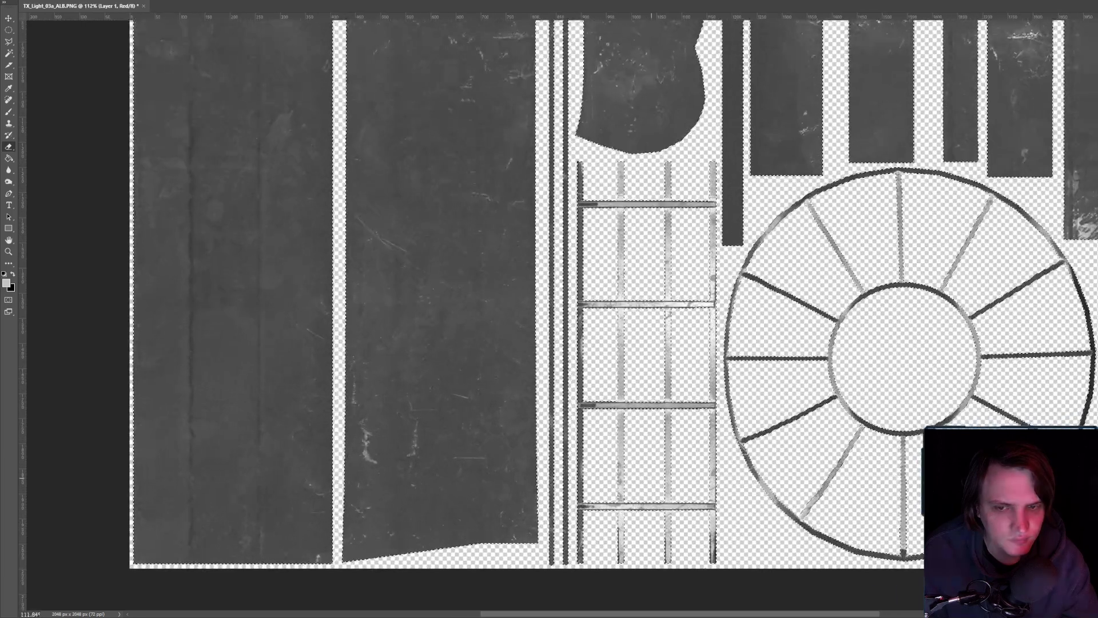
scroll(651, 457, down, 2)
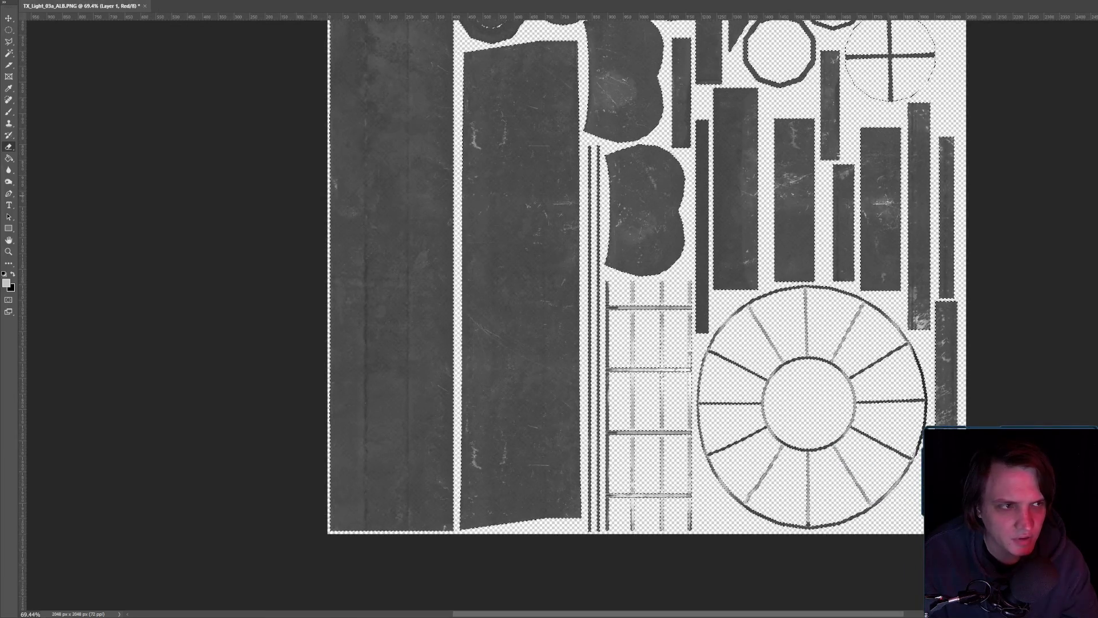
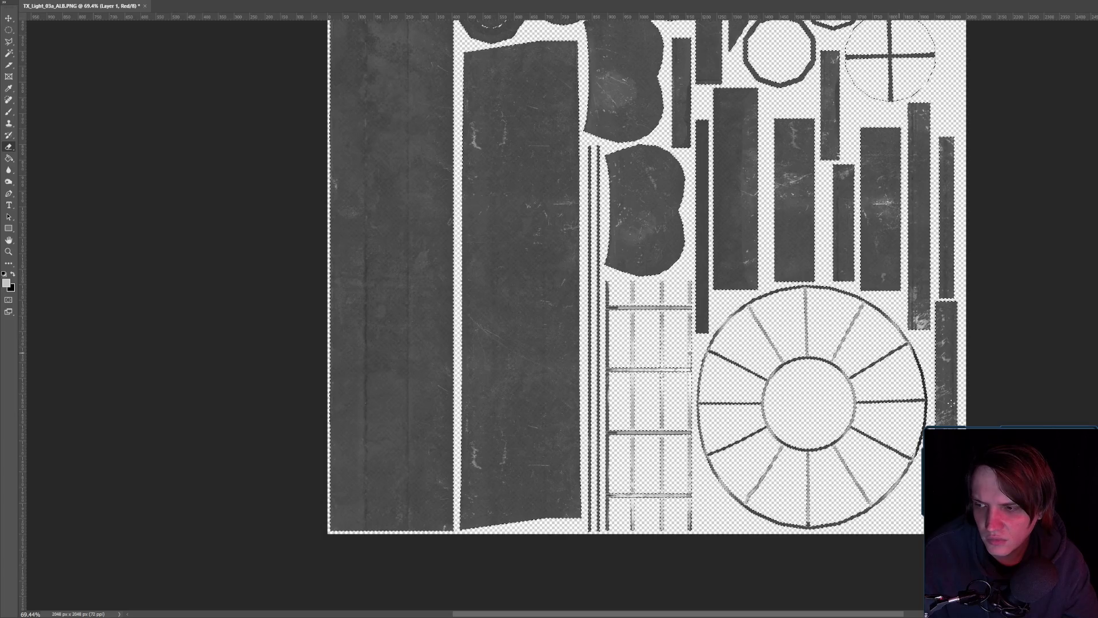
- Apply Brightness/Contrast with Contrast 100 to the red channel, darkening the texture almost to black
scroll(744, 358, up, 5)
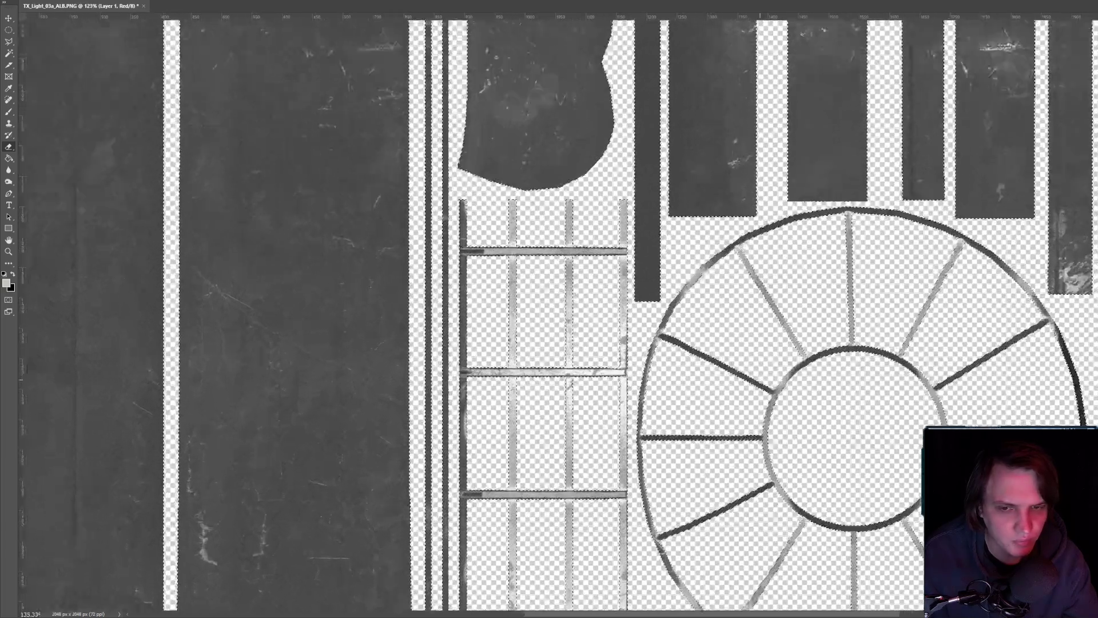
scroll(586, 323, down, 3)
scroll(587, 323, down, 4)
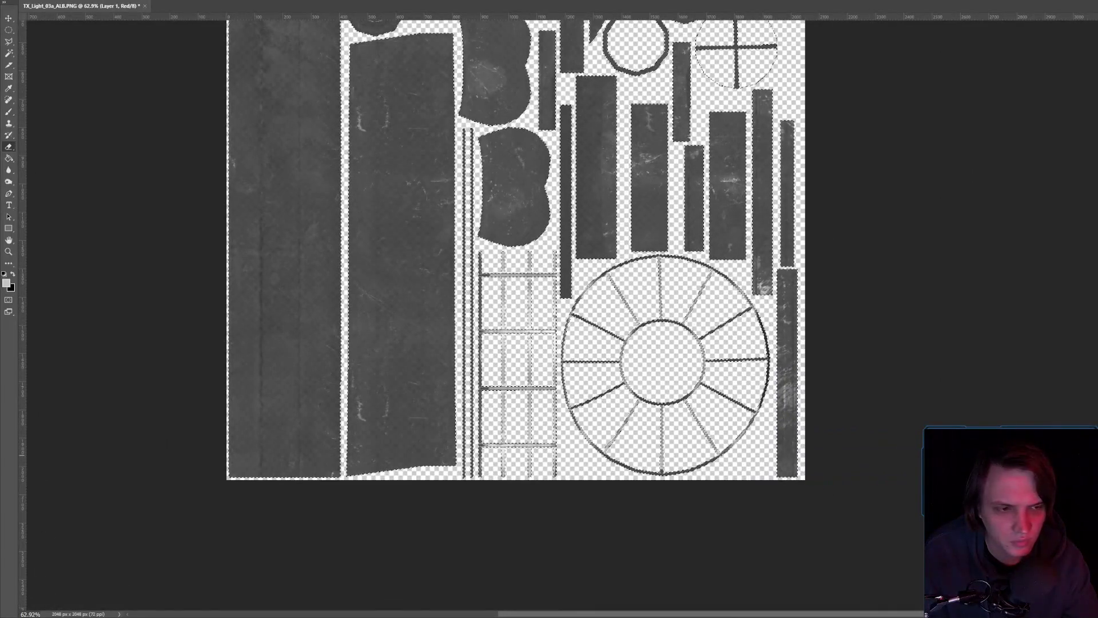
scroll(534, 312, up, 2)
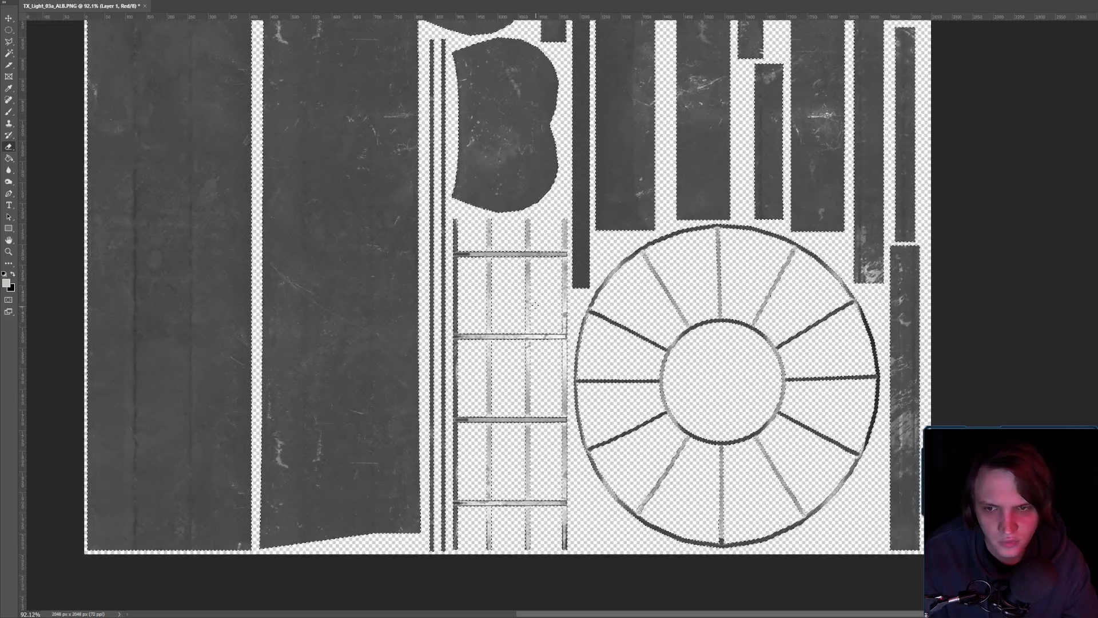
scroll(534, 304, up, 1)
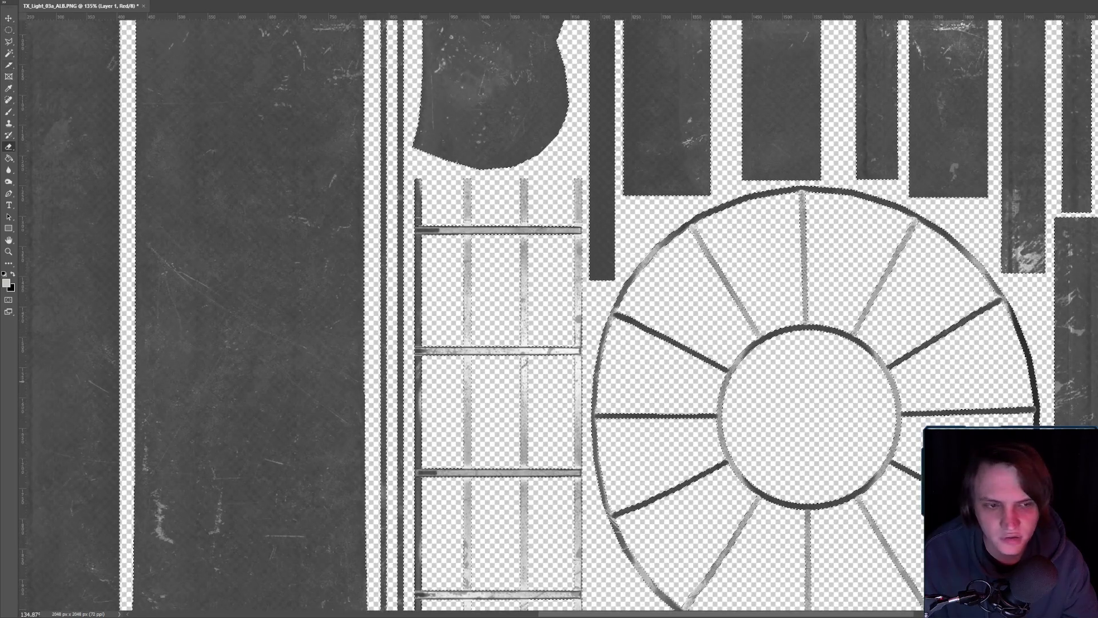
click(80, 1)
mouse_move(81, 3)
click(189, 11)
mouse_move(918, 235)
mouse_down()
mouse_move(962, 235)
mouse_move(874, 213)
mouse_up()
click(980, 203)
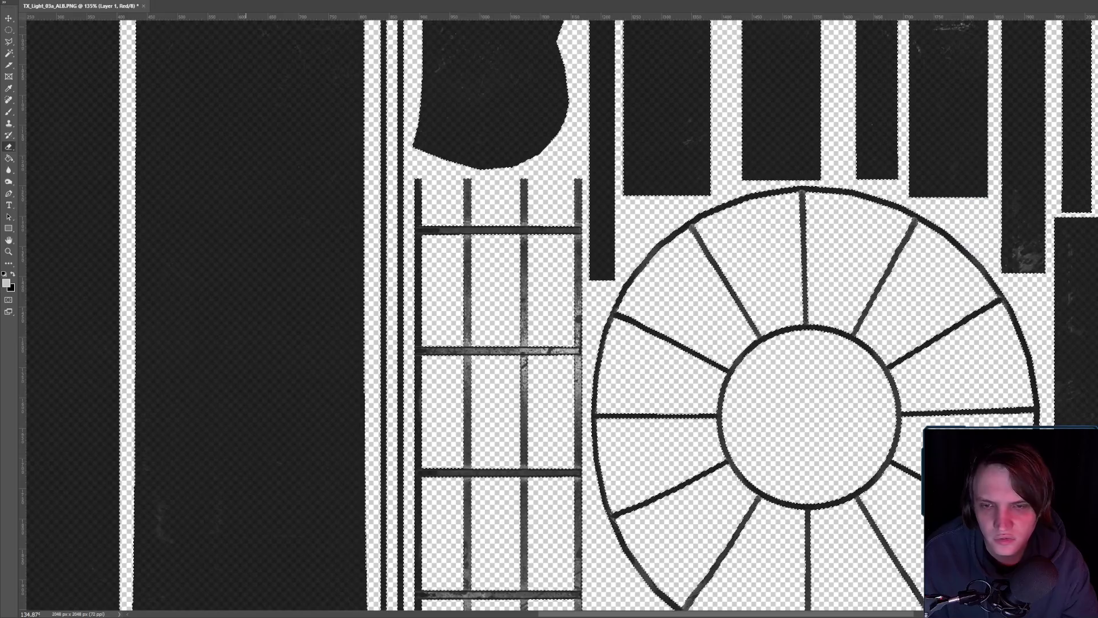
- Lower the red channel's brightness with another Brightness/Contrast pass
click(54, 0)
mouse_move(80, 3)
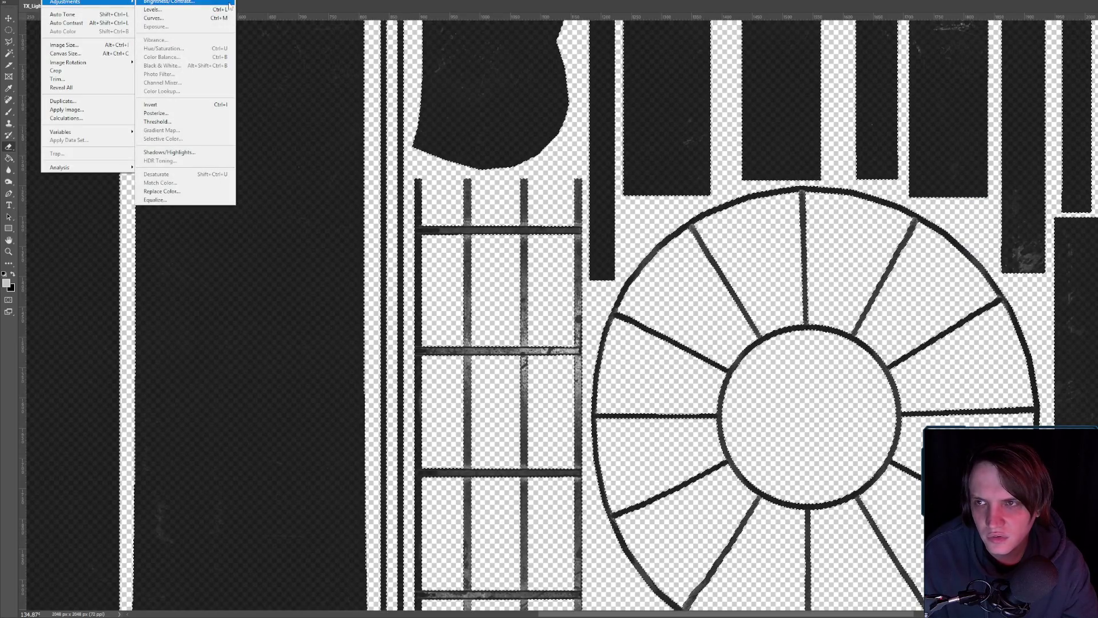
click(171, 2)
drag(918, 213, 889, 214)
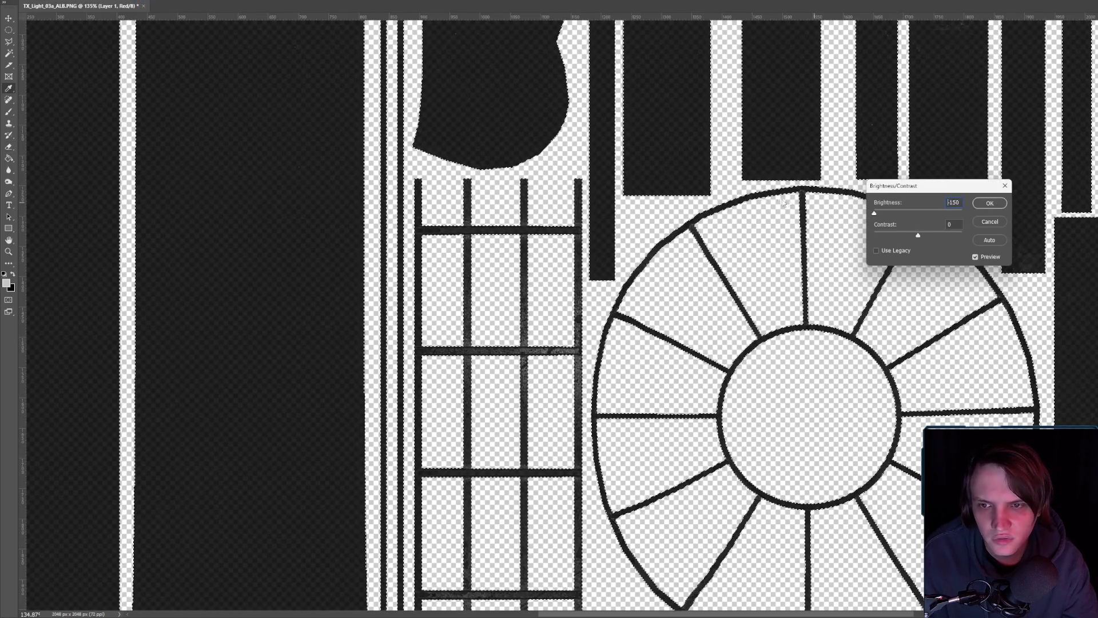
key(Return)
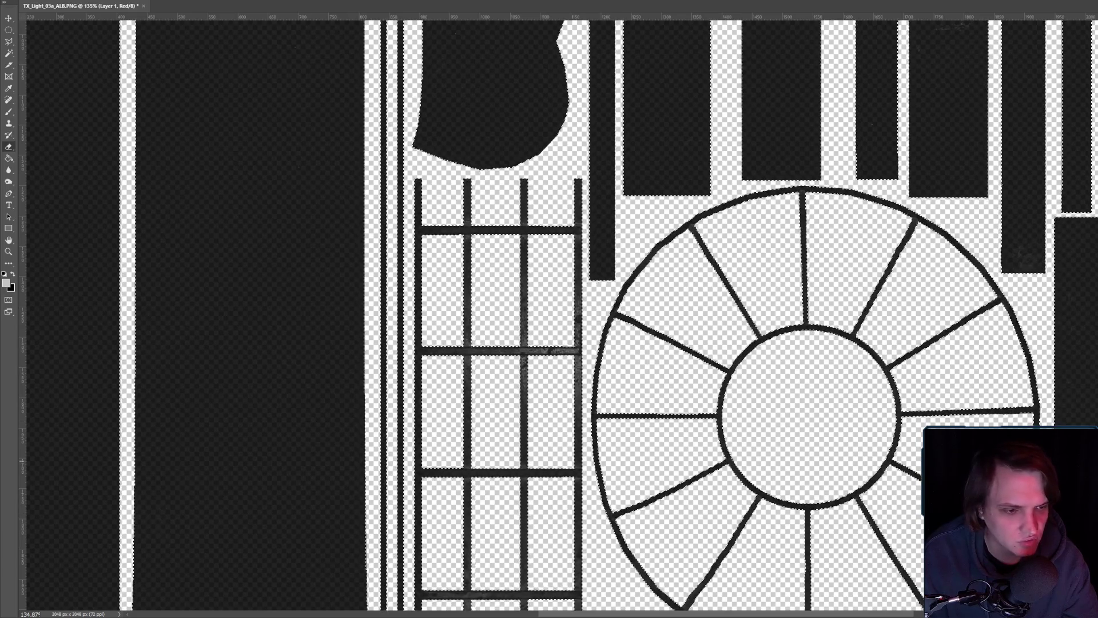
- Return to the colour composite, copy the texture onto a new layer, and attempt Brightness/Contrast
key(ctrl+2)
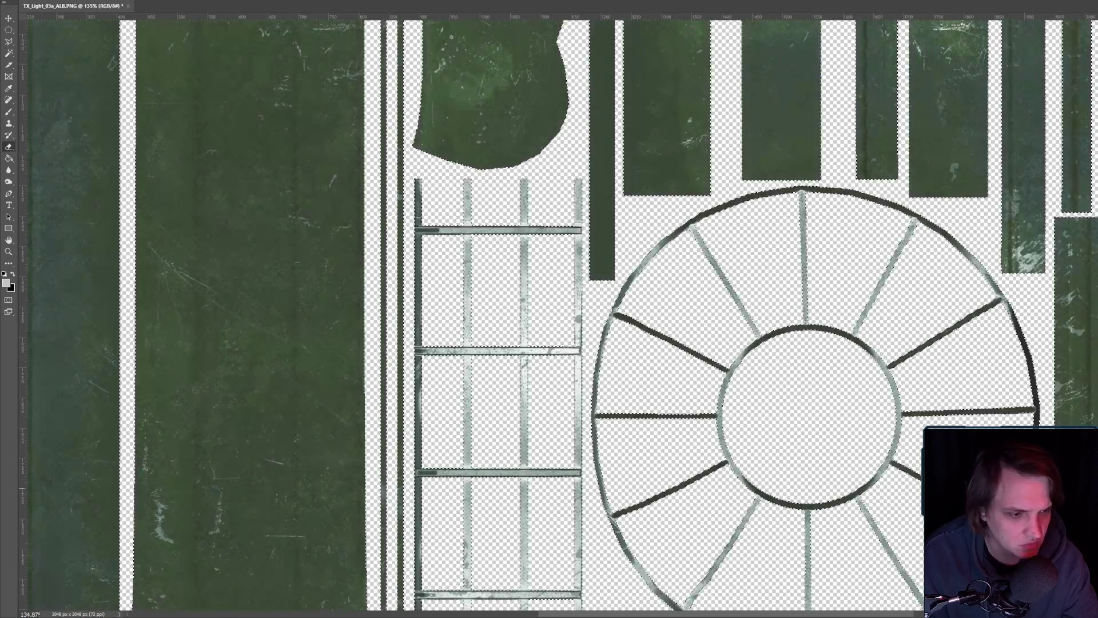
key(ctrl+v)
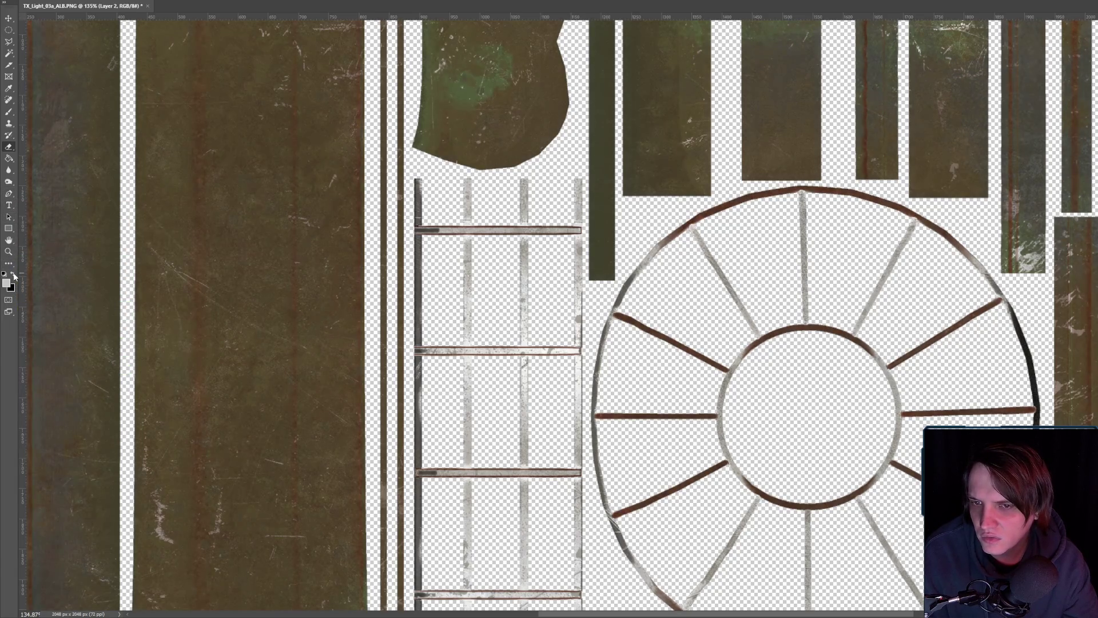
key(alt+i)
key(a)
key(Return)
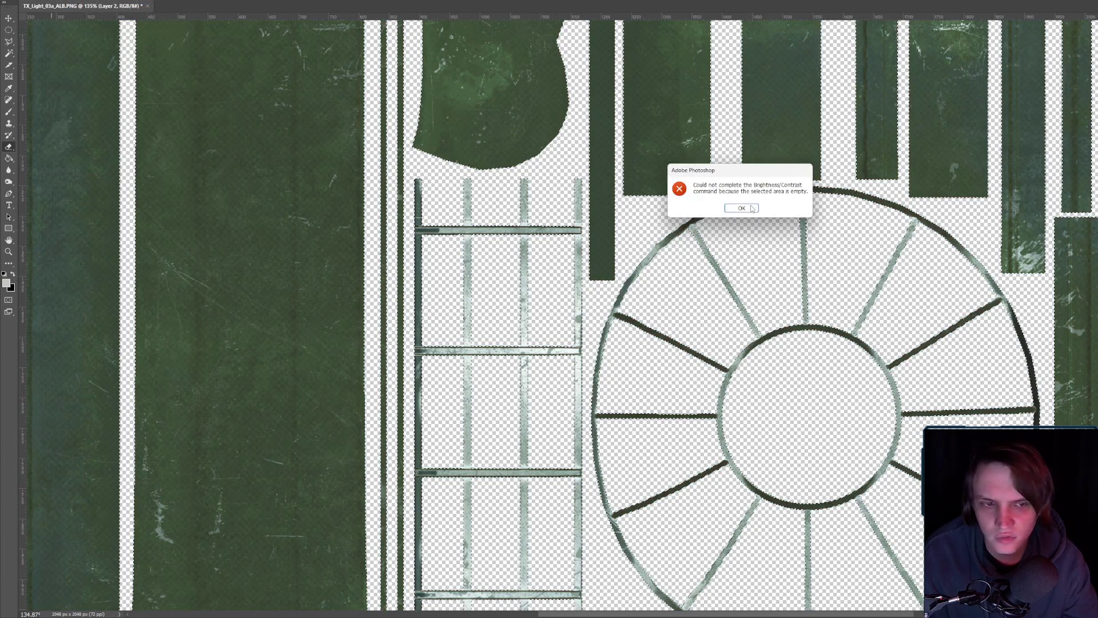
- Dismiss the empty-selection error, trial Brightness 150 and Contrast -50, then cancel
click(749, 207)
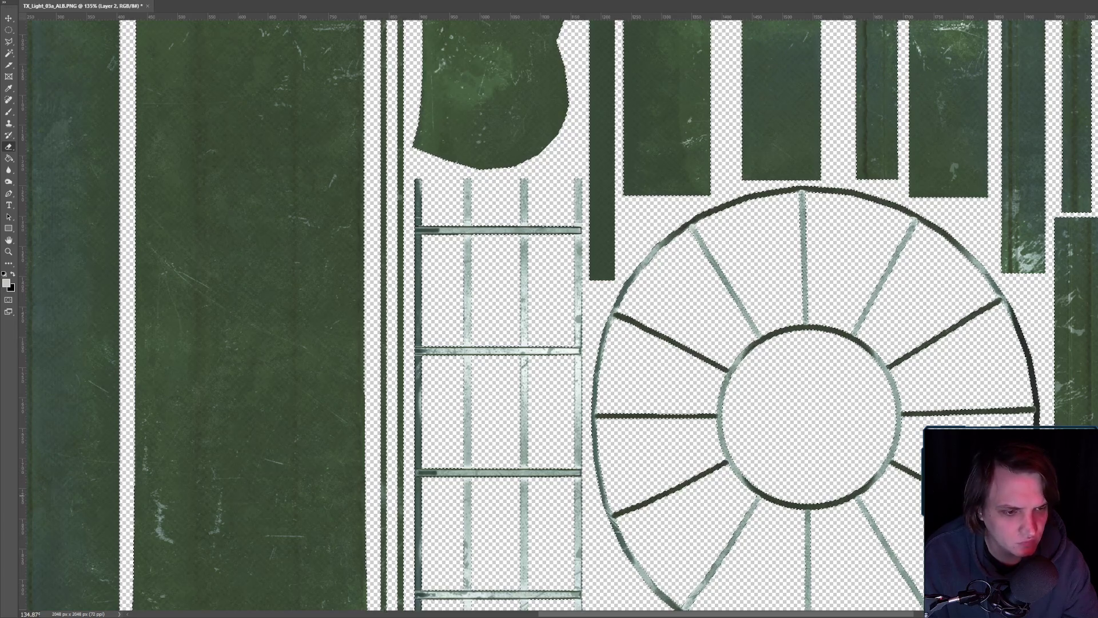
key(alt+i)
key(a)
key(Return)
text(150)
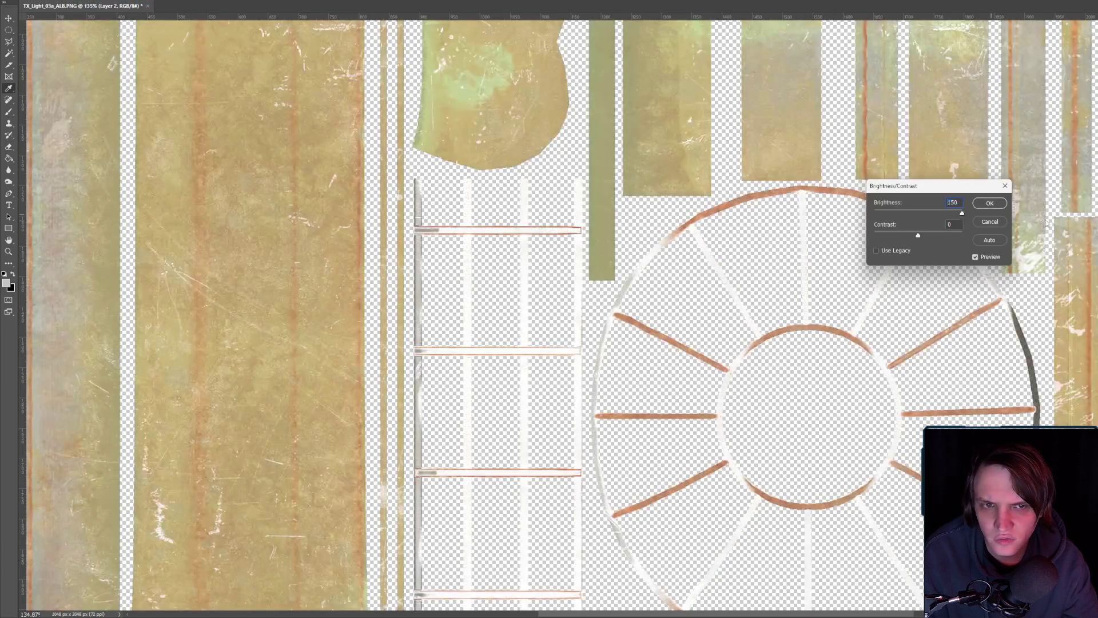
drag(918, 238, 874, 235)
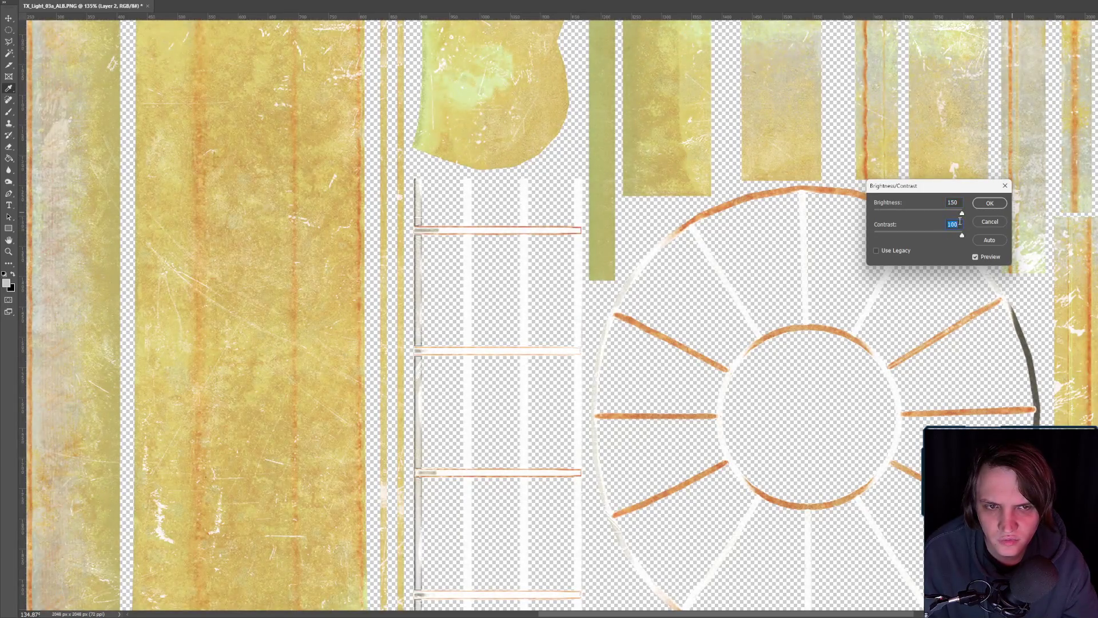
drag(961, 235, 852, 236)
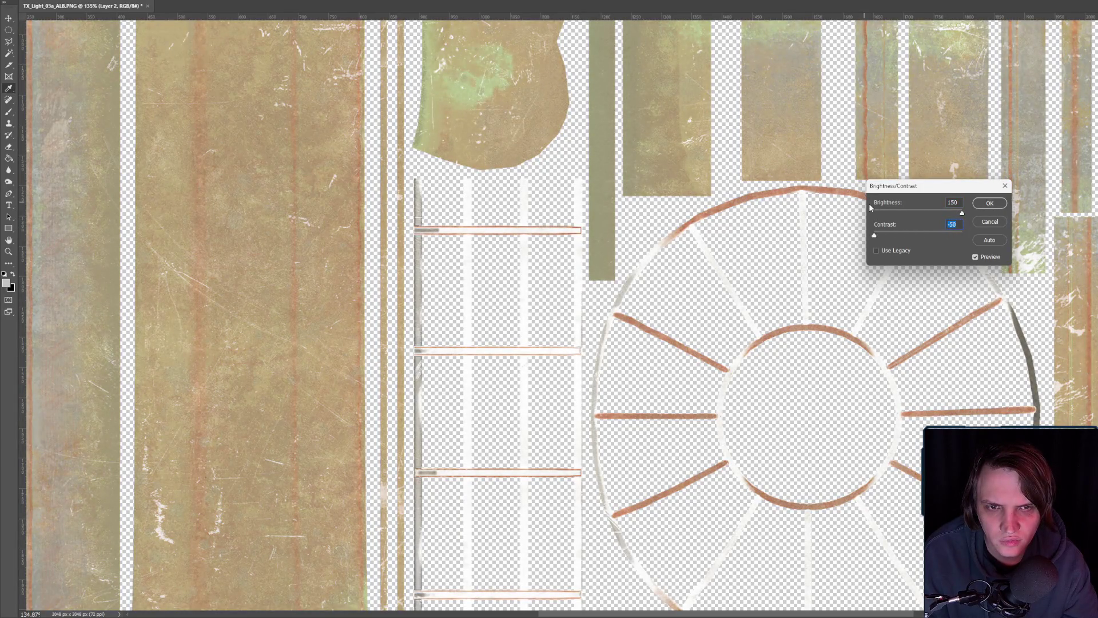
key(Escape)
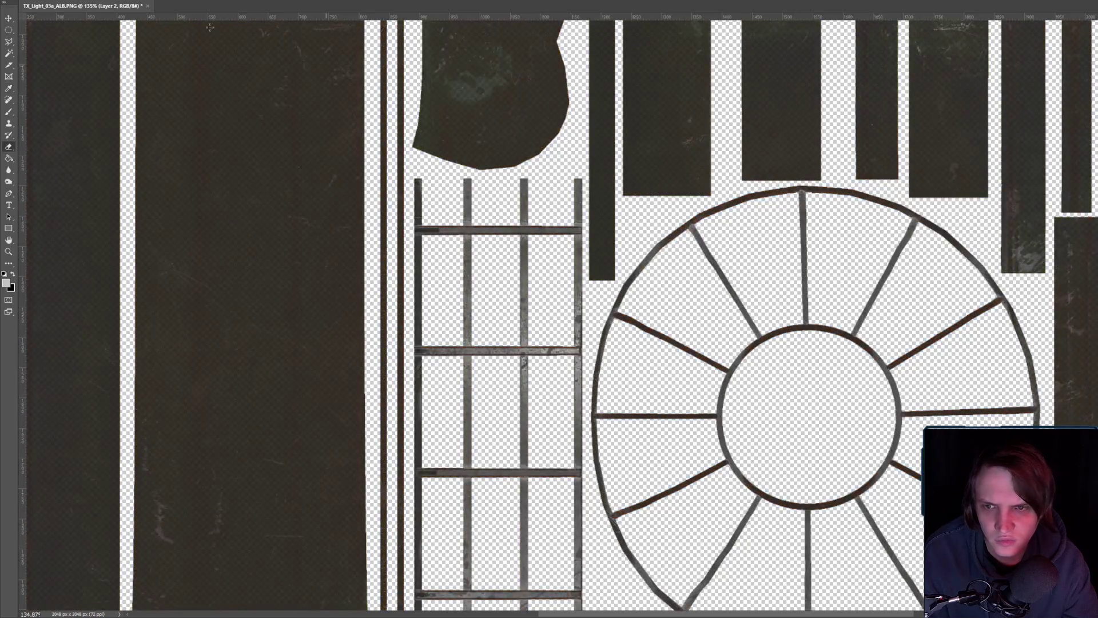
- Apply Brightness -150 twice to Layer 2, flattening it to near-black grey
key(alt+i)
key(j)
key(b)
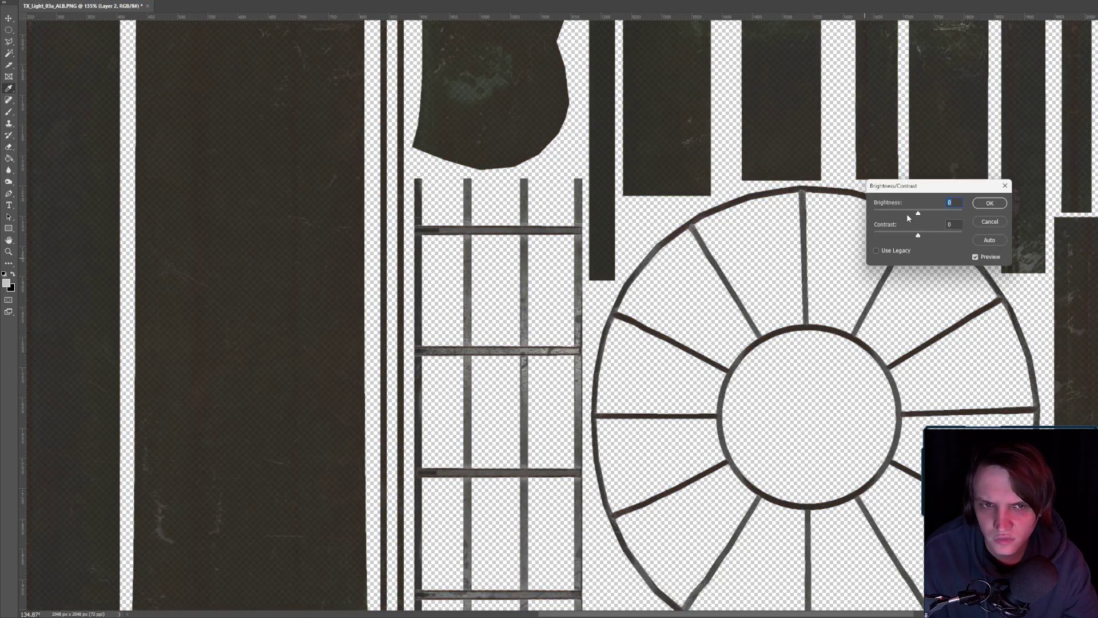
key(Tab)
click(990, 203)
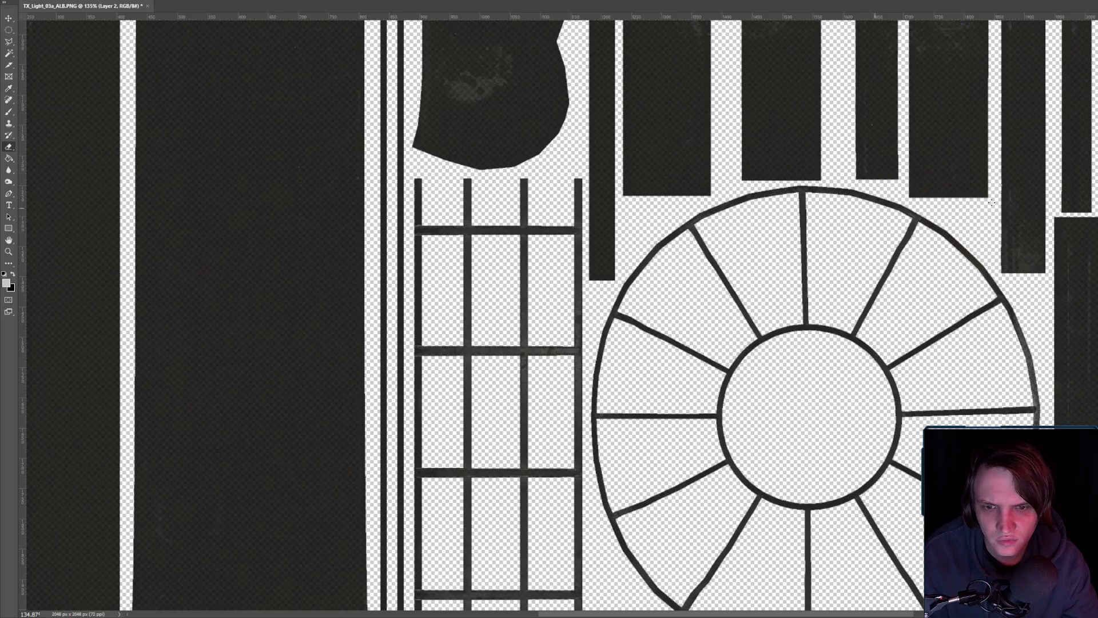
key(alt+i)
key(j)
key(b)
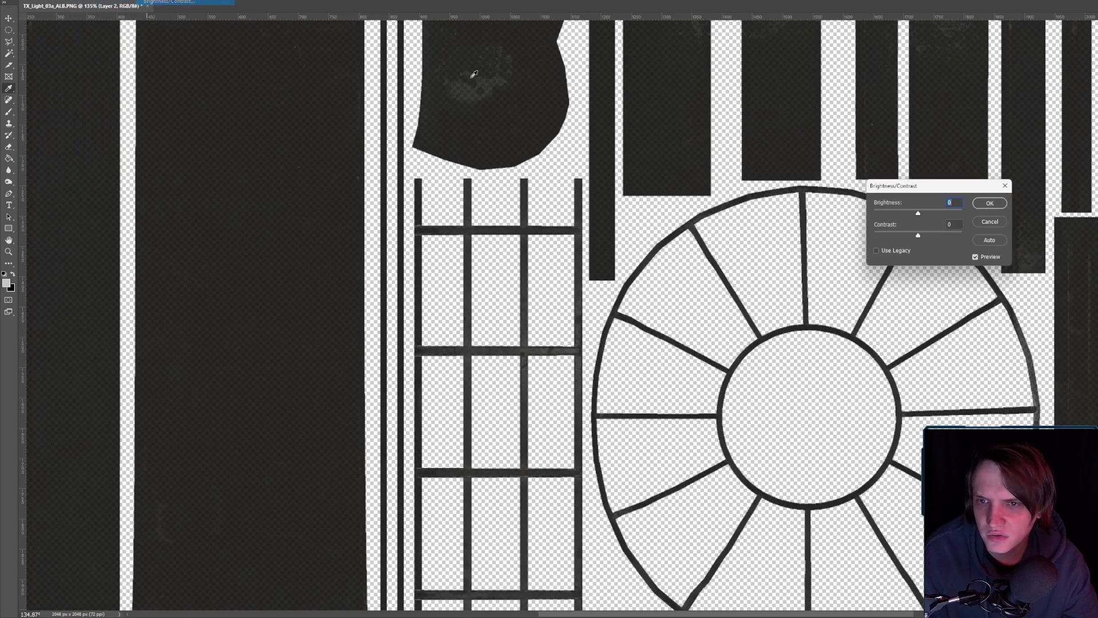
key(Tab)
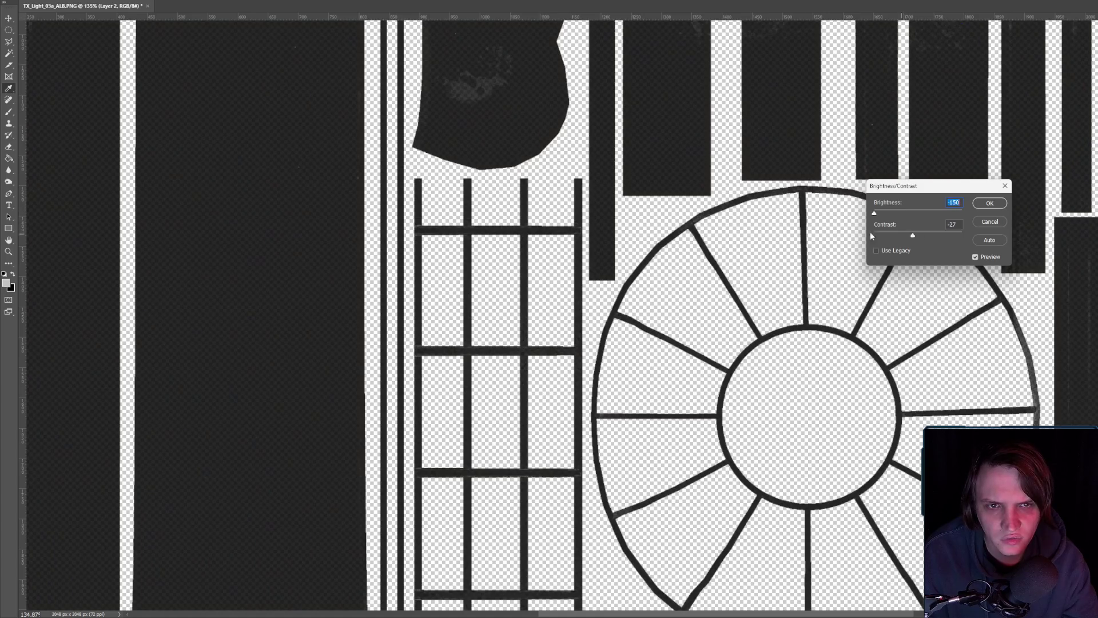
click(989, 203)
key(e)
scroll(851, 302, down, 5)
scroll(850, 304, up, 2)
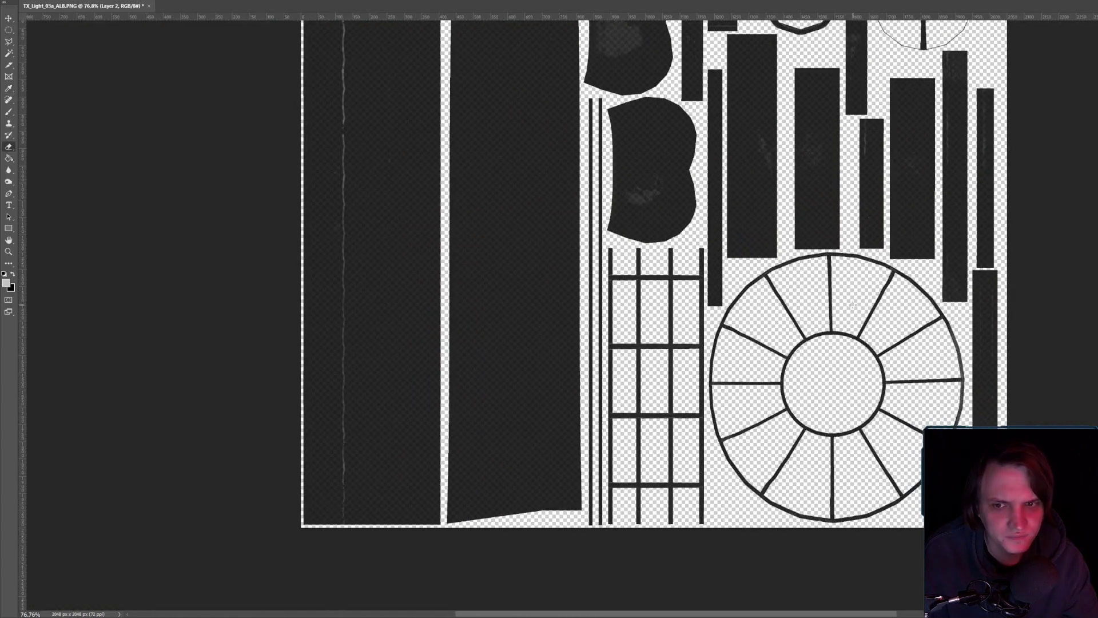
- Fill the transparent background white with the Paint Bucket, trying and undoing a merge down
scroll(864, 445, up, 4)
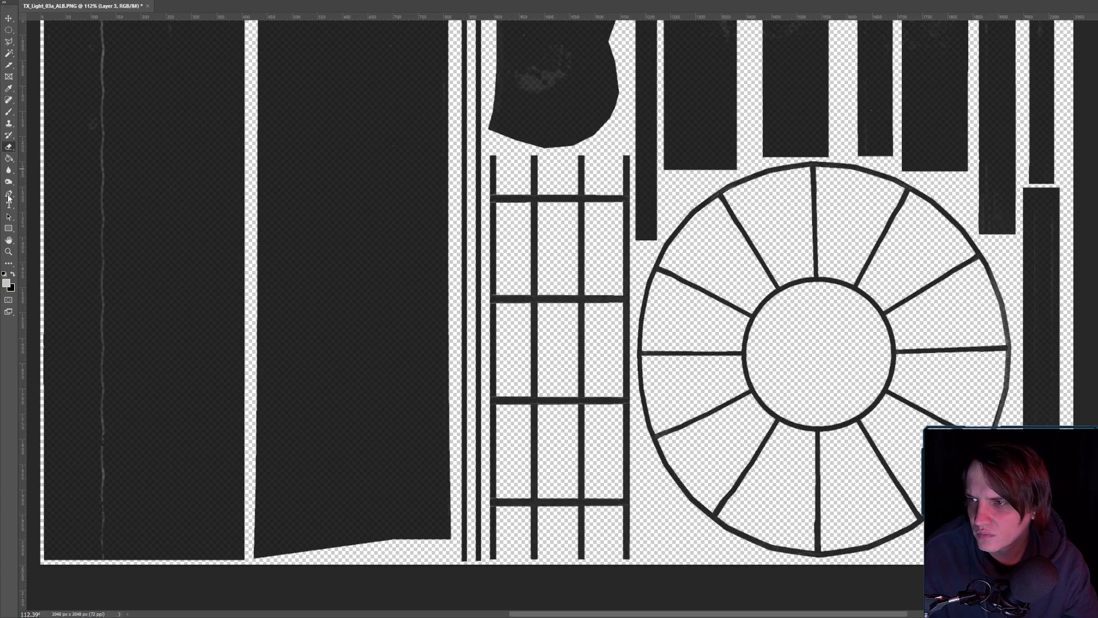
click(8, 283)
key(Return)
key(g)
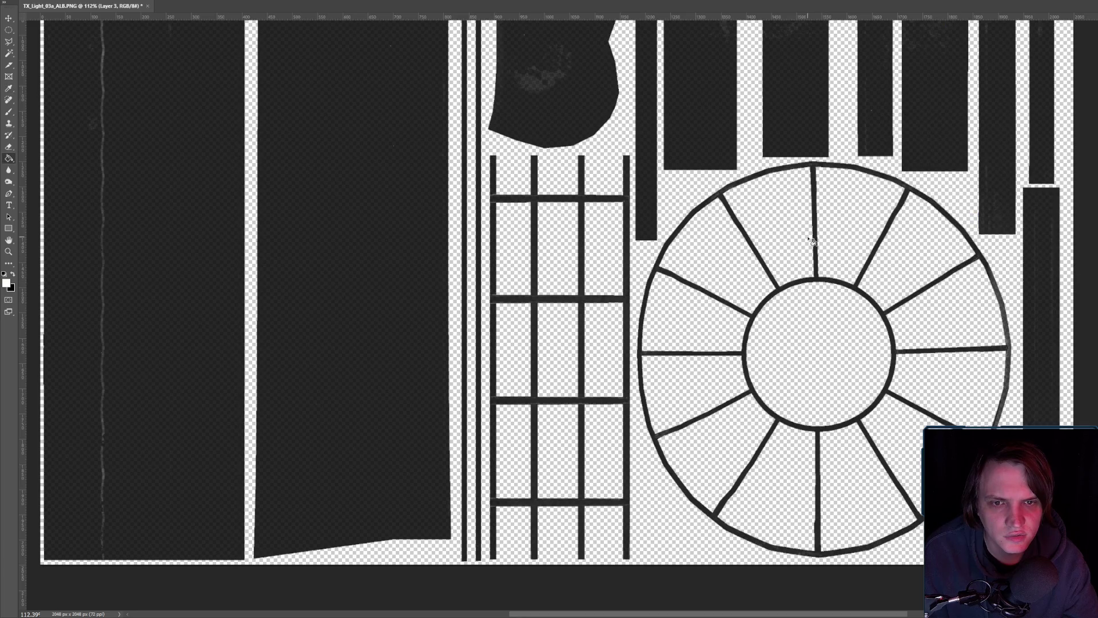
click(812, 240)
scroll(770, 252, down, 3)
scroll(791, 224, up, 1)
scroll(791, 224, up, 1)
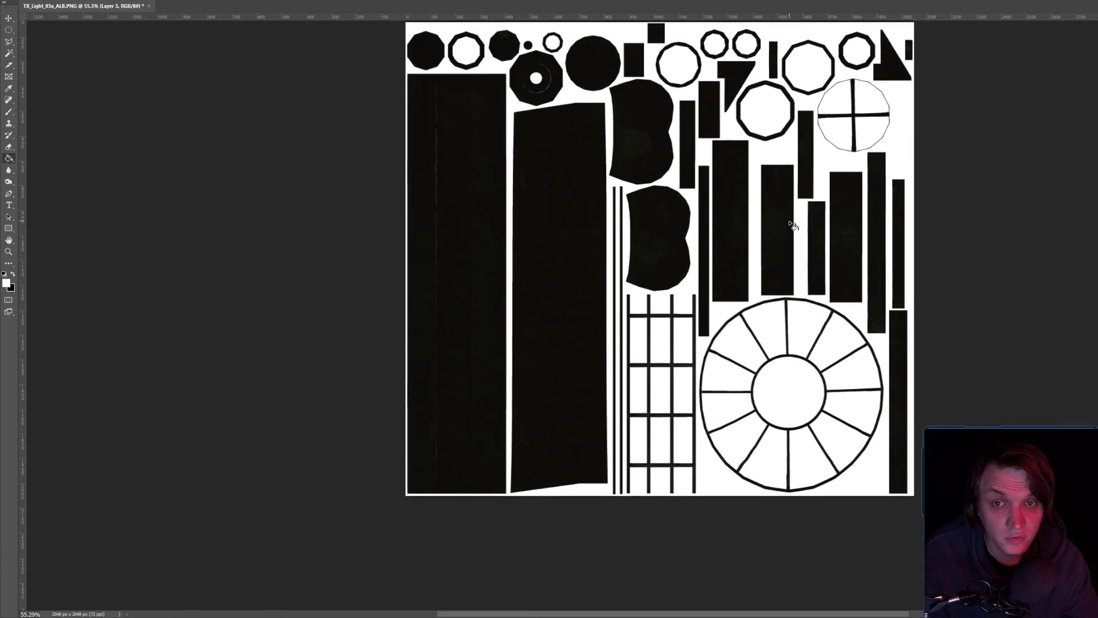
scroll(789, 216, up, 5)
scroll(705, 264, down, 5)
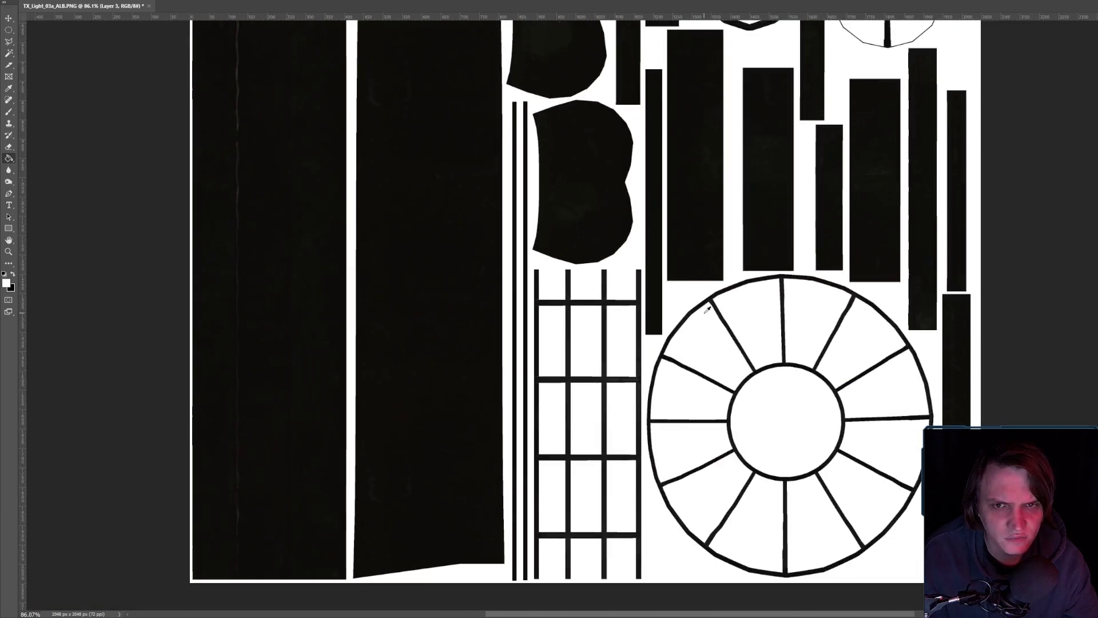
key(ctrl+e)
key(ctrl+z)
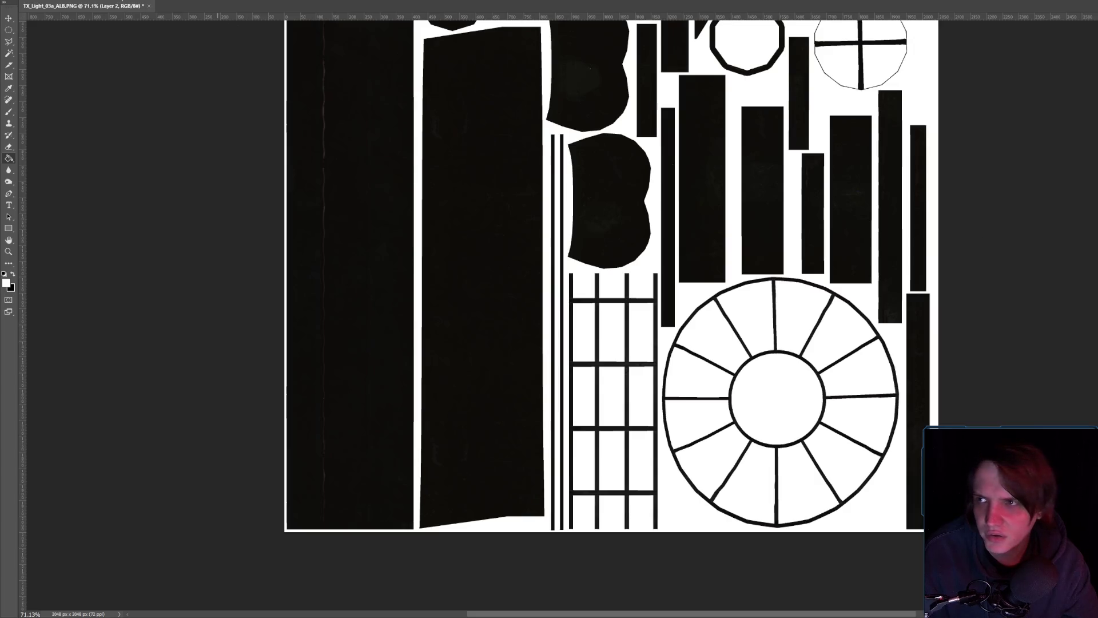
- Apply Brightness -150 to Layer 2 so the dark parts go solid black
click(51, 0)
mouse_move(86, 13)
click(163, 8)
mouse_move(925, 206)
mouse_down()
mouse_move(938, 206)
mouse_move(896, 224)
mouse_up()
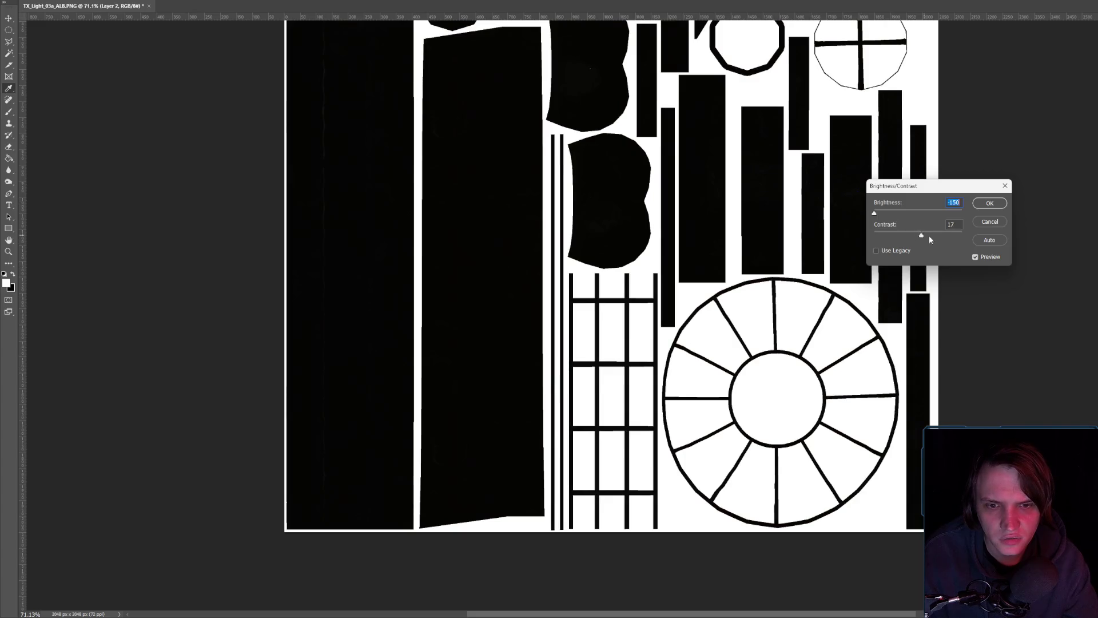
key(Return)
key(g)
- Apply another Brightness/Contrast pass at Brightness 11 and Contrast 100
click(23, 0)
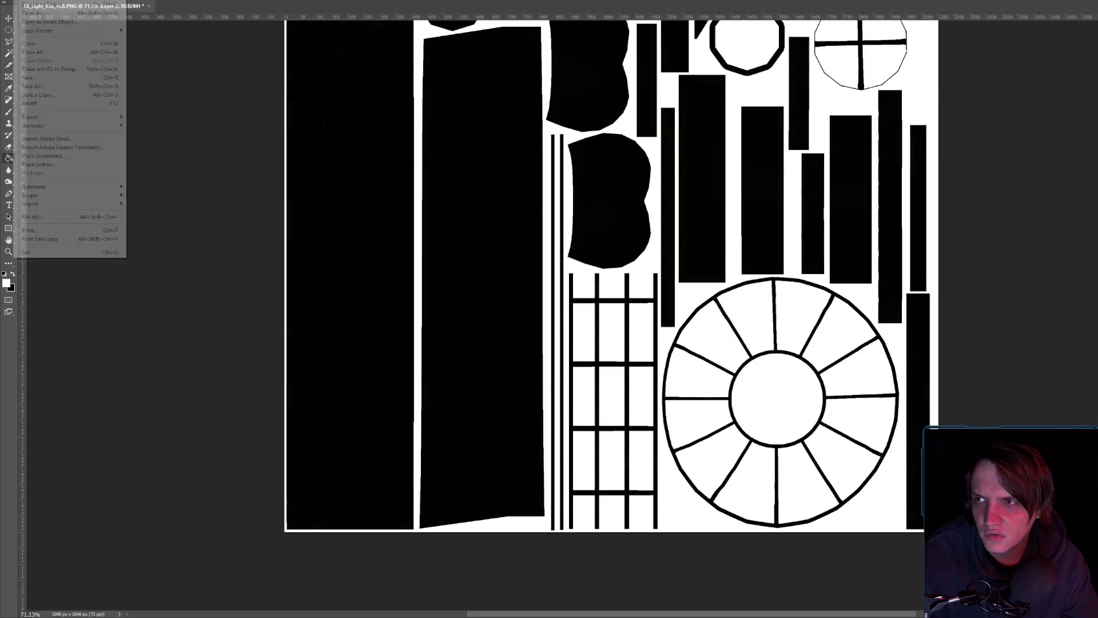
mouse_move(134, 2)
click(167, 1)
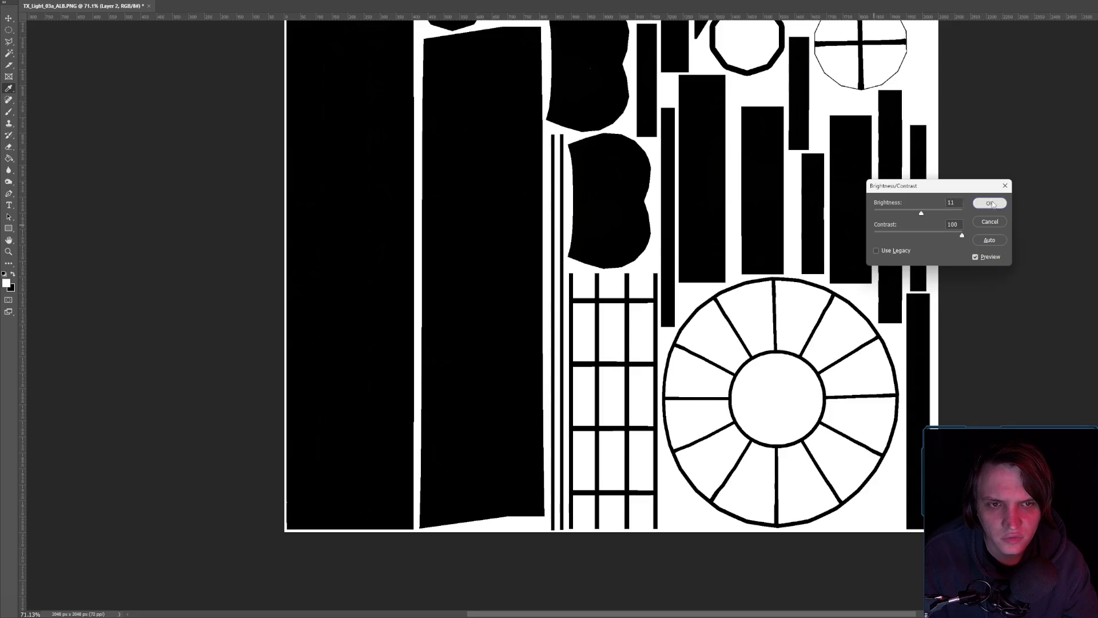
key(Return)
scroll(757, 292, up, 8)
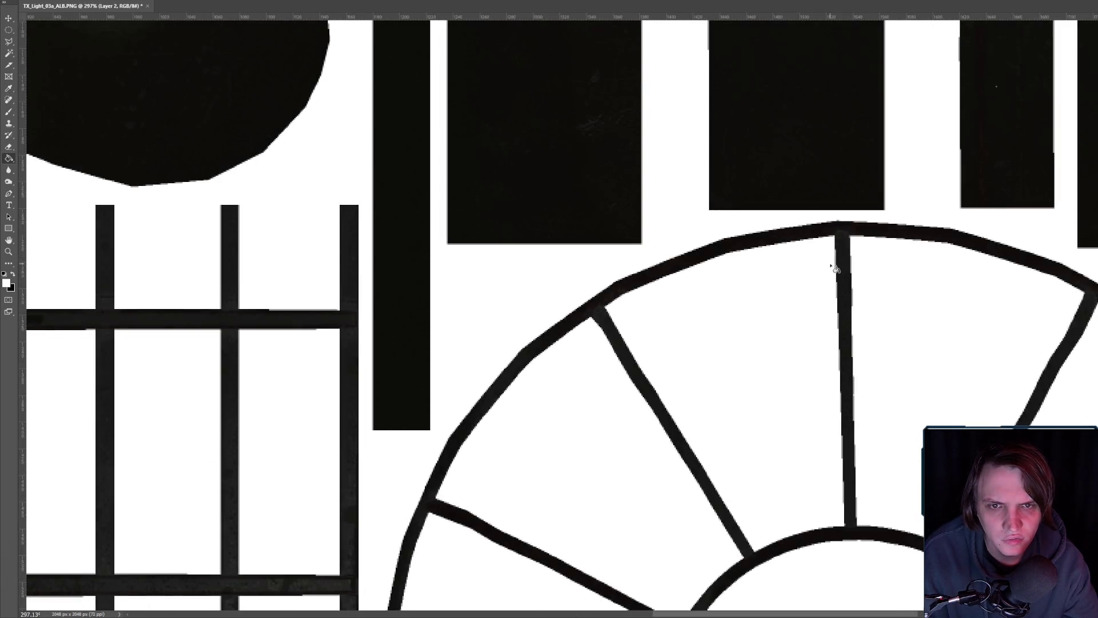
- Apply Brightness -150 and Contrast 48 to Layer 2 for a stark black-and-white mask
scroll(818, 273, down, 8)
scroll(694, 282, up, 3)
scroll(691, 284, down, 5)
scroll(758, 264, up, 3)
scroll(705, 258, down, 3)
scroll(544, 245, up, 2)
key(alt+i)
key(a)
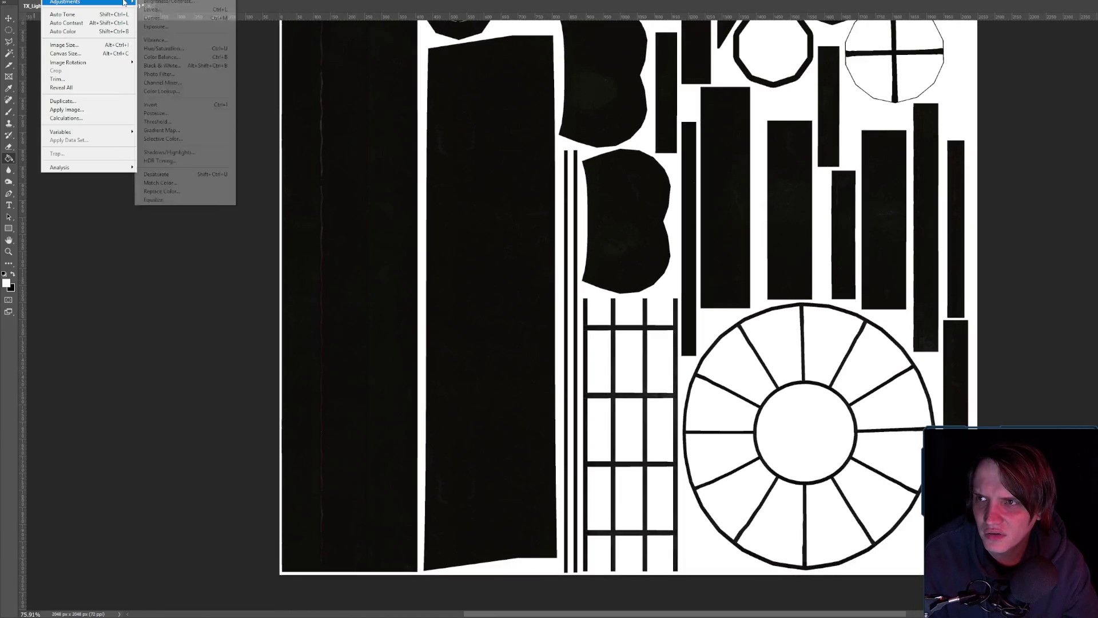
key(c)
mouse_move(917, 213)
mouse_down()
mouse_move(887, 211)
mouse_move(961, 212)
mouse_move(866, 212)
mouse_move(944, 237)
mouse_up()
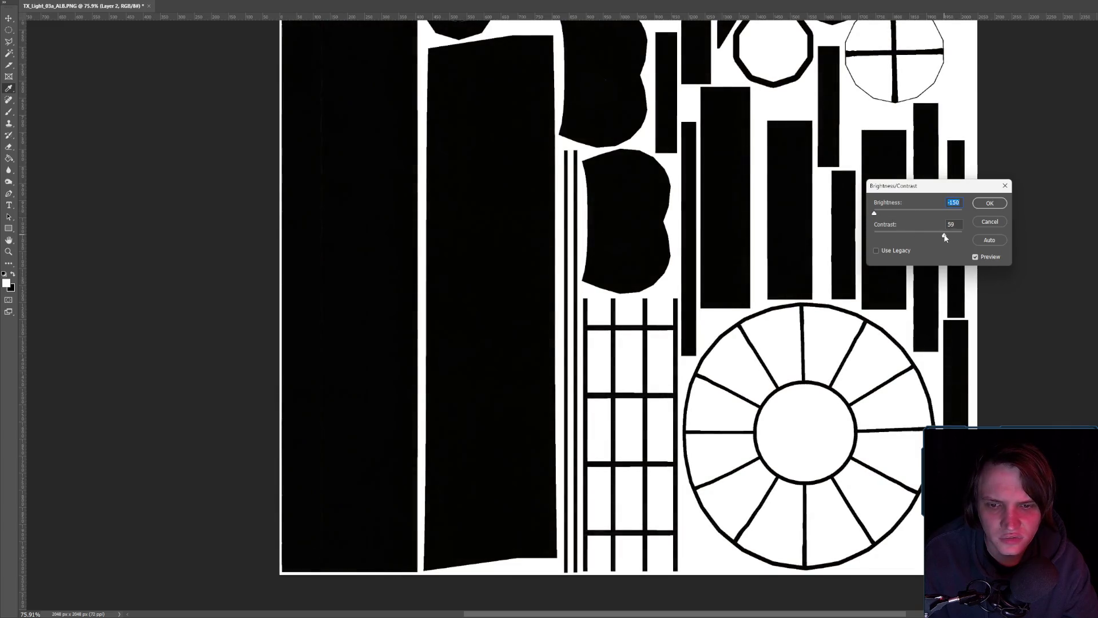
click(990, 203)
- Zoom in and out over the resulting black-and-white mask to inspect it
key(g)
scroll(747, 238, up, 5)
scroll(771, 359, down, 8)
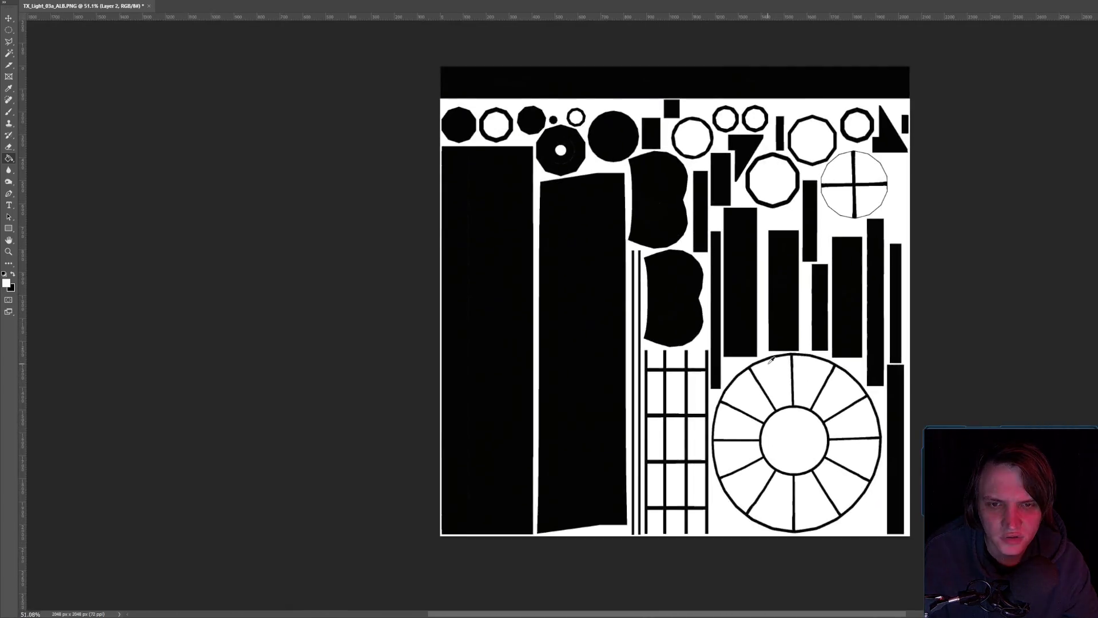
scroll(773, 366, up, 3)
scroll(744, 331, down, 2)
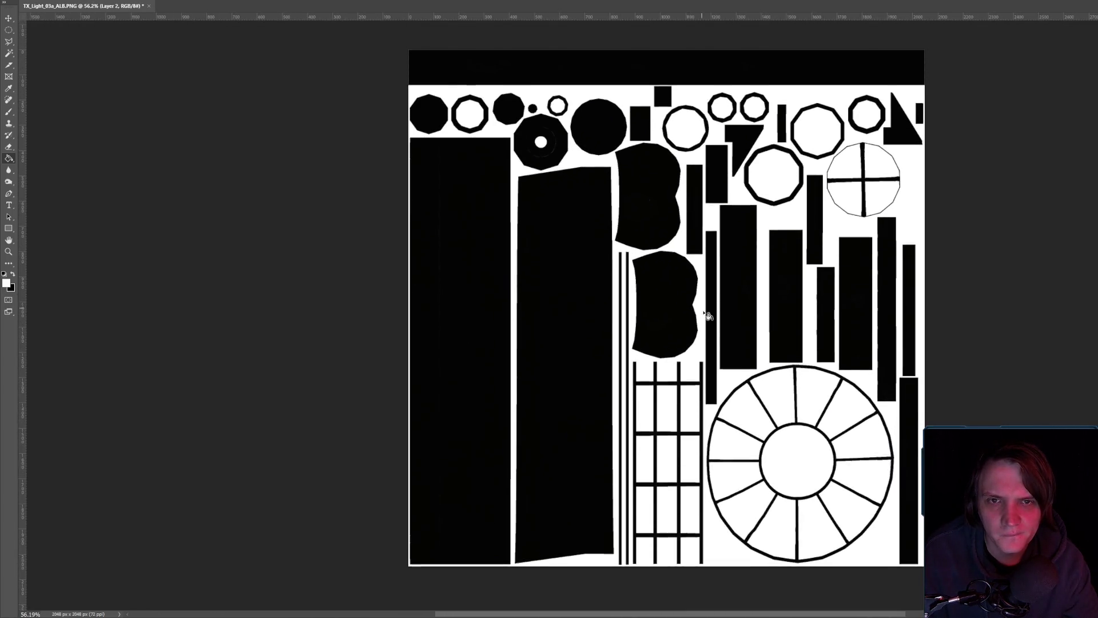
scroll(707, 315, up, 1)
scroll(703, 371, down, 4)
scroll(523, 109, up, 5)
- Set the Brush to 36 px, test a stroke on the octagon and undo it
key(b)
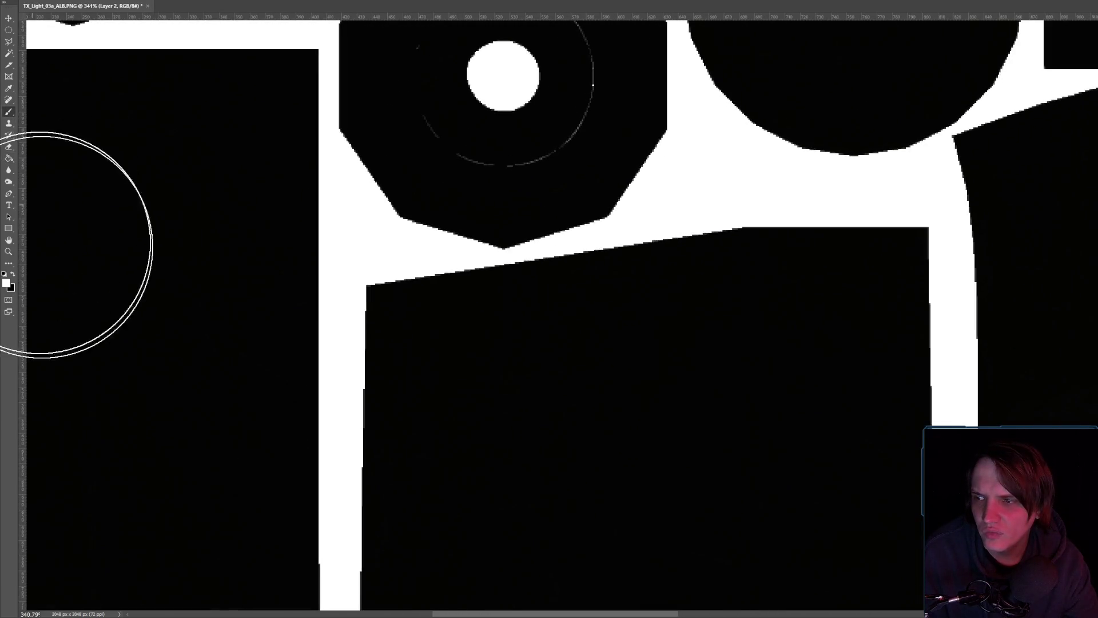
right_click(517, 361)
drag(577, 380, 572, 380)
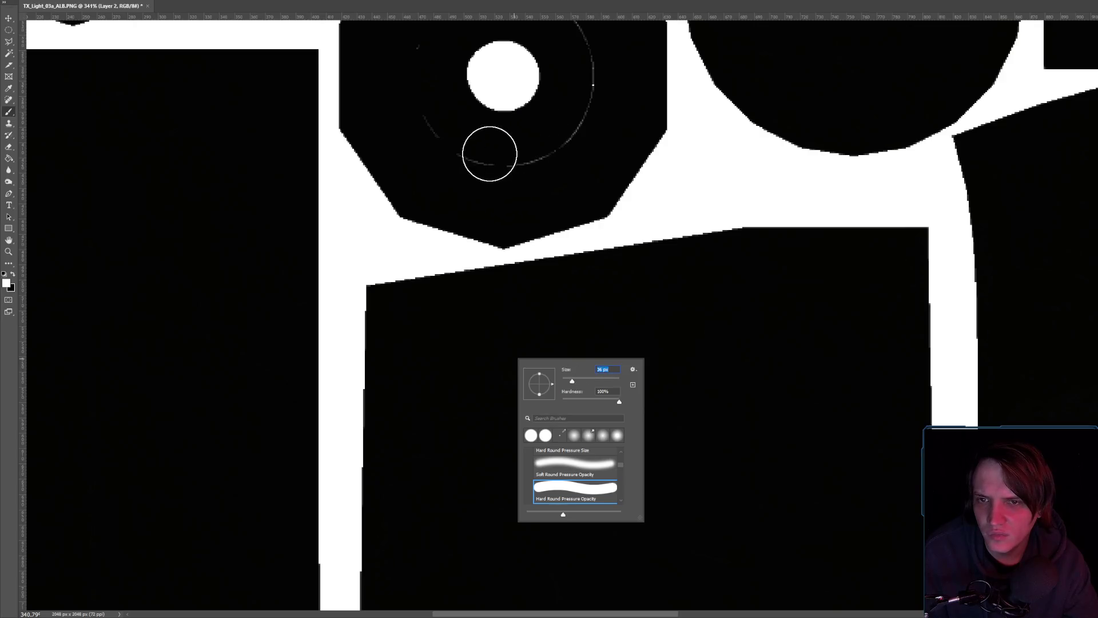
drag(474, 126, 583, 122)
key(ctrl+z)
scroll(601, 115, down, 3)
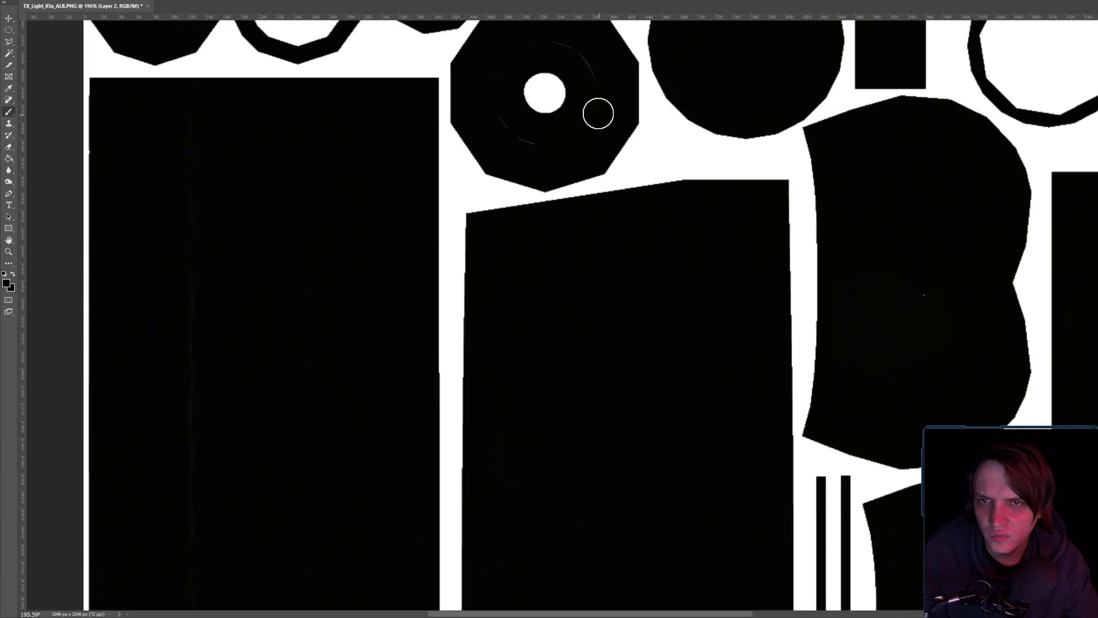
scroll(599, 115, up, 1)
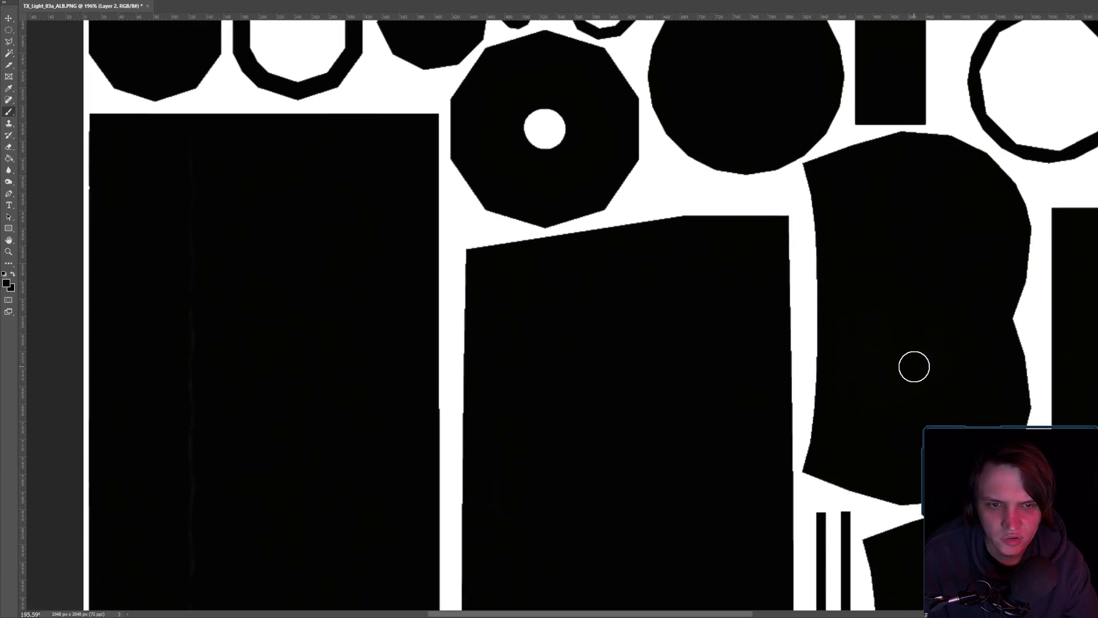
scroll(914, 368, down, 7)
scroll(705, 436, down, 5)
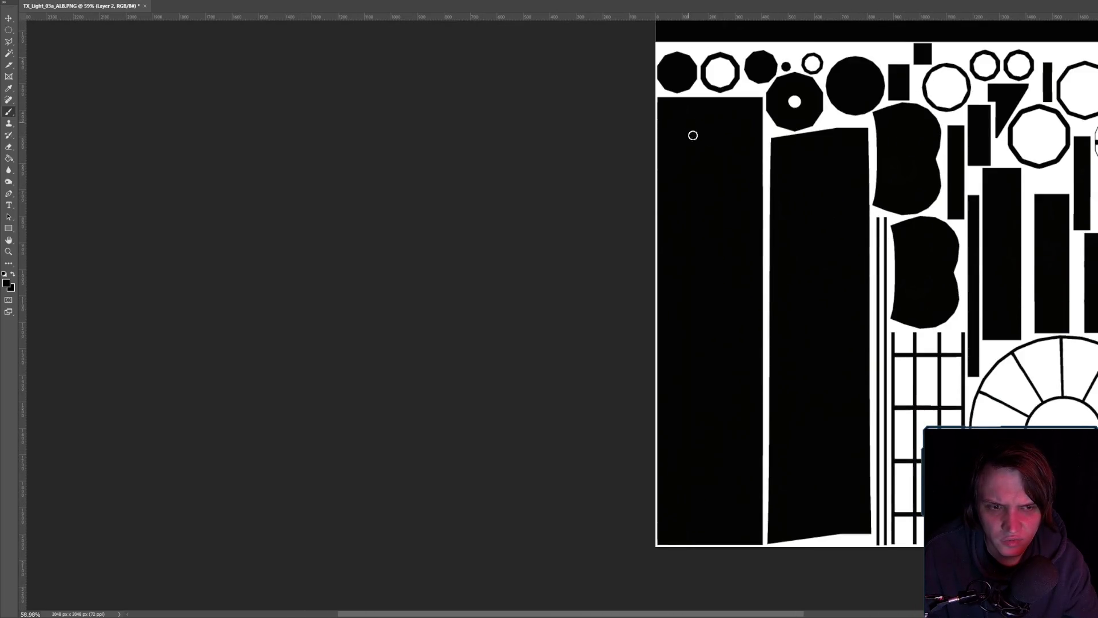
scroll(909, 228, down, 5)
scroll(1054, 195, up, 6)
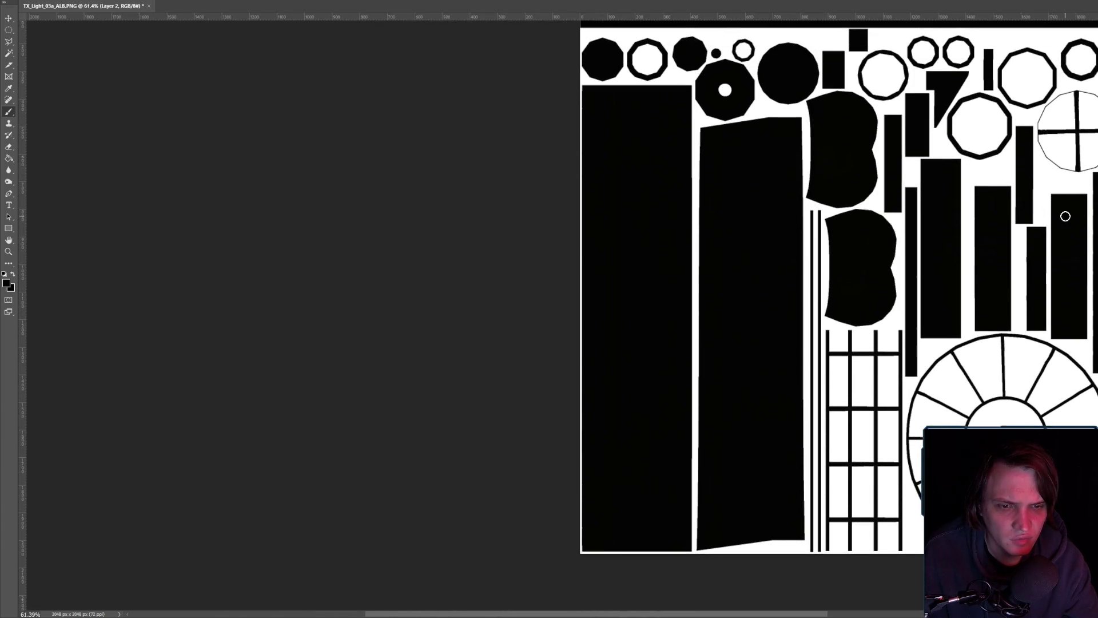
key(alt+f)
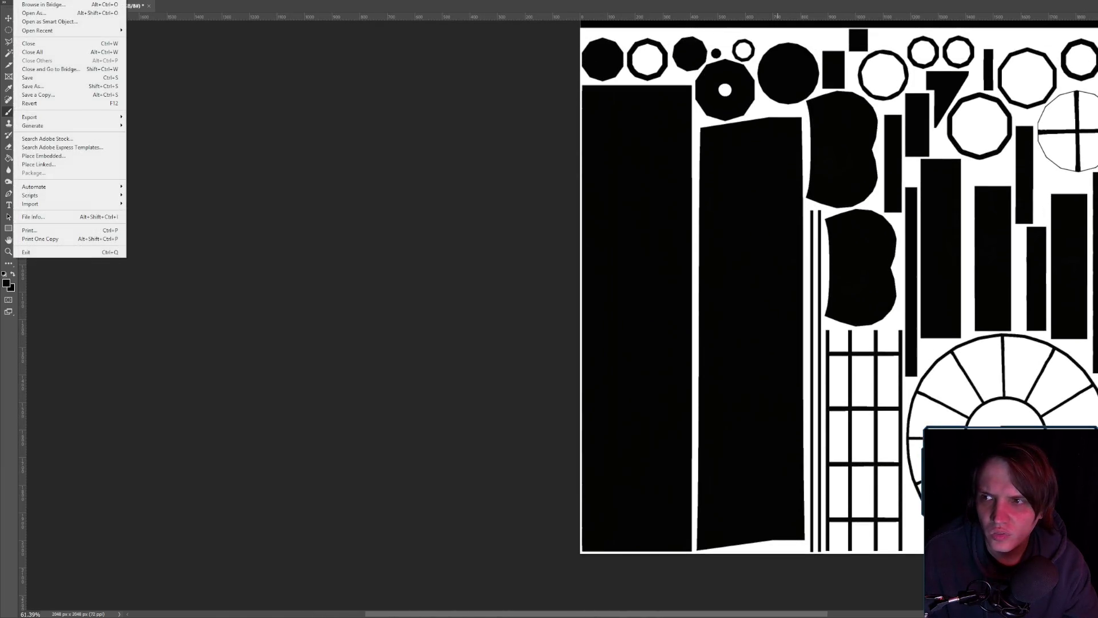
- Brush a '1' into the lower-left and right grid cells
key(Escape)
scroll(952, 514, up, 5)
right_click(917, 462)
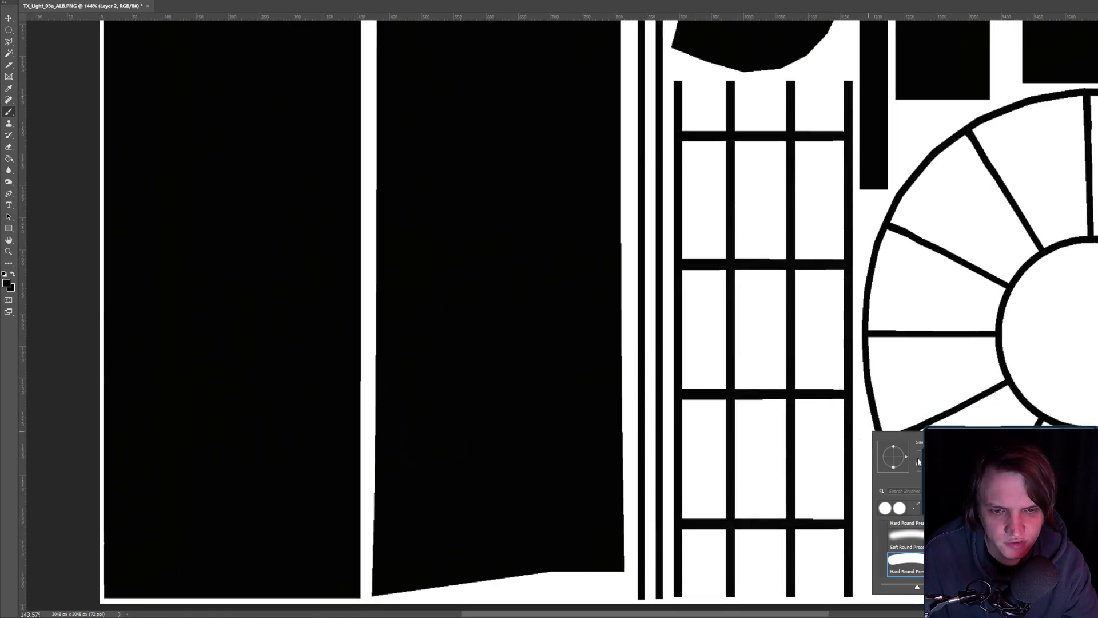
mouse_move(697, 478)
mouse_down()
mouse_move(713, 446)
mouse_move(706, 500)
mouse_up()
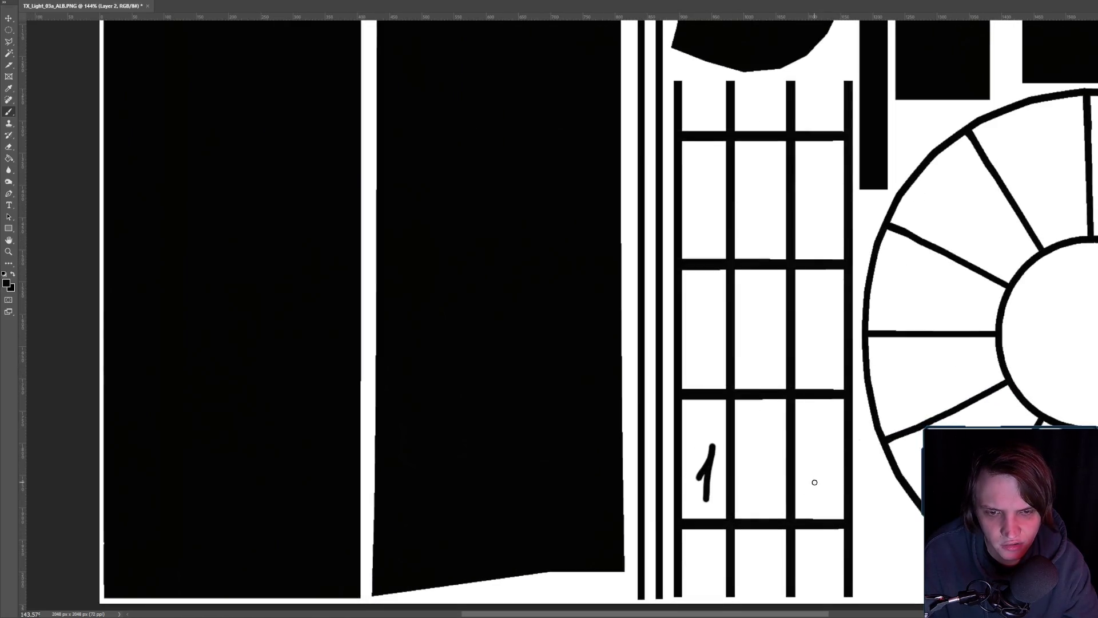
drag(807, 458, 823, 490)
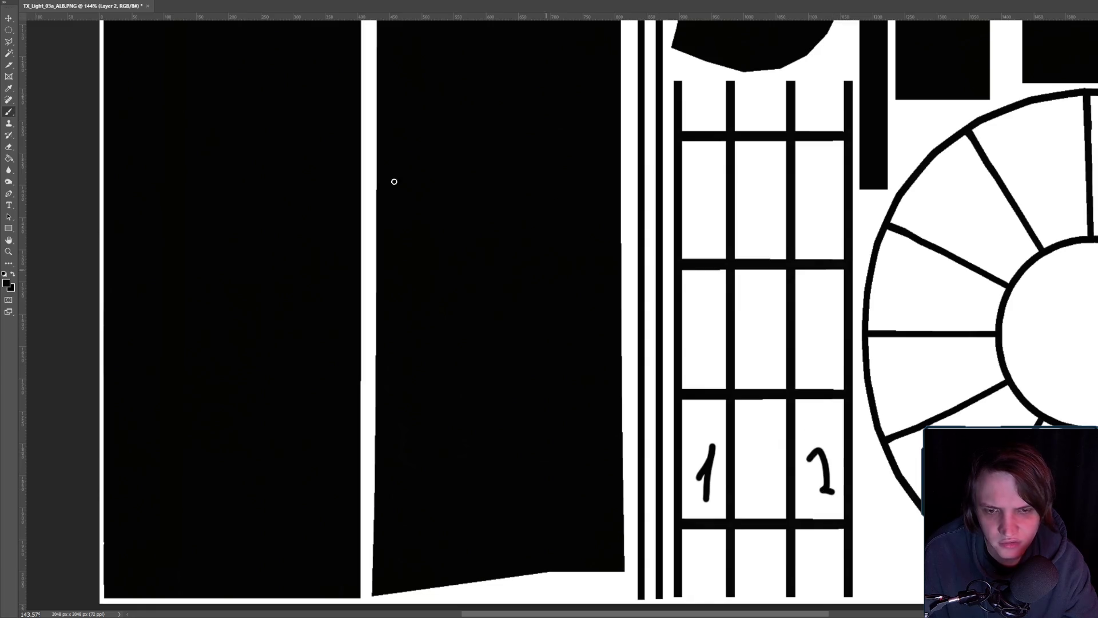
- Quick Export the texture as PNG, replacing TX_Light_03a_ALB.PNG
key(alt+f)
mouse_move(84, 189)
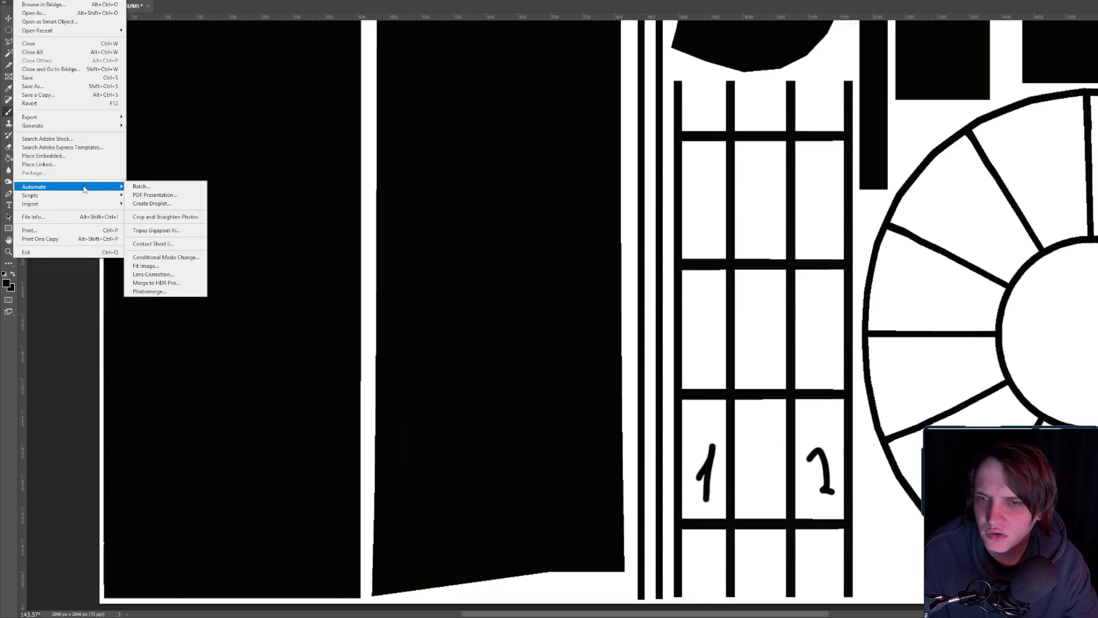
key(Escape)
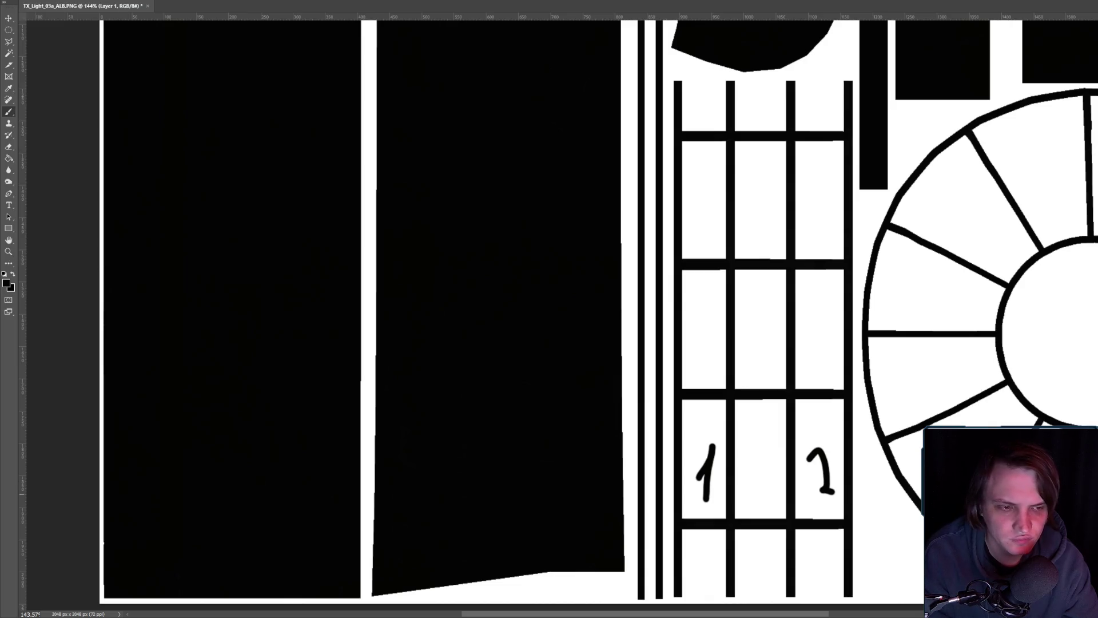
key(alt+f)
click(150, 117)
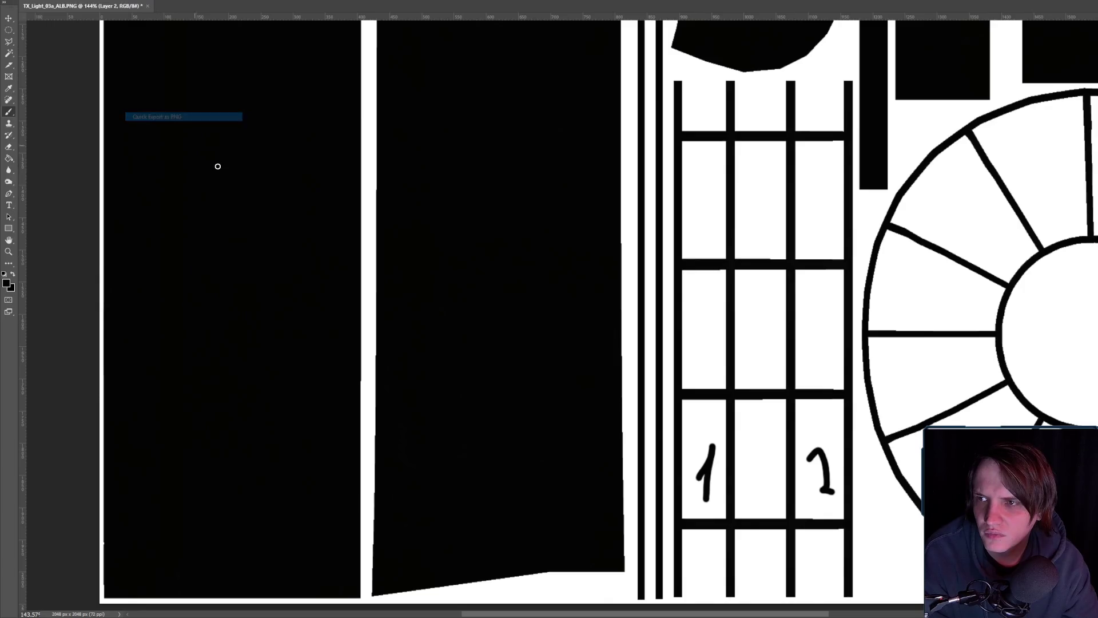
double_click(177, 94)
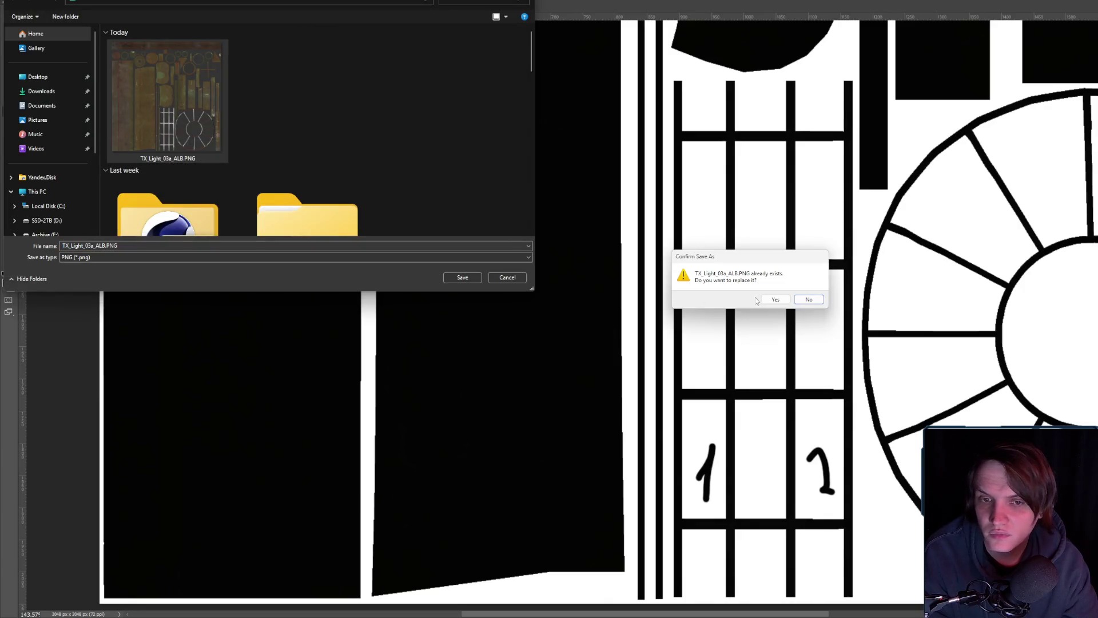
click(775, 300)
key(alt+Tab)
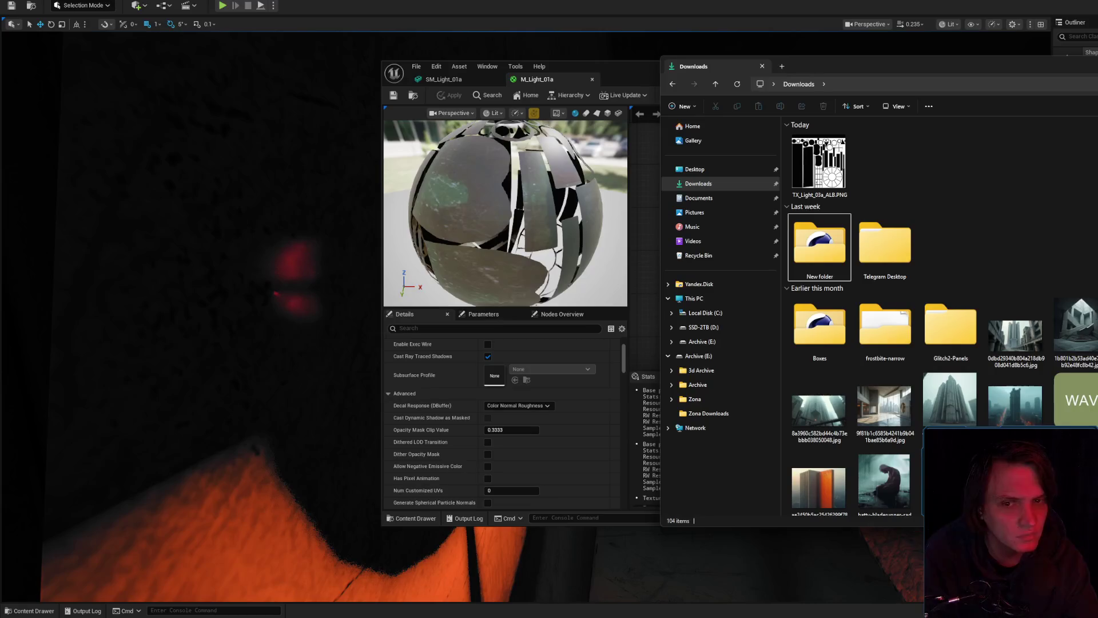
- Reimport the TX_Light_03a_ALB texture used by the material's Texture Sample from the updated PNG
click(622, 81)
click(725, 222)
key(ctrl+b)
right_click(606, 337)
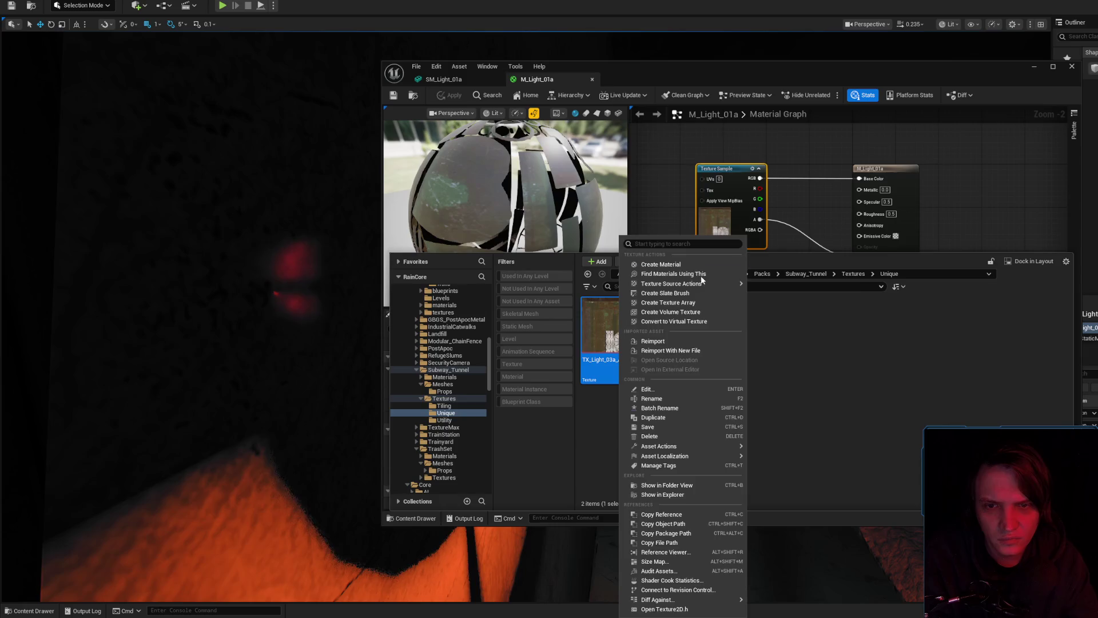
click(684, 341)
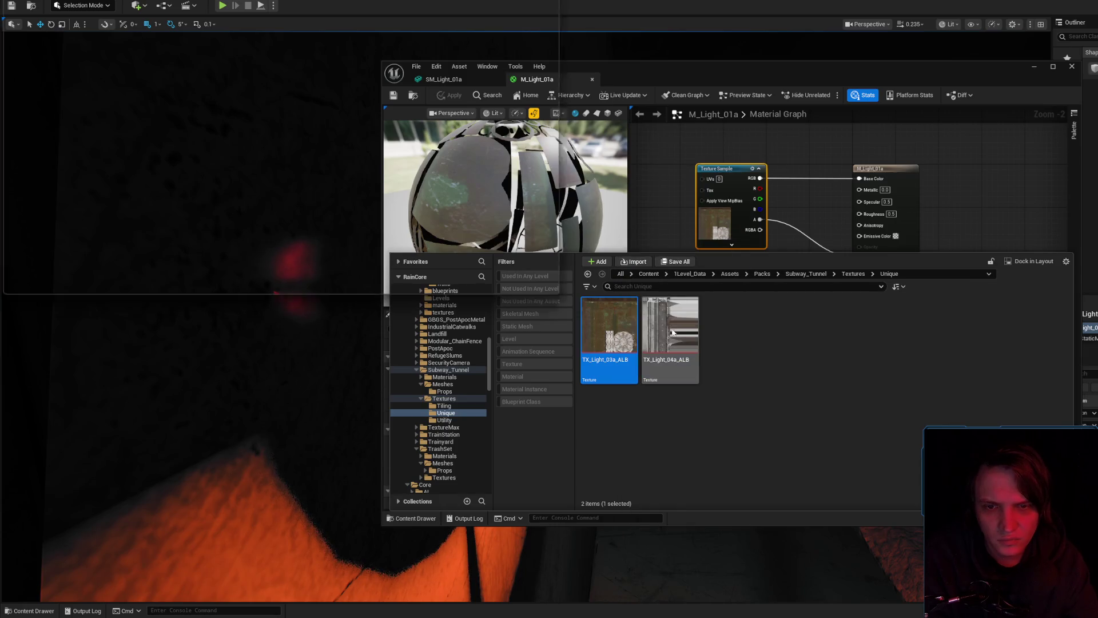
double_click(142, 100)
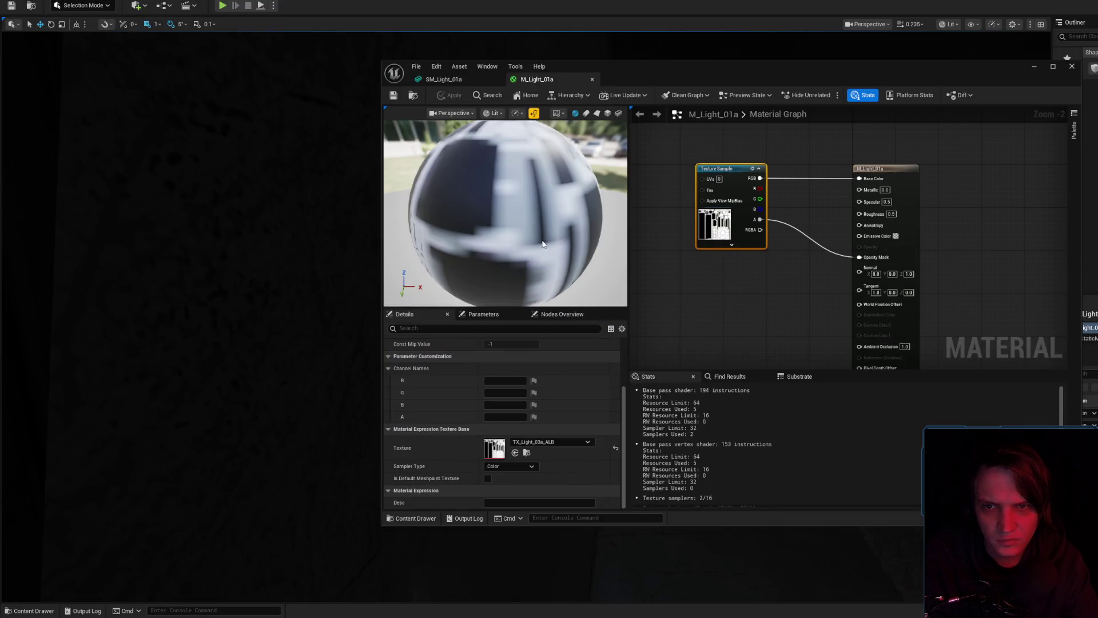
- Move the Material Editor aside and frame the light fixture to see the marks
drag(734, 78, 1097, 134)
scroll(722, 255, up, 5)
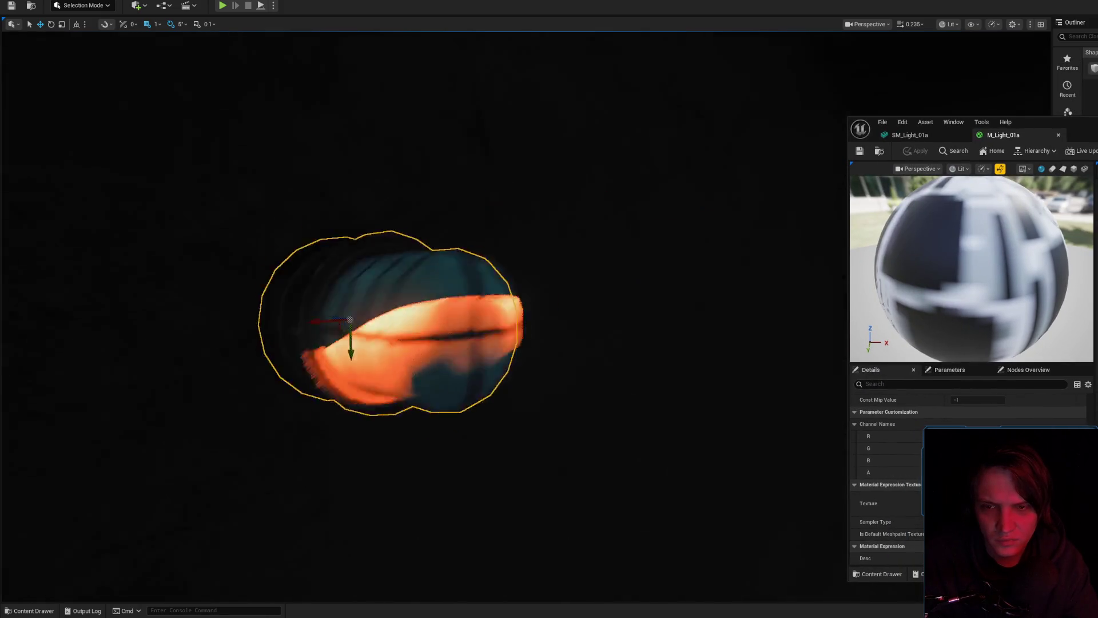
scroll(434, 314, down, 3)
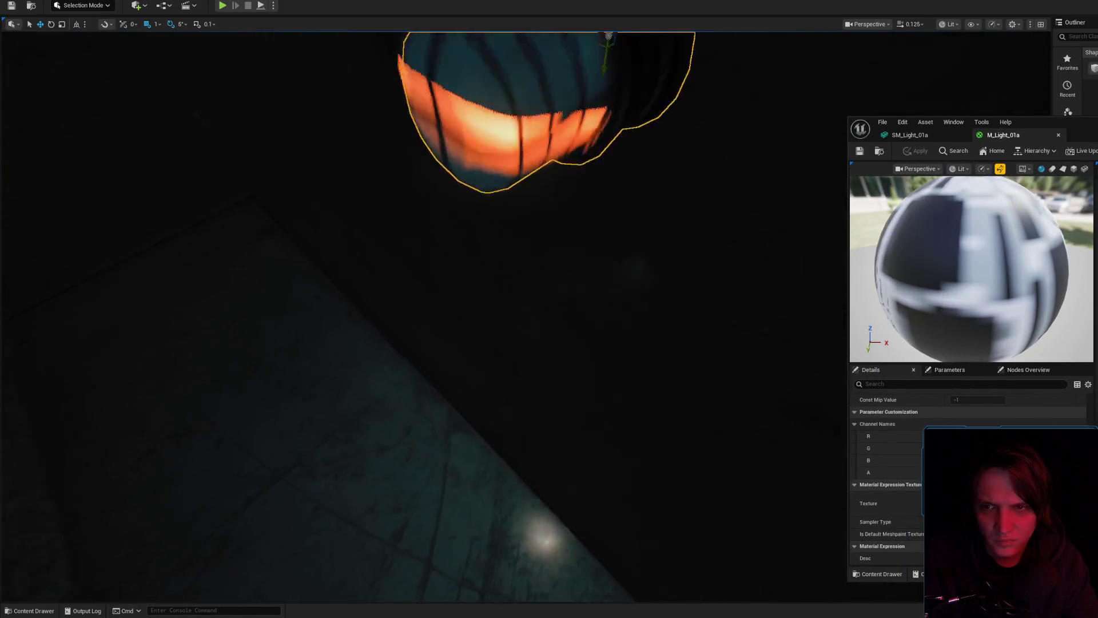
key(f)
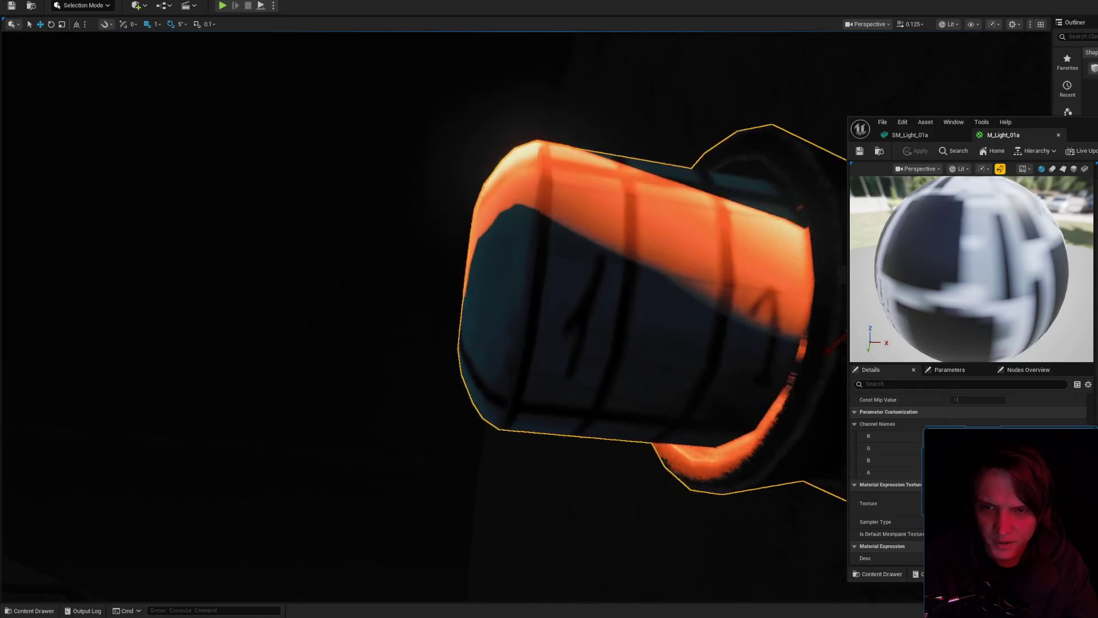
scroll(531, 315, down, 2)
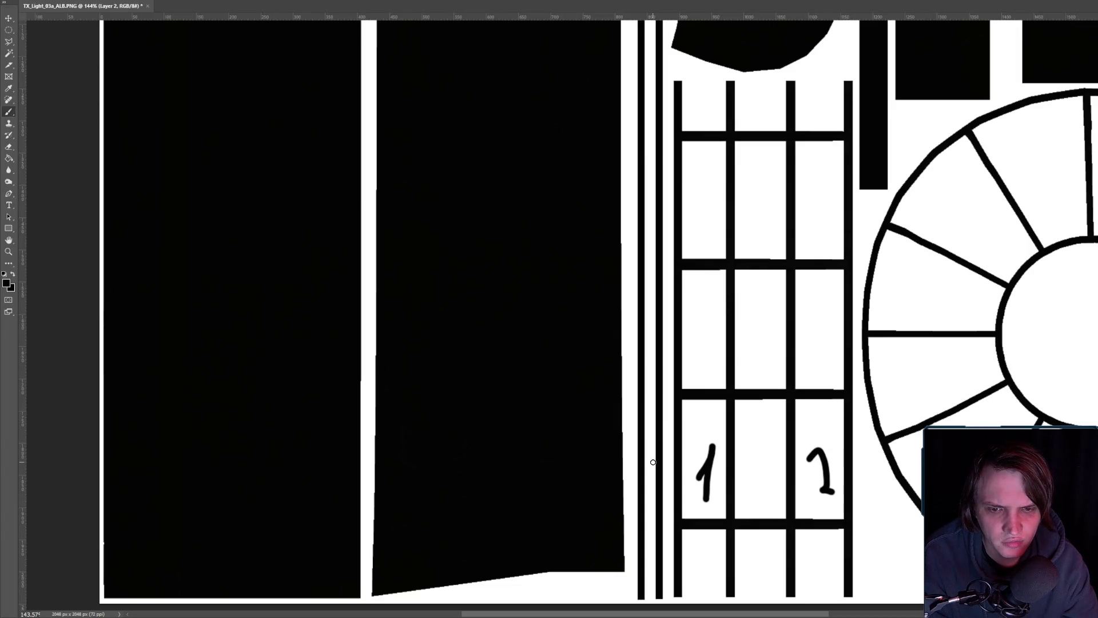
- Undo both 1s, then brush a '1' in the lower-left cell and a '2' top-left
key(ctrl+z)
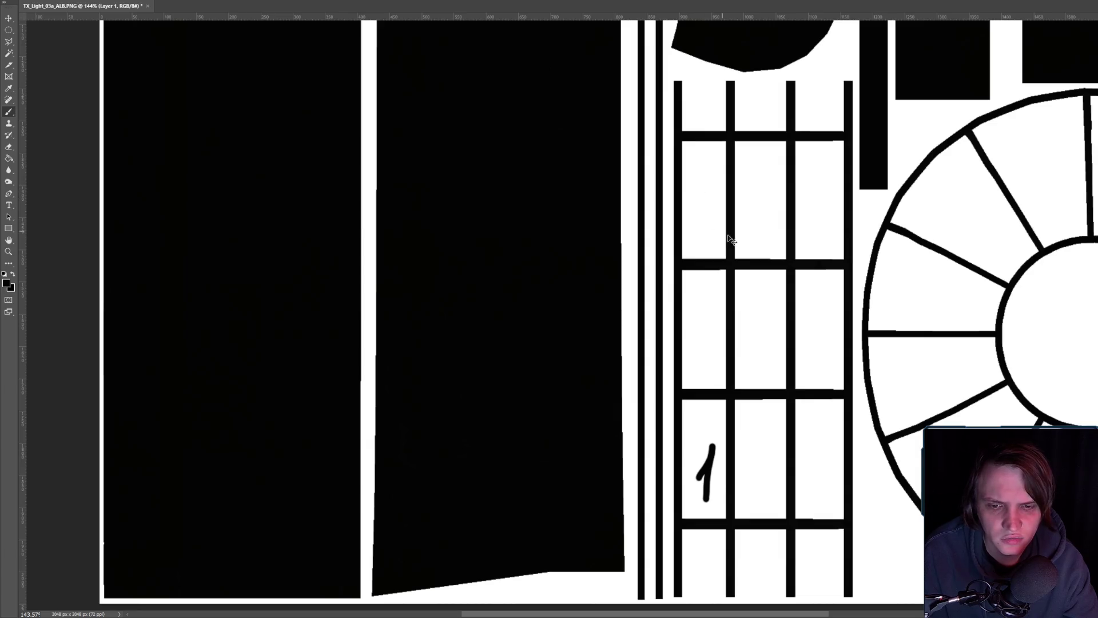
key(ctrl+z)
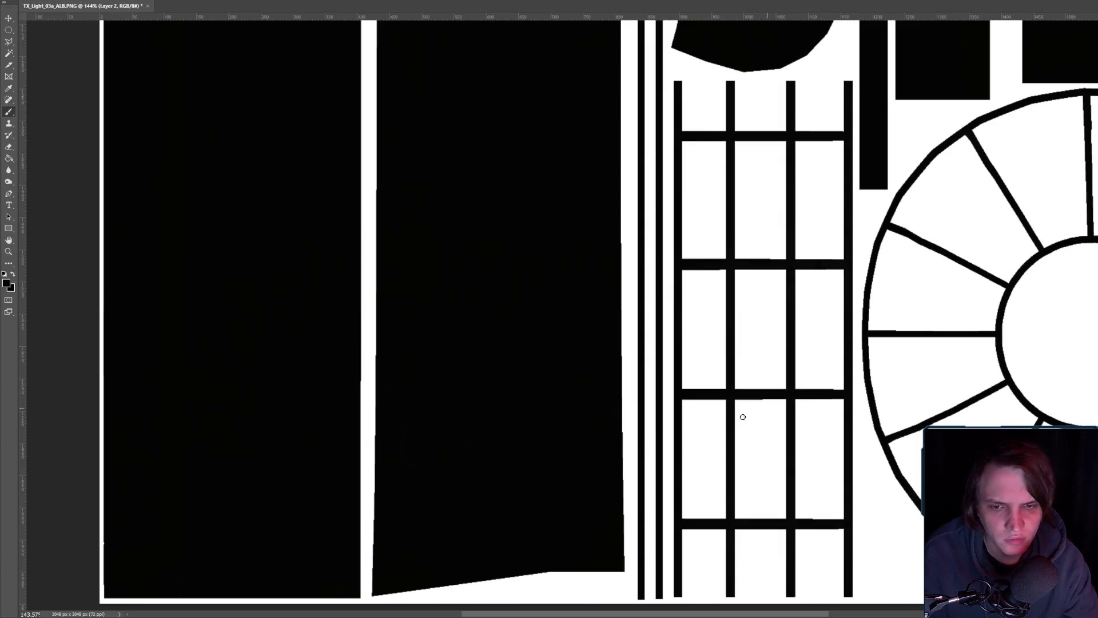
drag(688, 468, 703, 495)
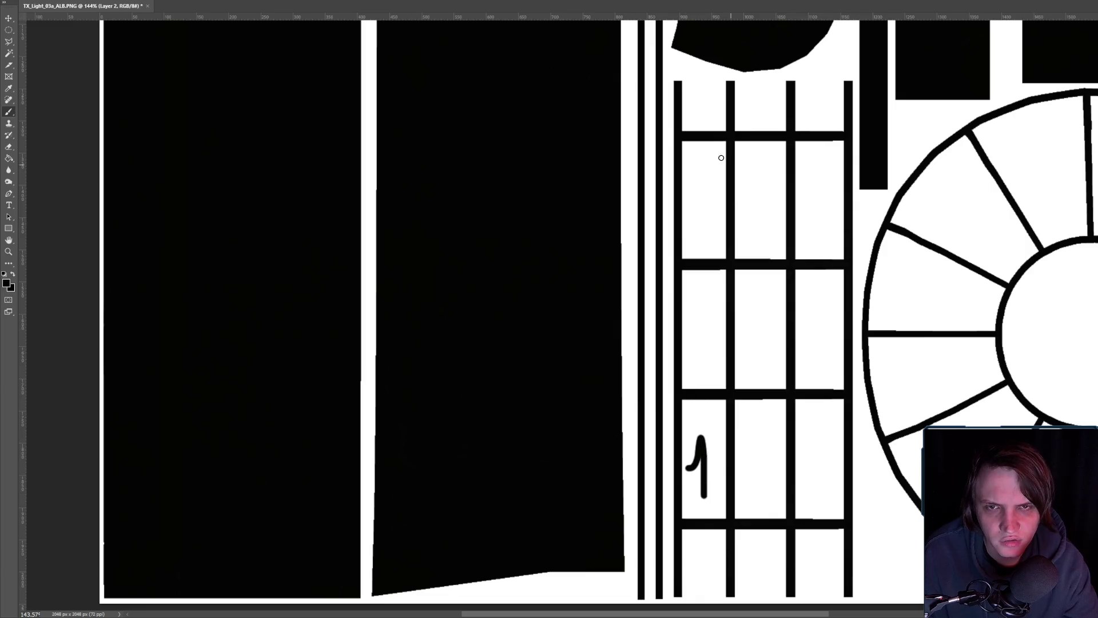
mouse_move(695, 97)
mouse_down()
mouse_move(688, 122)
mouse_move(713, 120)
mouse_move(698, 97)
mouse_move(713, 118)
mouse_up()
key(ctrl+z)
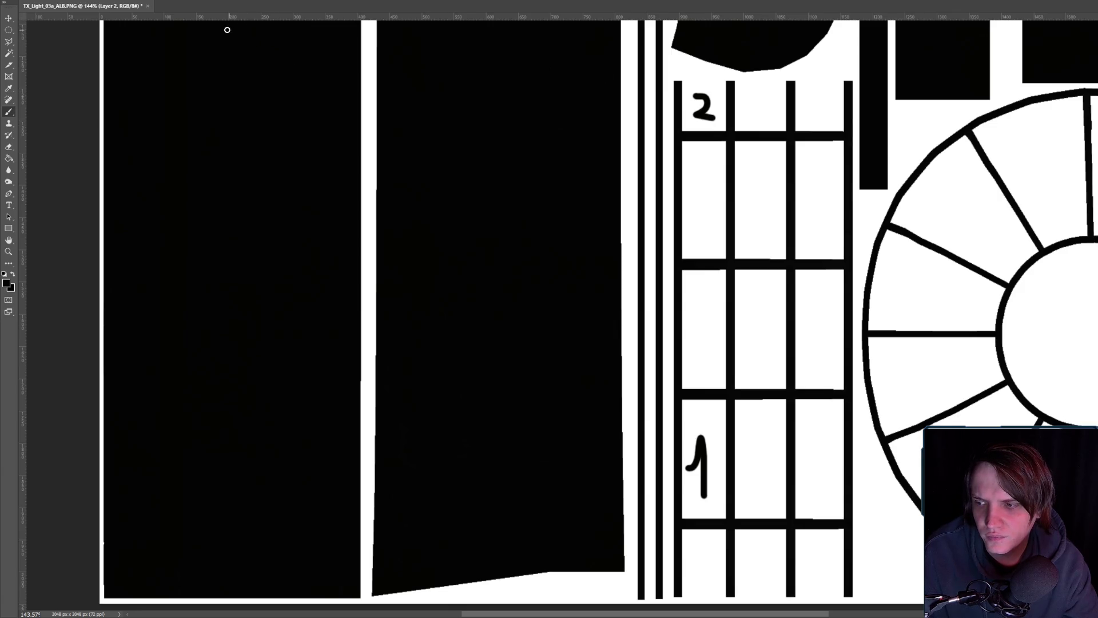
- Quick Export the mask as PNG again, overwriting the existing texture file
key(alt+f)
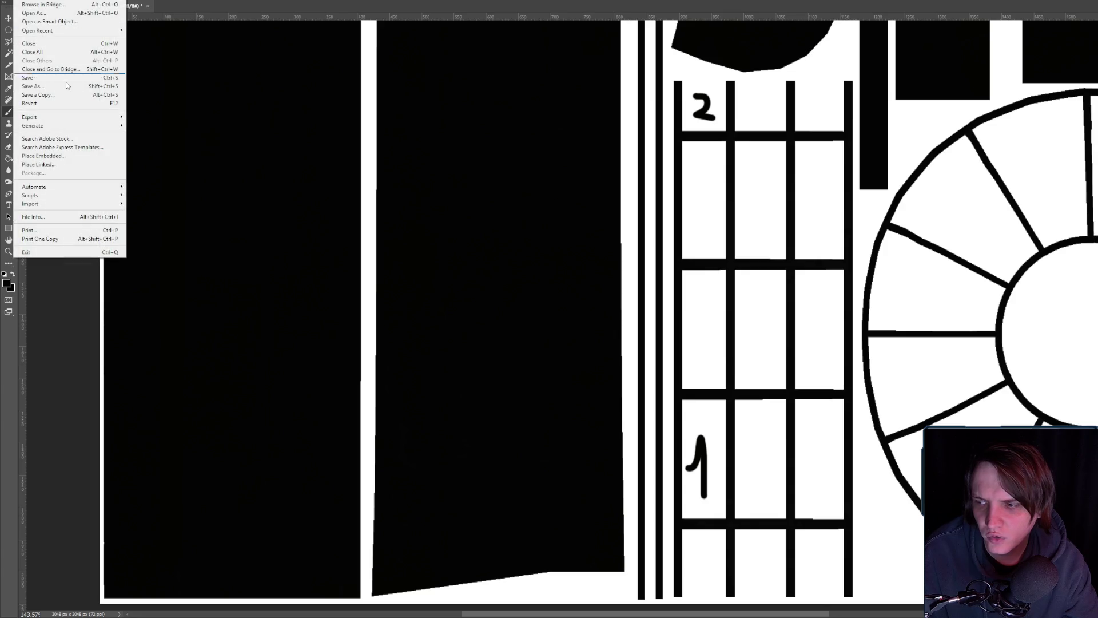
mouse_move(86, 117)
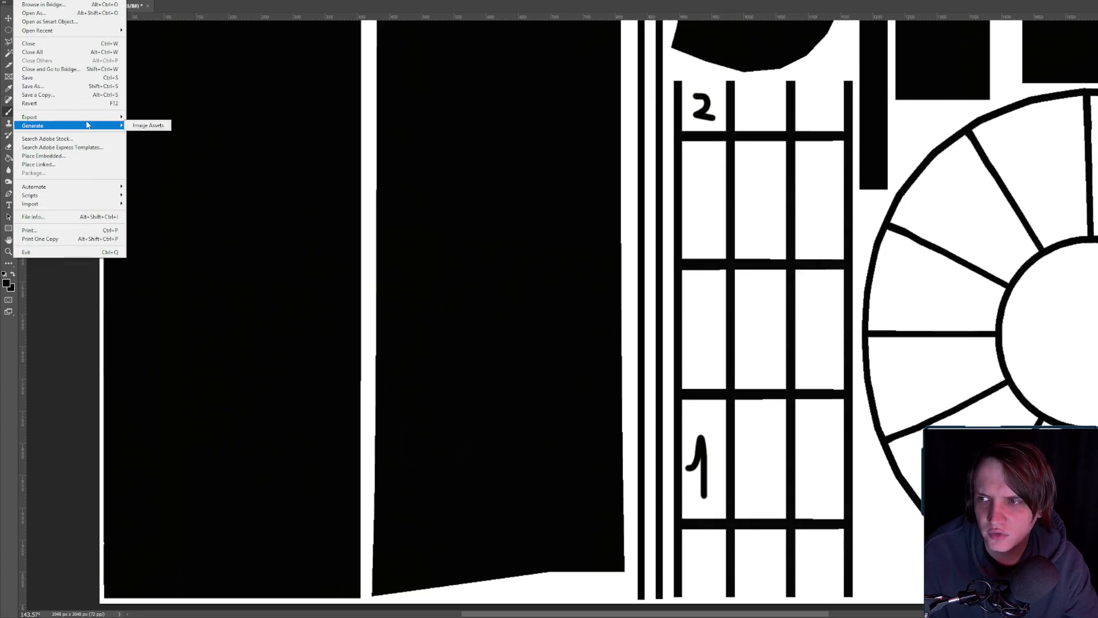
click(160, 117)
double_click(166, 97)
click(772, 304)
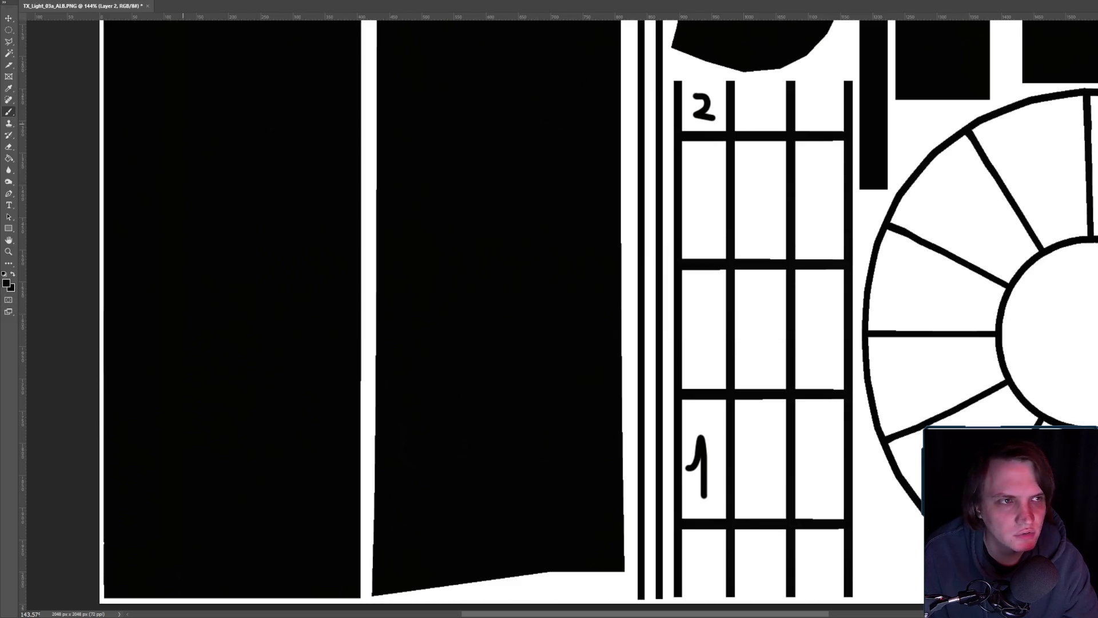
key(alt+Tab)
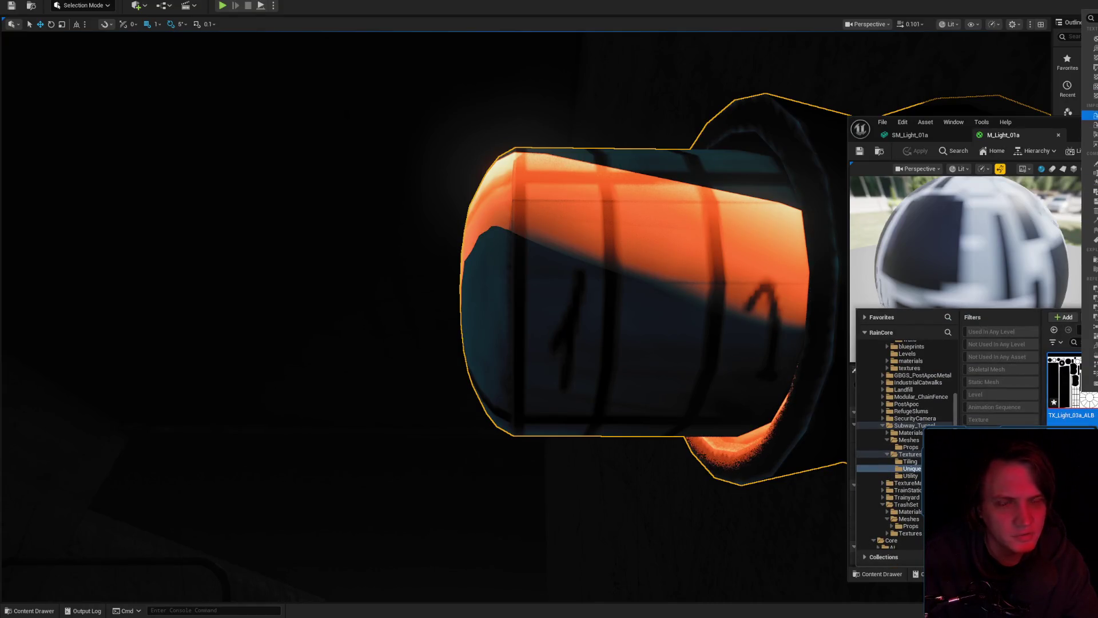
- Orbit around the fixture to check the cage pattern, then paint the grid's numbers out white
mouse_move(708, 286)
mouse_down()
mouse_move(469, 366)
mouse_move(400, 344)
mouse_move(366, 309)
mouse_move(438, 275)
mouse_up()
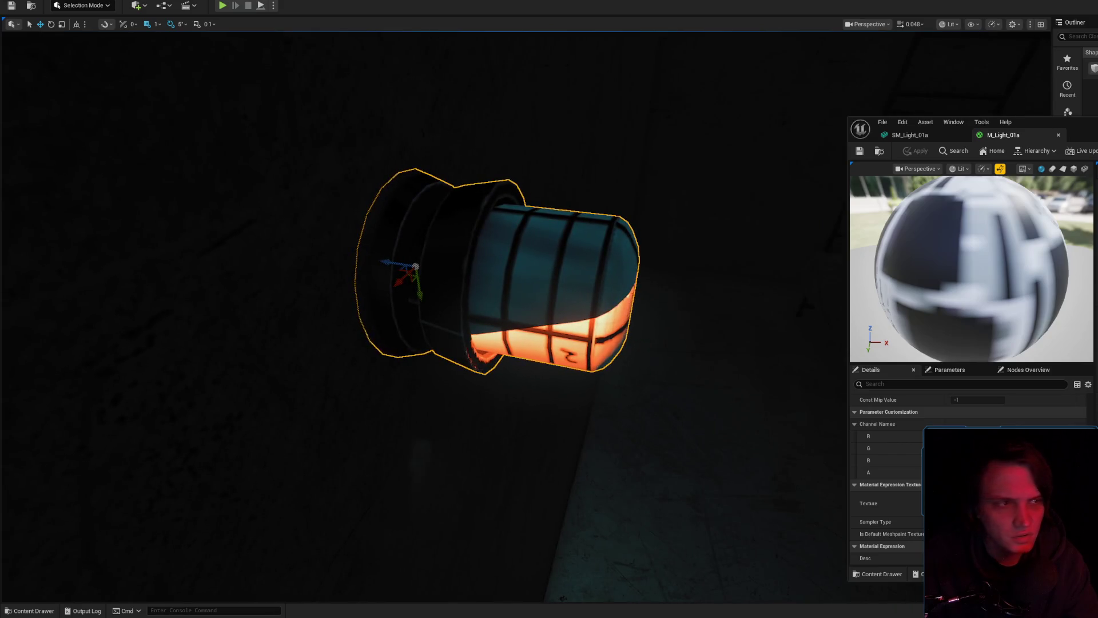
key(alt+Tab)
drag(694, 98, 712, 117)
drag(696, 438, 699, 497)
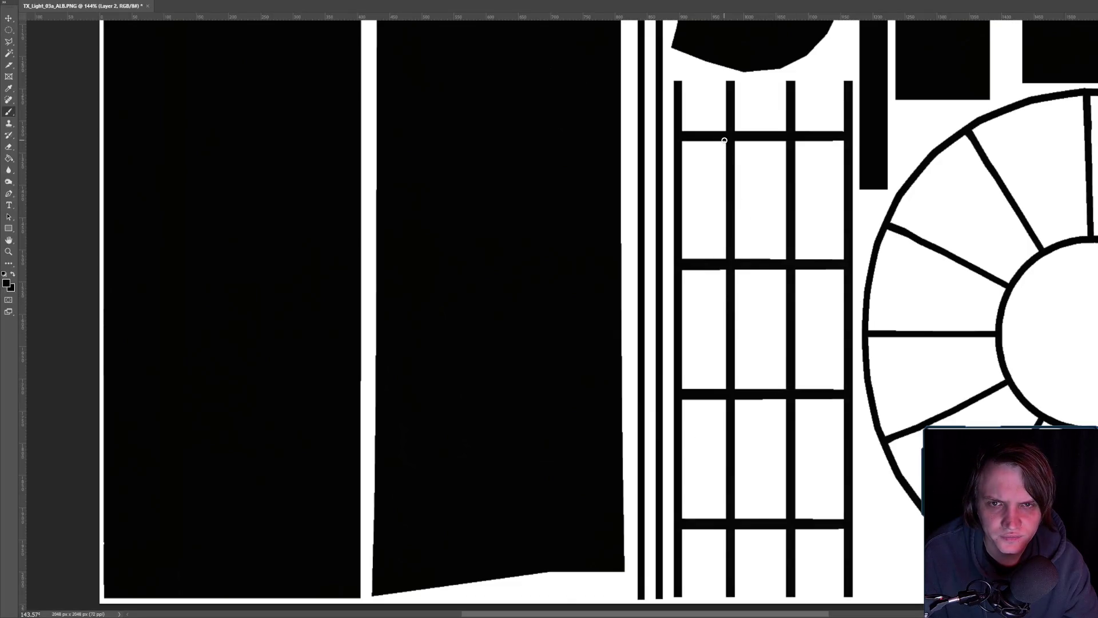
- Marquee-select the grid's top section and paint it solid black with the Brush
key(f)
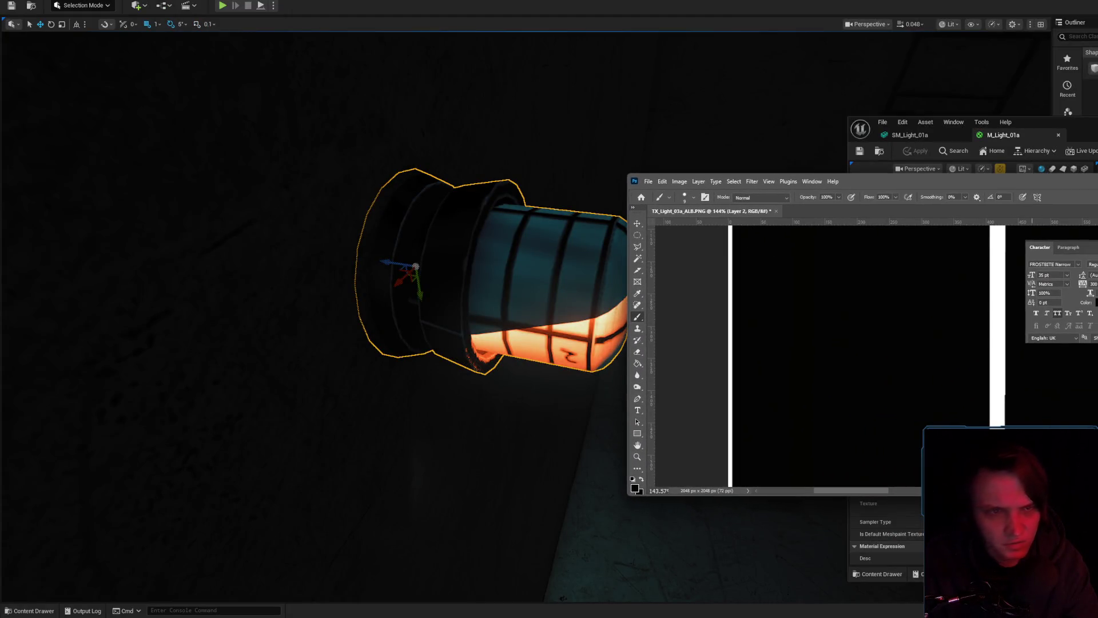
key(f)
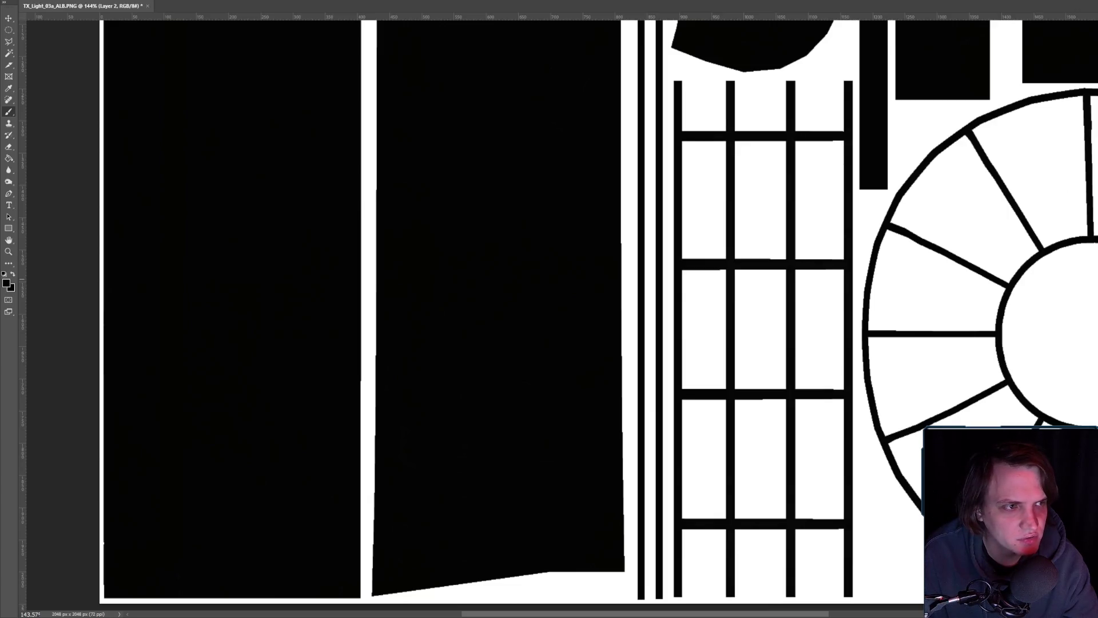
mouse_move(728, 87)
mouse_down()
mouse_move(702, 112)
mouse_move(713, 119)
mouse_up()
key(ctrl+z)
key(ctrl+z)
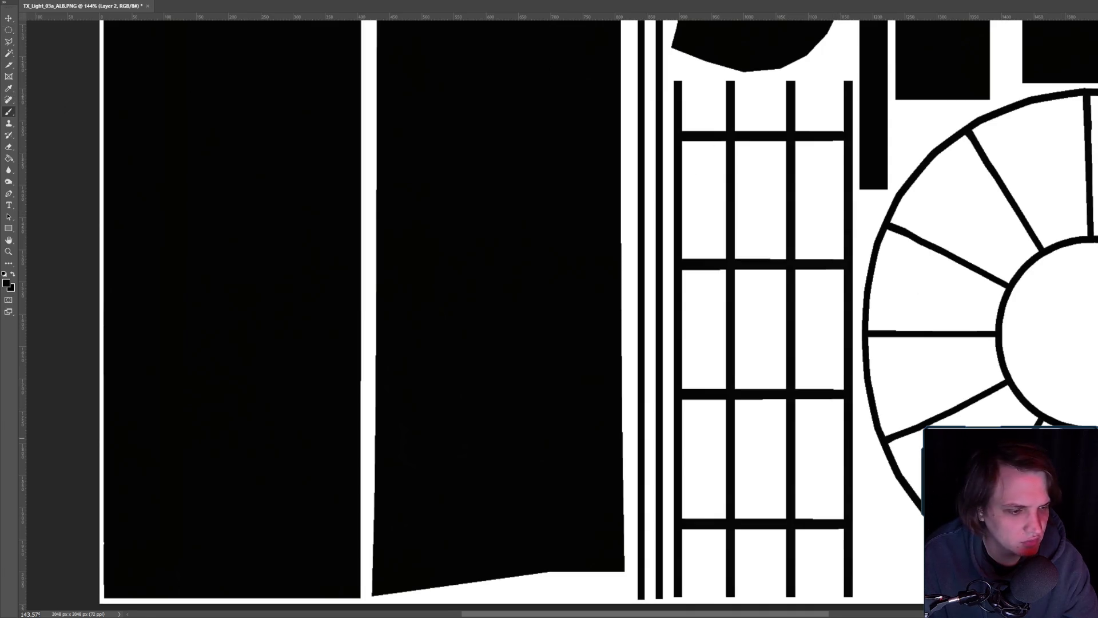
right_click(903, 293)
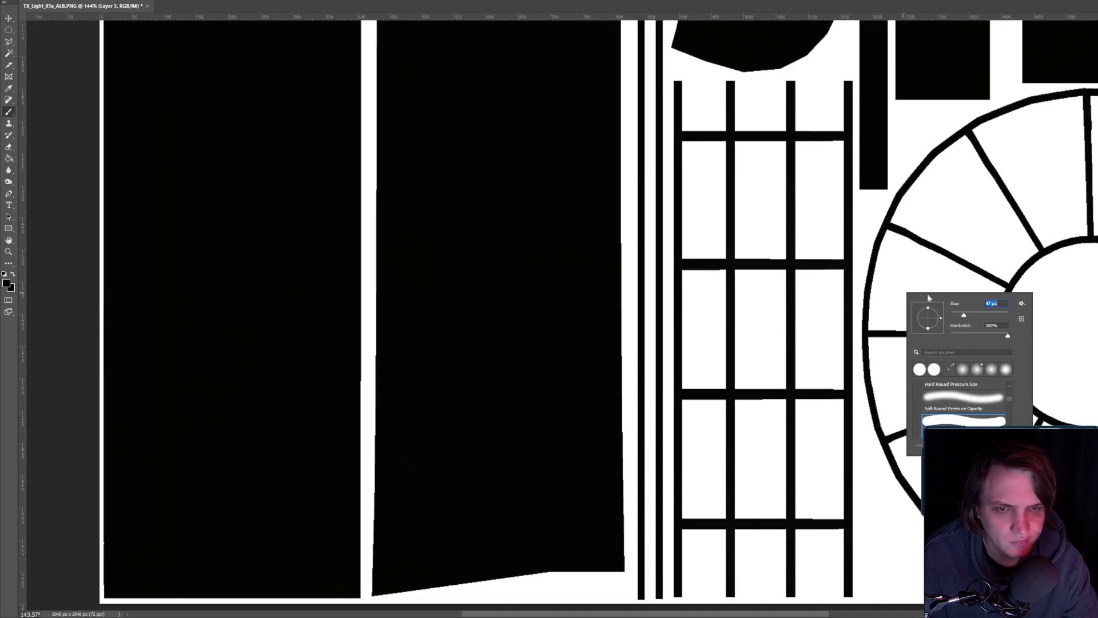
right_click(8, 32)
click(55, 29)
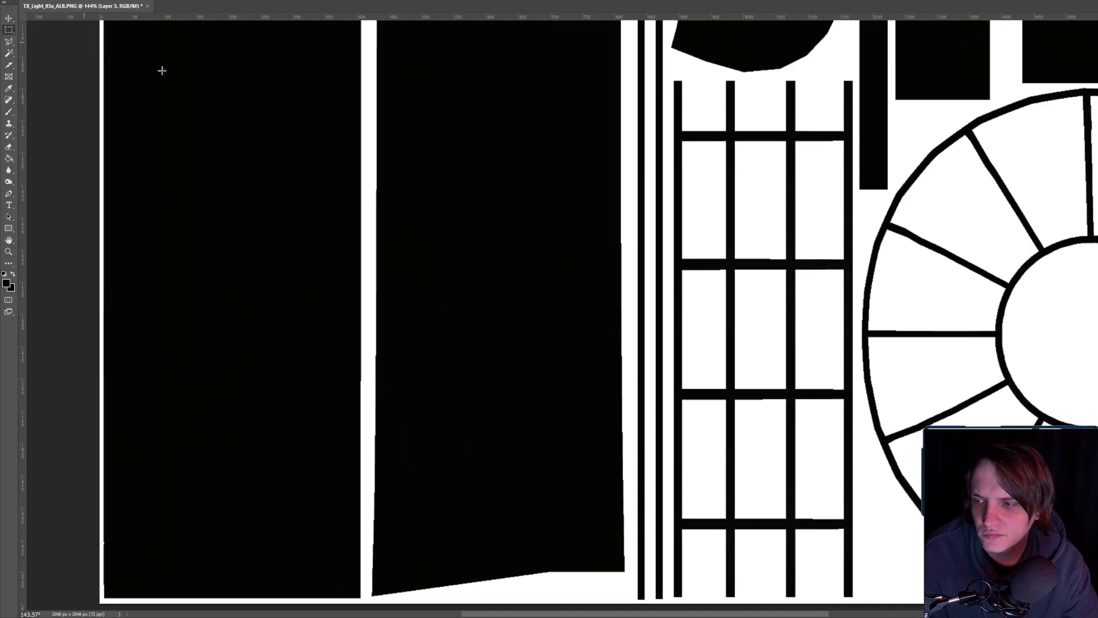
mouse_move(676, 81)
mouse_down()
mouse_move(851, 121)
mouse_move(855, 248)
mouse_move(850, 262)
mouse_move(665, 238)
mouse_move(703, 166)
mouse_move(801, 91)
mouse_move(826, 164)
mouse_move(840, 116)
mouse_up()
click(9, 112)
drag(839, 208, 764, 94)
- Quick-export the texture as PNG, replacing the existing TX_Light_03a_ALB.png
click(17, 0)
mouse_move(35, 116)
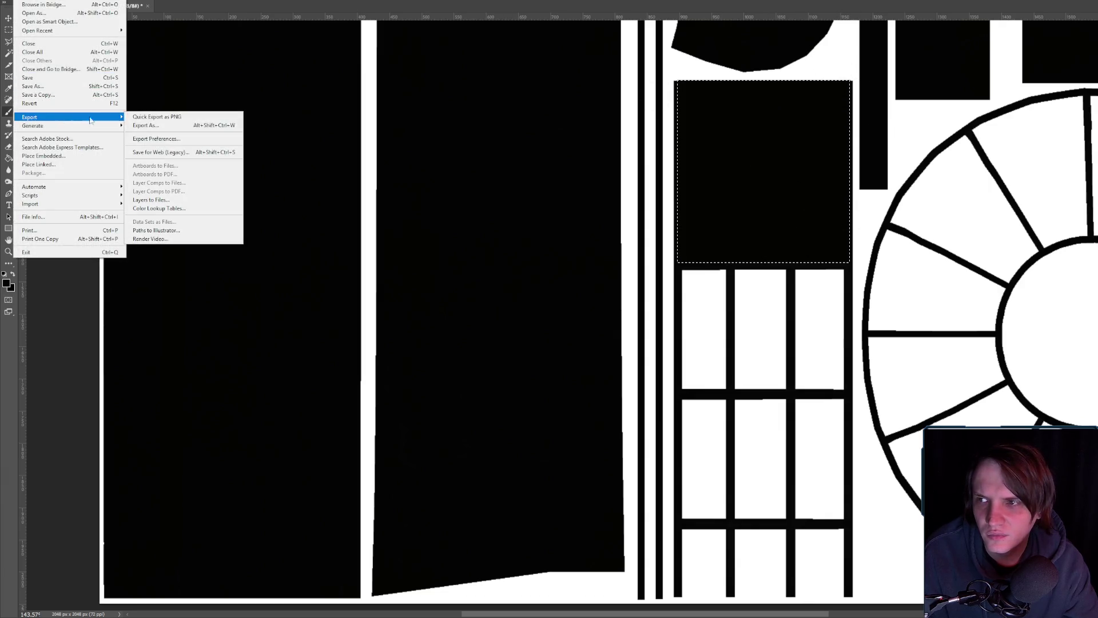
click(172, 114)
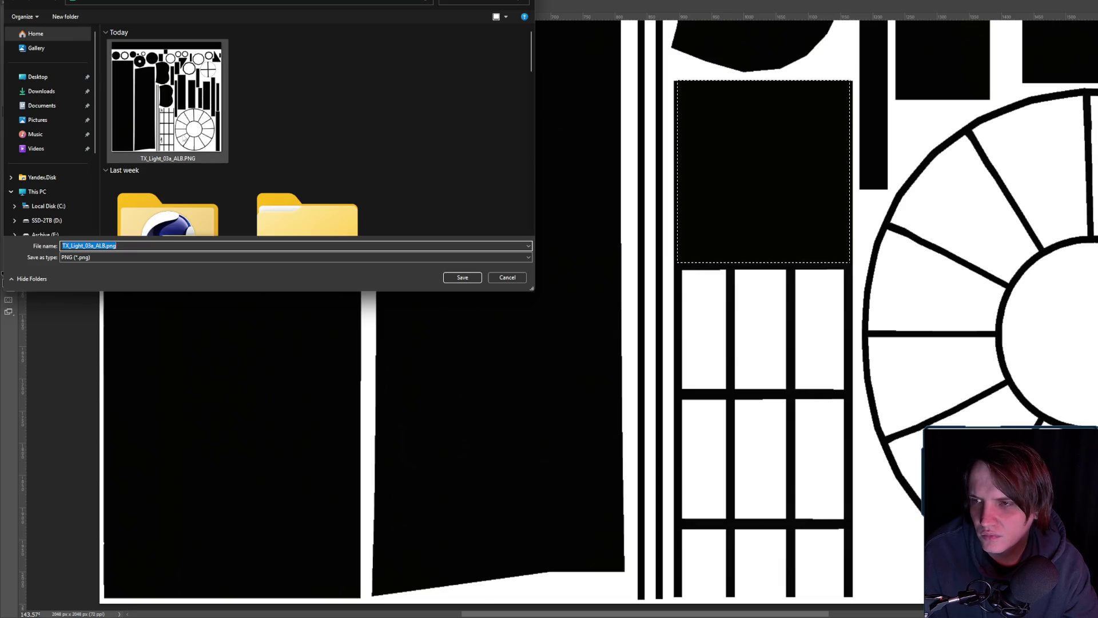
key(Return)
click(770, 296)
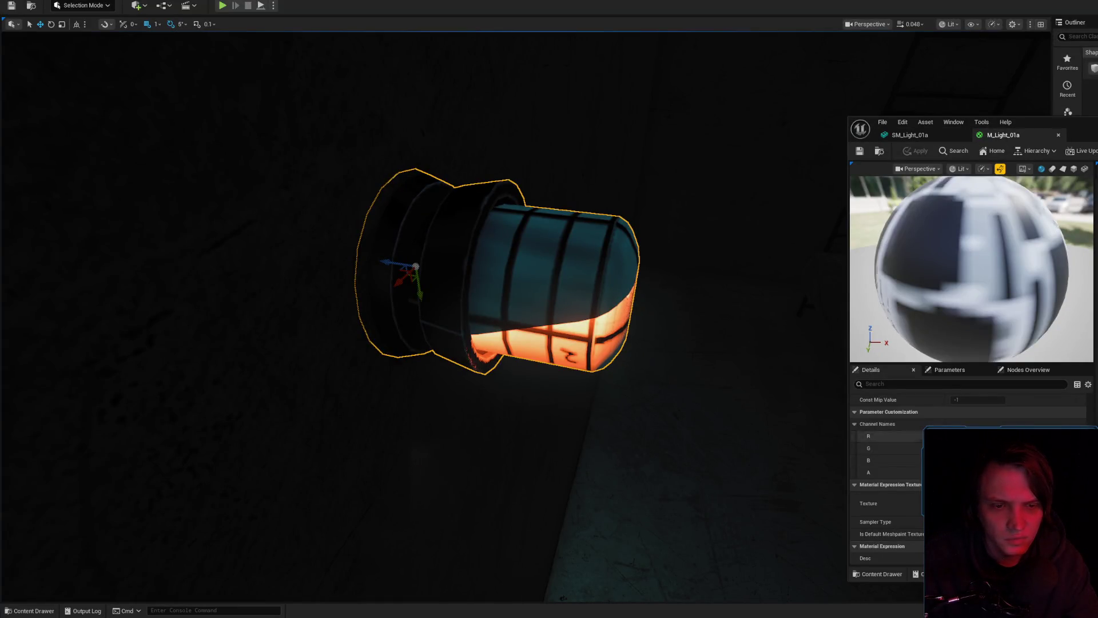
- Locate TX_Light_03a_ALB, reframe the viewport on the glowing fixture, then return to the Photoshop texture
key(ctrl+b)
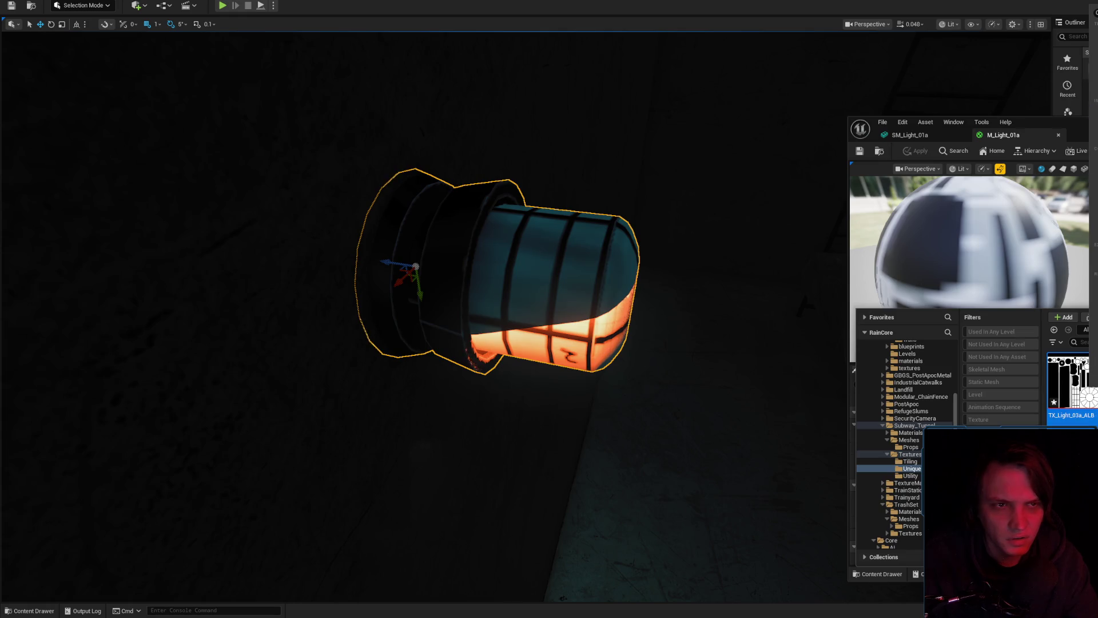
mouse_move(781, 260)
mouse_down()
mouse_move(766, 275)
mouse_move(726, 266)
mouse_move(726, 240)
mouse_move(737, 268)
mouse_move(706, 262)
mouse_up()
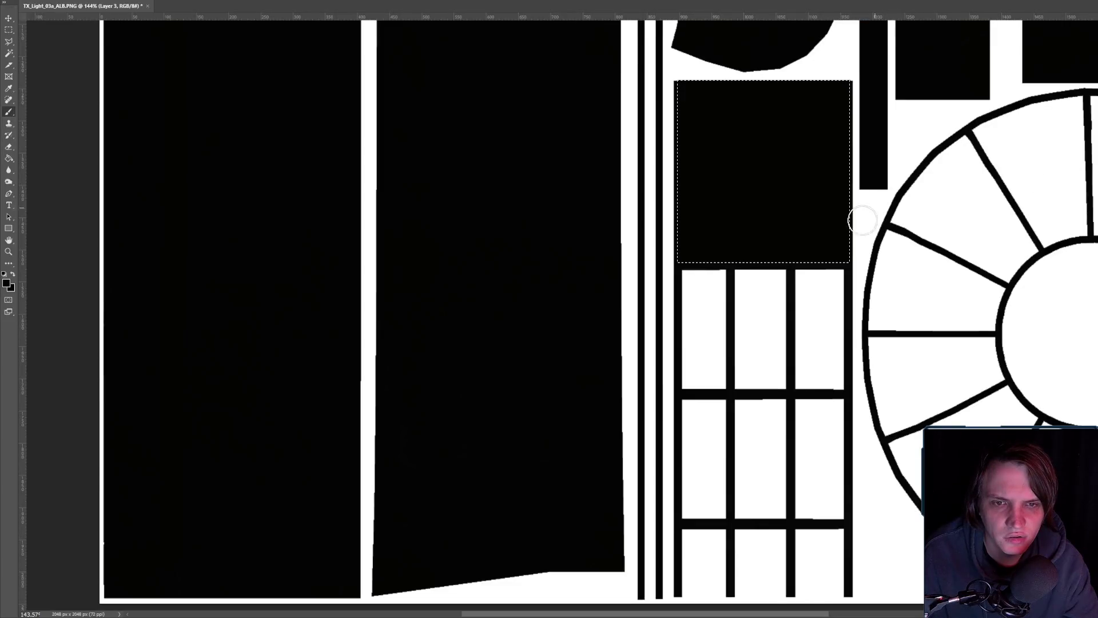
key(ctrl+z)
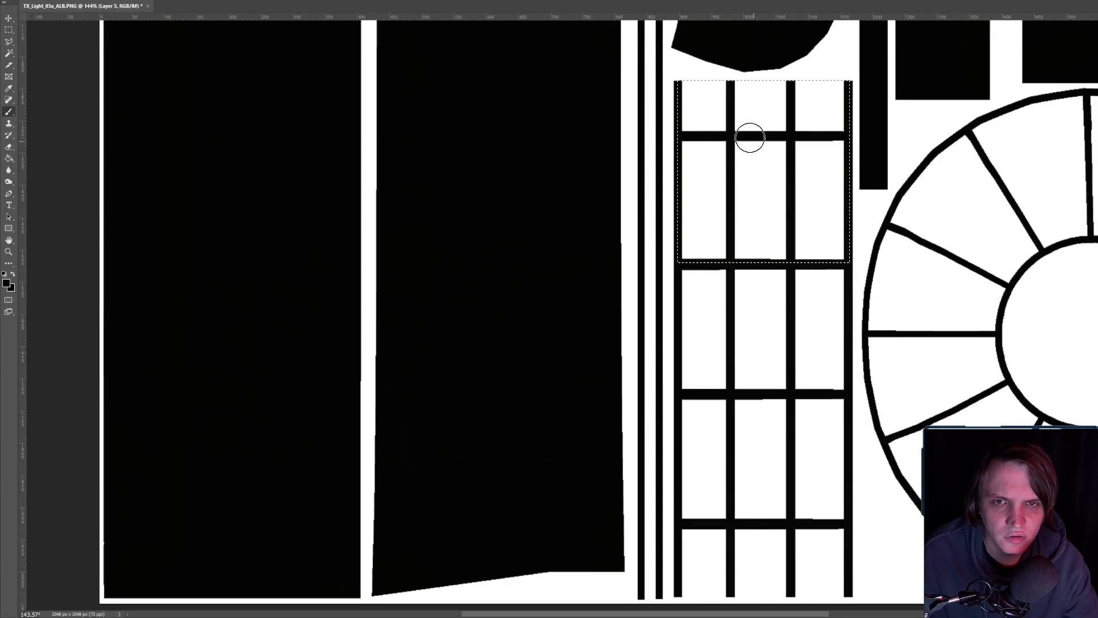
- Rework the black band over the grid's top cells, undoing and restoring the fill
mouse_move(685, 93)
mouse_down()
mouse_move(691, 111)
mouse_move(719, 93)
mouse_move(747, 96)
mouse_up()
click(8, 29)
key(ctrl+d)
key(ctrl+z)
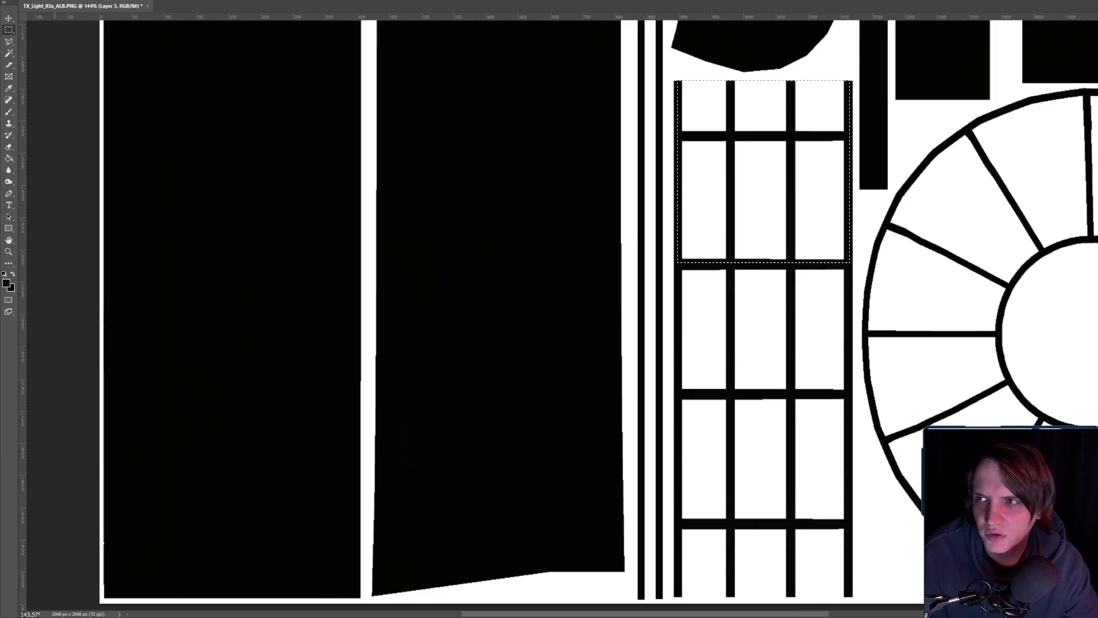
click(50, 6)
scroll(847, 372, down, 3)
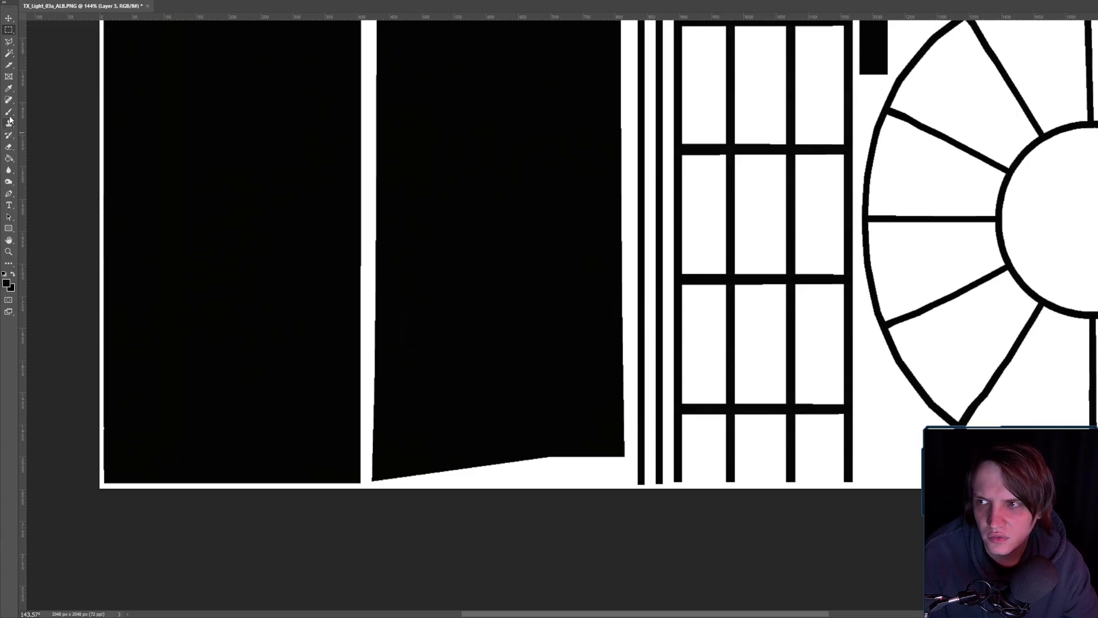
scroll(692, 464, up, 3)
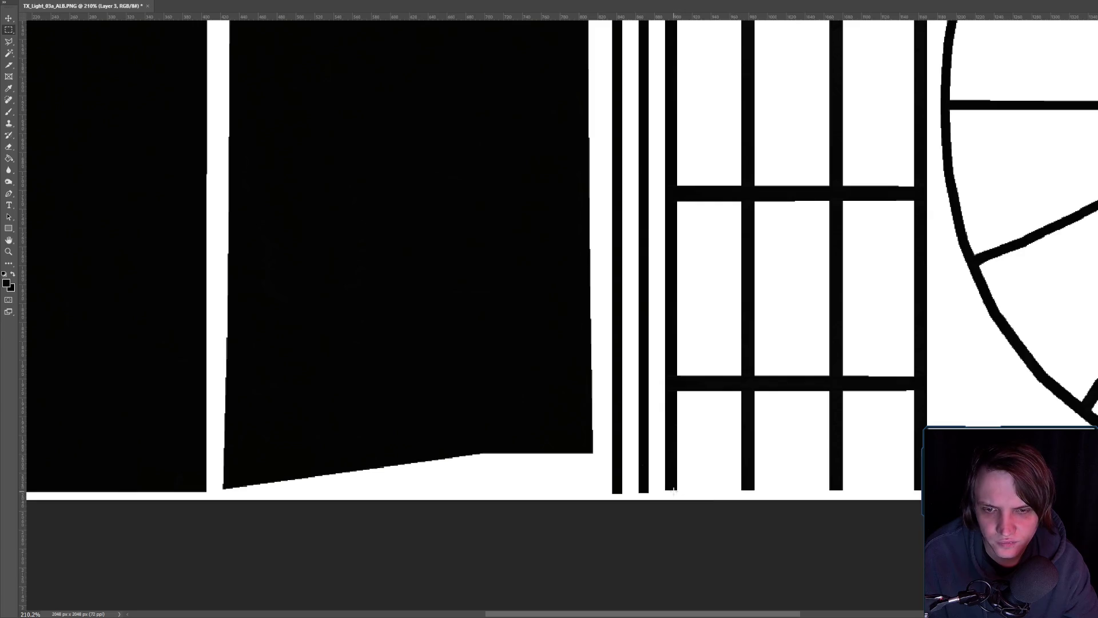
- Marquee-select the bottom grid row and paint it solid black
drag(699, 389, 918, 384)
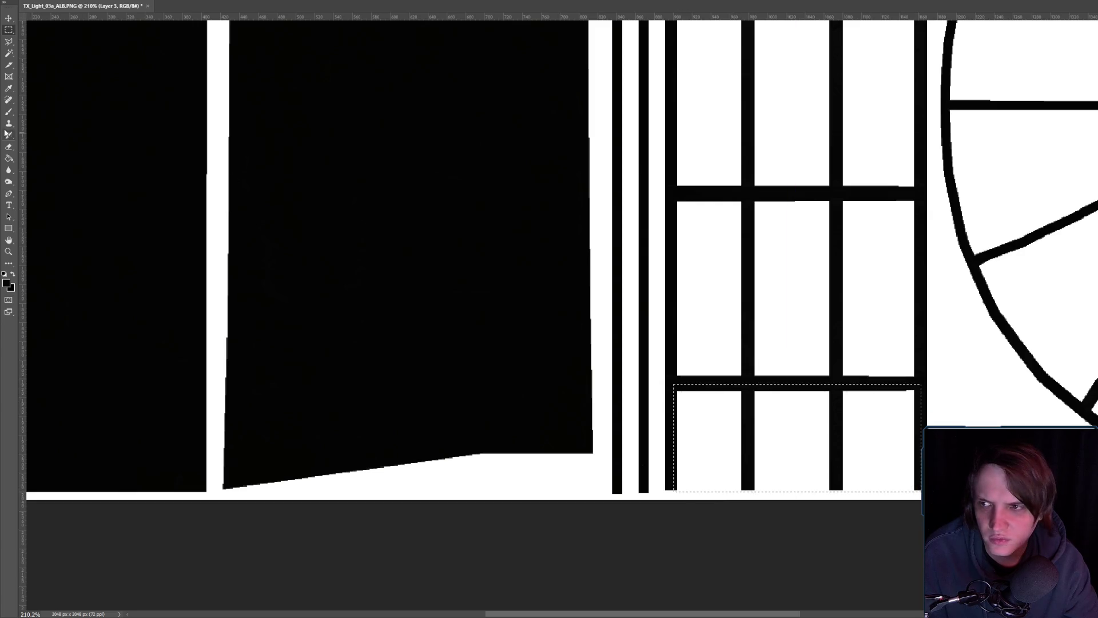
click(8, 112)
mouse_move(809, 441)
mouse_down()
mouse_move(688, 395)
mouse_move(840, 431)
mouse_move(662, 489)
mouse_move(865, 473)
mouse_up()
click(10, 42)
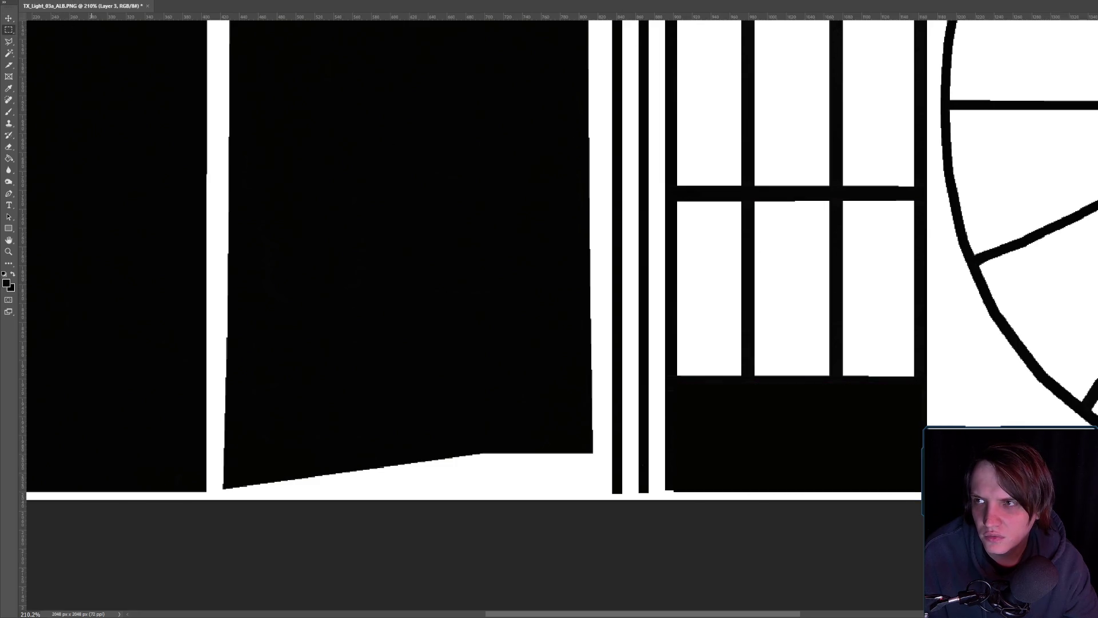
- Quick-export the texture as PNG, replacing the old file
key(alt+f)
mouse_move(86, 116)
click(196, 117)
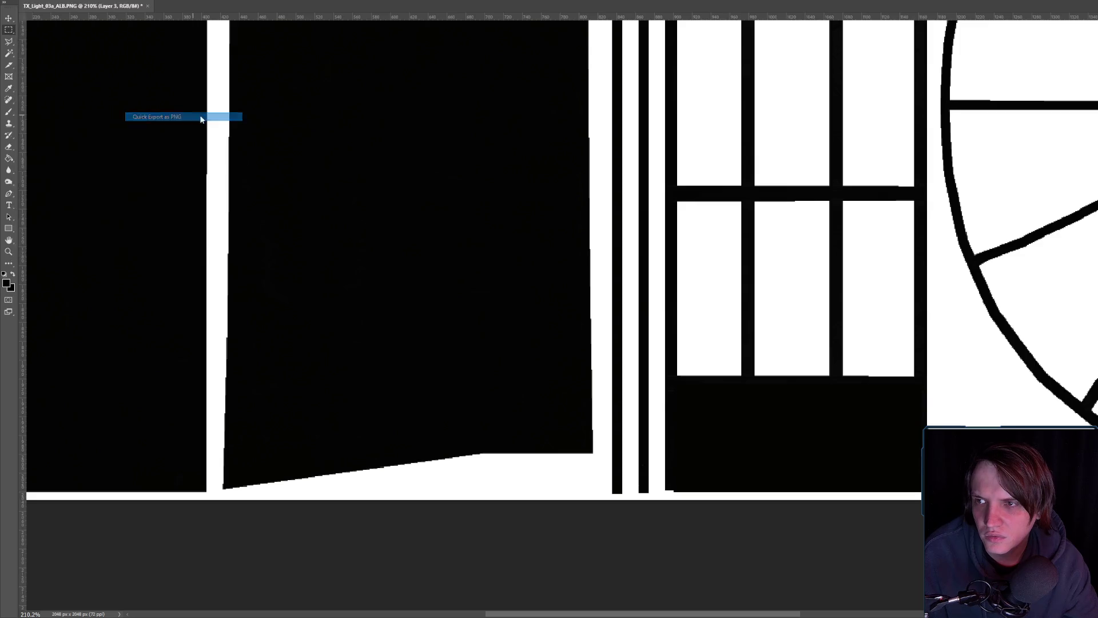
key(Return)
click(777, 303)
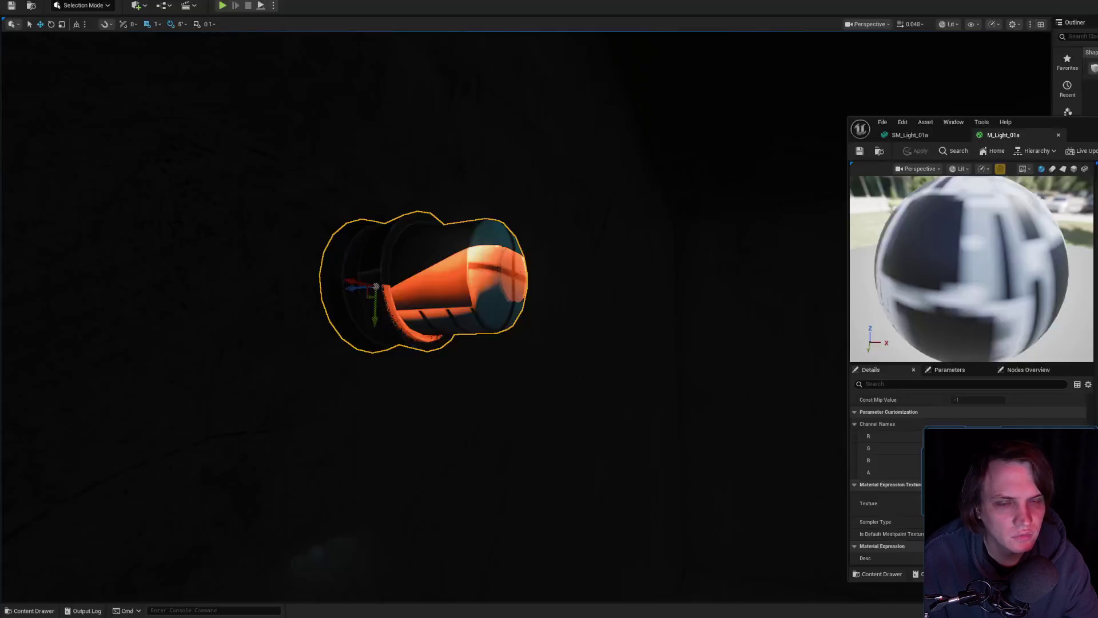
- Move the Material Editor to reveal the M_Light_01a graph and orbit to see the patterned glow
click(1009, 511)
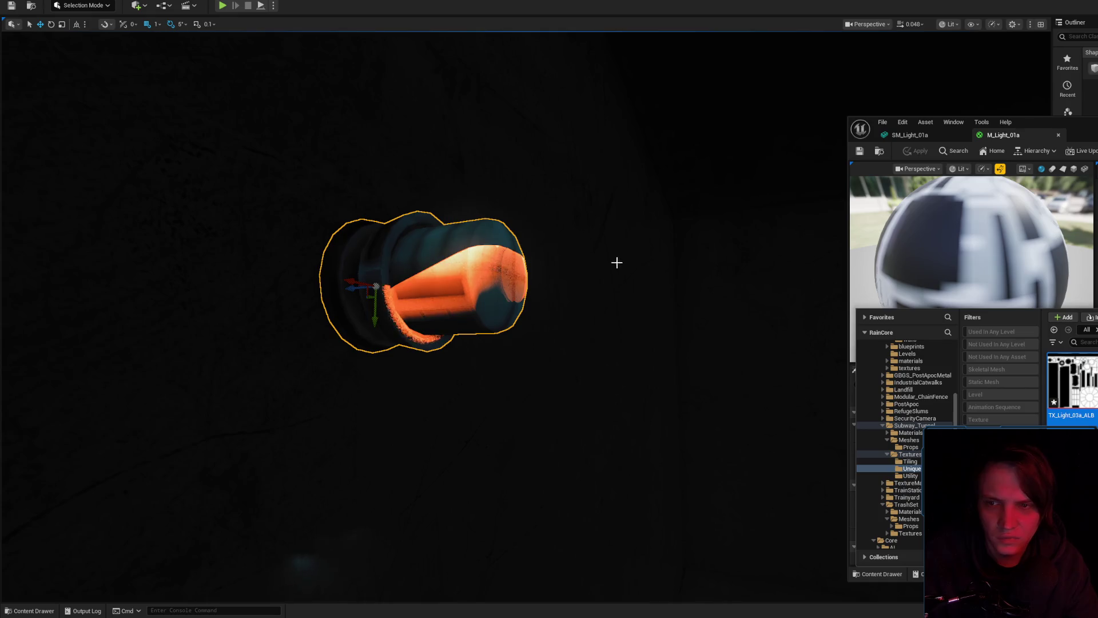
mouse_move(564, 272)
mouse_down()
mouse_move(503, 285)
mouse_move(491, 269)
mouse_move(457, 274)
mouse_up()
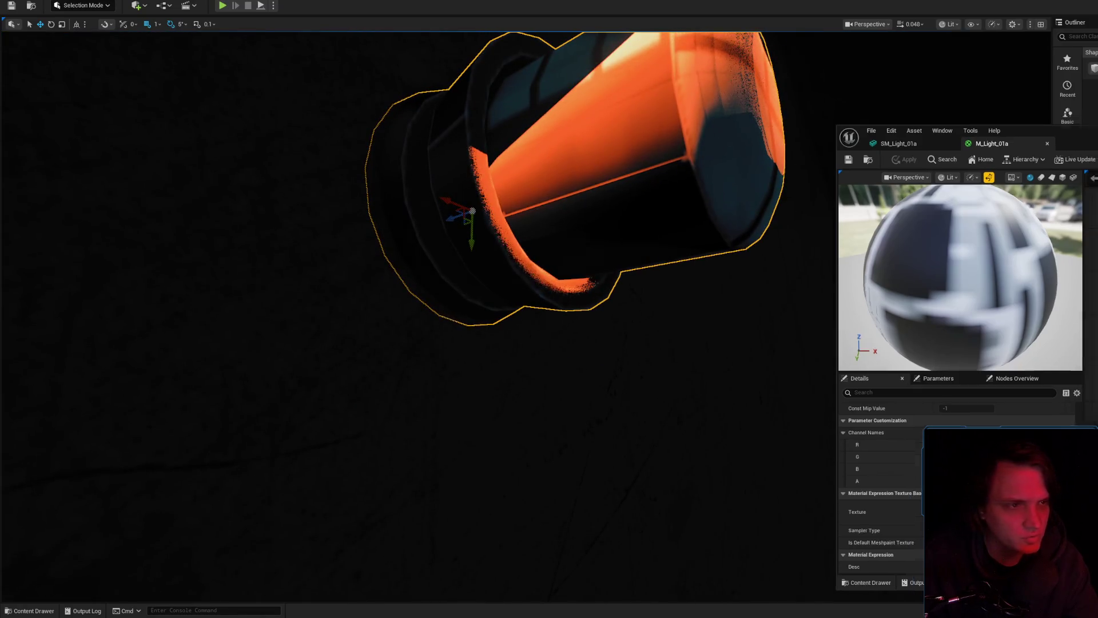
drag(1092, 122, 891, 274)
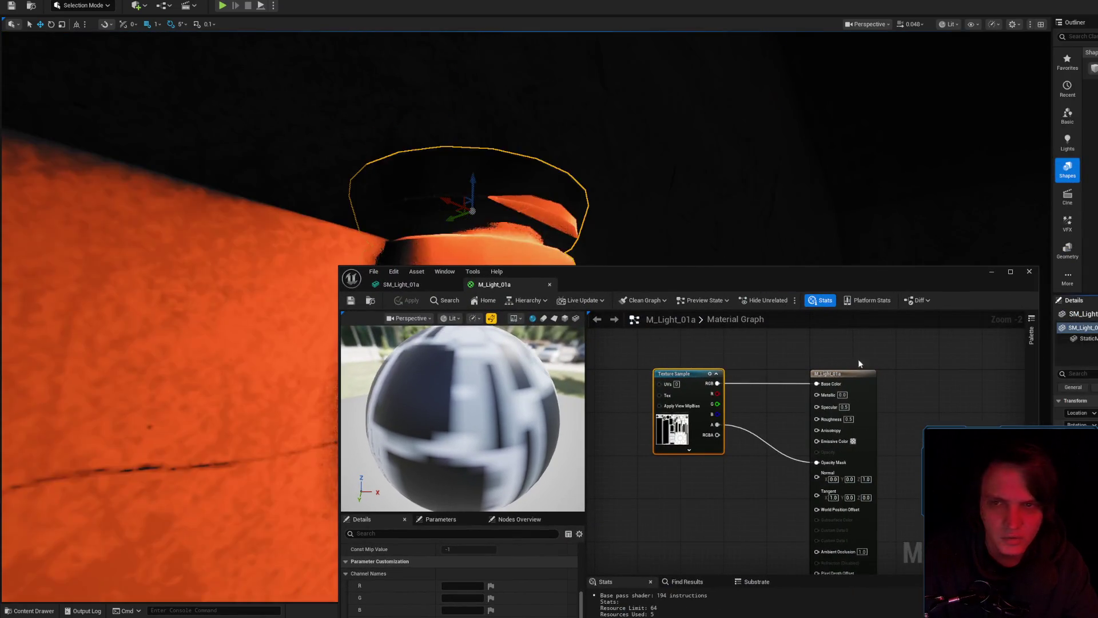
drag(399, 209, 399, 208)
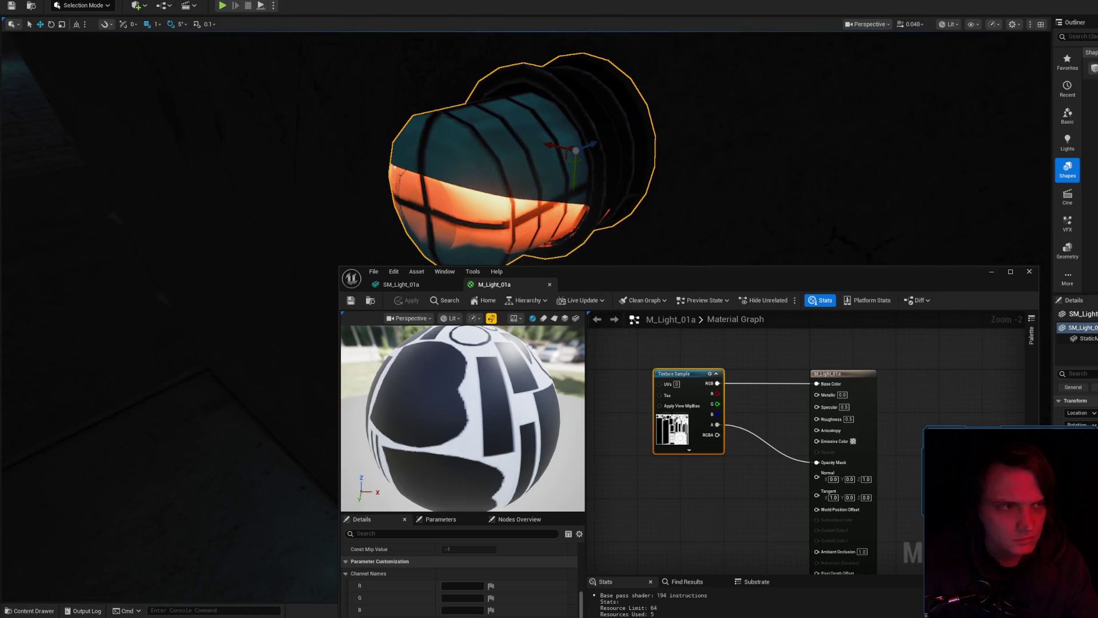
- Quick-export the Photoshop mask as PNG over TX_Light_03a_ALB.PNG and return to Unreal
key(alt+Tab)
scroll(1021, 321, down, 5)
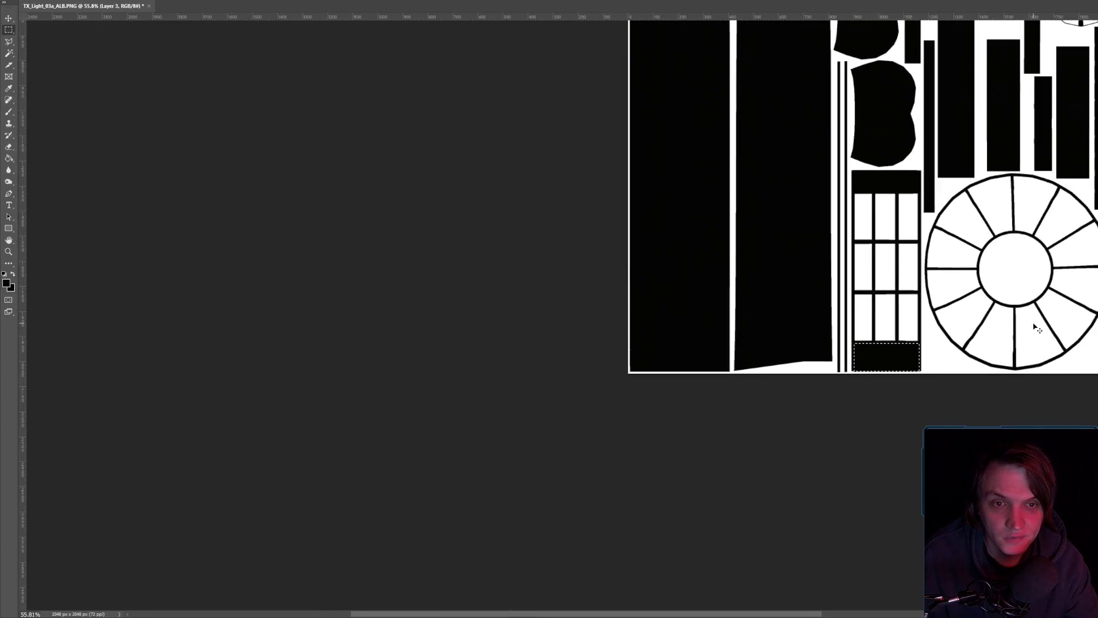
key(alt+f)
mouse_move(57, 123)
click(161, 117)
key(Return)
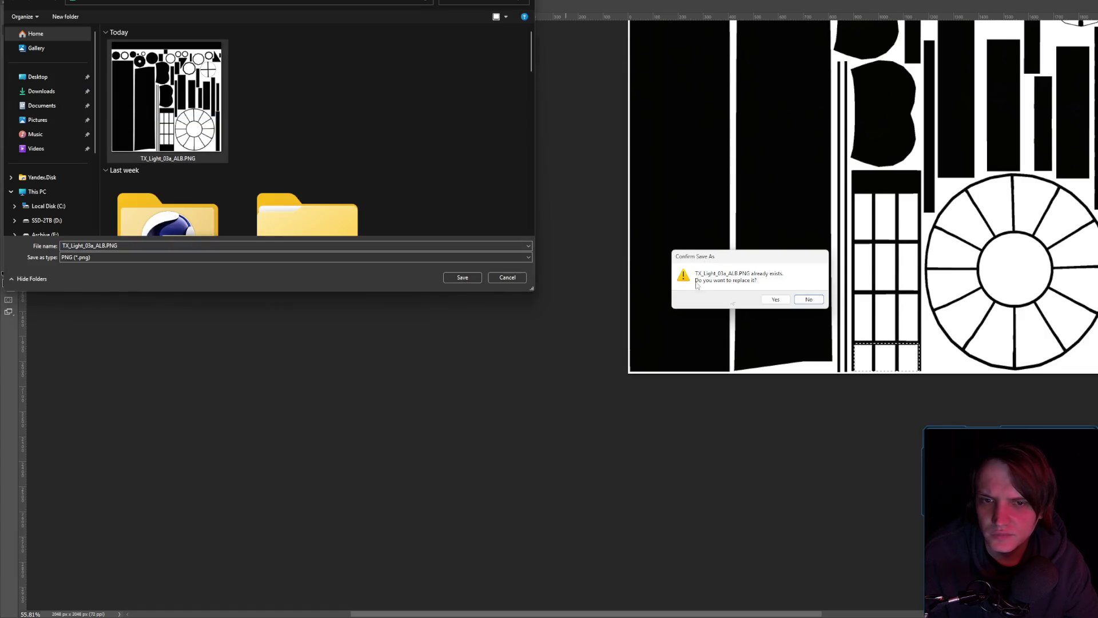
click(746, 298)
key(alt+Tab)
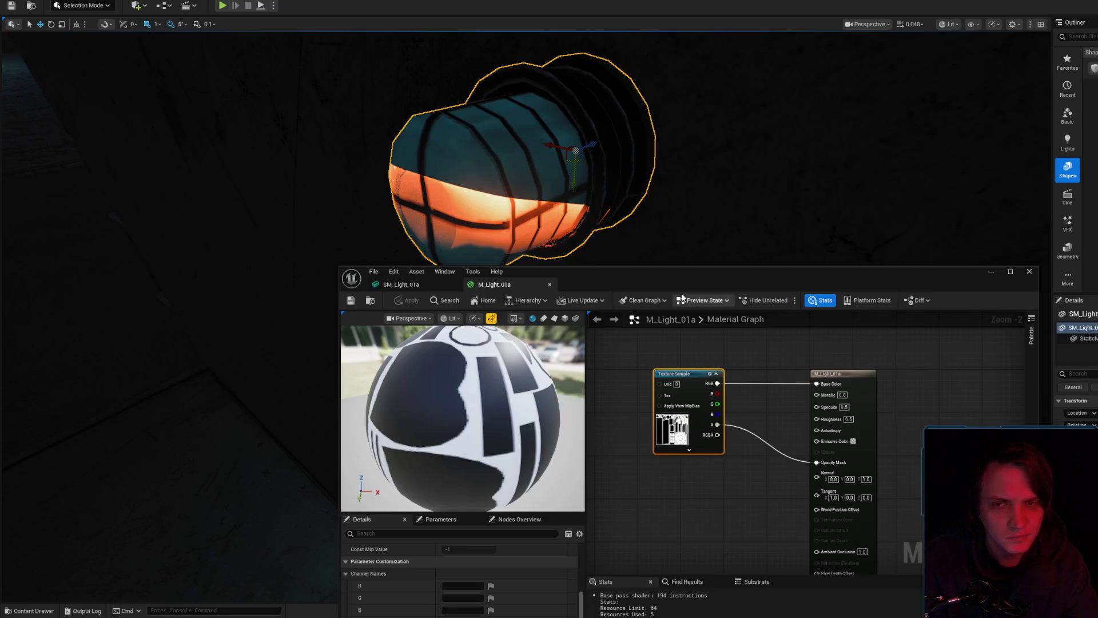
- Reimport TX_Light_03a_ALB, check the updated glow on the fixture, then return to the Photoshop mask
drag(686, 271, 935, 96)
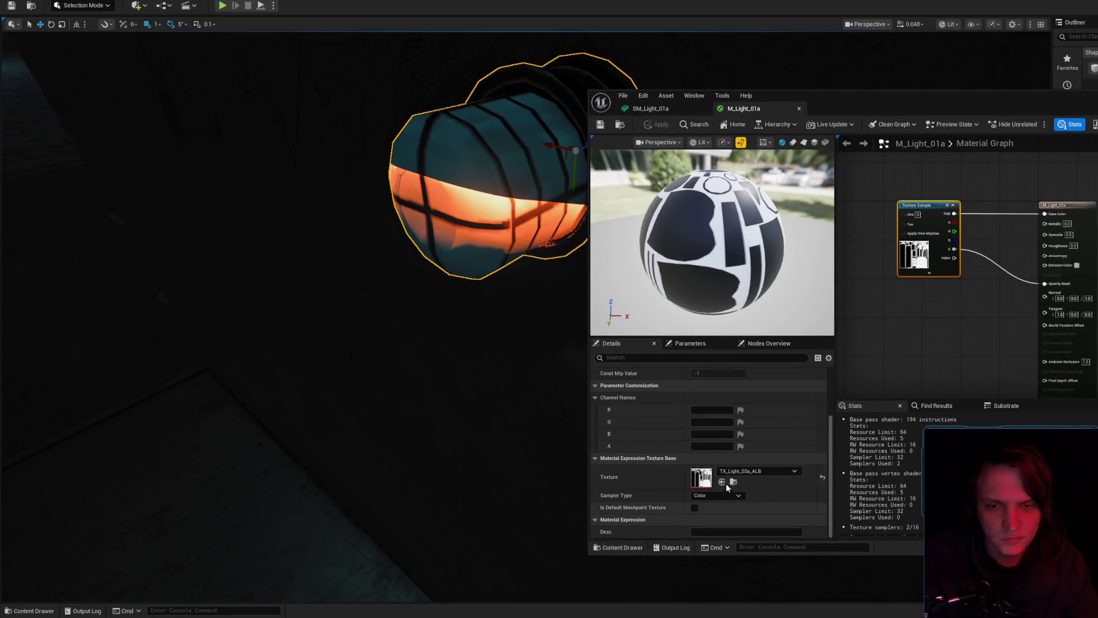
click(739, 474)
right_click(840, 368)
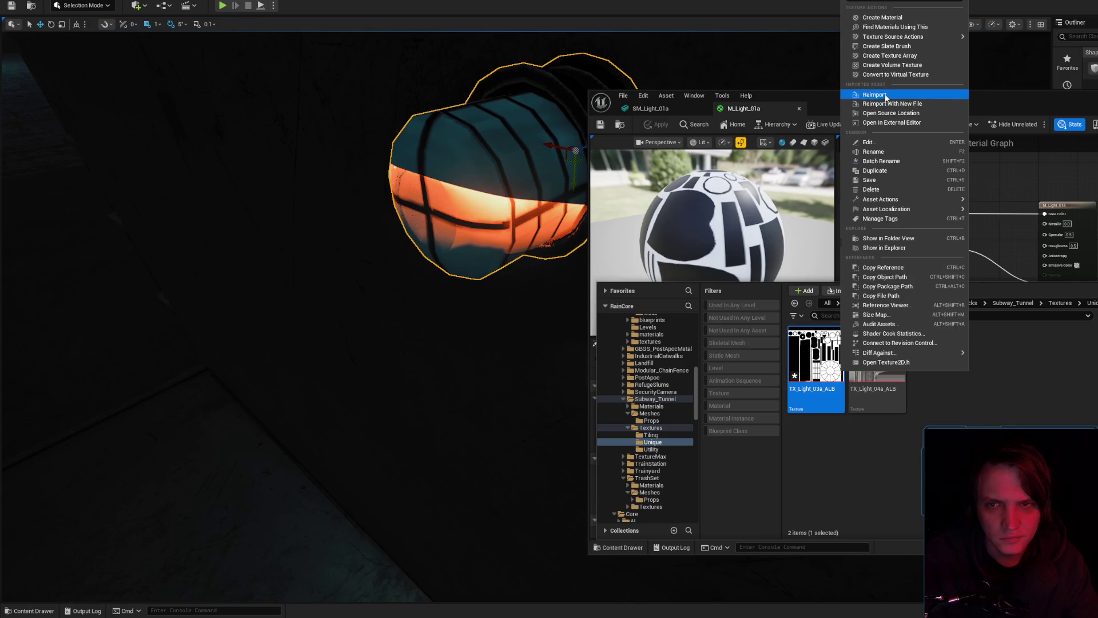
click(875, 100)
mouse_move(510, 167)
mouse_down()
mouse_move(320, 195)
mouse_move(514, 184)
mouse_up()
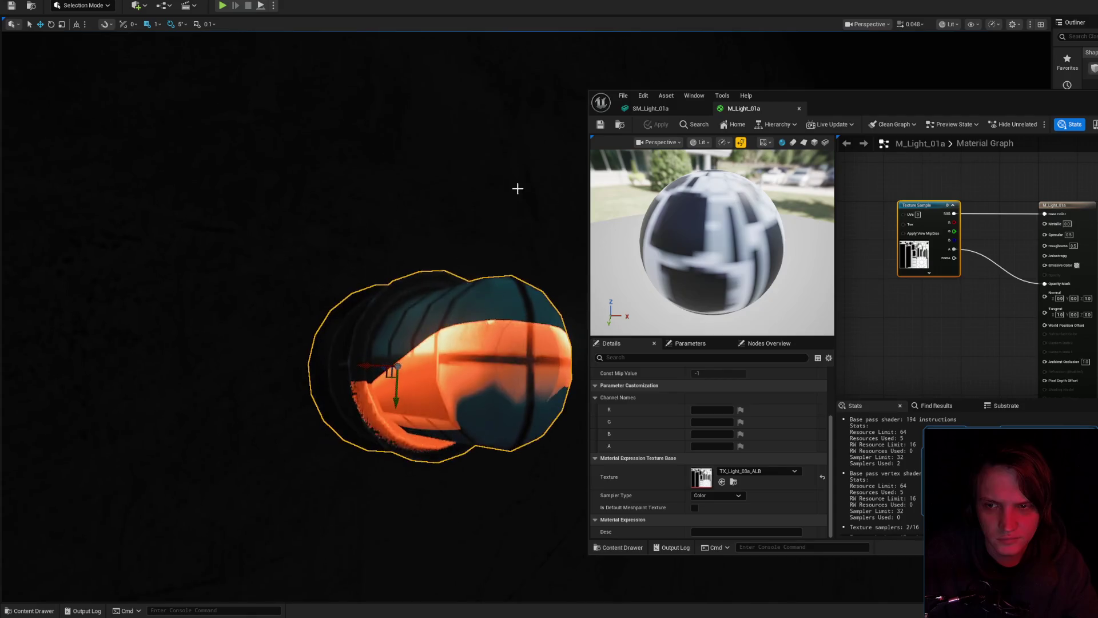
key(alt+Tab)
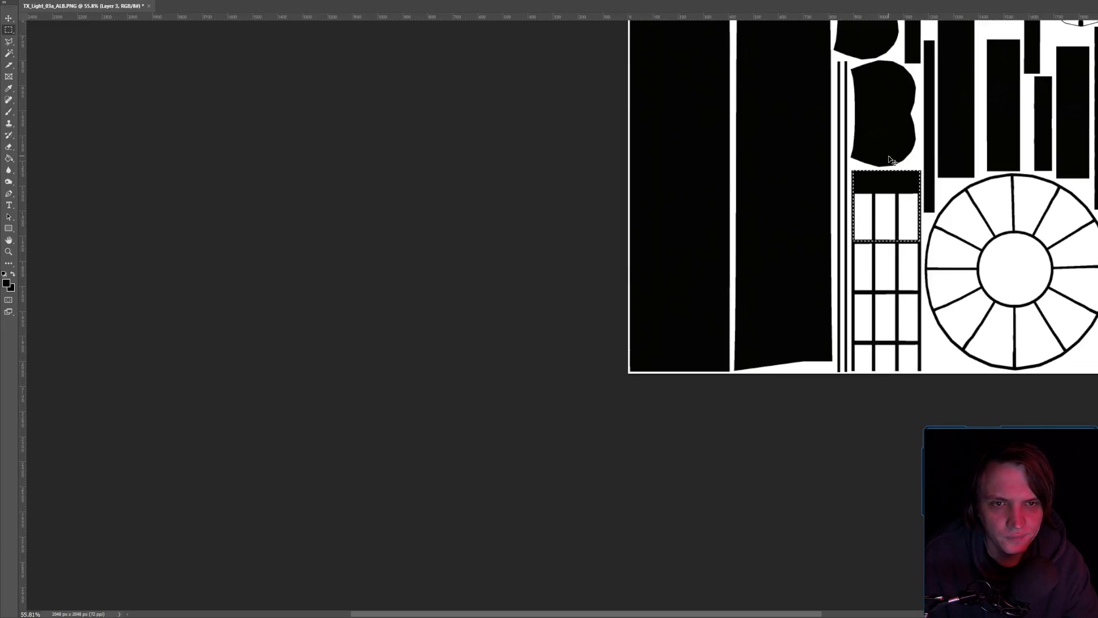
key(Delete)
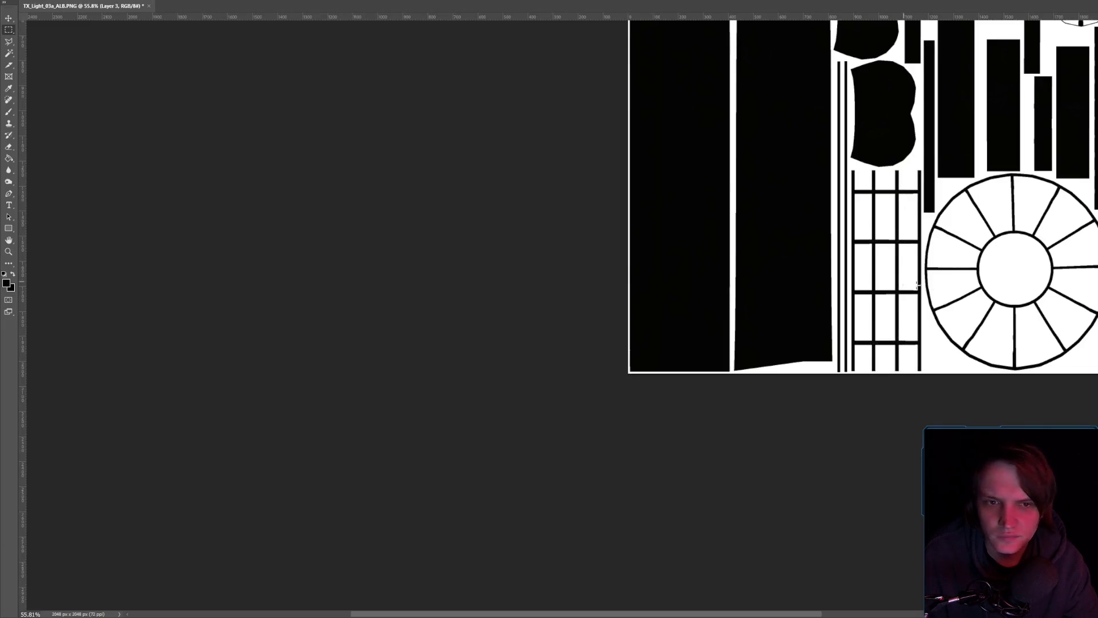
- Brush a thick black X across a middle cell of the cage grid
scroll(907, 282, up, 5)
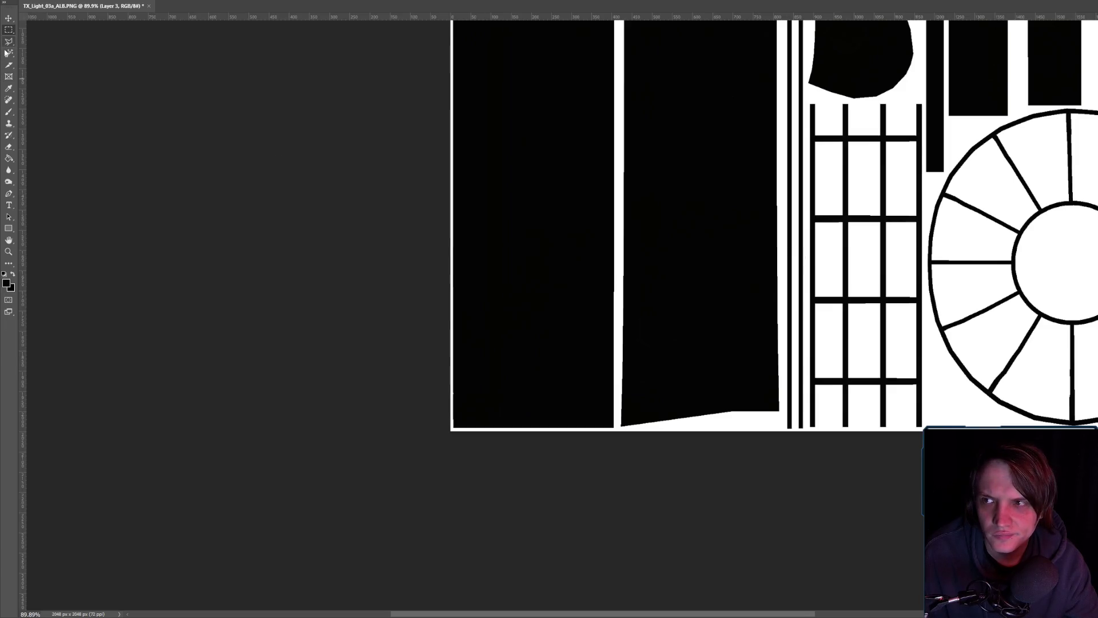
click(8, 113)
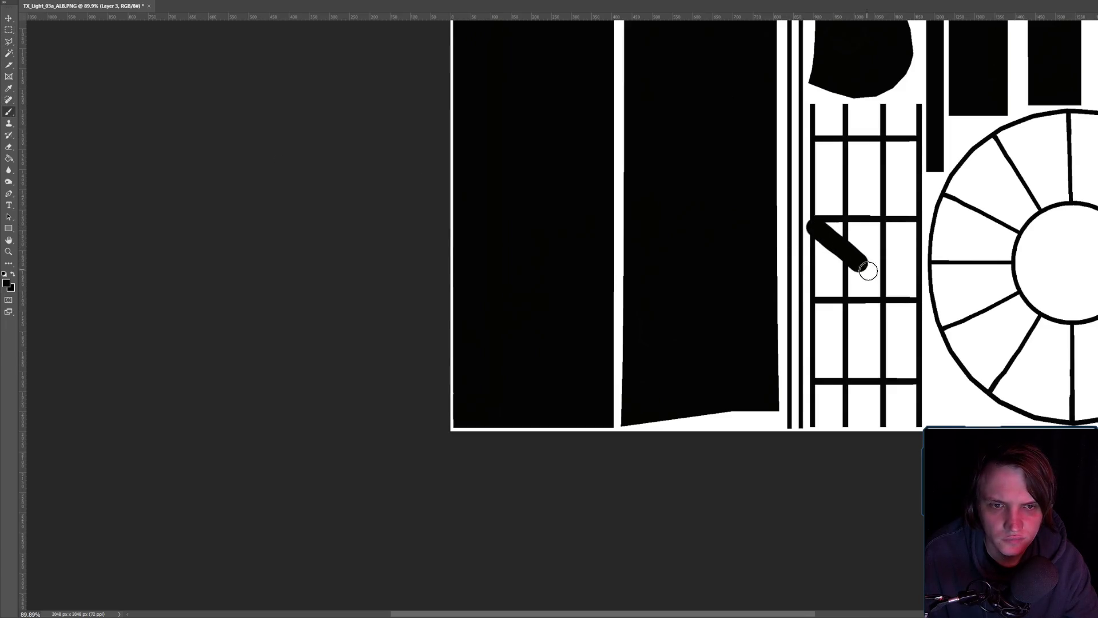
drag(914, 226, 822, 295)
- Quick-export the texture as PNG over the existing file and return to Unreal
click(21, 0)
click(154, 119)
key(Return)
key(Return)
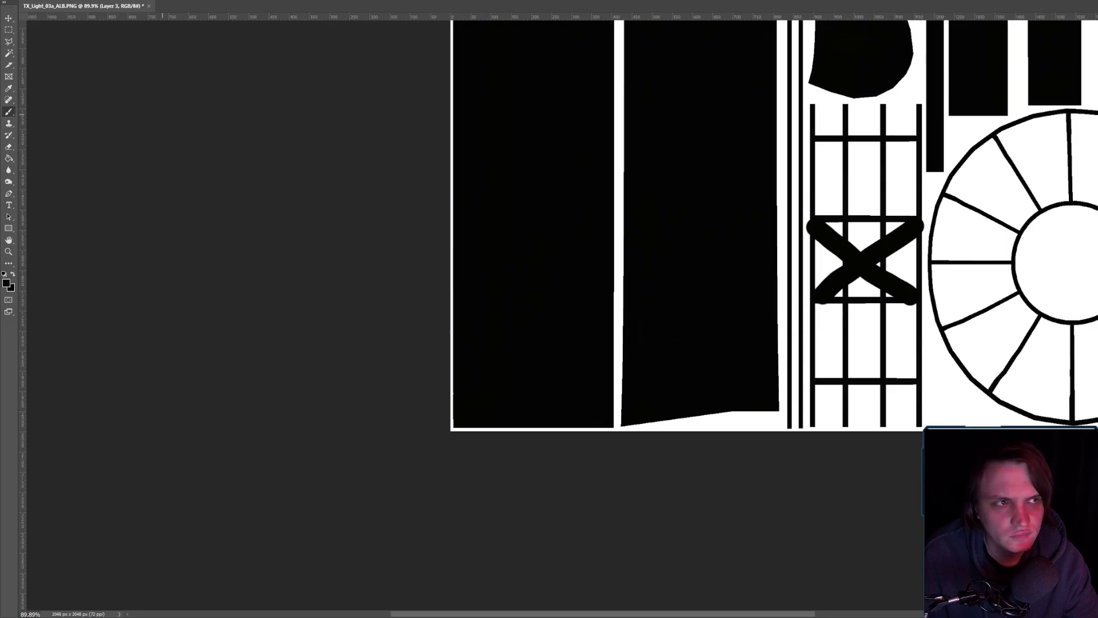
key(alt+Tab)
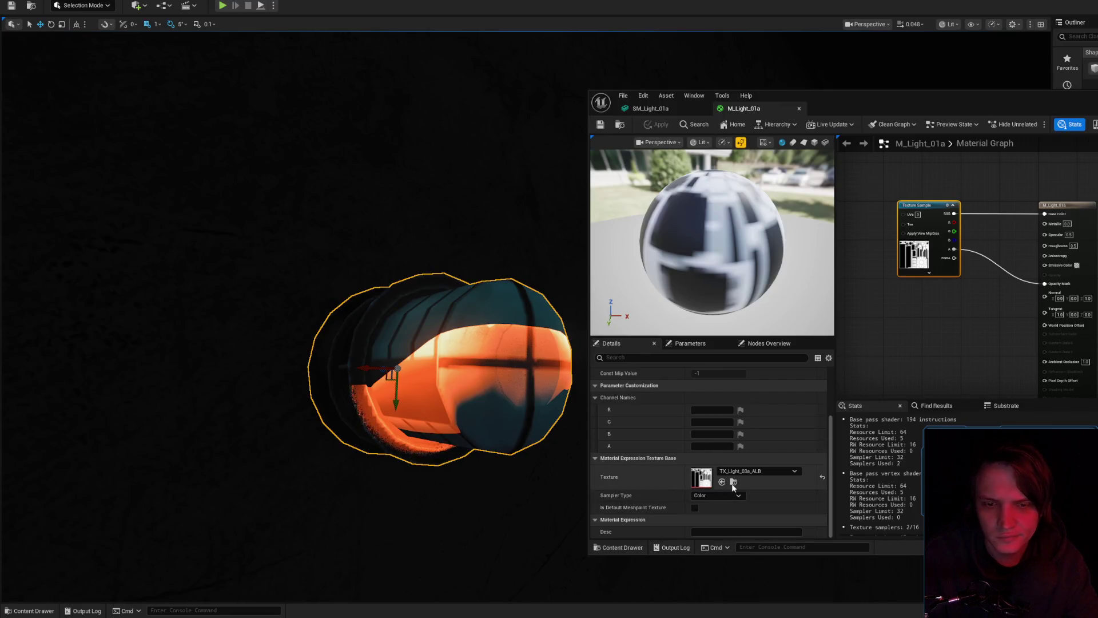
- Reimport TX_Light_03a_ALB so the fixture shows the black X, then return to Photoshop
click(733, 482)
right_click(819, 360)
click(883, 85)
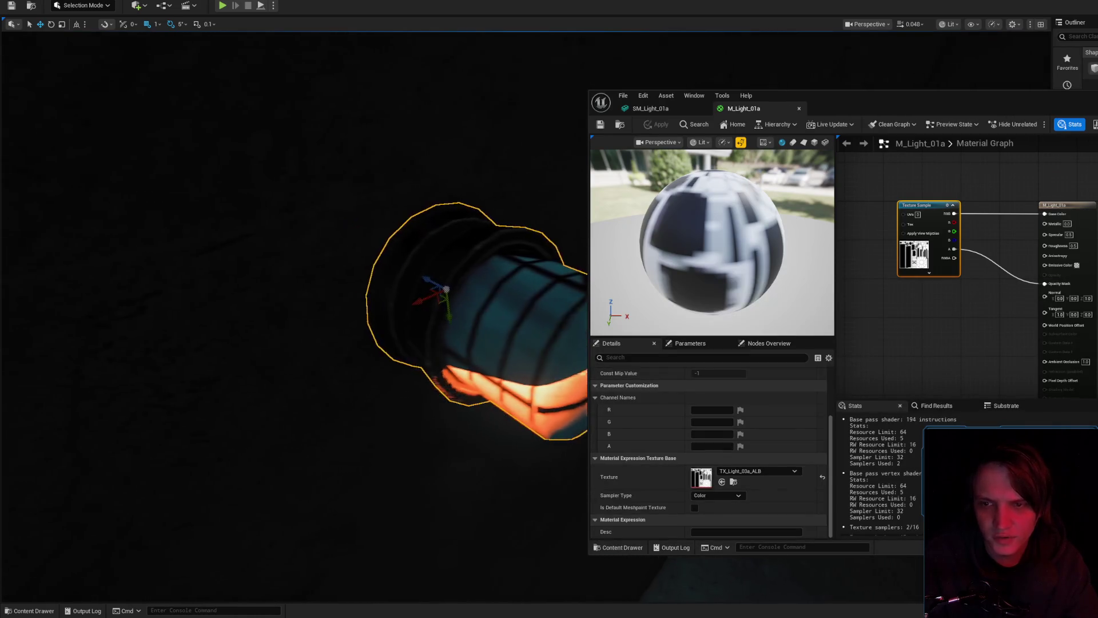
key(alt+Tab)
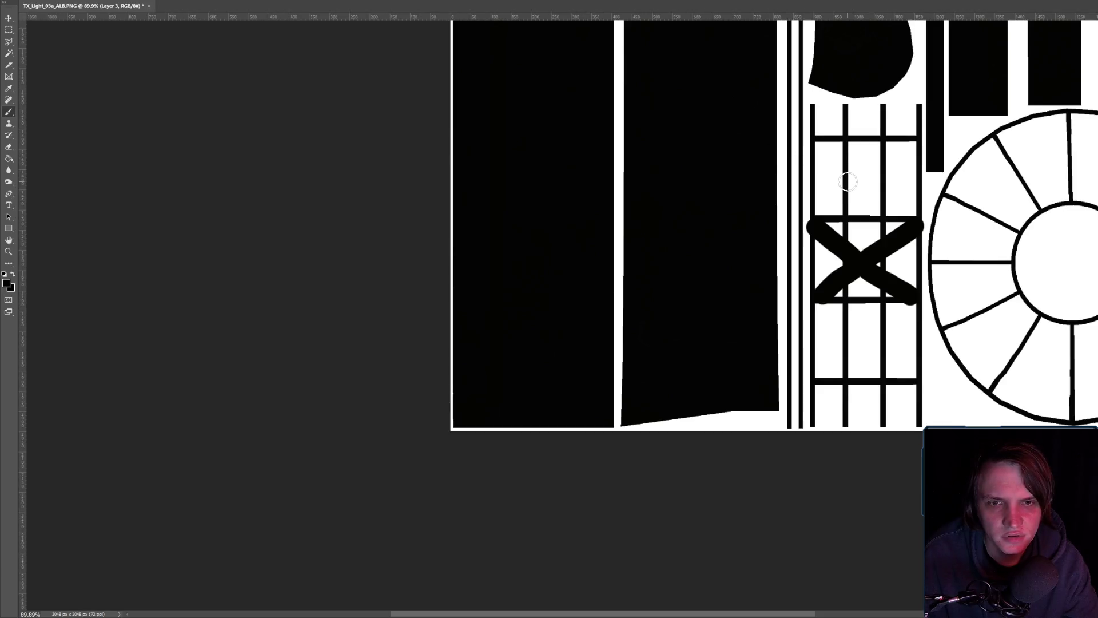
- Brush a second black X in the upper ladder cell and re-export over TX_Light_03a_ALB.PNG
mouse_move(840, 197)
mouse_down()
mouse_move(812, 145)
mouse_move(915, 218)
mouse_up()
key(alt+f)
mouse_move(72, 116)
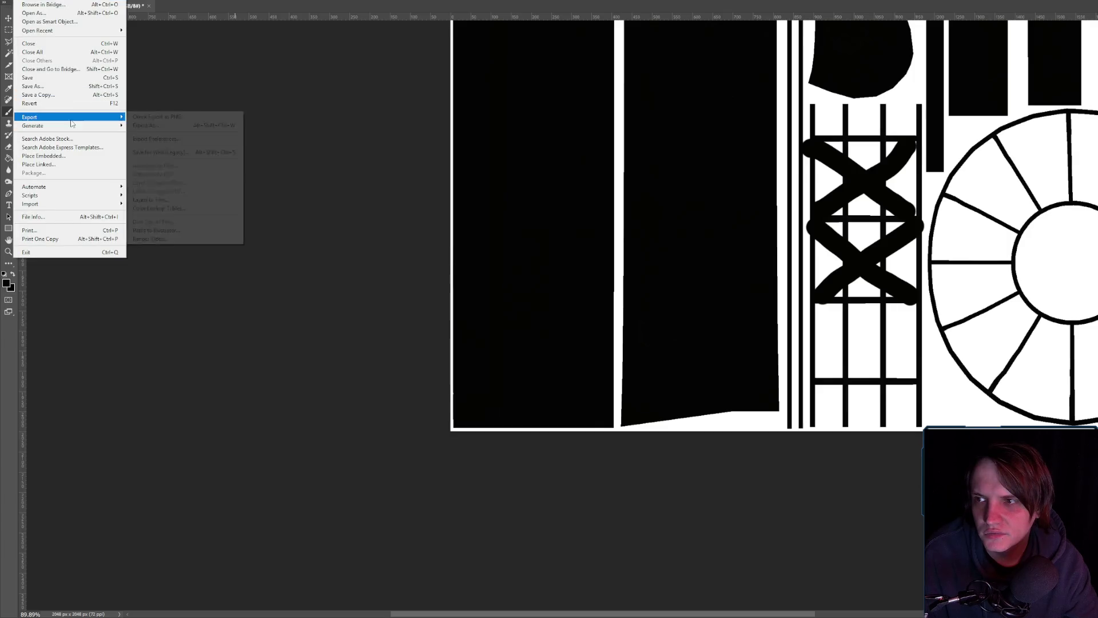
click(196, 119)
double_click(202, 97)
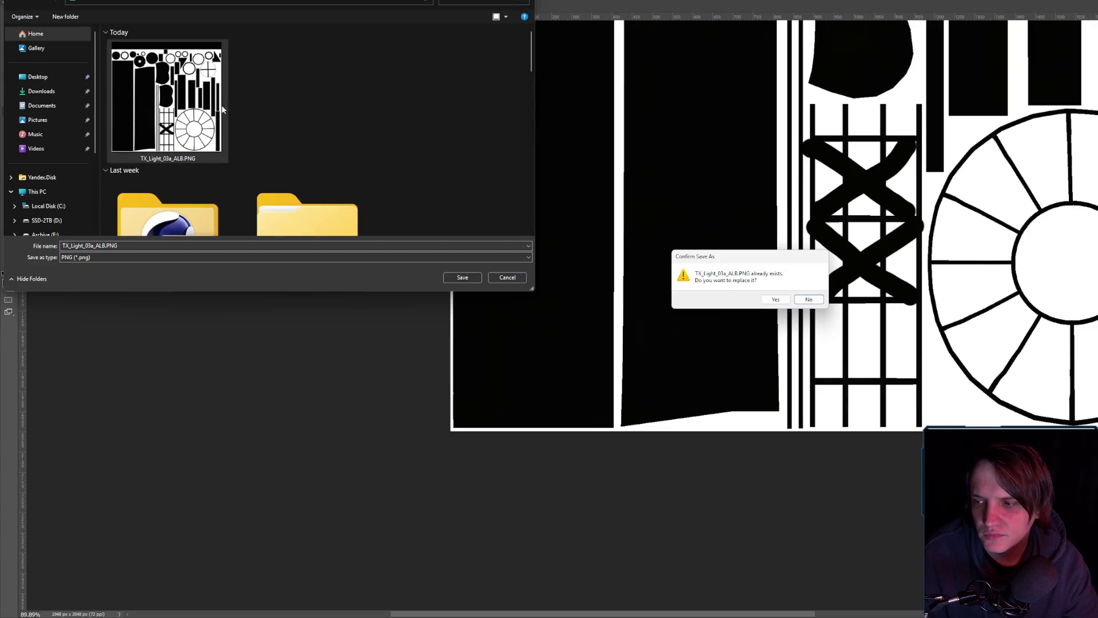
click(778, 300)
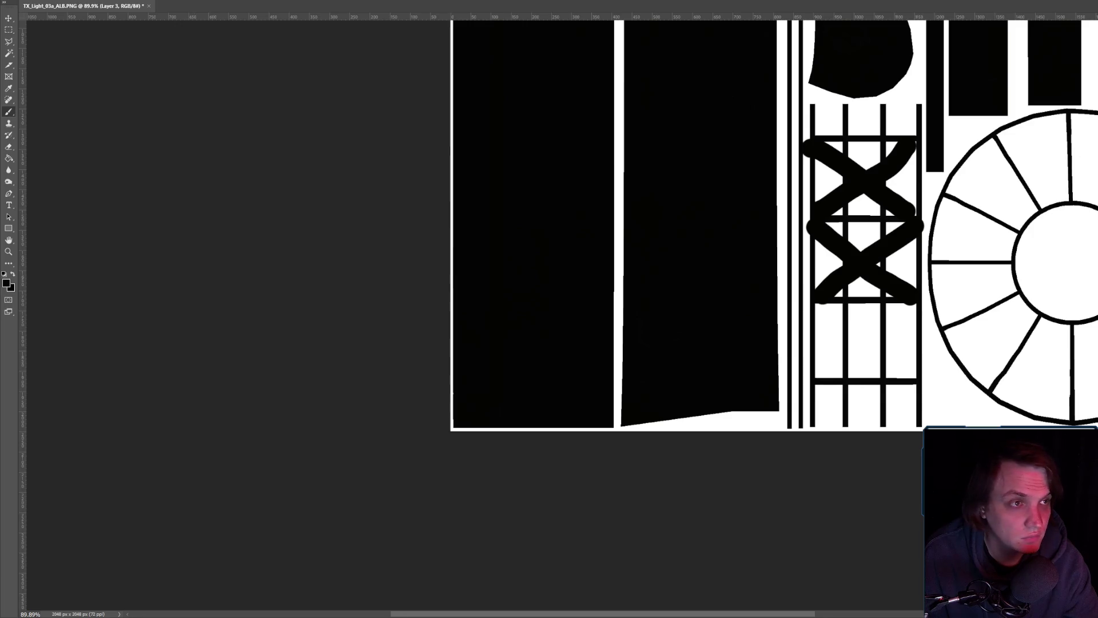
key(alt+Tab)
click(734, 481)
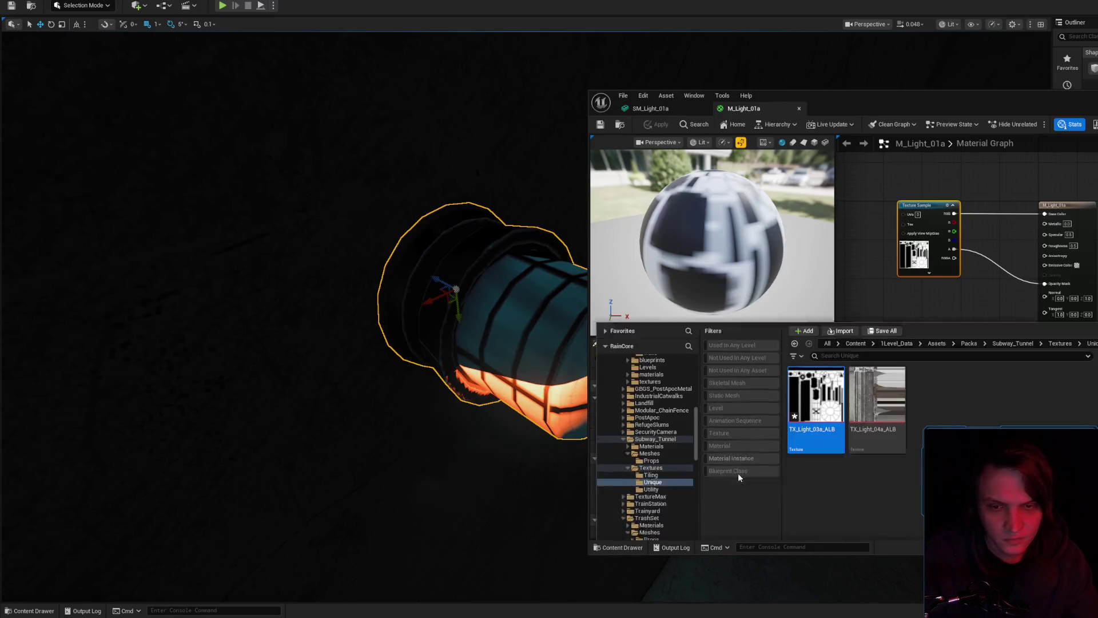
- Reimport TX_Light_03a_ALB, inspect the two-X pattern on the fixture, then undo the X strokes
right_click(812, 366)
click(825, 108)
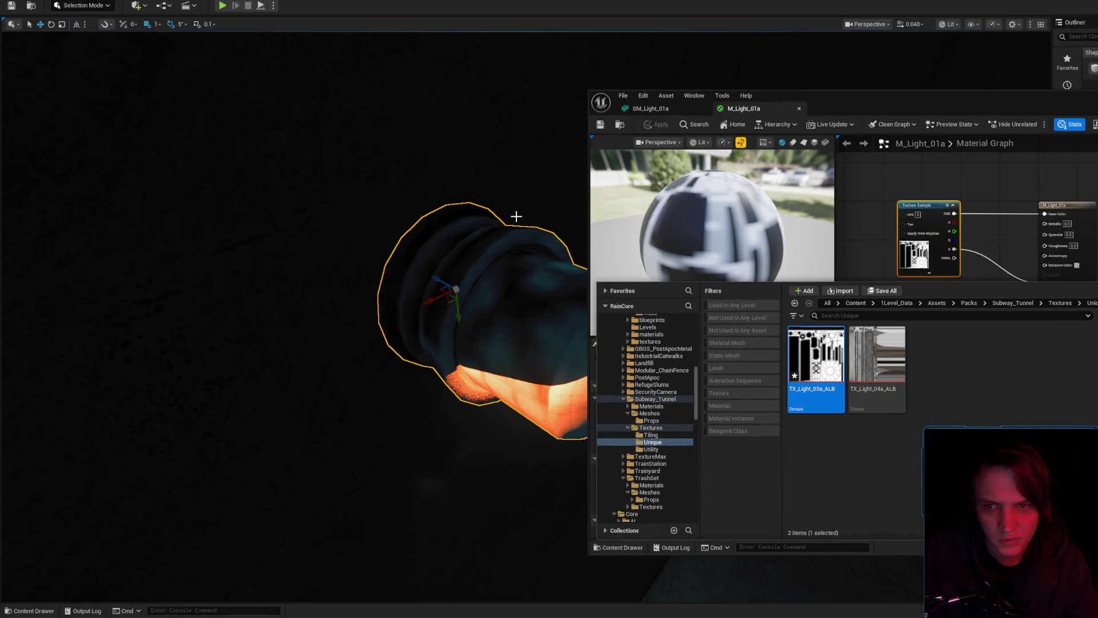
mouse_move(515, 216)
mouse_down()
mouse_move(457, 246)
mouse_move(512, 227)
mouse_up()
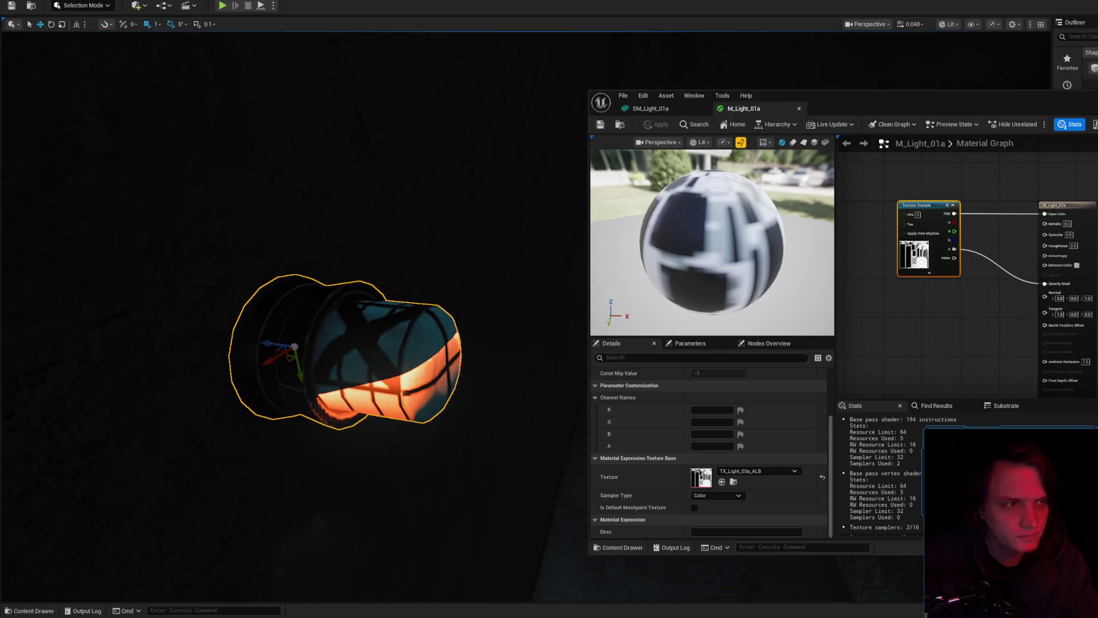
key(ctrl+z)
key(ctrl+z)
key(ctrl+z)
key(ctrl+z)
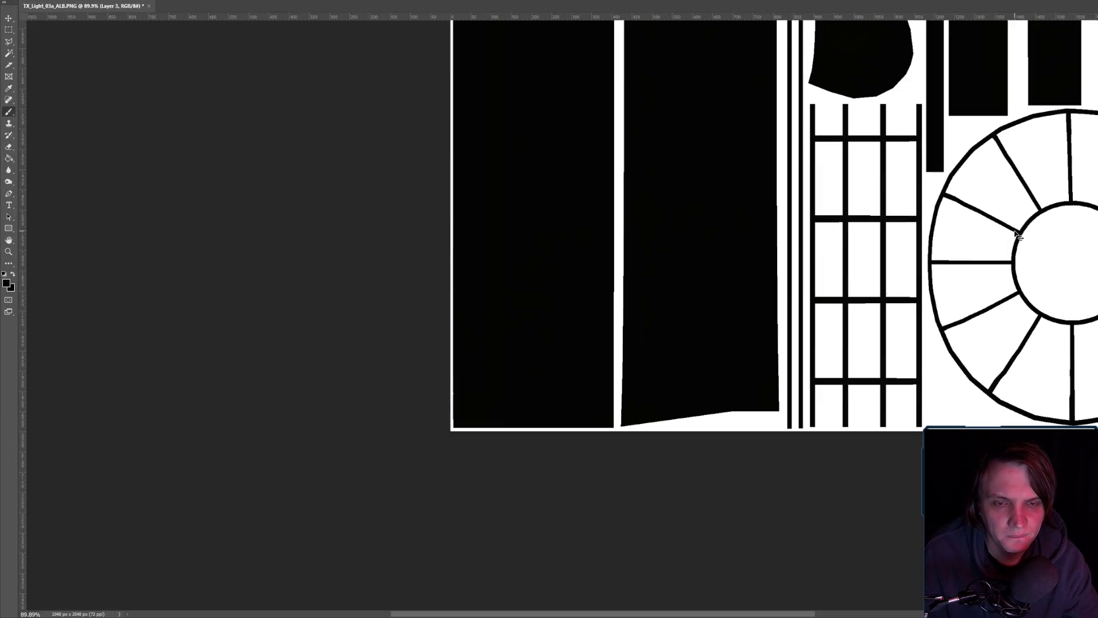
- Marquee-select the middle grid cells spanning two rows and paint them solid black
scroll(1017, 235, up, 1)
scroll(924, 274, up, 1)
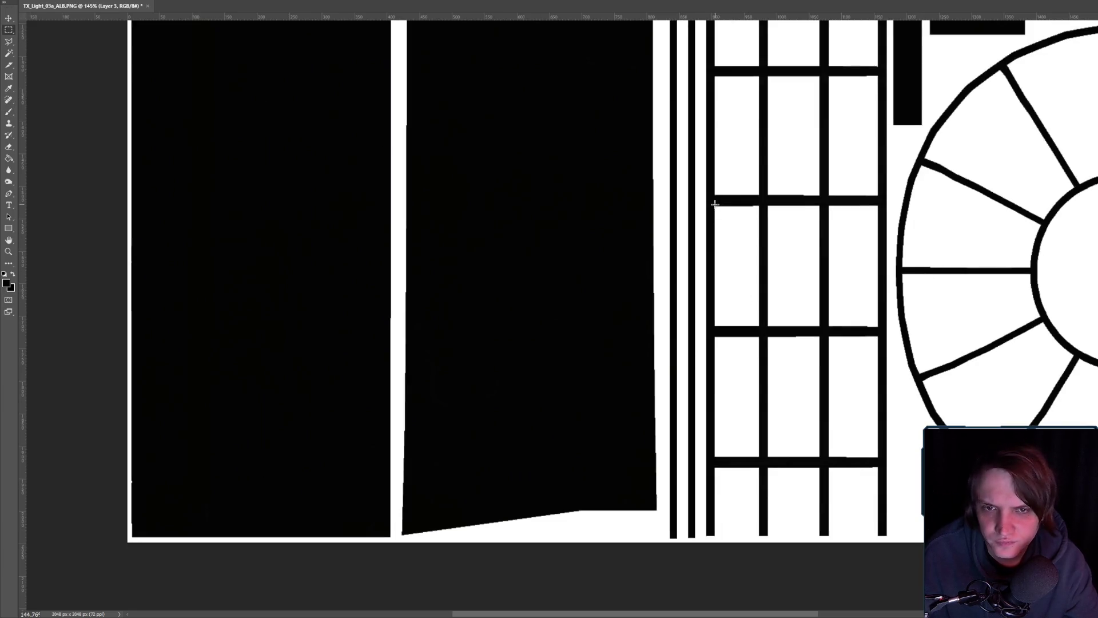
drag(858, 299, 881, 333)
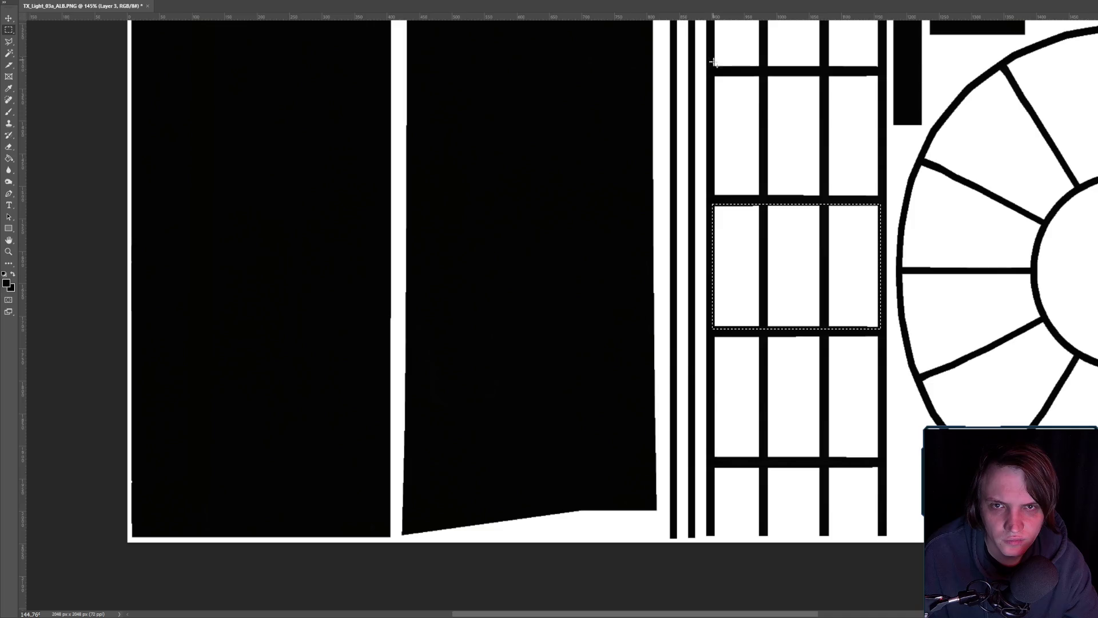
mouse_move(717, 76)
mouse_down()
mouse_move(899, 186)
mouse_move(881, 206)
mouse_up()
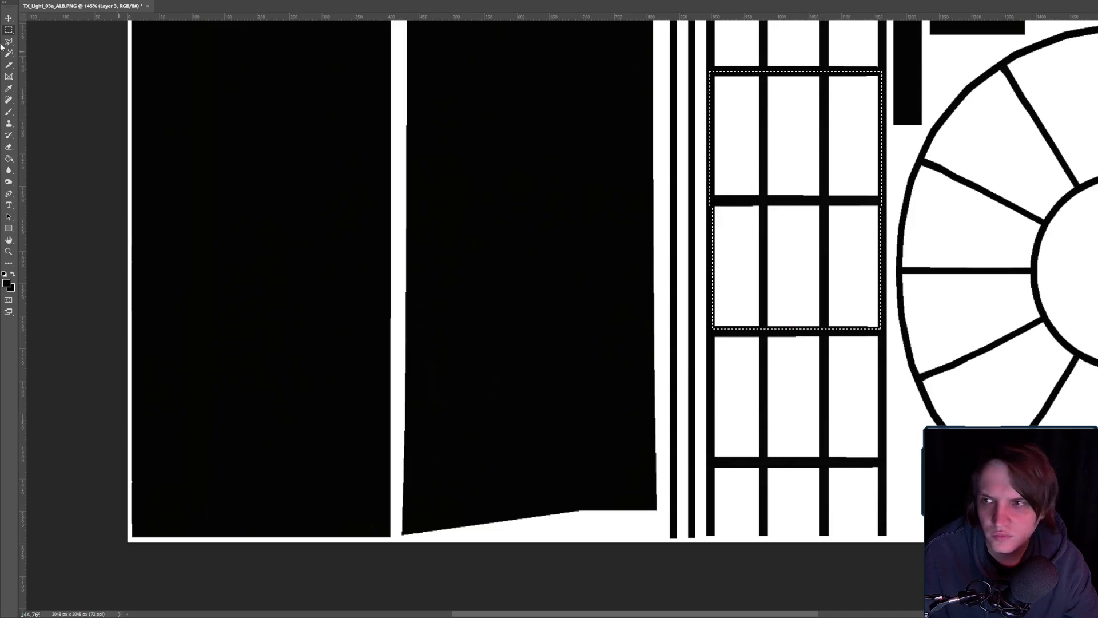
click(10, 113)
mouse_move(755, 184)
mouse_down()
mouse_move(713, 88)
mouse_move(795, 54)
mouse_move(709, 190)
mouse_move(852, 90)
mouse_move(934, 348)
mouse_move(818, 367)
mouse_move(871, 103)
mouse_up()
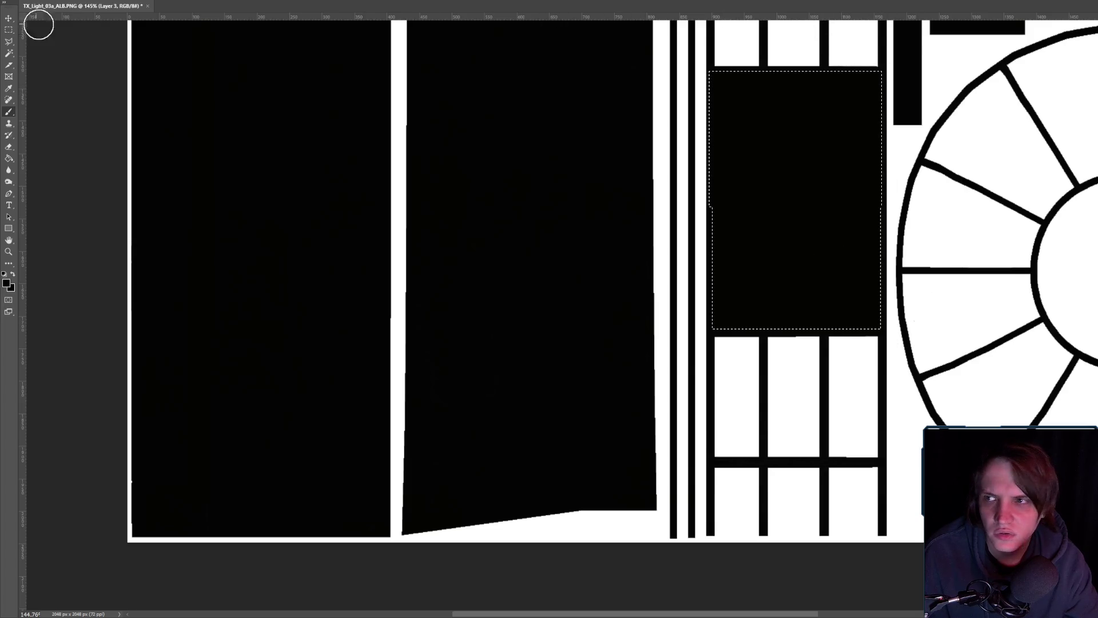
click(5, 30)
scroll(1005, 294, down, 5)
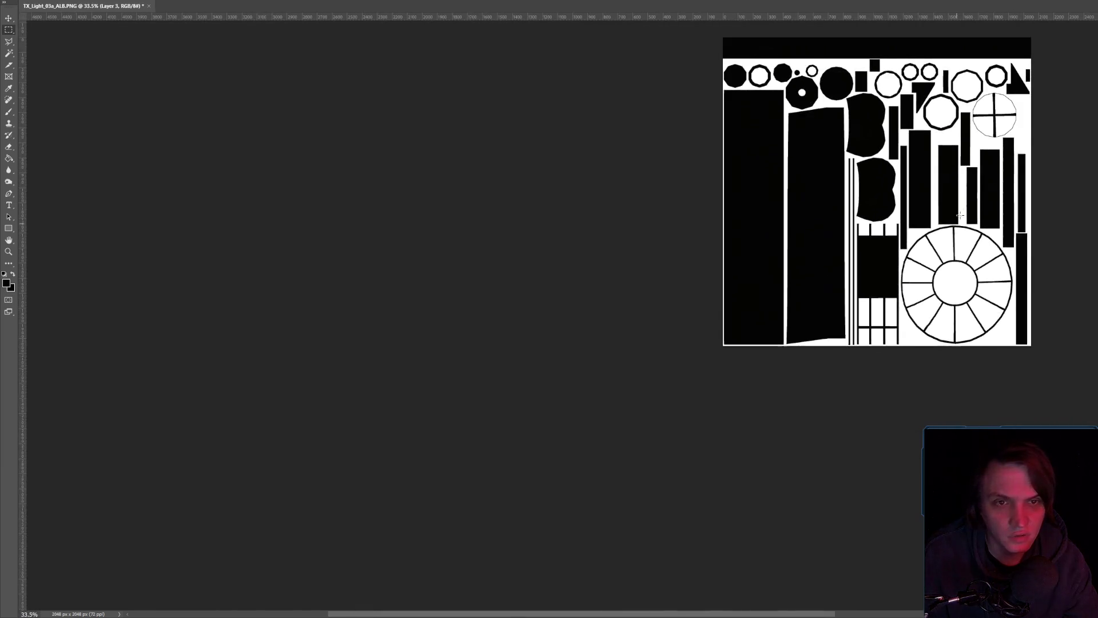
- Select the whole canvas and blacken Layer 2's grid cells in the Green channel only, making them magenta
scroll(1005, 294, up, 1)
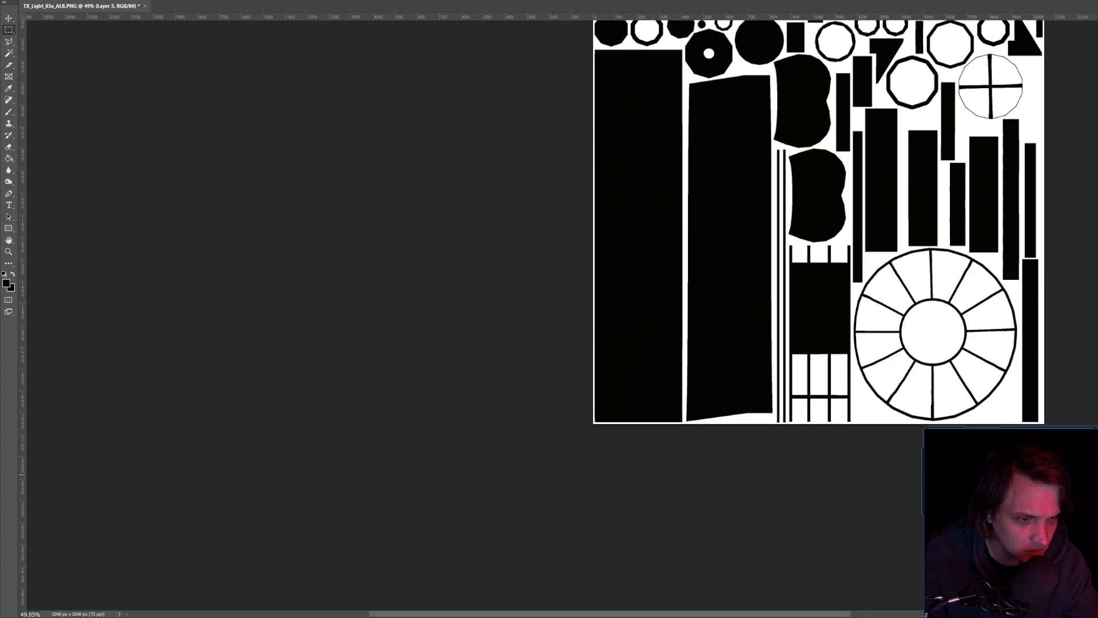
key(ctrl+a)
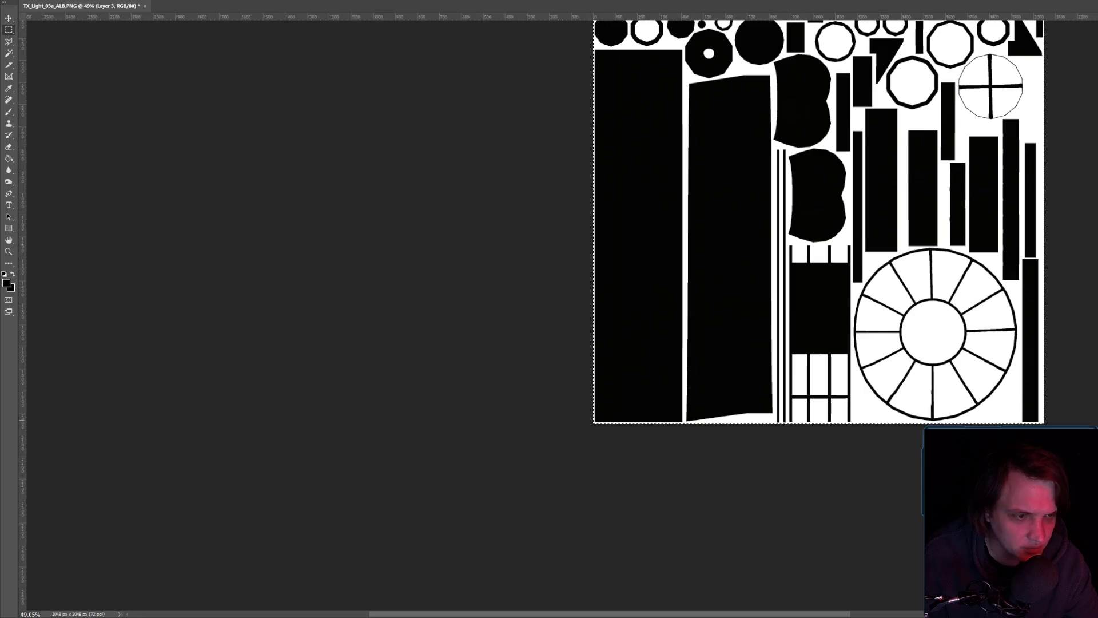
key(ctrl+3)
key(ctrl+4)
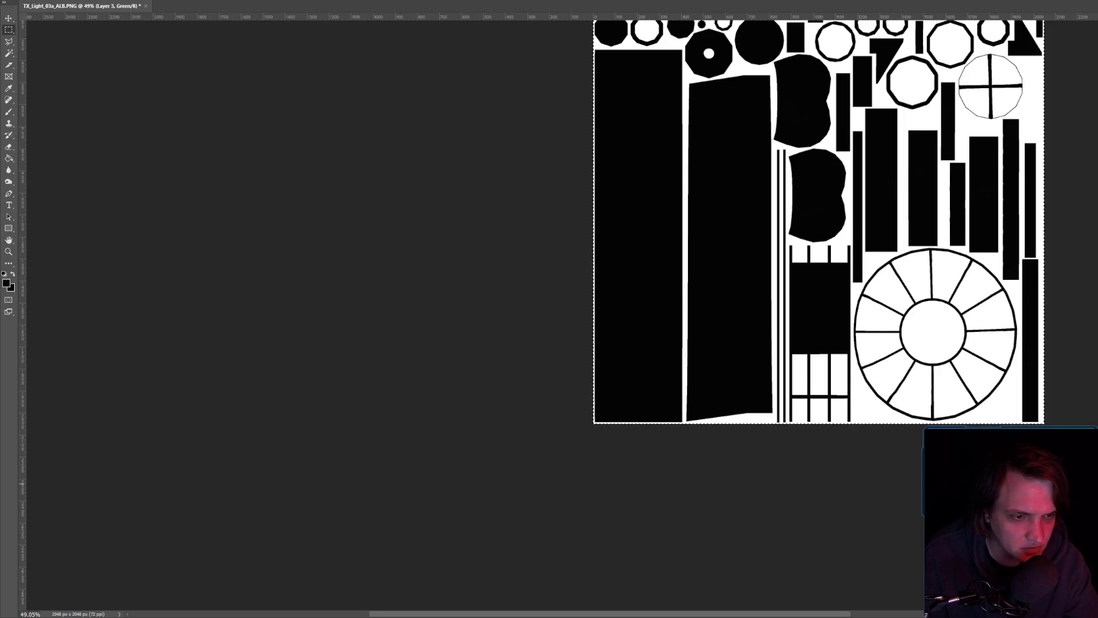
key(alt+bracketleft)
key(ctrl+4)
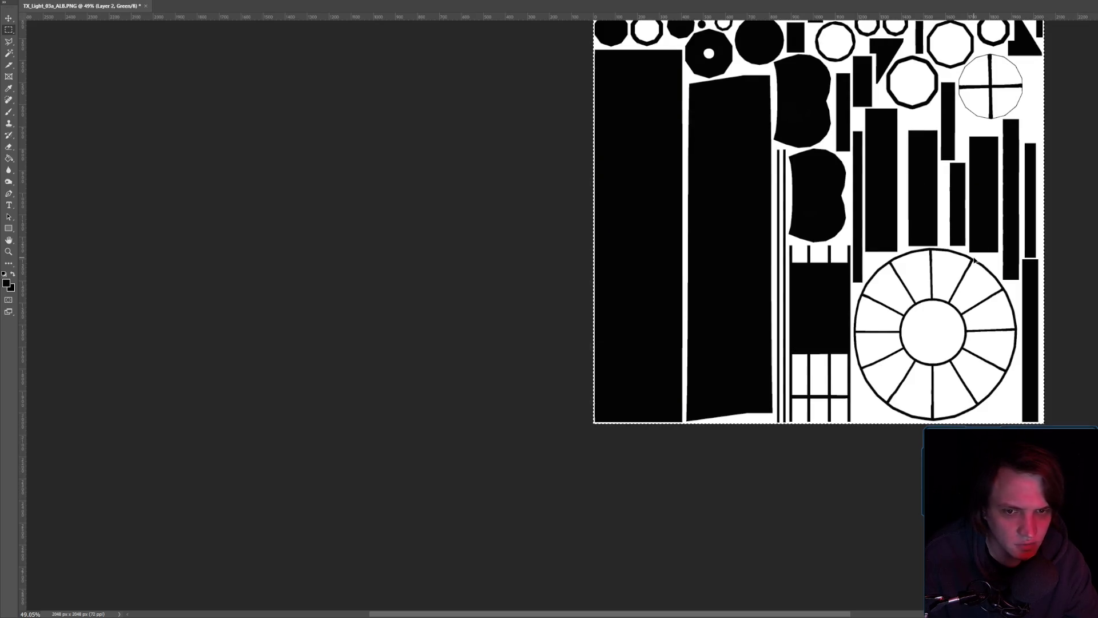
scroll(846, 263, down, 3)
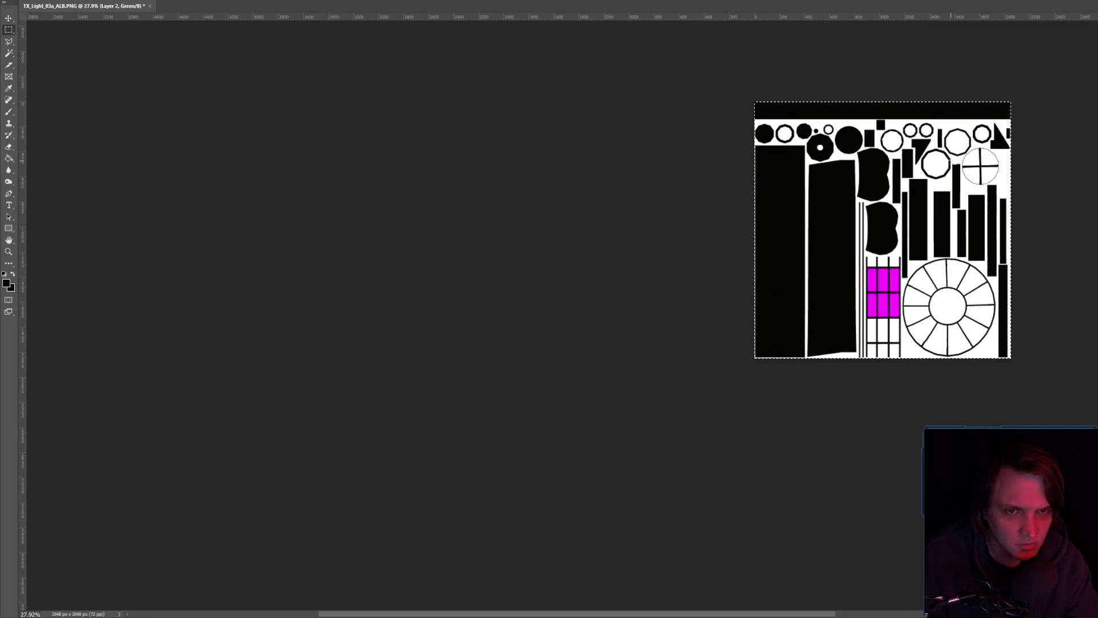
scroll(846, 263, up, 2)
click(20, 1)
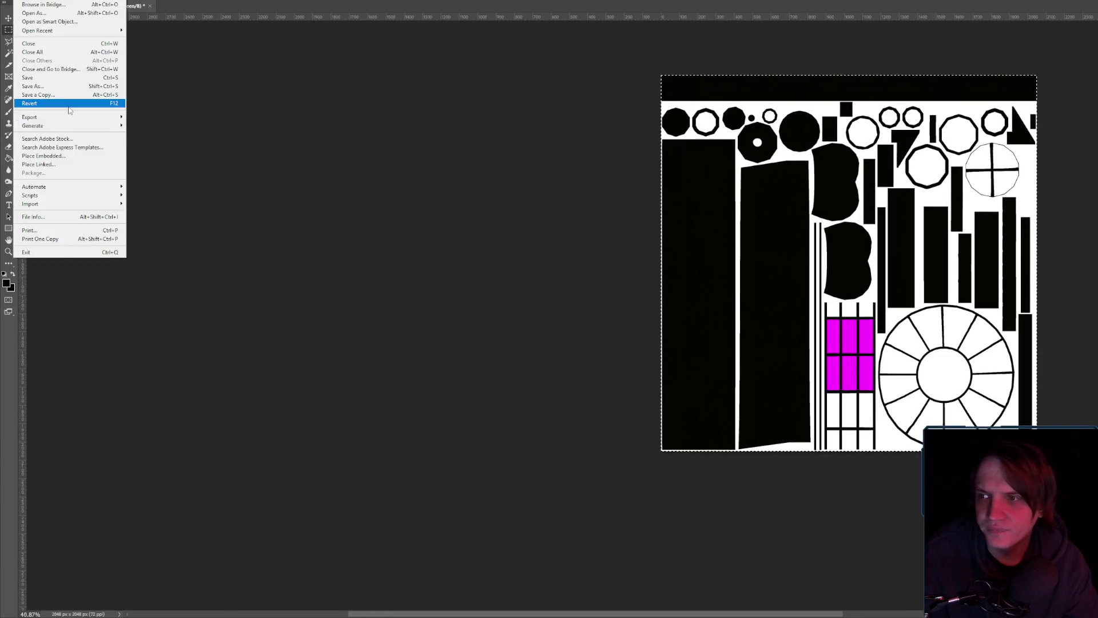
- Export the magenta-marked texture and reimport it into Unreal Engine
click(34, 107)
right_click(829, 355)
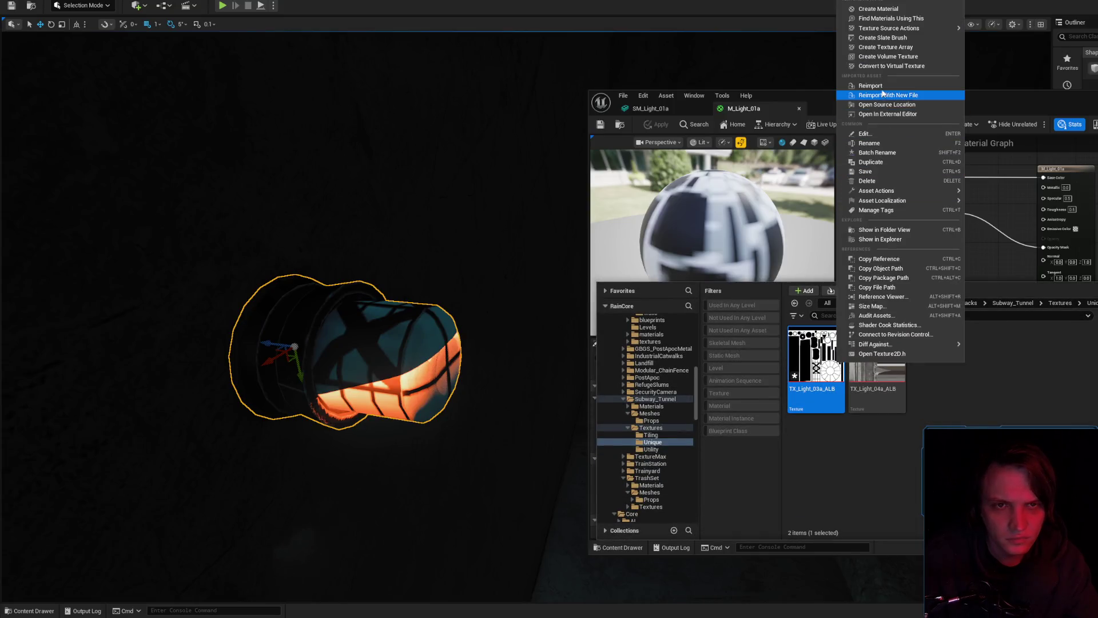
click(915, 93)
mouse_move(395, 294)
mouse_down()
mouse_move(386, 264)
mouse_move(366, 280)
mouse_up()
drag(958, 226, 946, 236)
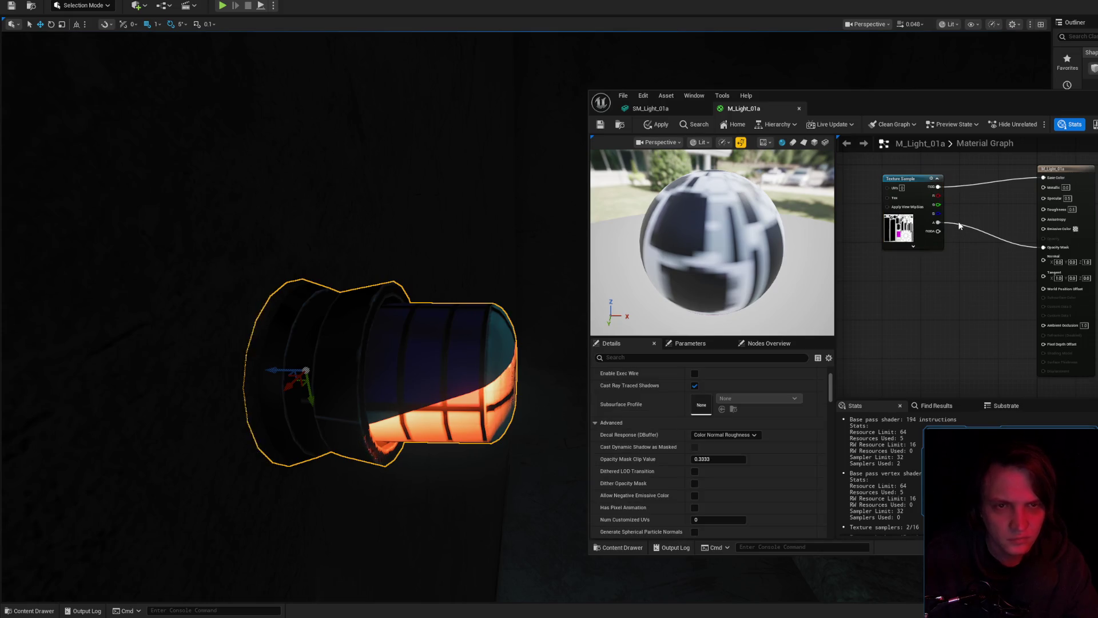
- Delete the Opacity Mask wire in M_Light_01a and add a OneMinus node
double_click(962, 223)
key(Delete)
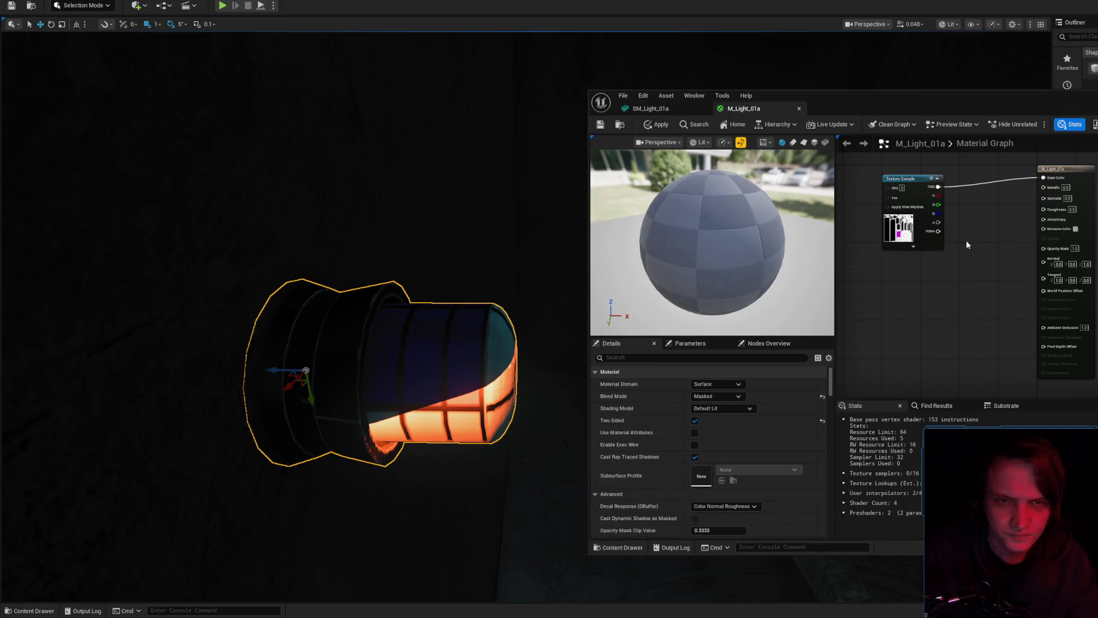
right_click(966, 241)
text(oneminus)
key(Return)
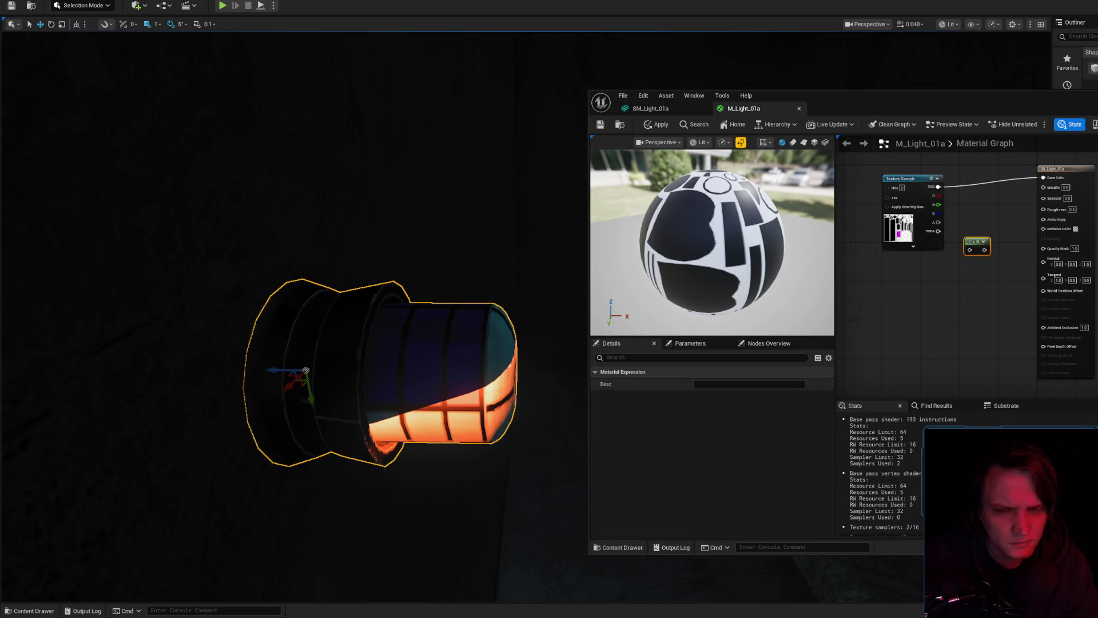
key(alt+Tab)
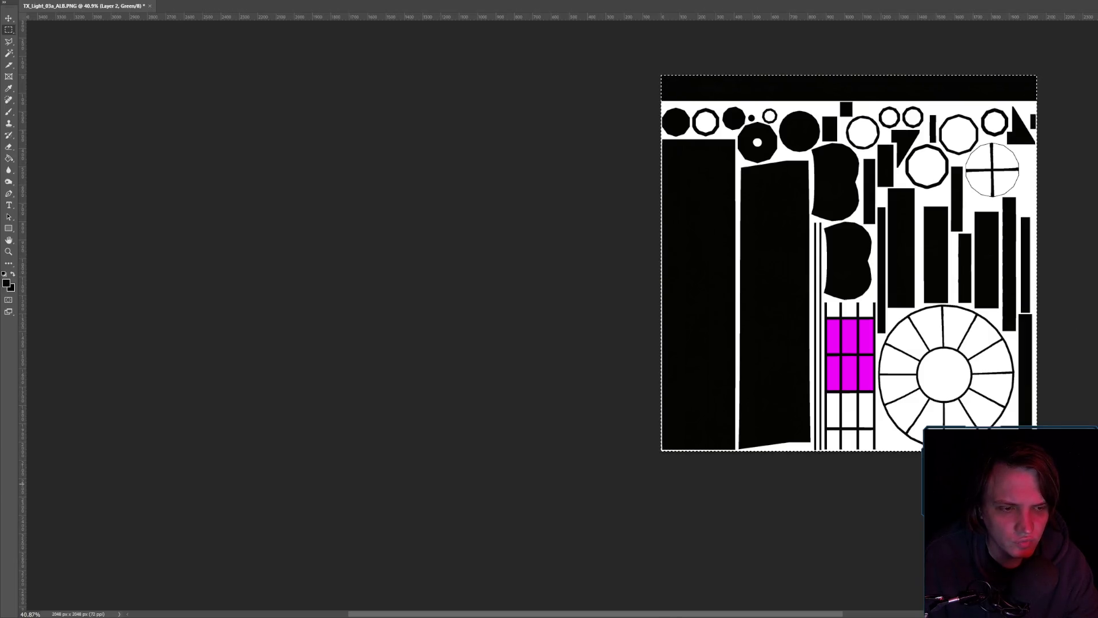
- View the texture's Green channel alone, where the marked grid cells read black
key(ctrl+4)
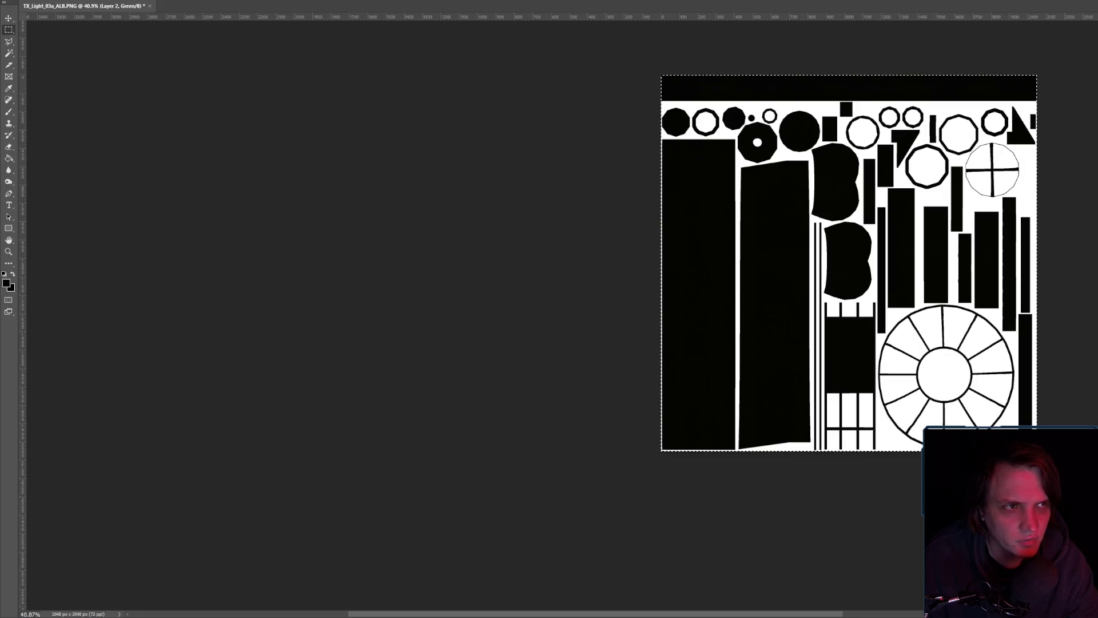
key(alt+Tab)
right_click(985, 193)
- Add a second OneMinus node, wire its output into Opacity Mask, and apply the material
text(oneminus)
key(Return)
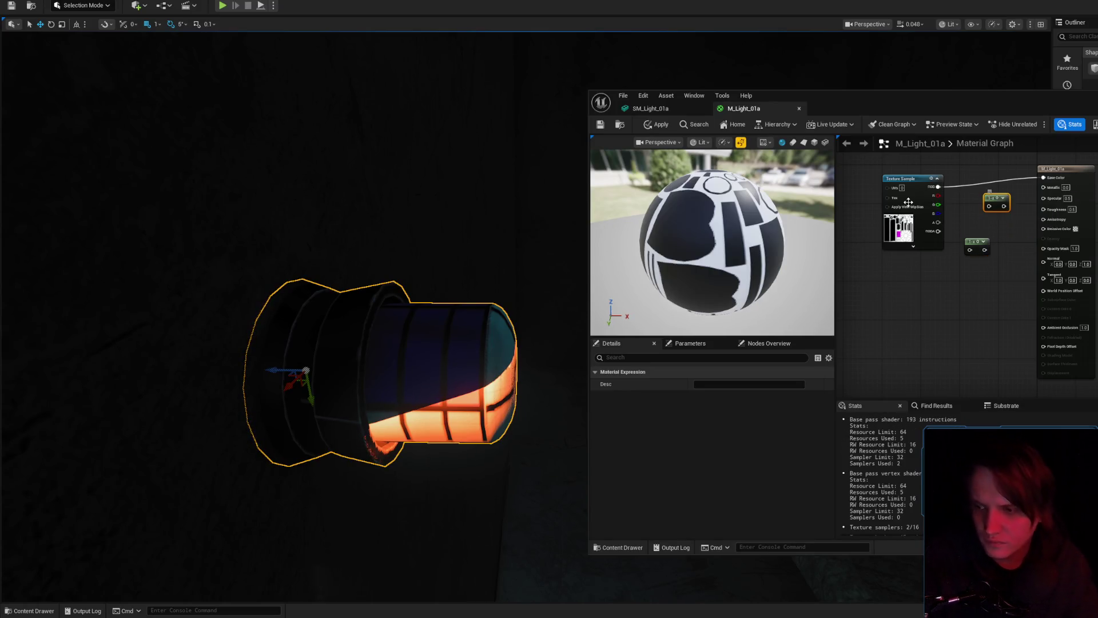
drag(952, 217, 888, 230)
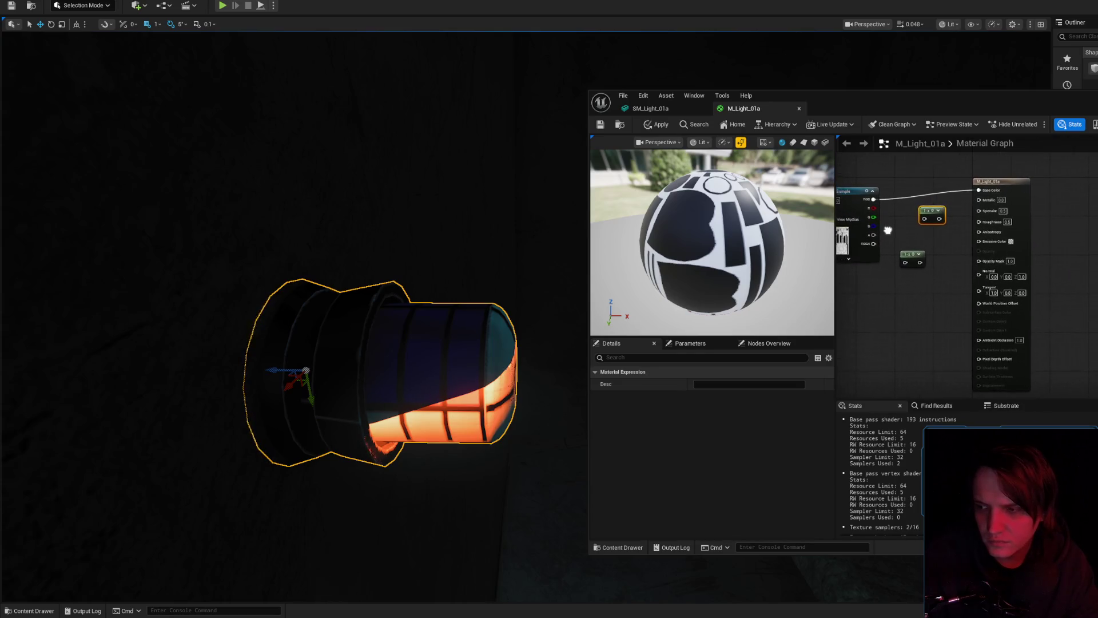
click(851, 232)
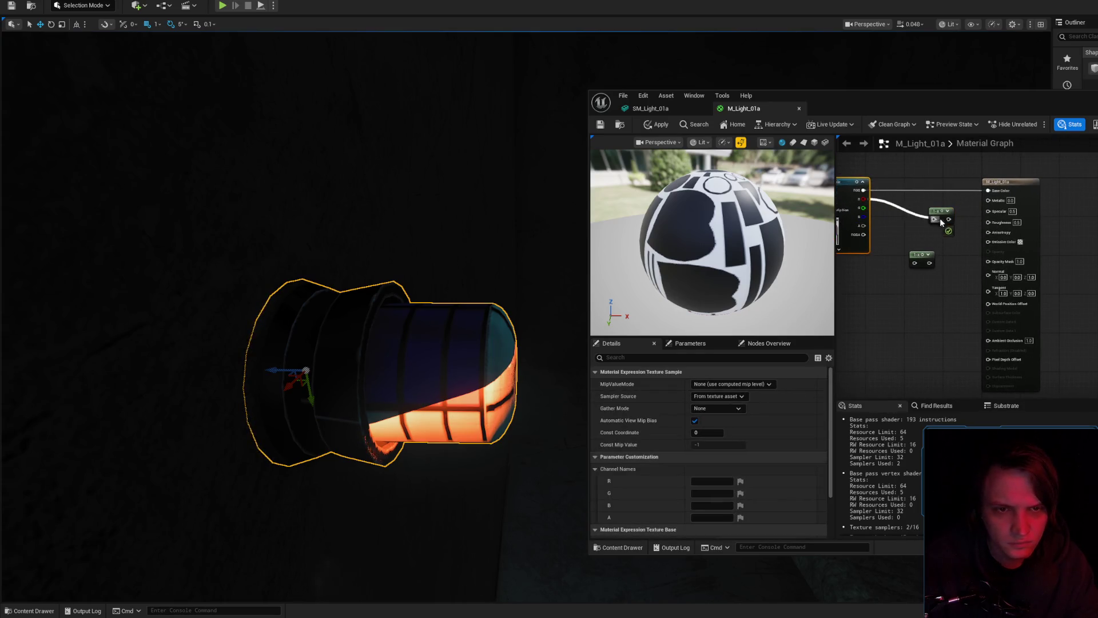
drag(991, 263, 989, 262)
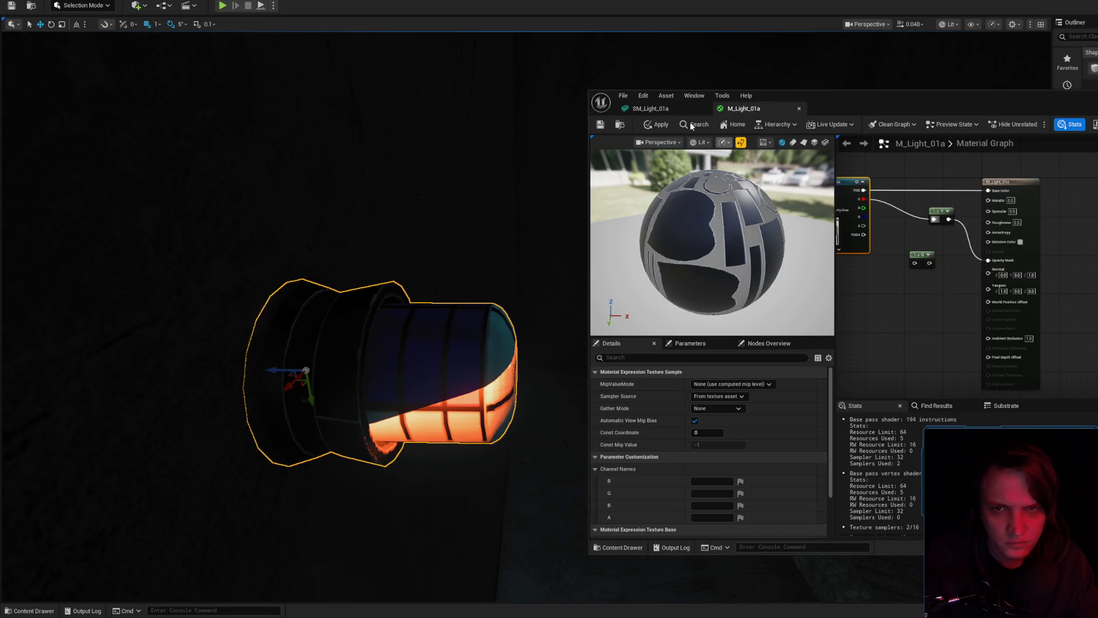
click(661, 128)
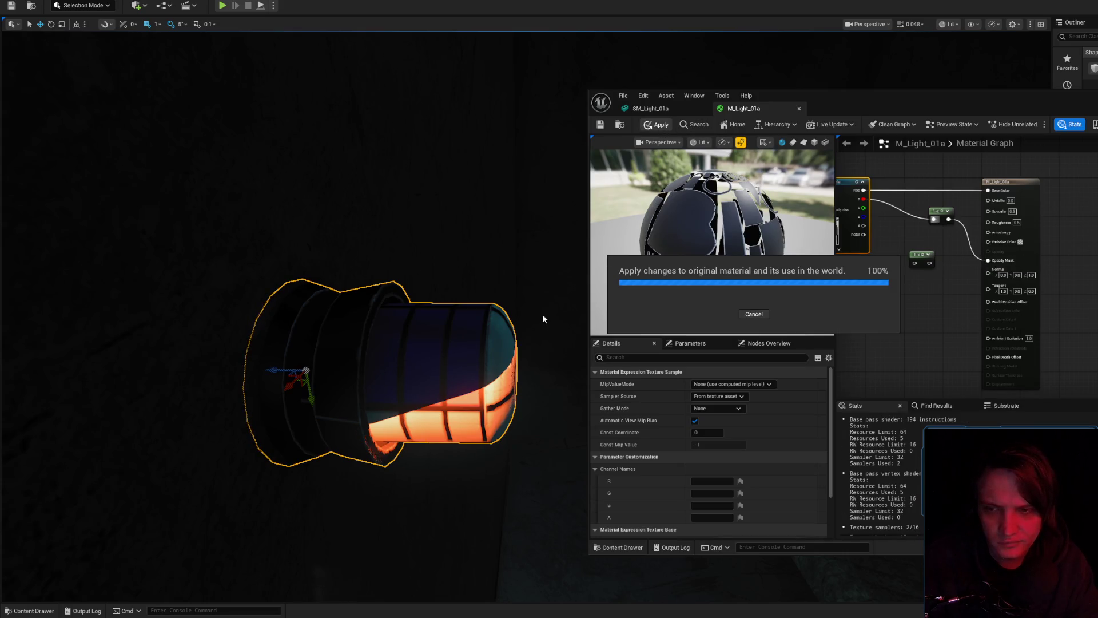
- Feed the Texture Sample's G channel into the 1-x node and apply, giving a cross-shaped glow
drag(522, 320, 522, 294)
drag(951, 239, 944, 237)
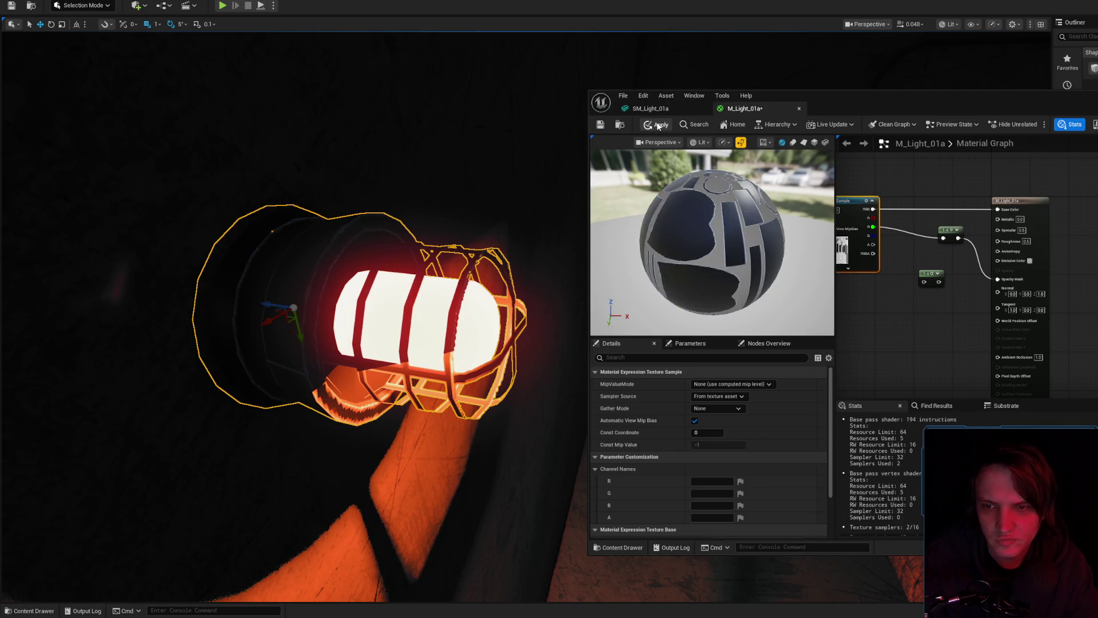
click(658, 126)
drag(539, 253, 474, 236)
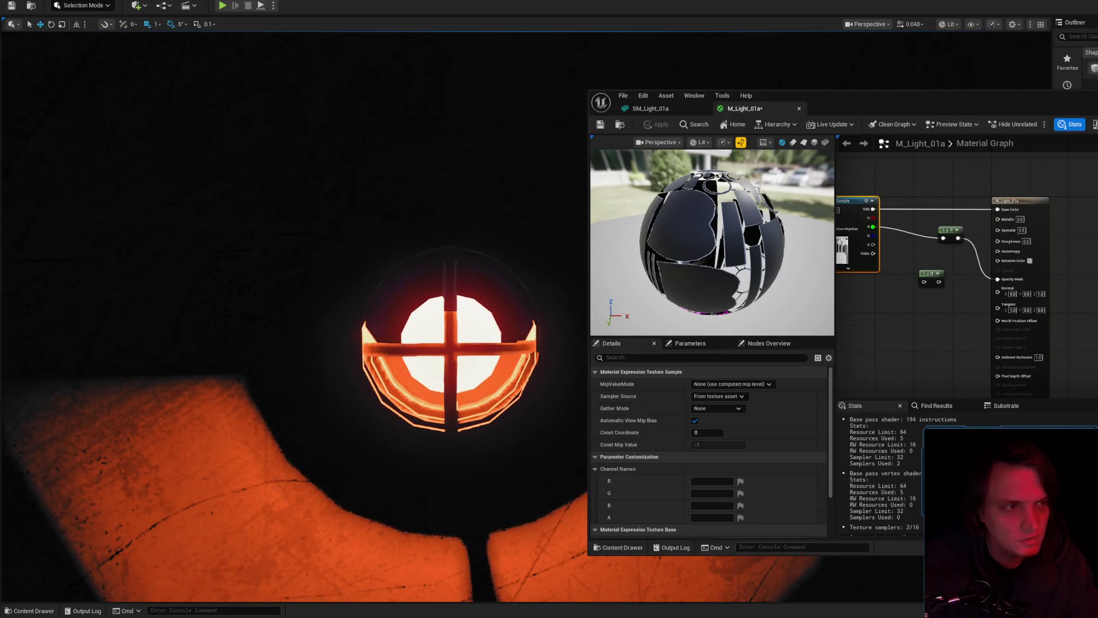
key(alt+Tab)
click(984, 160)
- Add a new empty layer over the light texture and frame the crossed circle
key(Return)
key(ctrl+z)
key(ctrl+shift+z)
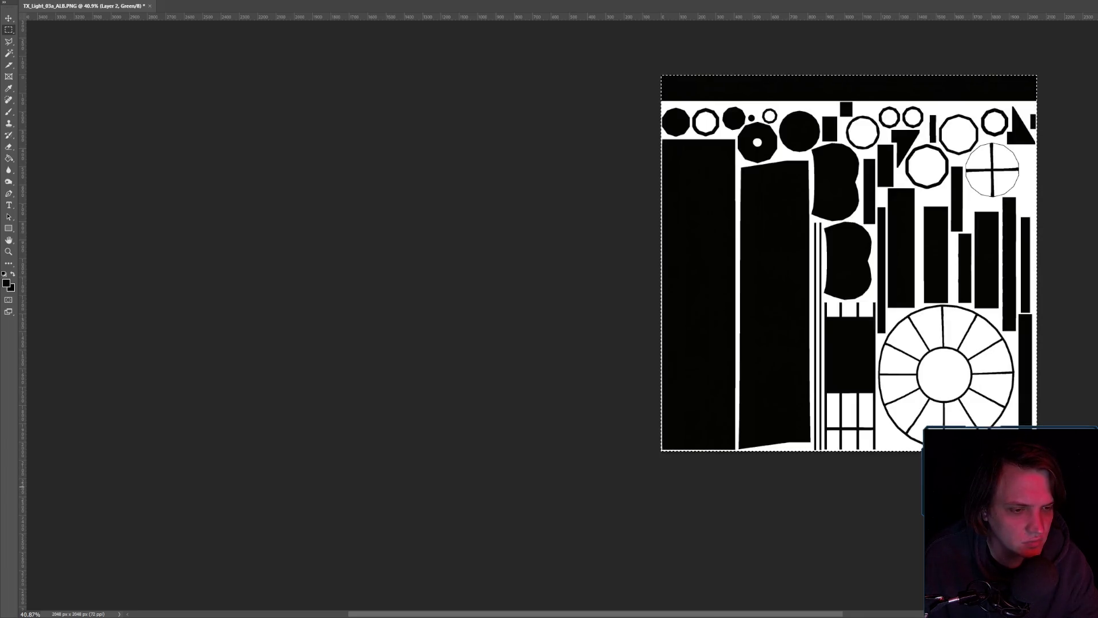
key(ctrl+v)
scroll(863, 209, up, 5)
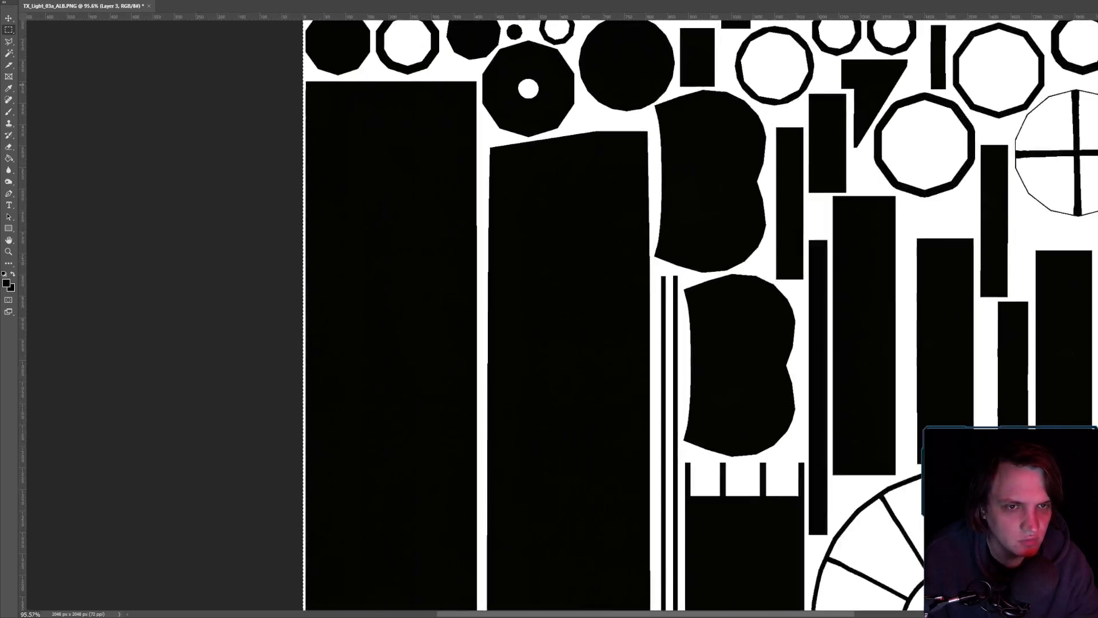
scroll(985, 277, right, 8)
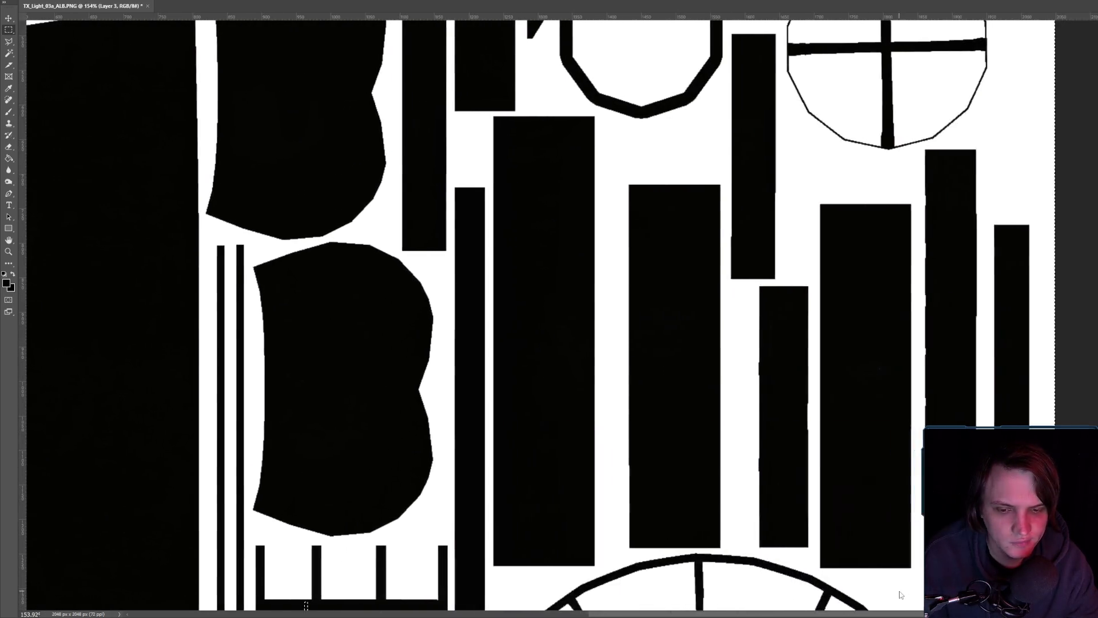
scroll(985, 277, up, 3)
scroll(986, 276, up, 1)
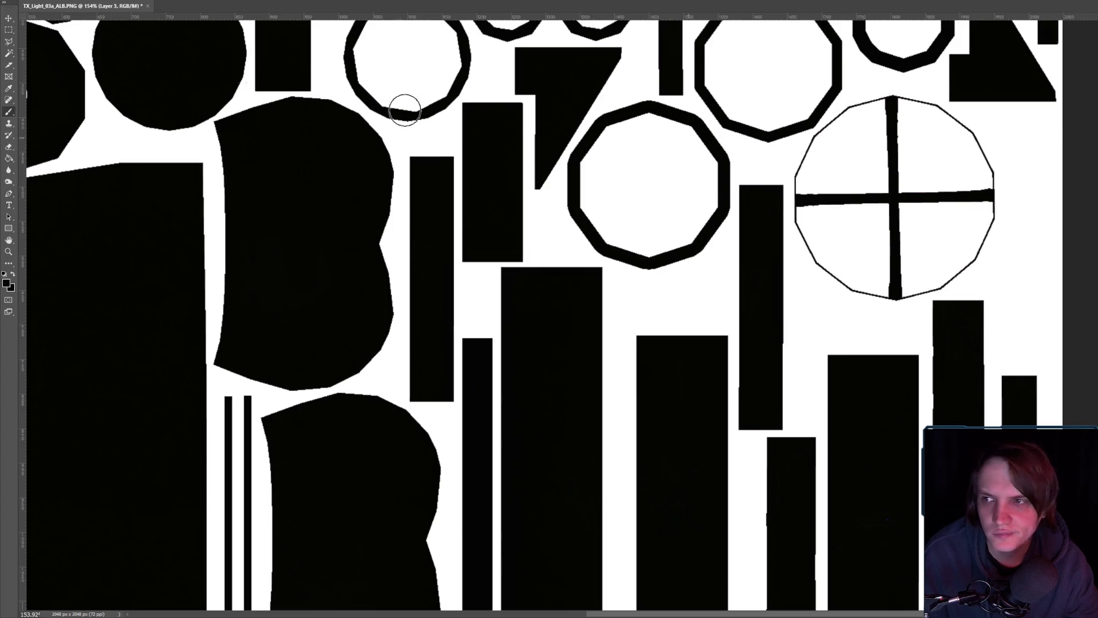
- Fill both top quadrants of the crossed circle and its thin seams black
click(828, 159)
click(972, 158)
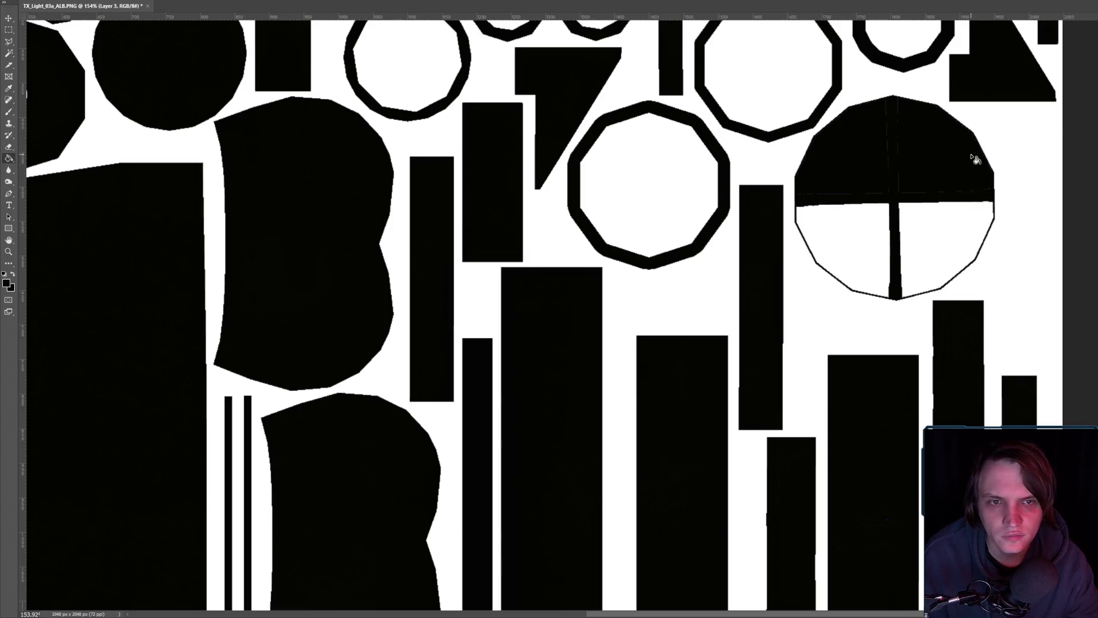
scroll(920, 155, down, 5)
scroll(924, 150, up, 4)
scroll(924, 150, up, 3)
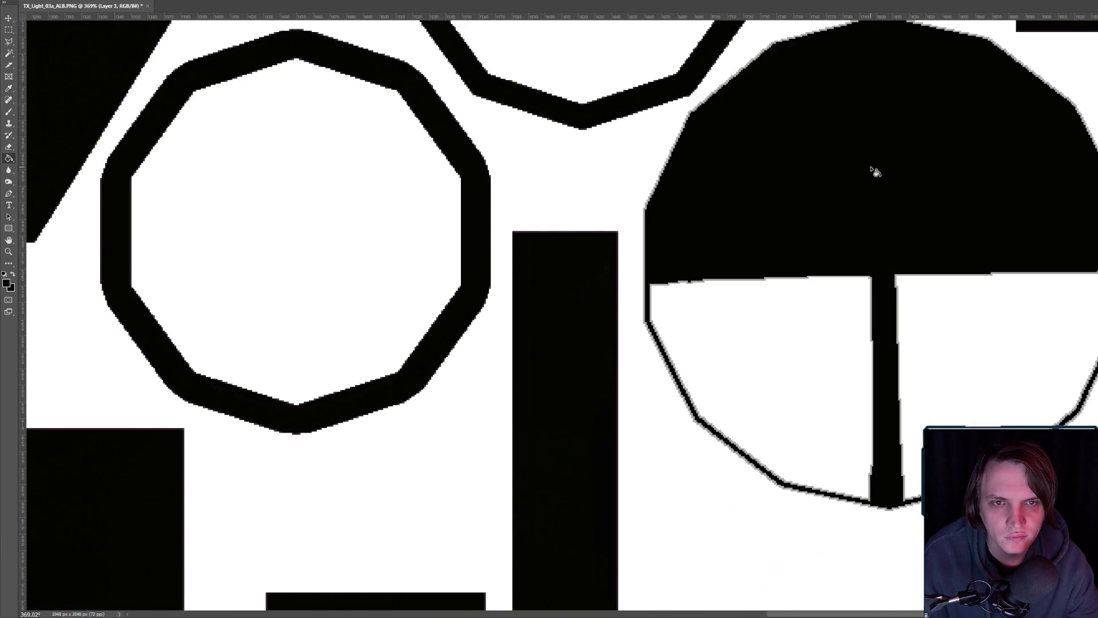
scroll(896, 165, down, 3)
click(890, 183)
scroll(891, 171, down, 3)
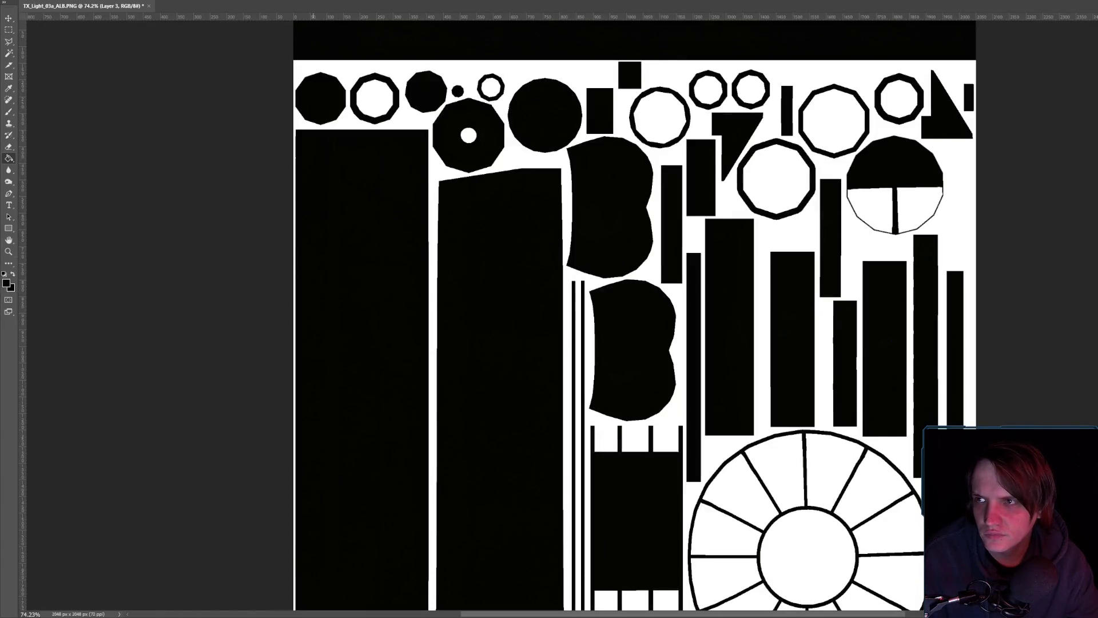
- Export the texture as PNG, overwriting TX_Light_03a_ALB.png
key(alt+f)
mouse_move(86, 117)
click(184, 118)
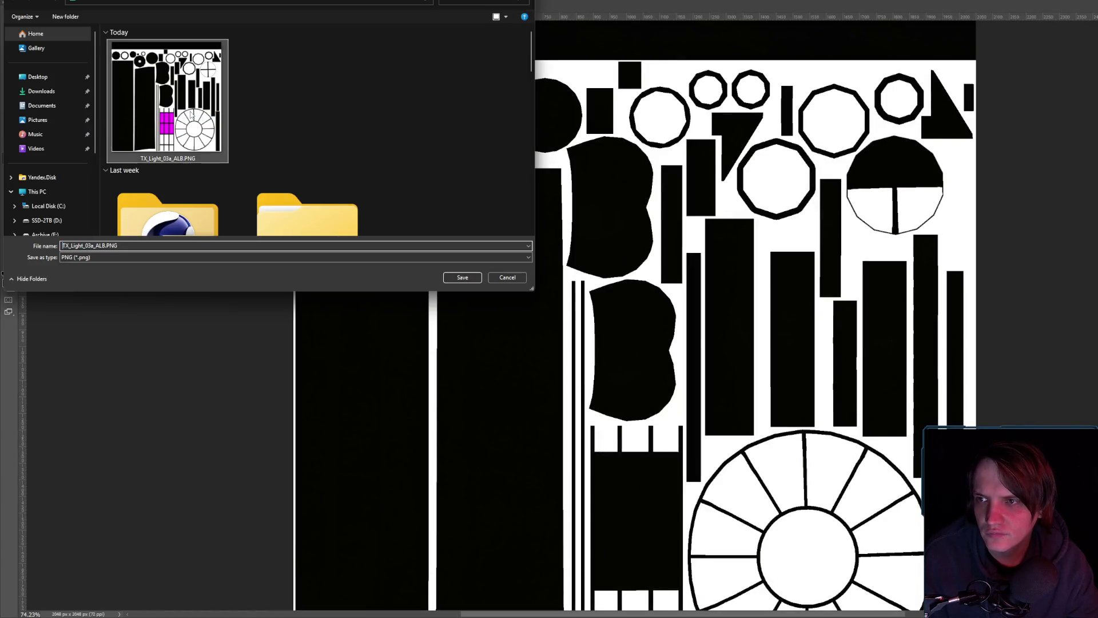
key(Return)
click(770, 299)
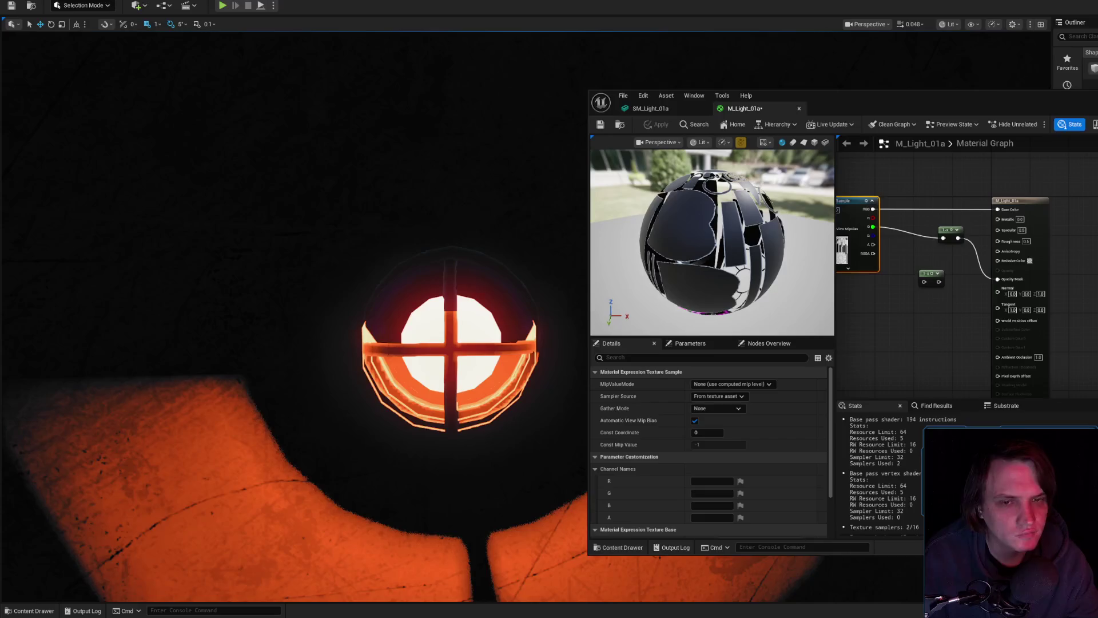
- Reimport TX_Light_03a_ALB from the Content Drawer and inspect the lamp's updated orange pattern
scroll(736, 475, down, 3)
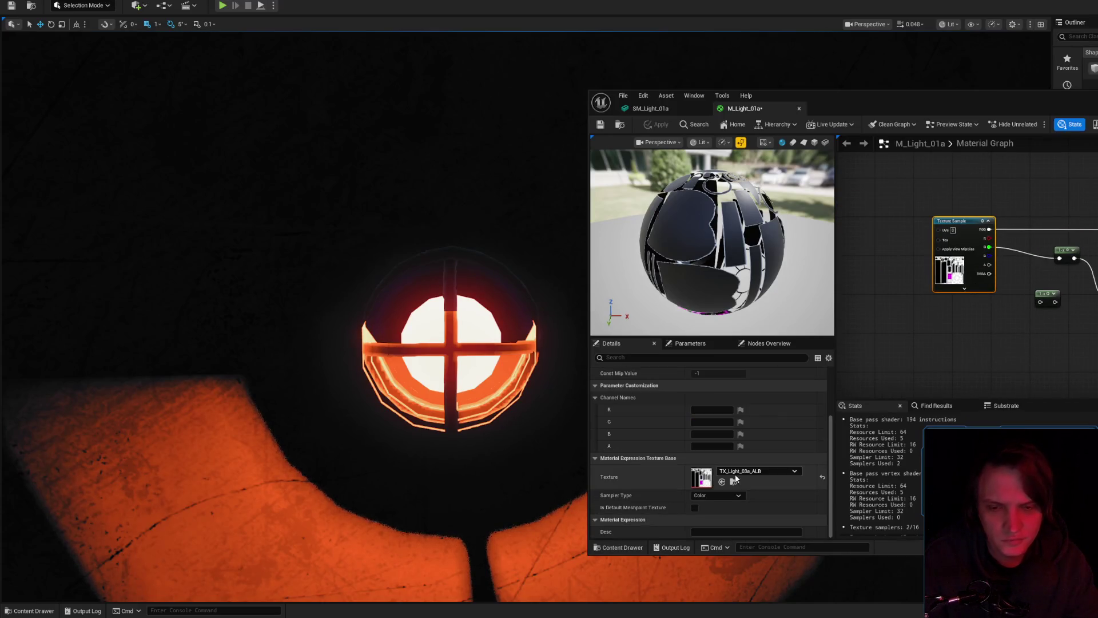
click(735, 478)
right_click(822, 372)
click(862, 101)
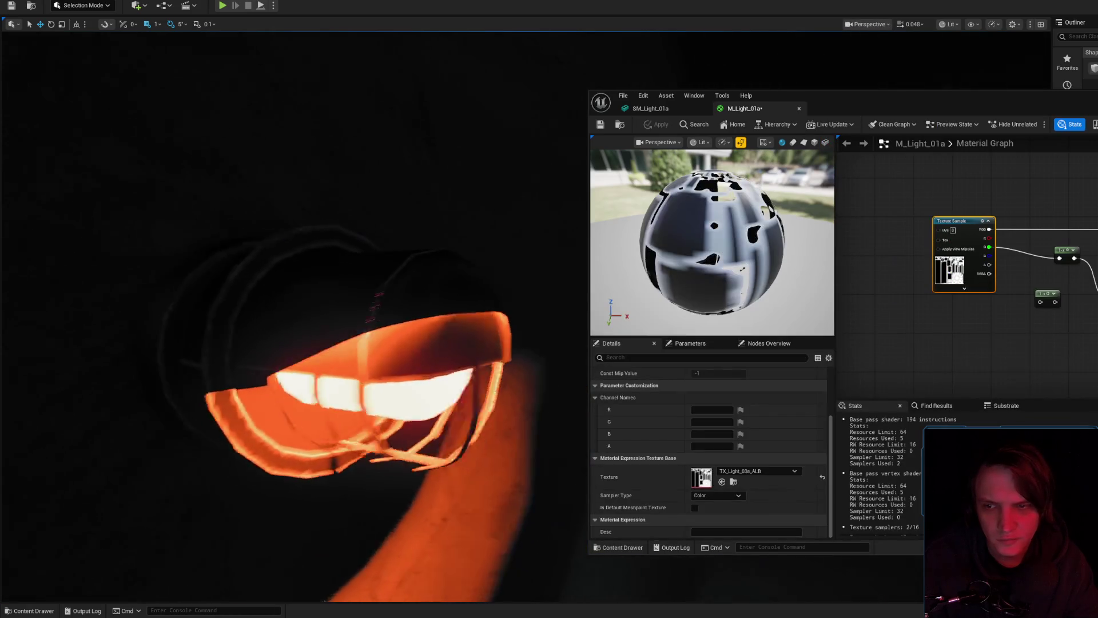
scroll(286, 314, down, 2)
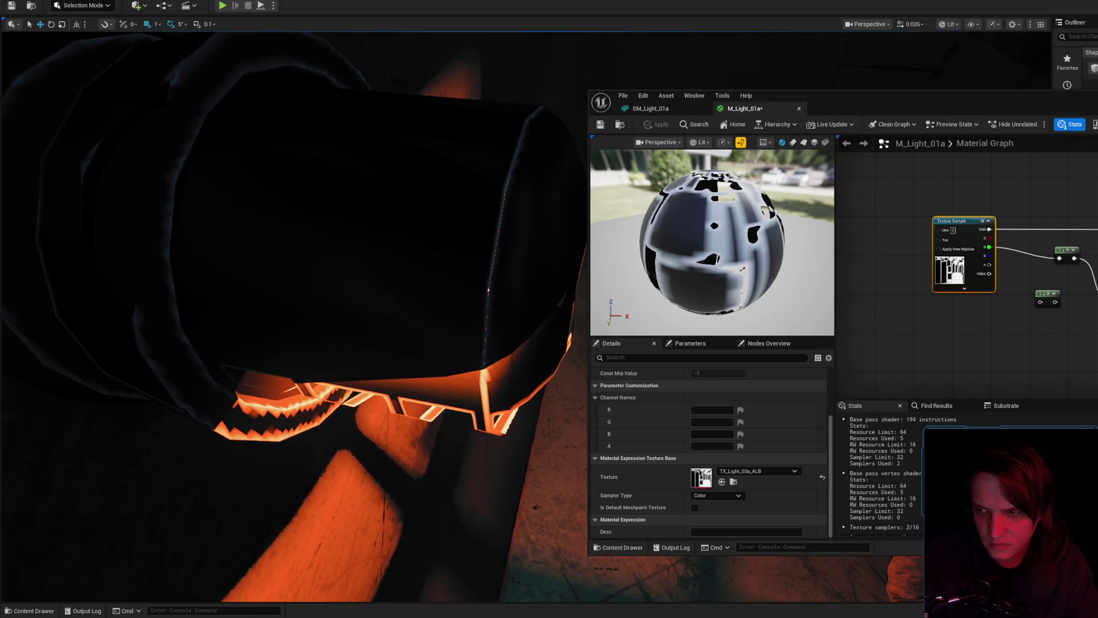
scroll(285, 314, up, 2)
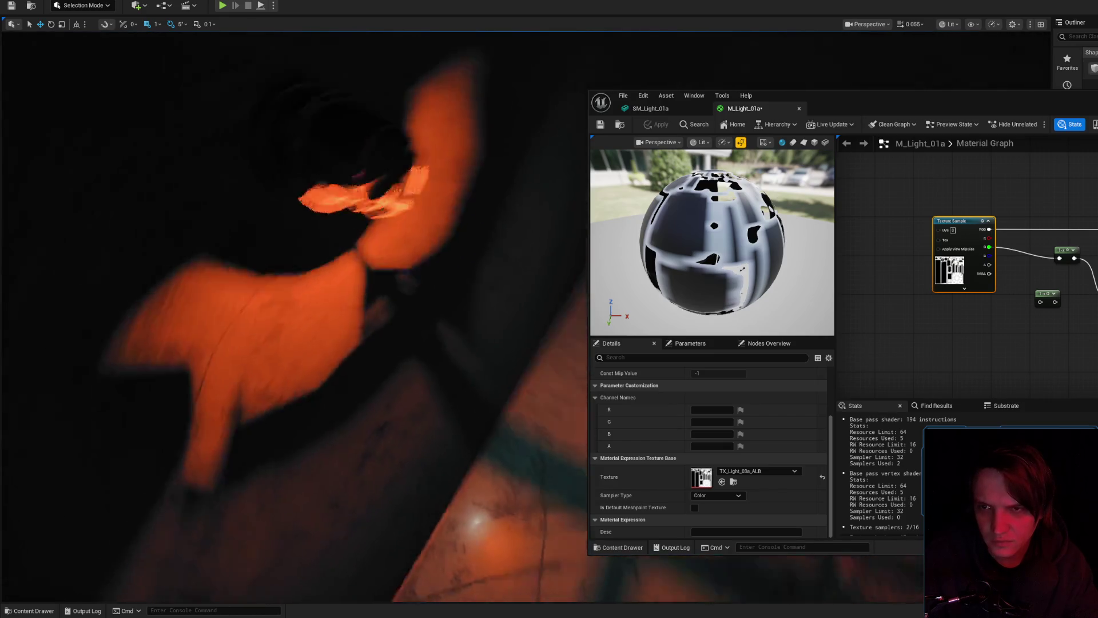
scroll(286, 314, up, 1)
scroll(286, 315, up, 1)
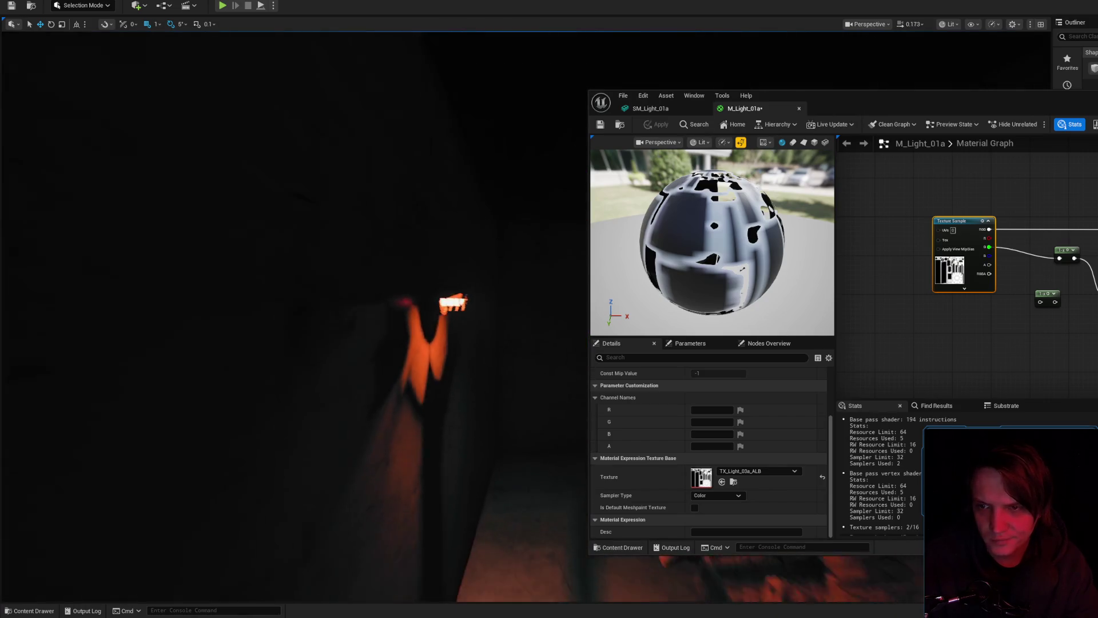
key(alt+Tab)
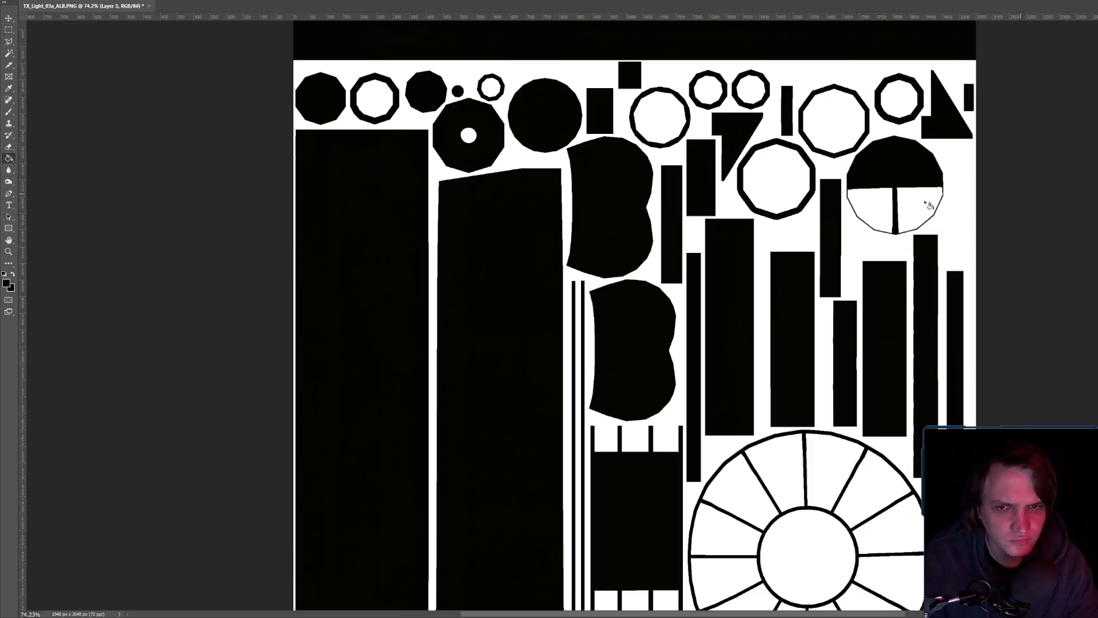
- Set the brush size to 7 px
scroll(652, 492, down, 4)
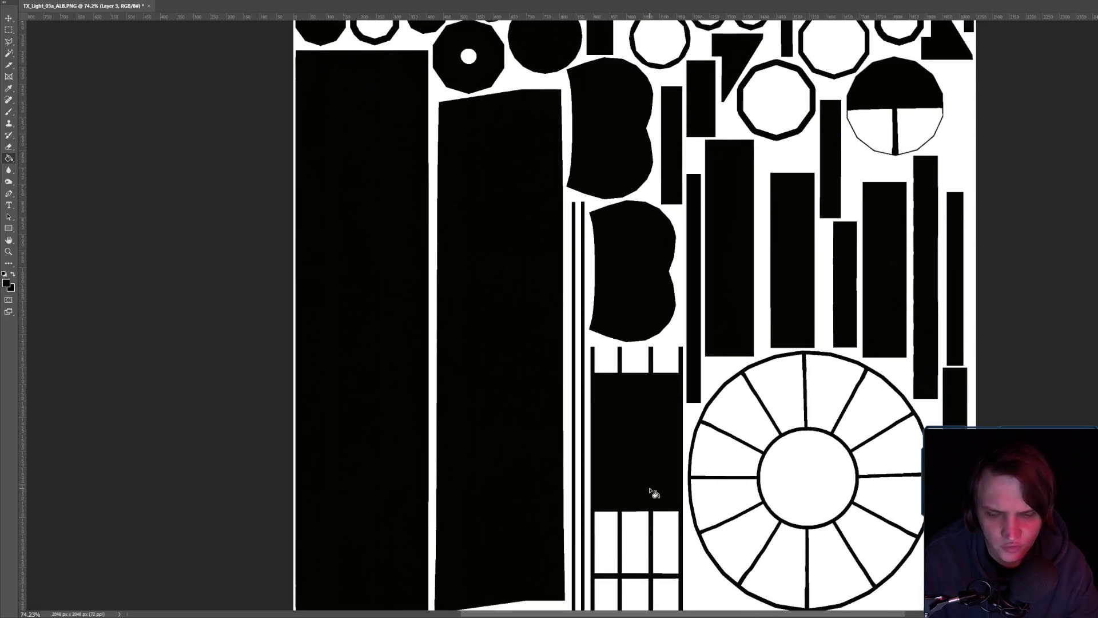
scroll(881, 166, up, 3)
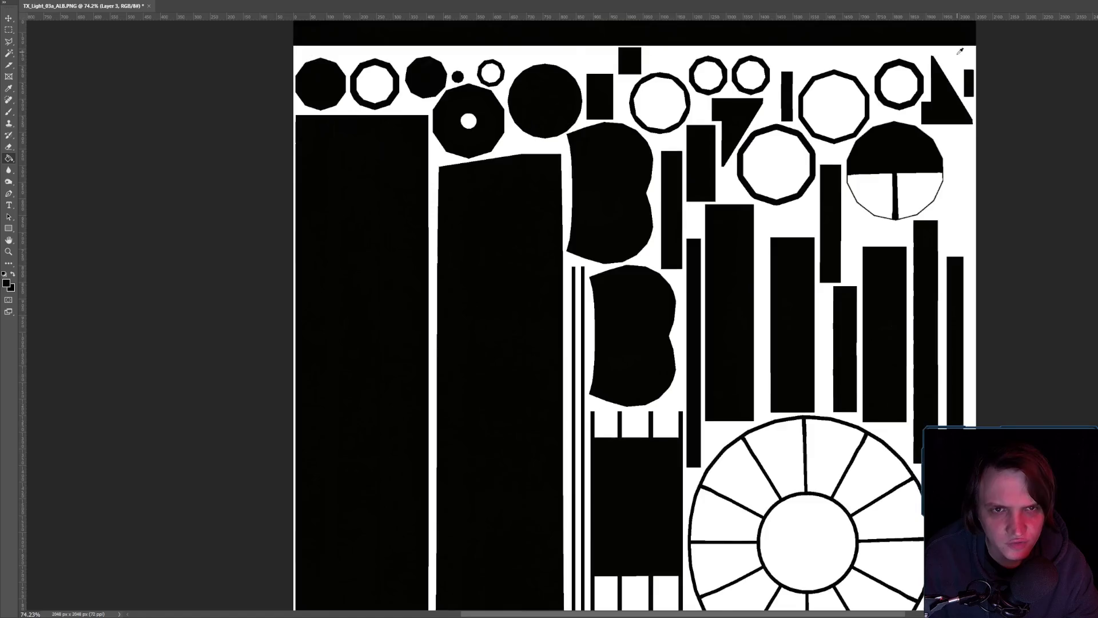
scroll(887, 191, up, 6)
scroll(673, 252, up, 2)
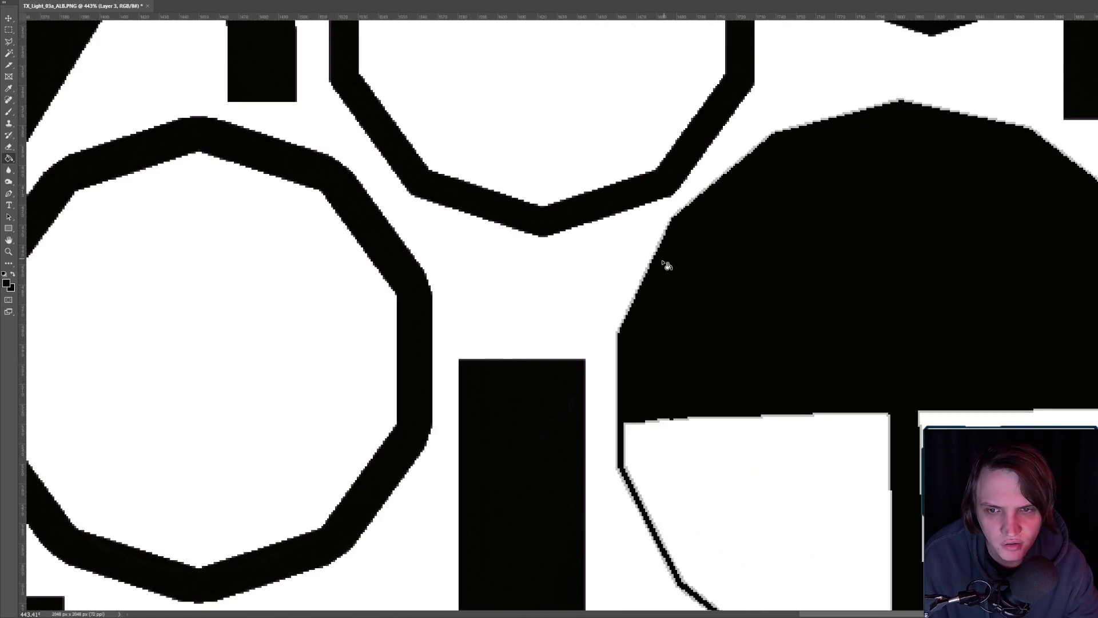
scroll(588, 370, down, 1)
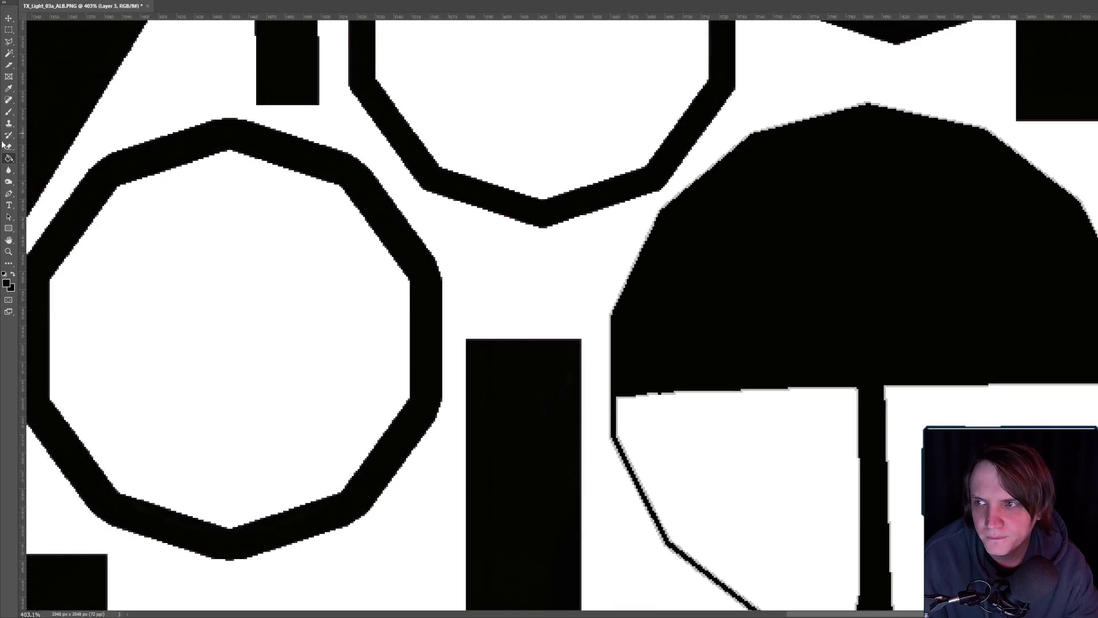
right_click(703, 303)
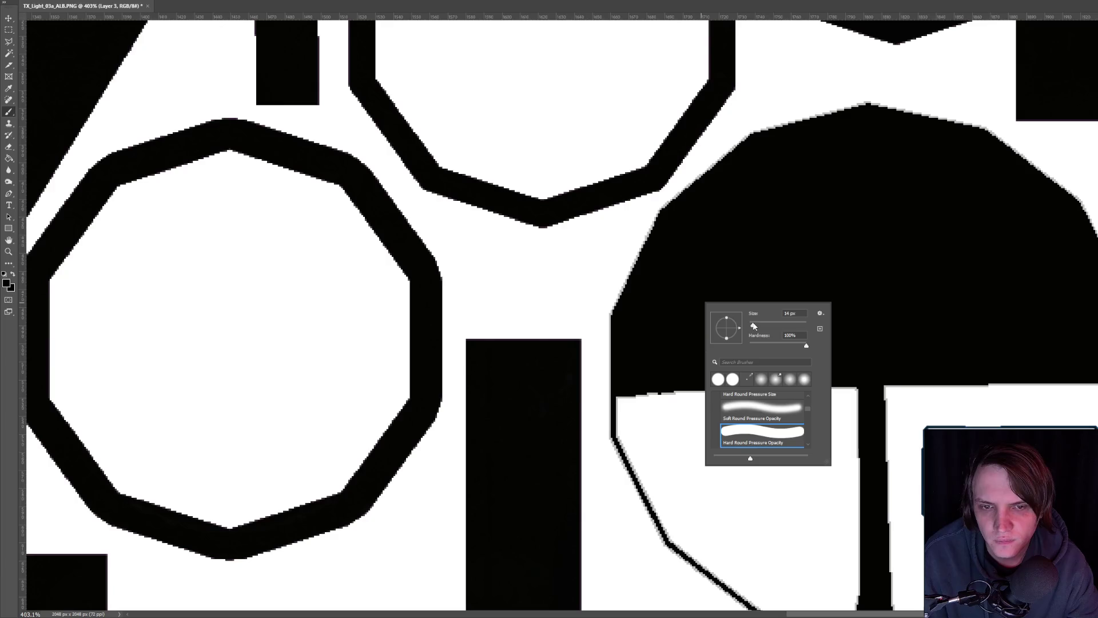
key(Return)
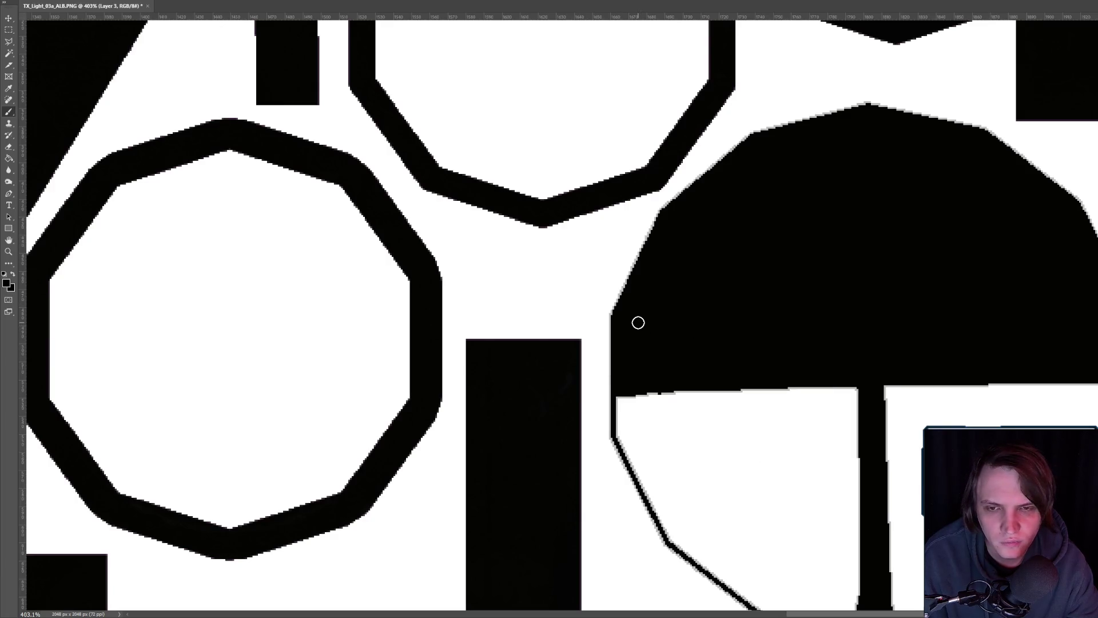
- Open Color Range with Sampled Colors and sample a colour from the canvas
scroll(626, 335, down, 2)
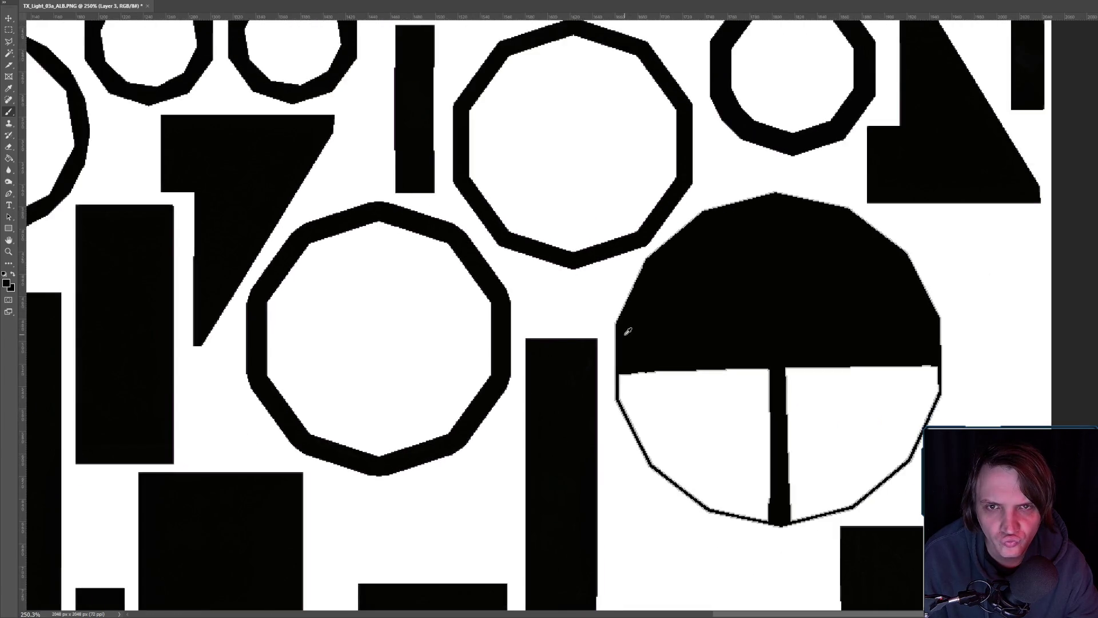
scroll(627, 331, up, 4)
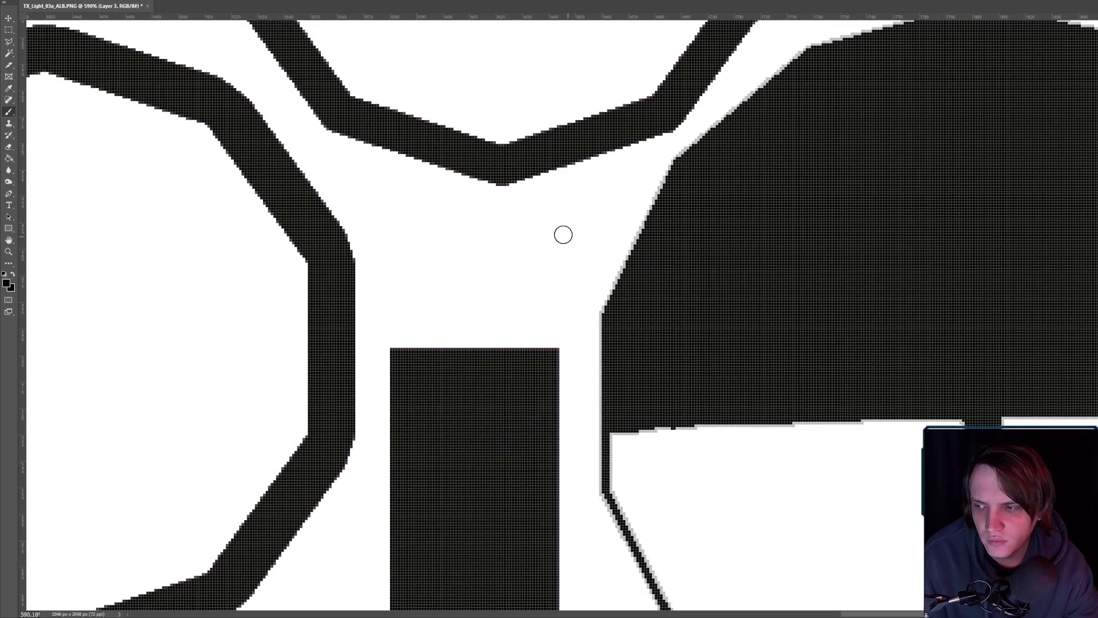
scroll(667, 270, down, 1)
key(alt+s)
key(c)
click(624, 280)
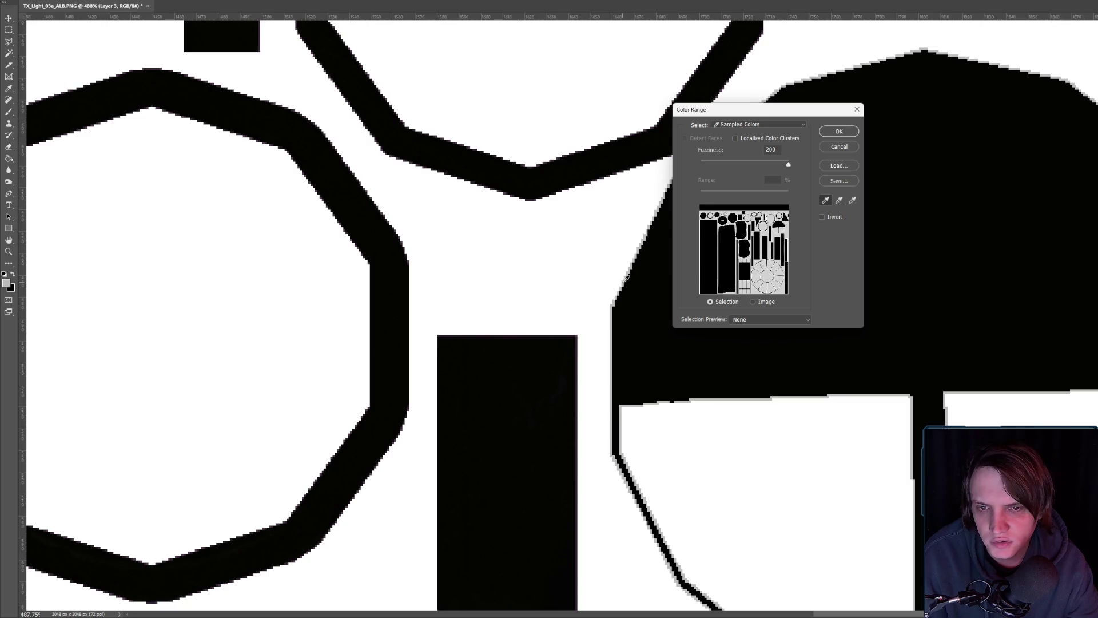
- Select the black shapes via Color Range with Fuzziness 0
click(839, 132)
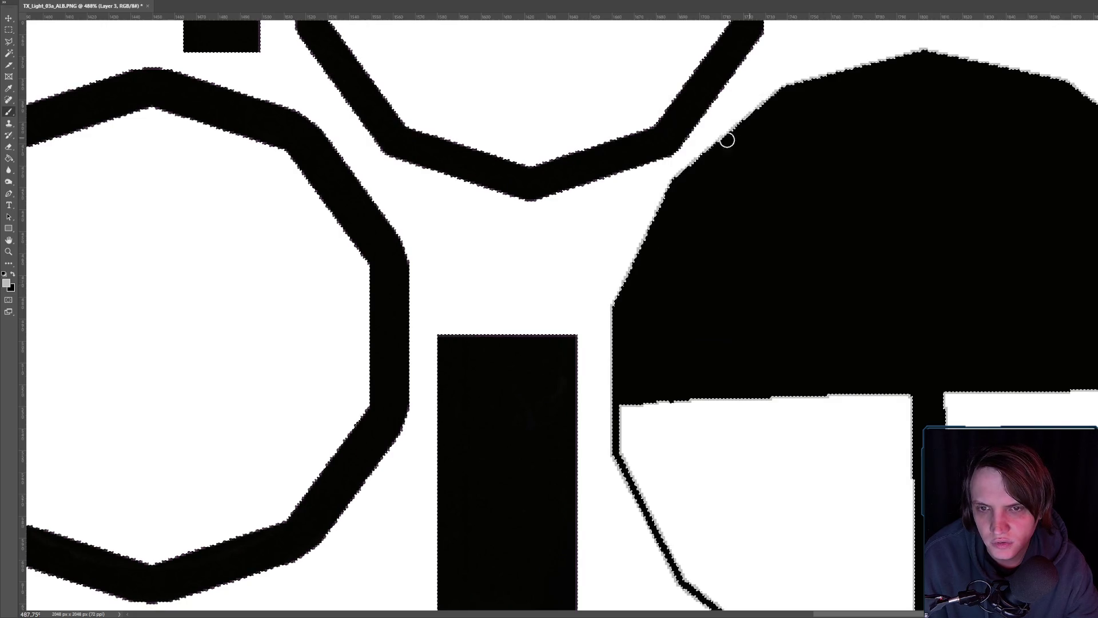
scroll(629, 309, up, 5)
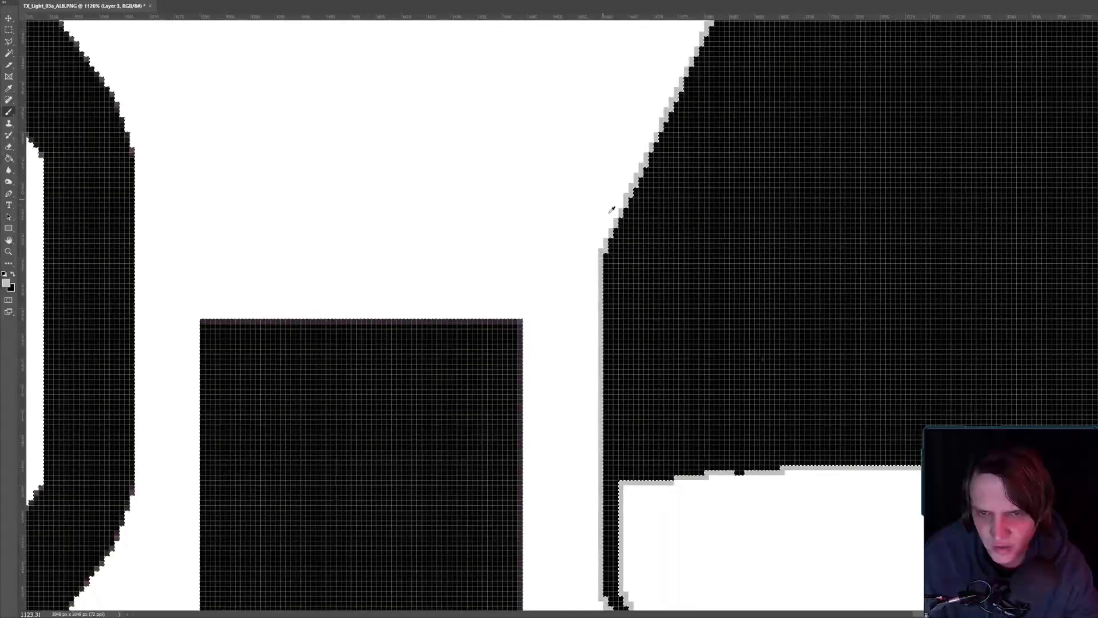
scroll(640, 203, up, 2)
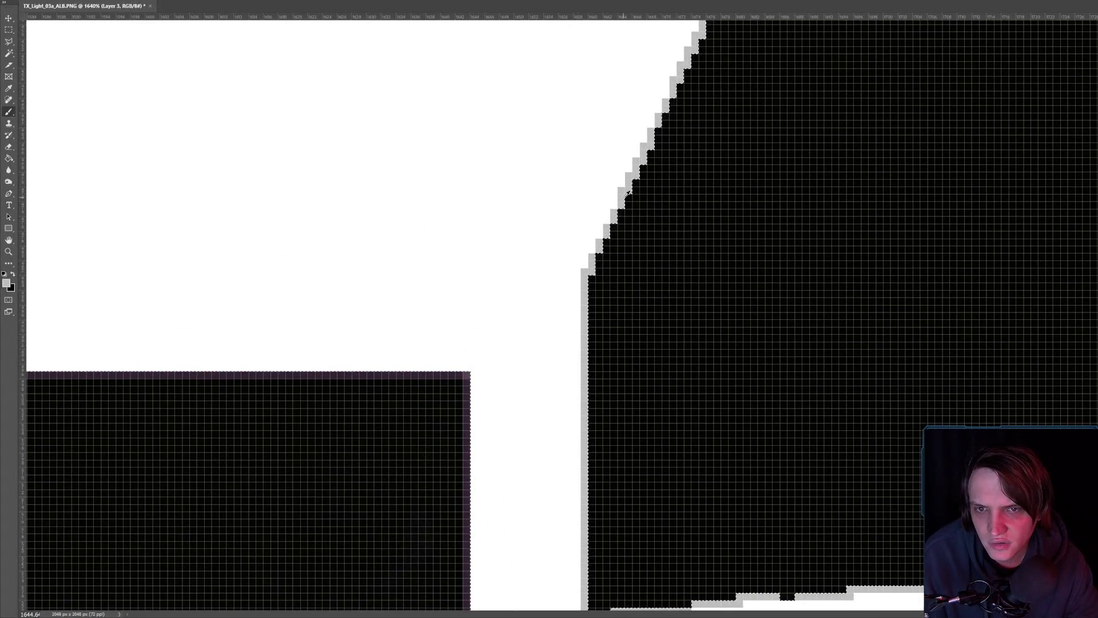
click(109, 0)
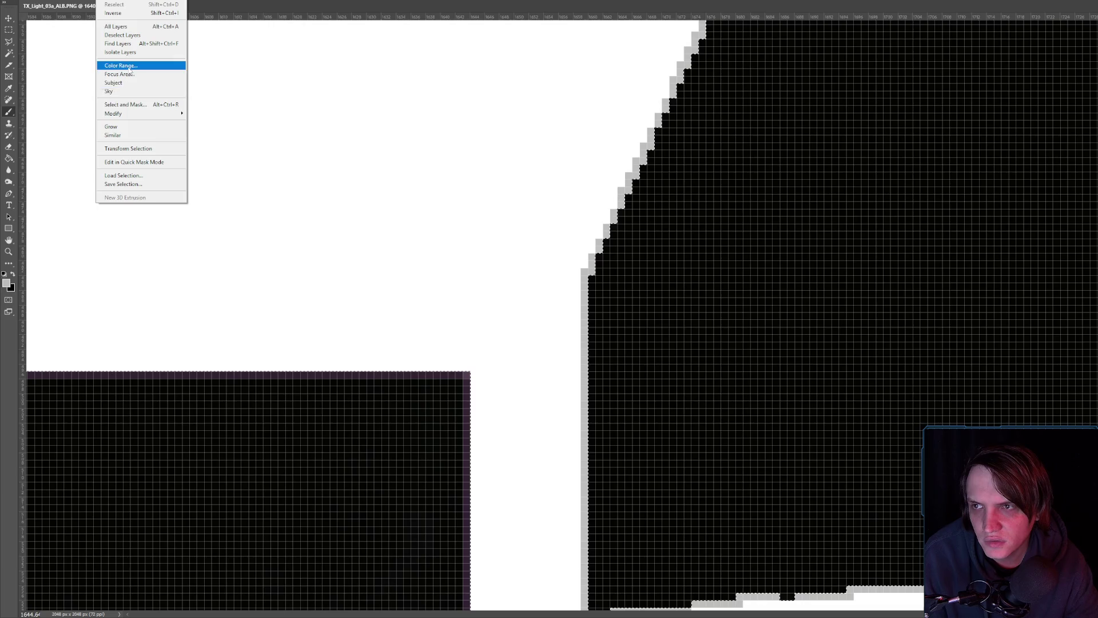
click(130, 66)
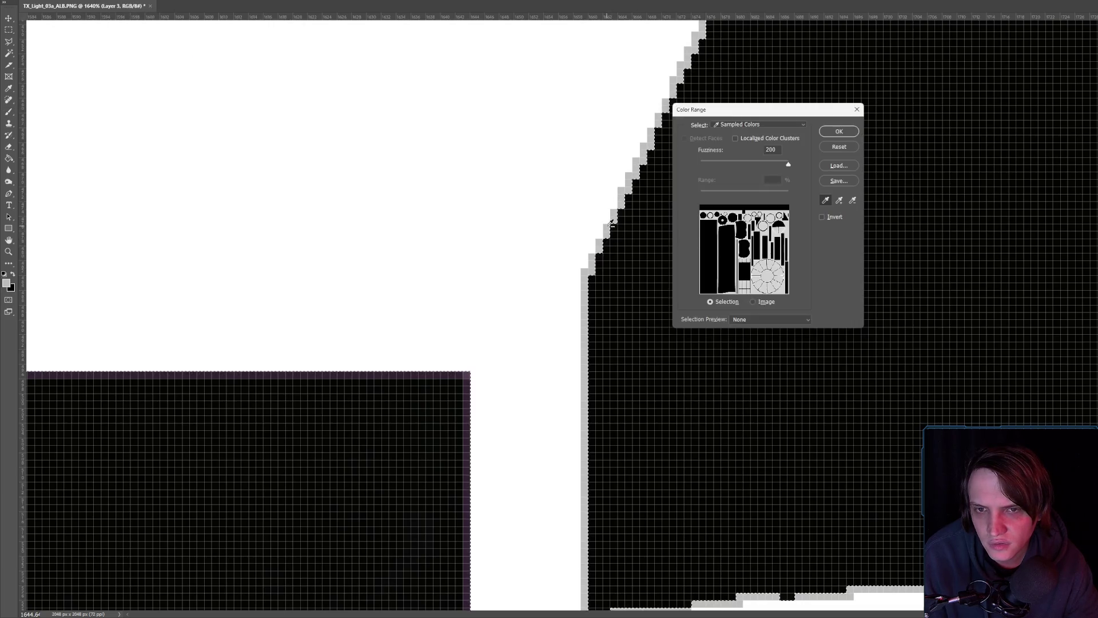
mouse_move(788, 164)
mouse_down()
mouse_move(689, 162)
mouse_move(812, 163)
mouse_move(757, 165)
mouse_up()
click(839, 131)
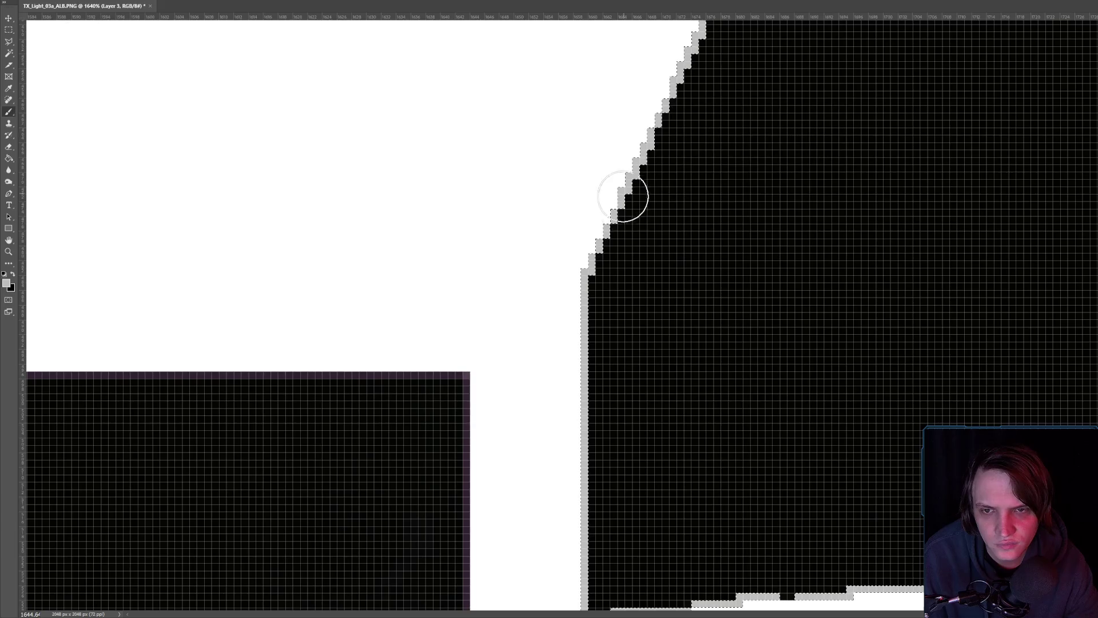
- Darken the selected grey edge pixels with Brightness/Contrast at Brightness -150
scroll(631, 230, down, 5)
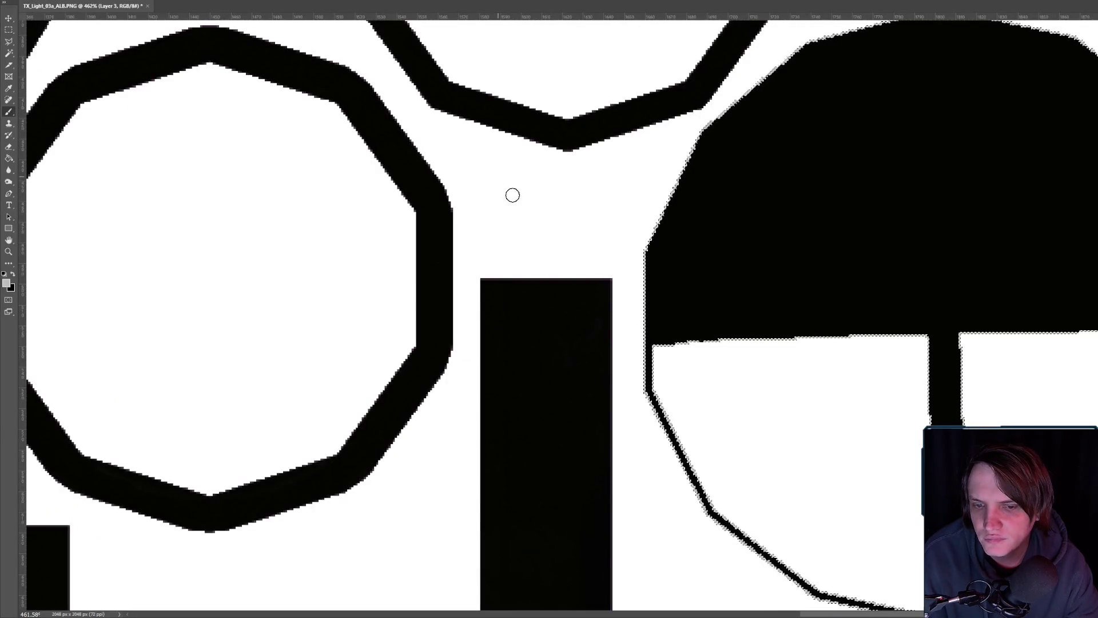
scroll(649, 167, up, 3)
click(13, 274)
drag(630, 288, 624, 462)
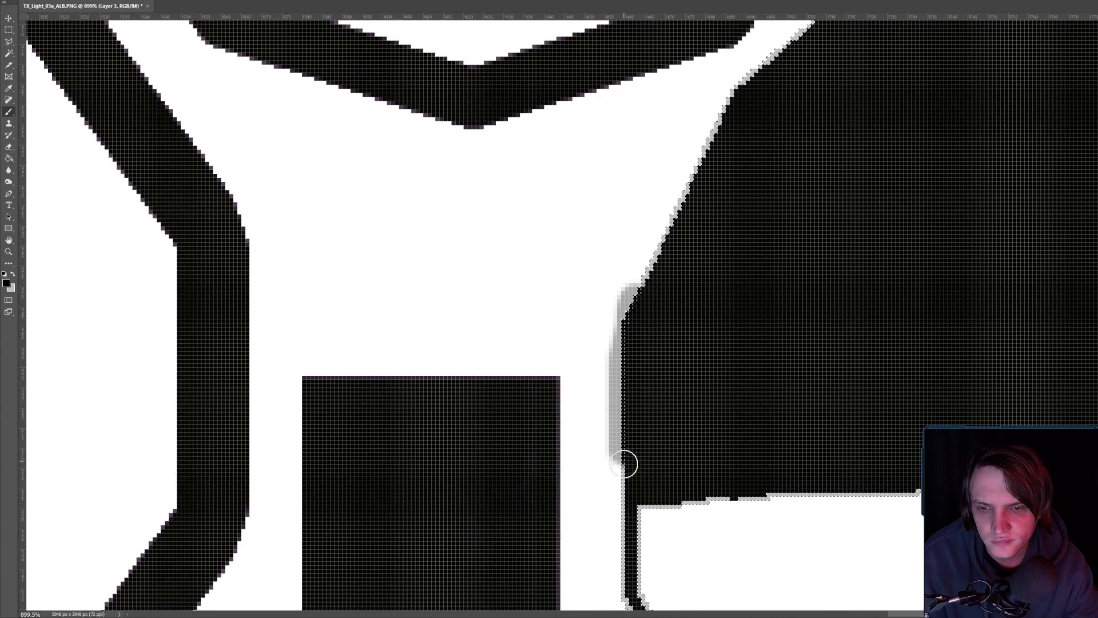
key(ctrl+z)
click(54, 0)
mouse_move(85, 2)
click(170, 2)
drag(918, 212, 815, 211)
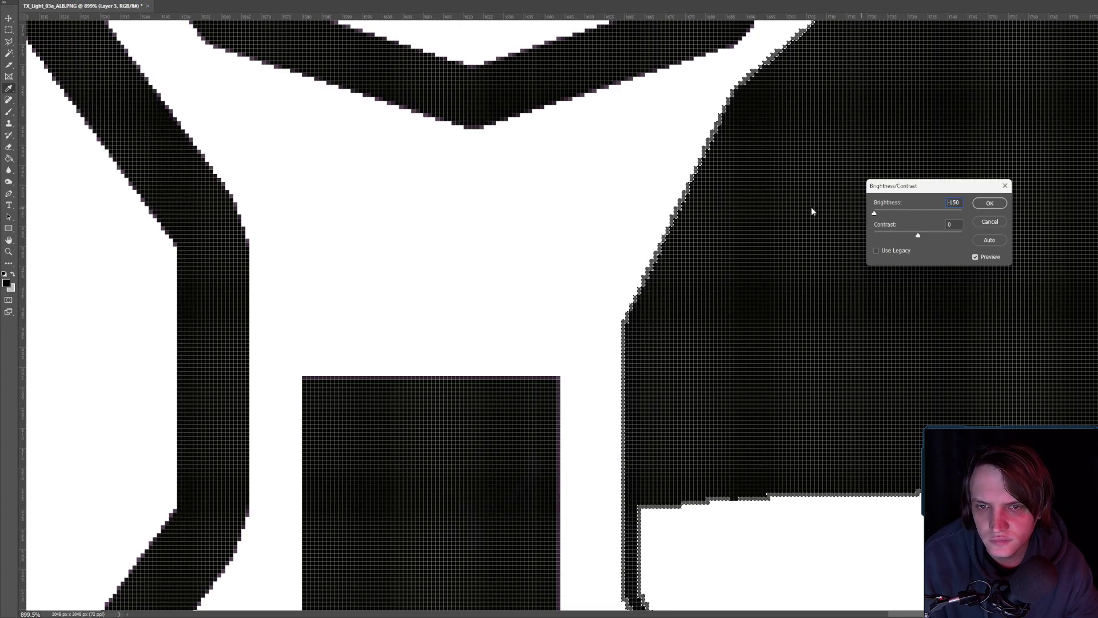
click(987, 204)
- Recheck Brightness/Contrast without changes and pick the Rectangular Marquee tool
click(54, 0)
mouse_move(85, 2)
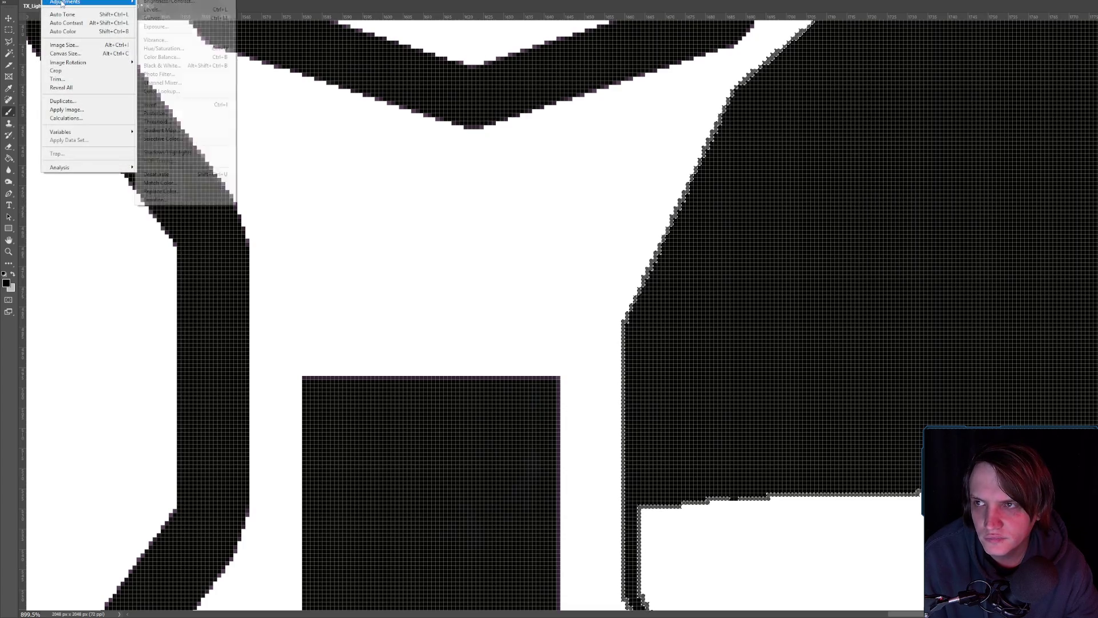
click(150, 4)
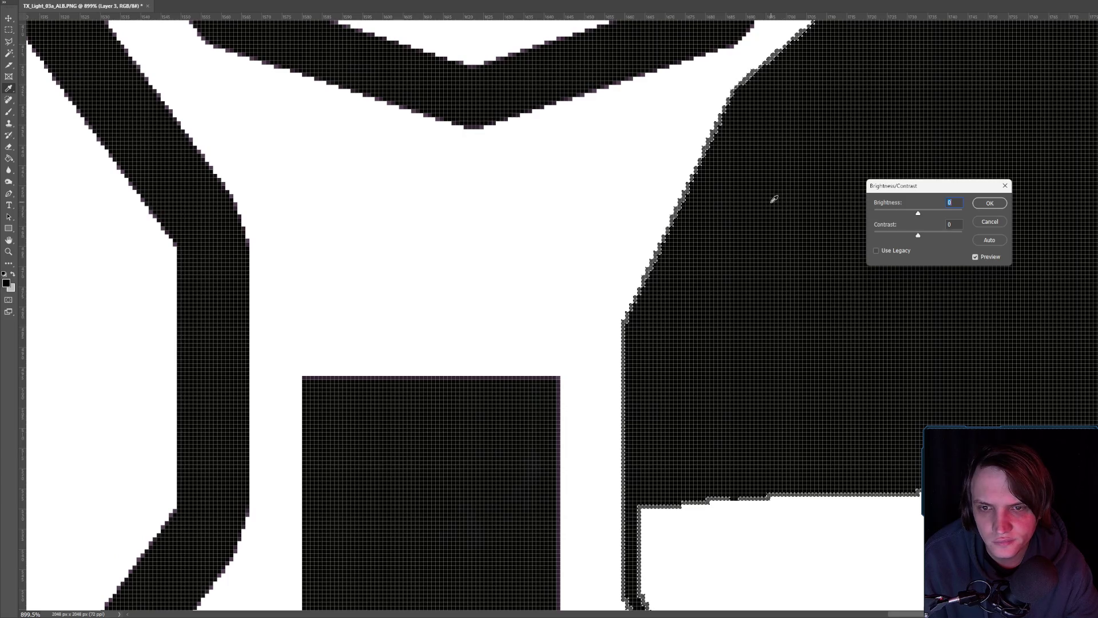
click(989, 203)
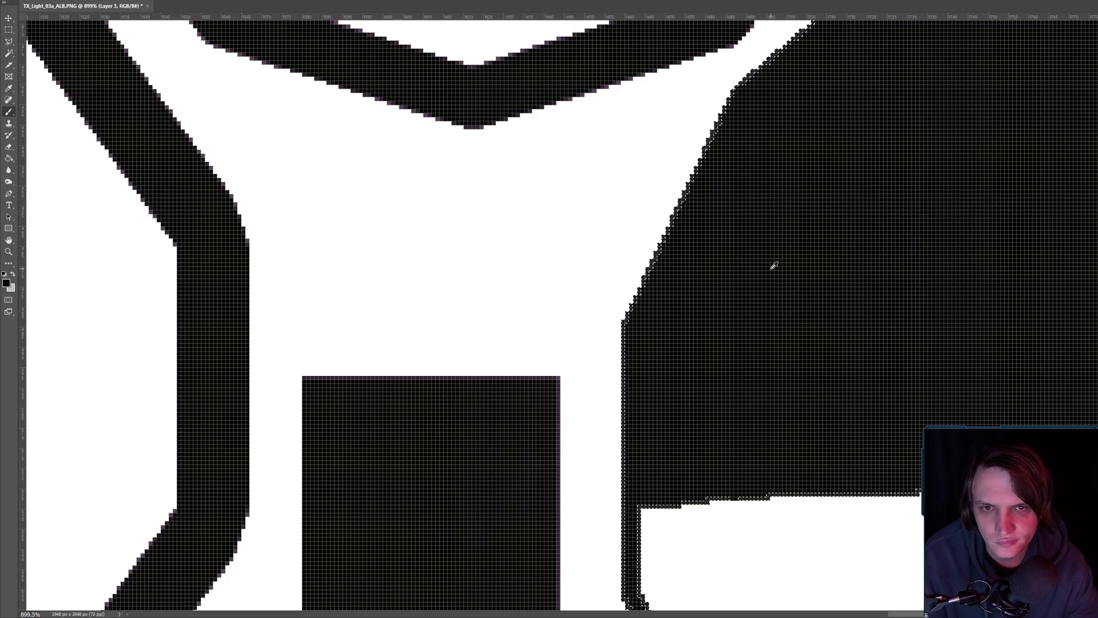
scroll(803, 237, down, 5)
click(8, 30)
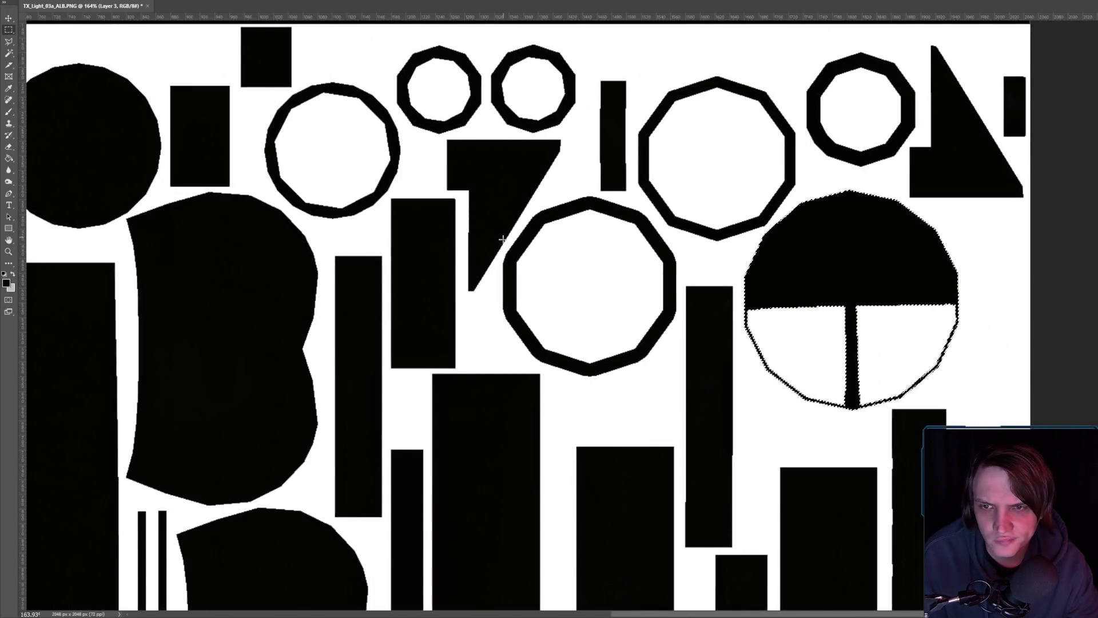
- Zoom out to the whole texture, check the browser reference, and preview the composite
scroll(639, 223, down, 3)
scroll(637, 335, down, 3)
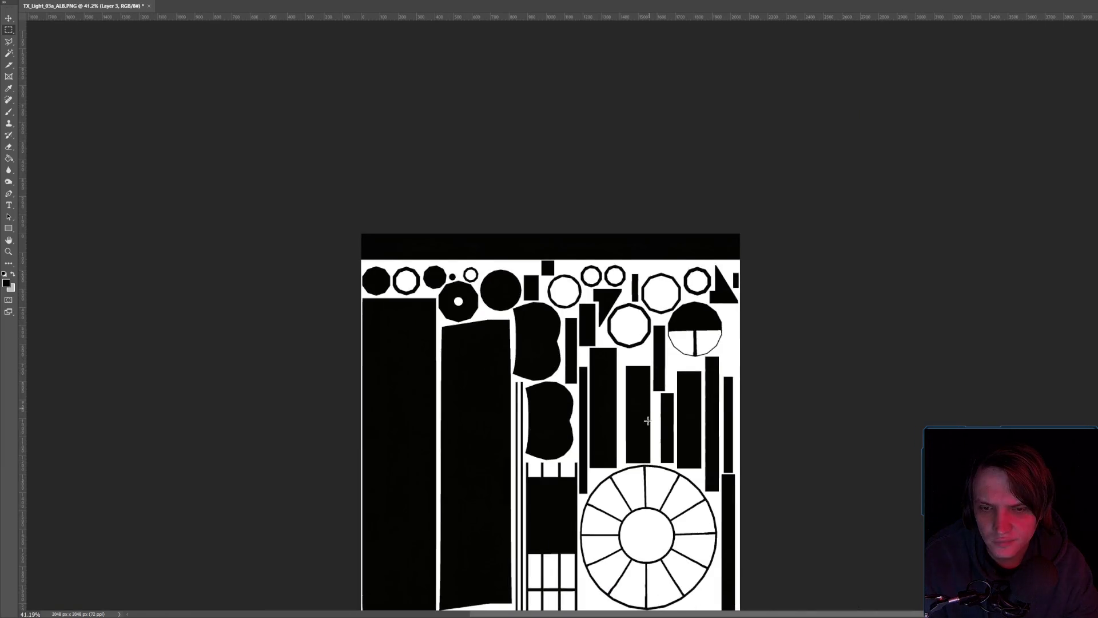
scroll(589, 470, up, 5)
scroll(589, 470, down, 3)
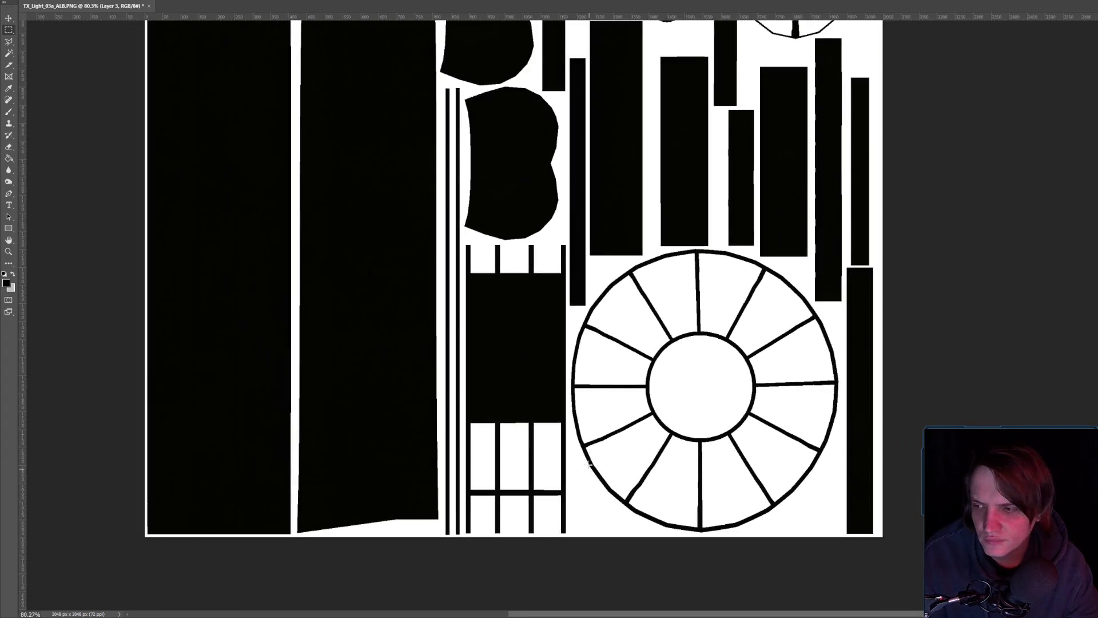
scroll(571, 411, up, 2)
scroll(505, 340, down, 2)
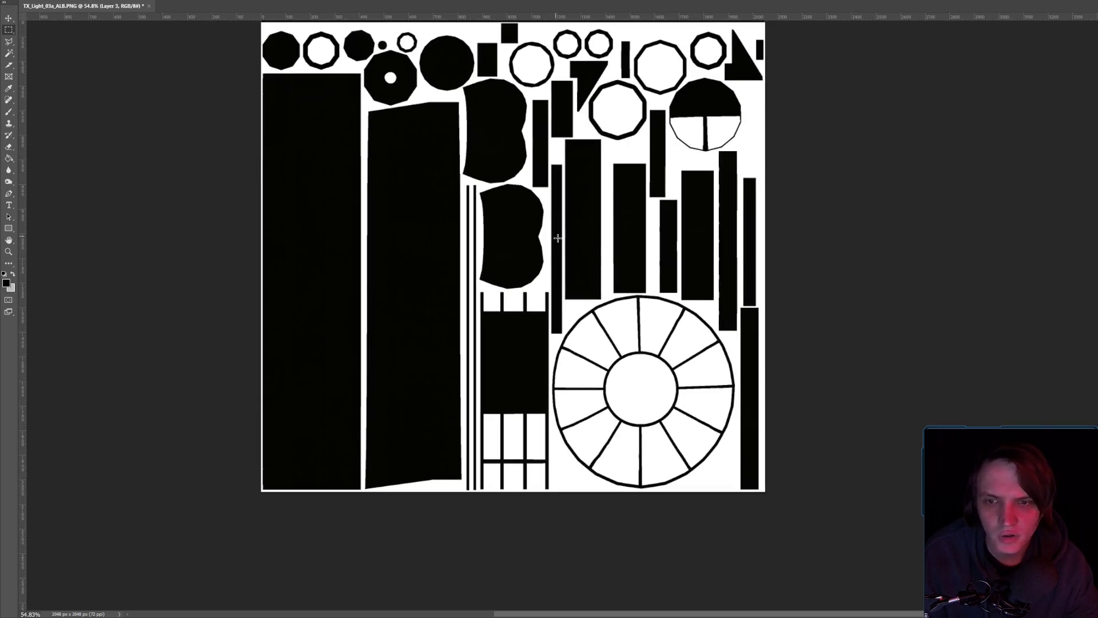
scroll(684, 179, up, 2)
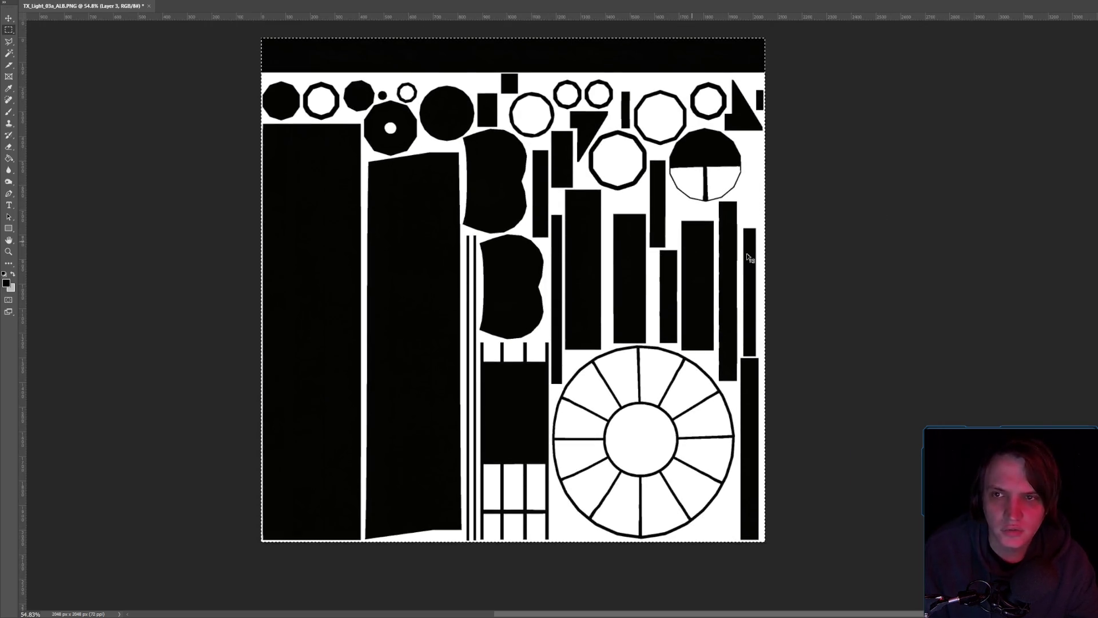
key(alt+Tab)
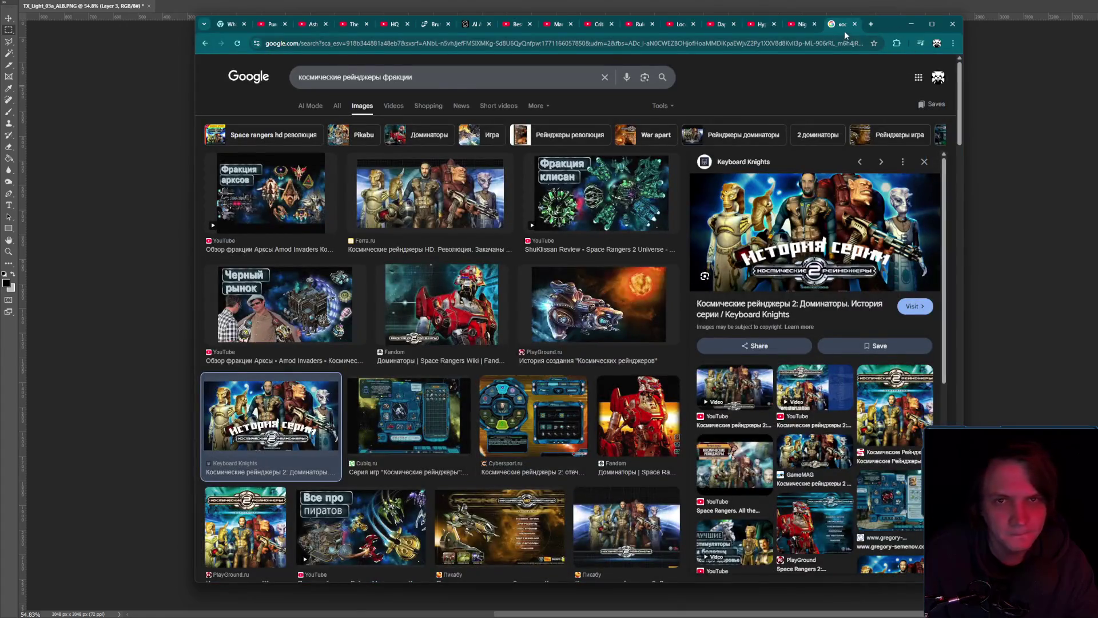
click(844, 28)
click(912, 24)
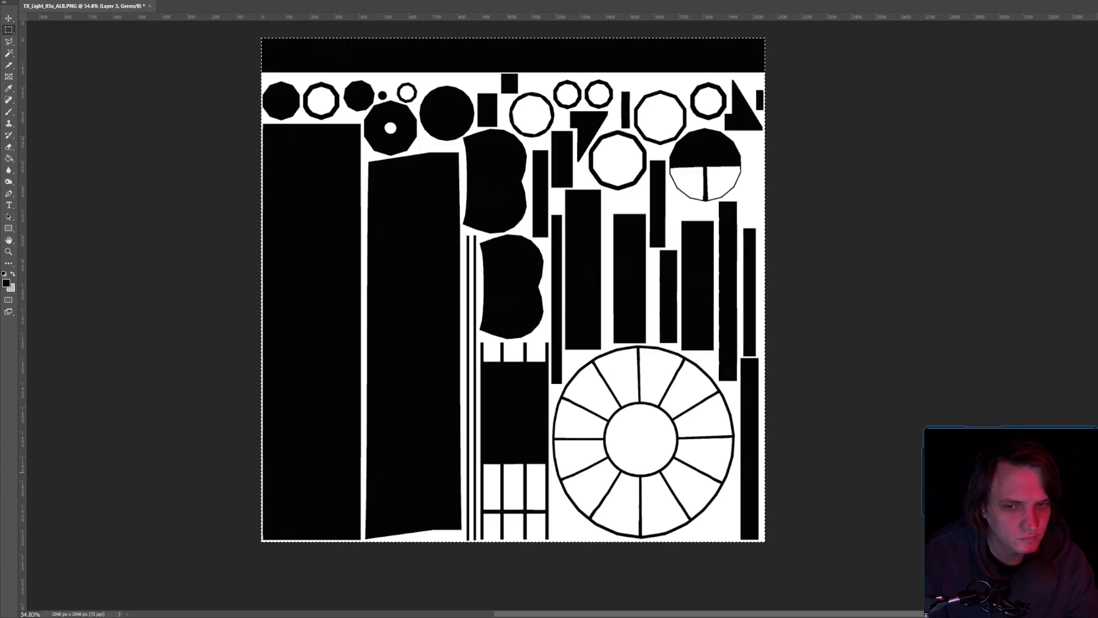
key(ctrl+2)
- Toggle between Green channel and full colour to check the magenta circle and grid fills
key(ctrl+4)
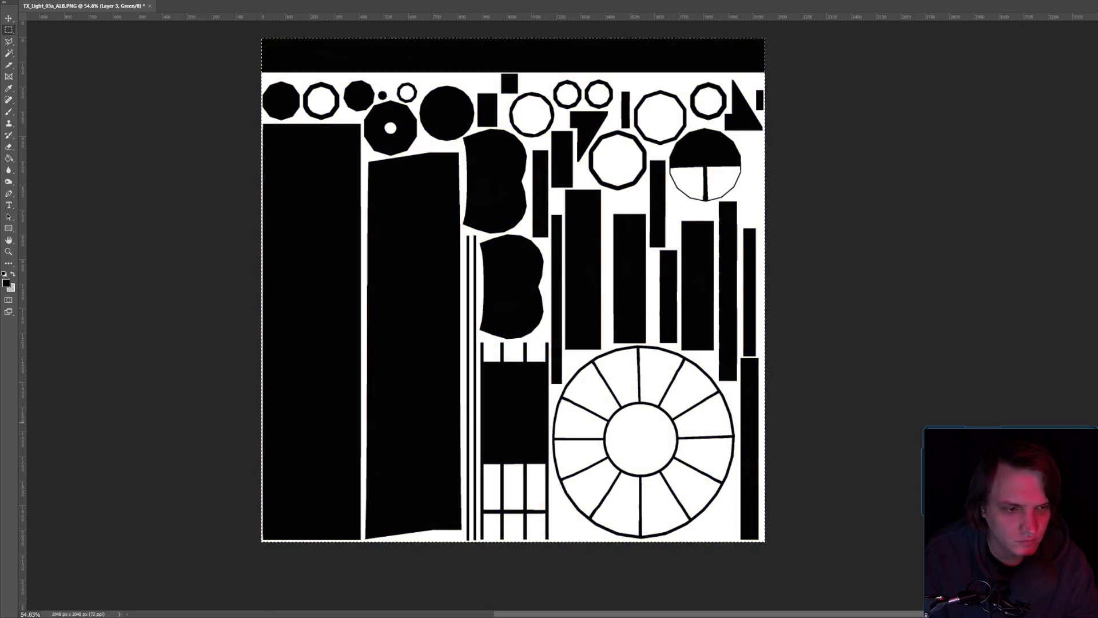
key(ctrl+3)
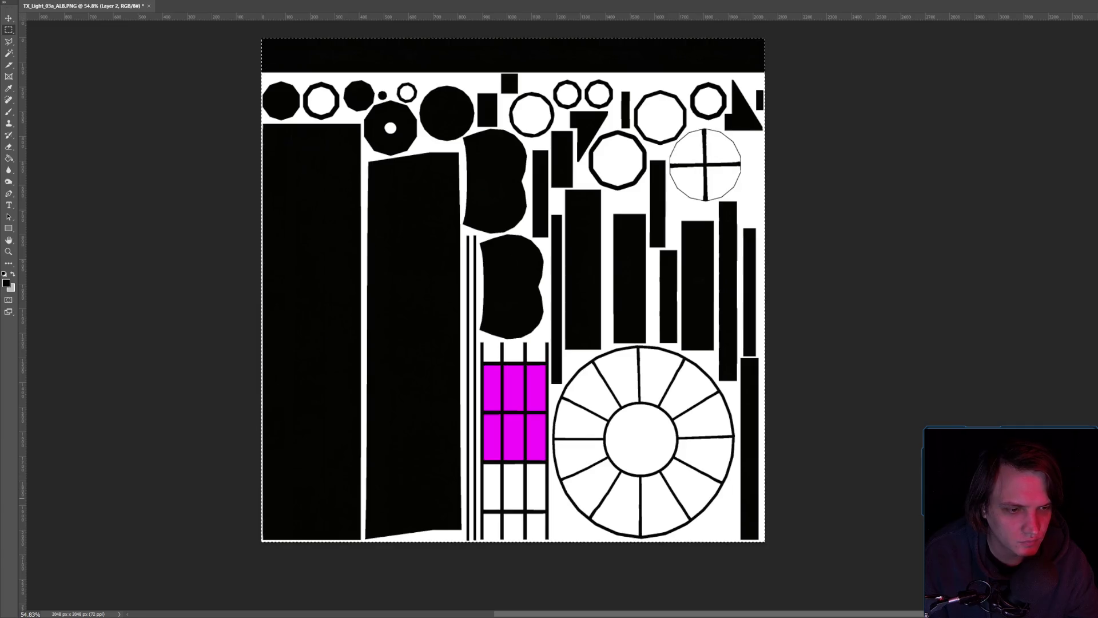
key(ctrl+4)
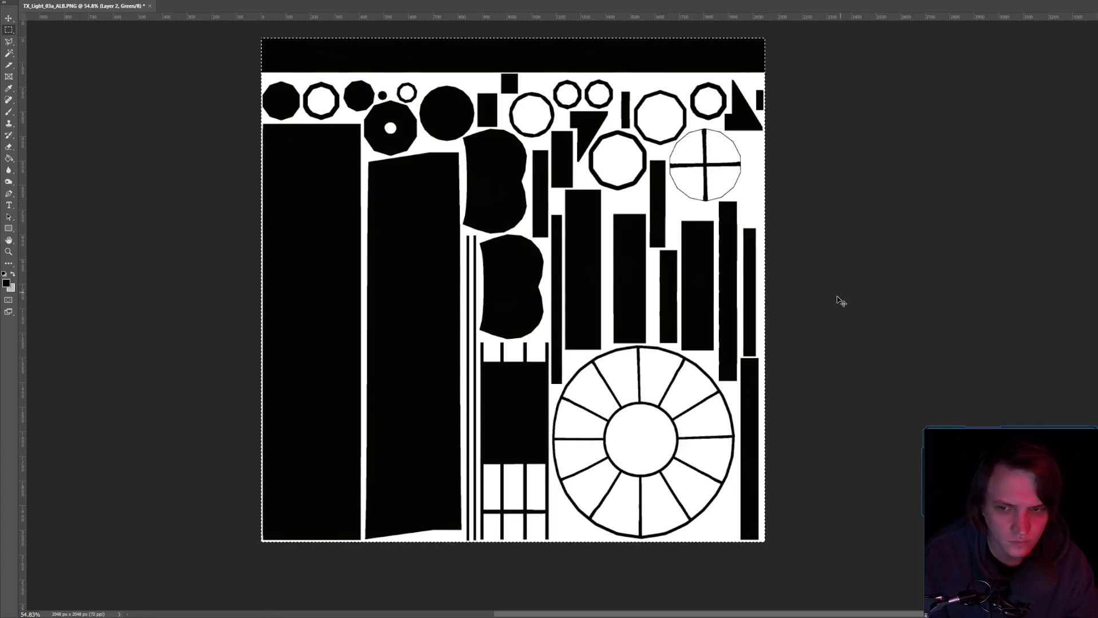
key(ctrl+z)
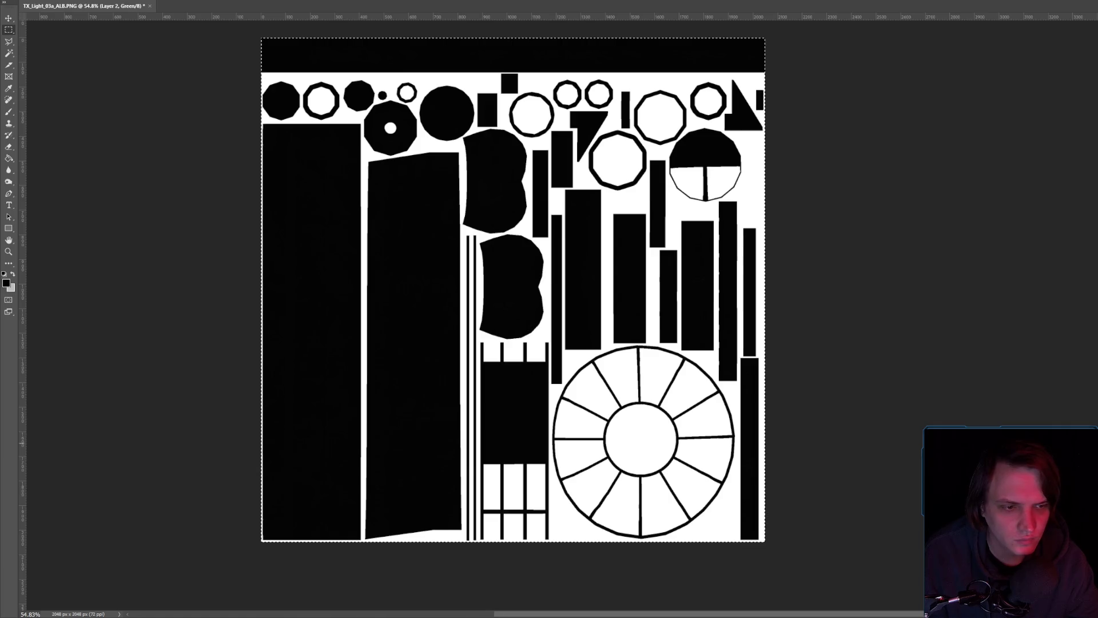
key(grave)
- Save the texture as PNG over TX_Light_03a_ALB.png, confirming the replacement
key(alt+f)
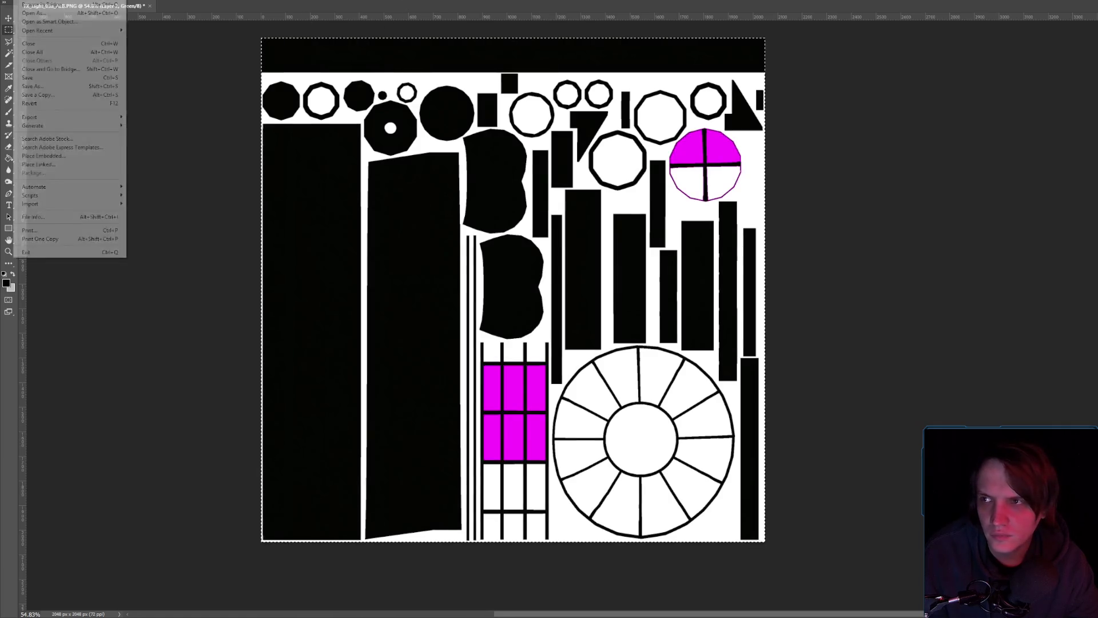
mouse_move(63, 117)
click(157, 117)
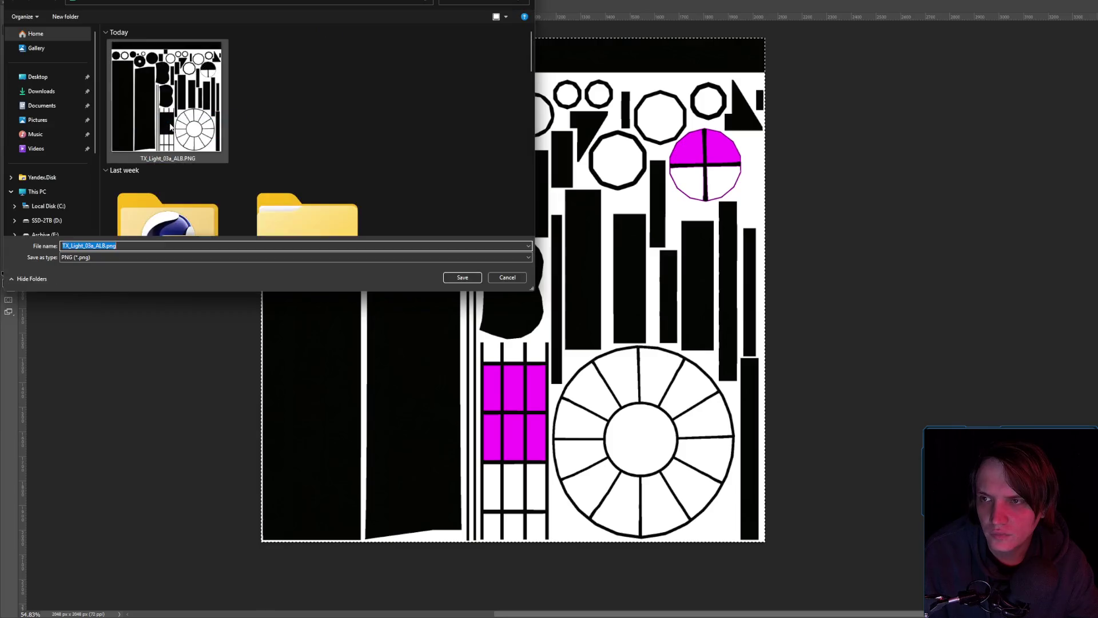
key(Return)
click(779, 298)
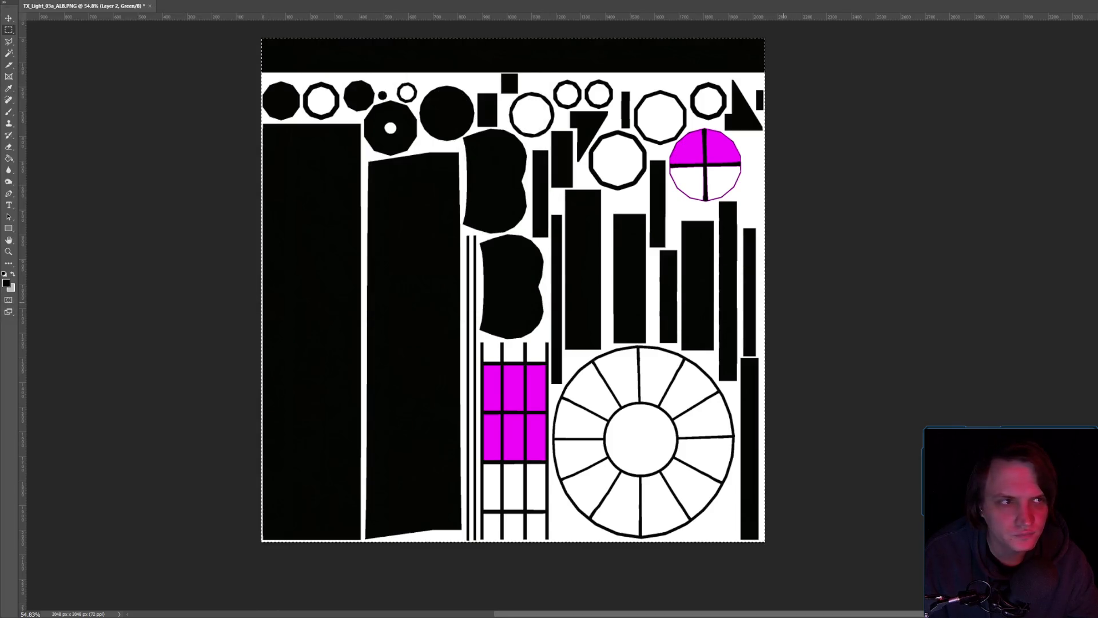
key(alt+Tab)
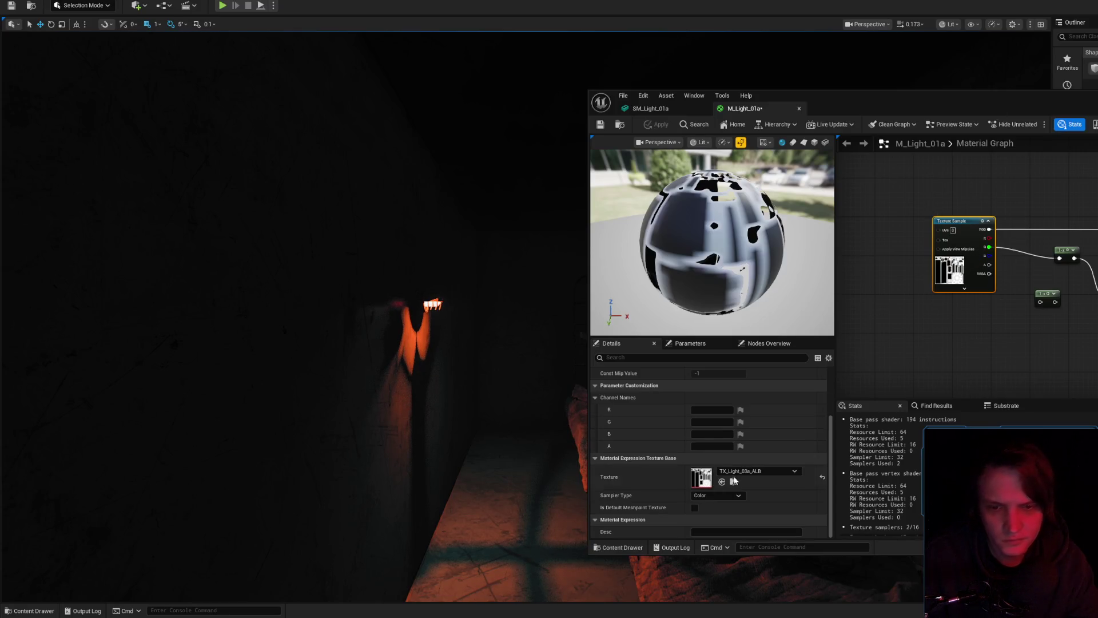
- Reimport the TX_Light_03a_ALB texture from the updated PNG file
click(734, 481)
right_click(817, 361)
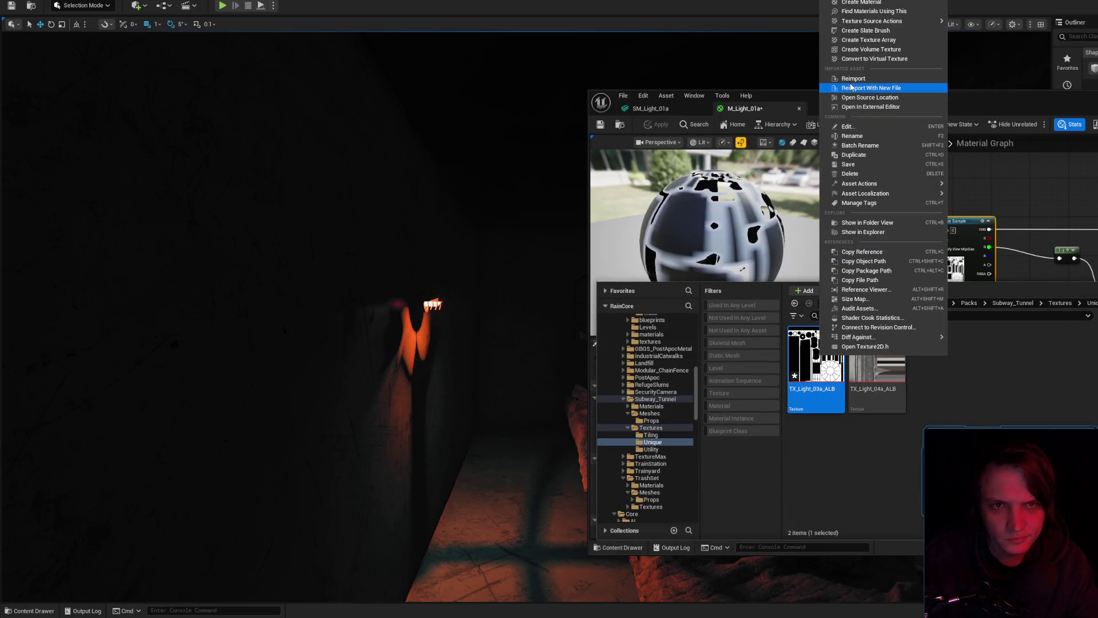
click(870, 87)
double_click(143, 106)
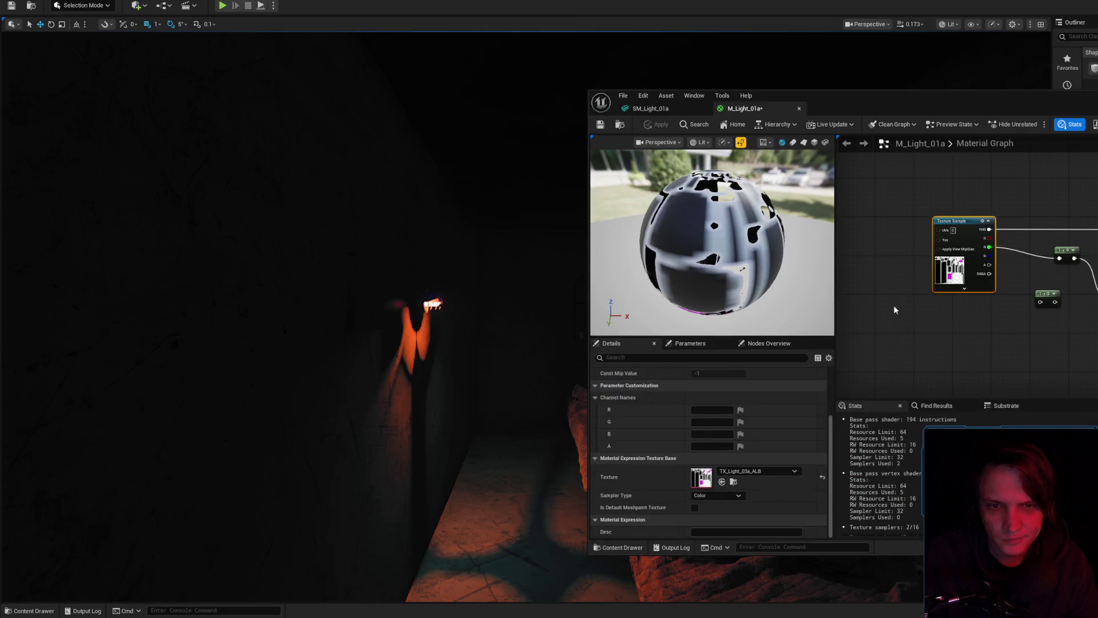
- Fly the viewport around the wall lamp to inspect the lit cage
drag(736, 257, 735, 179)
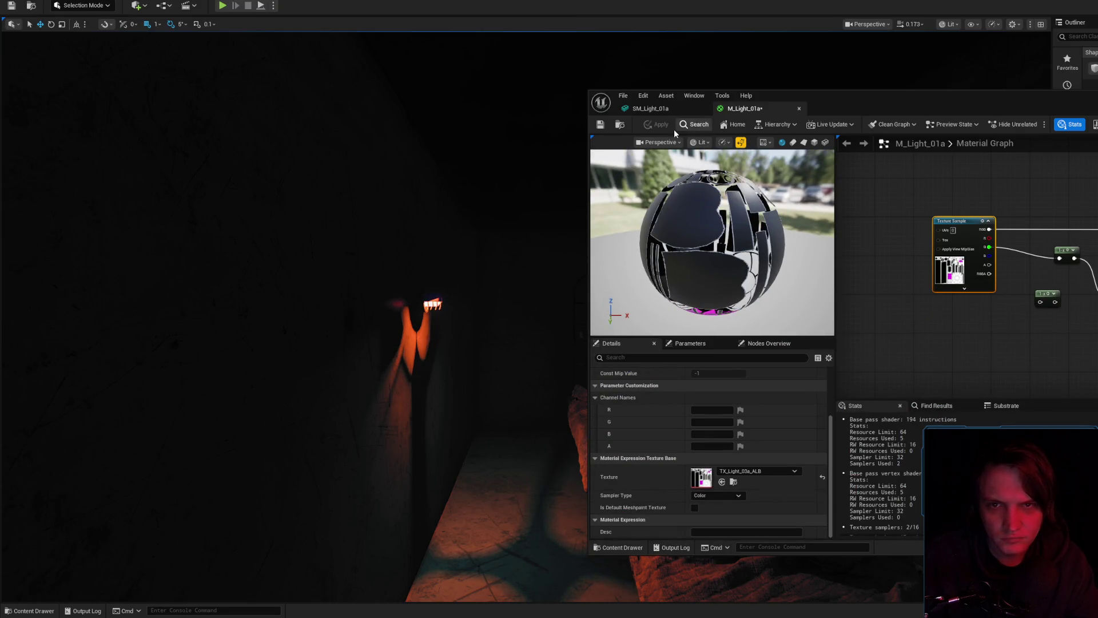
key(w)
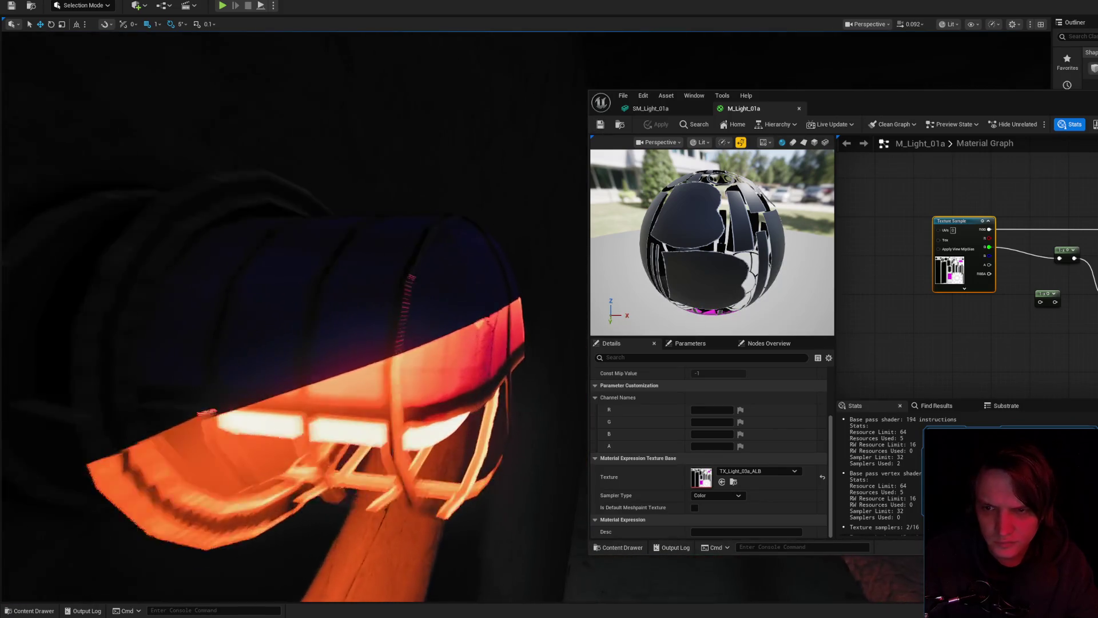
key(s)
scroll(294, 314, down, 2)
key(w)
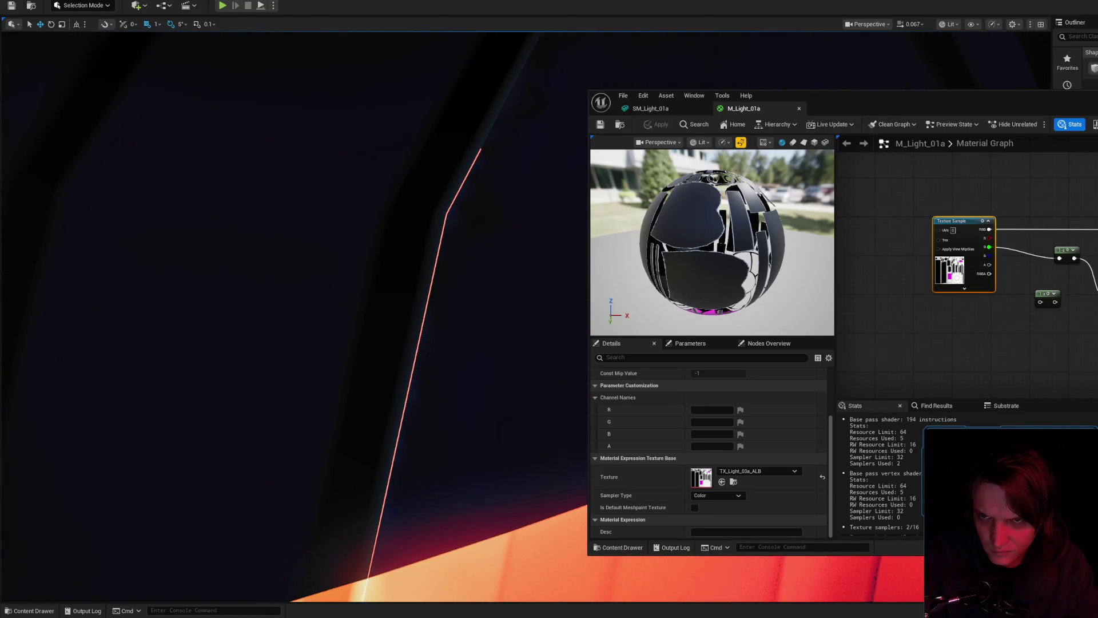
key(w)
scroll(294, 314, down, 1)
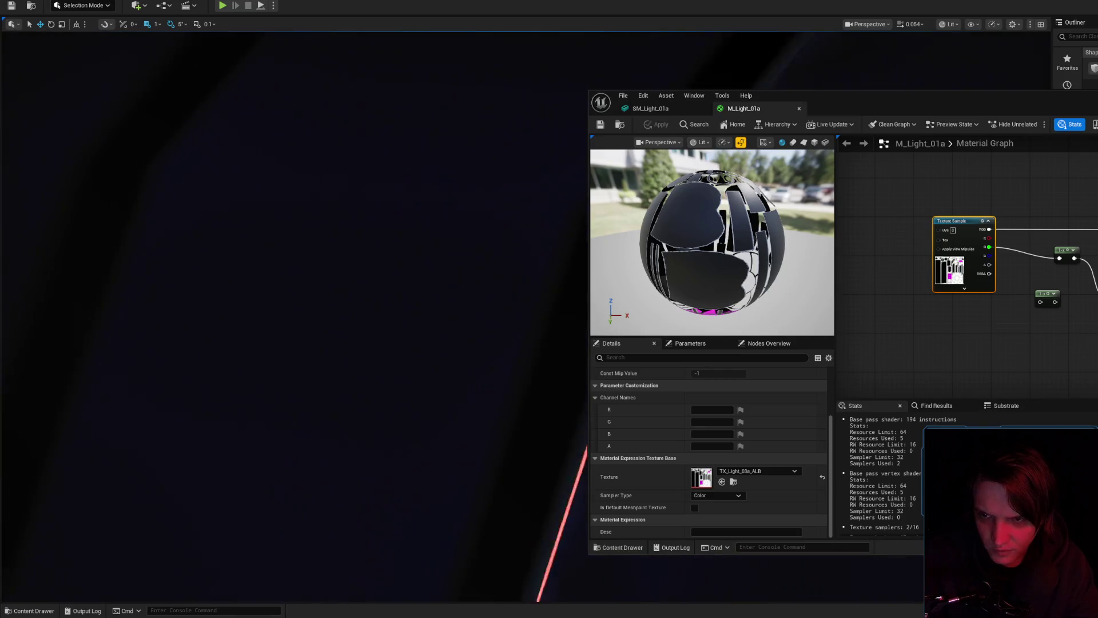
key(w)
key(s)
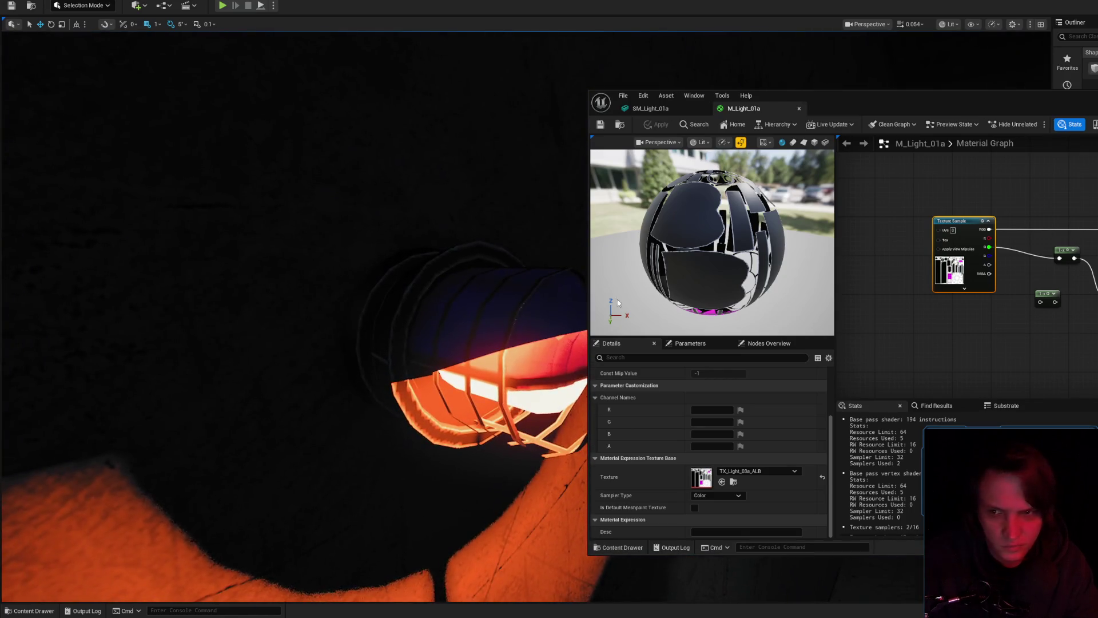
key(w)
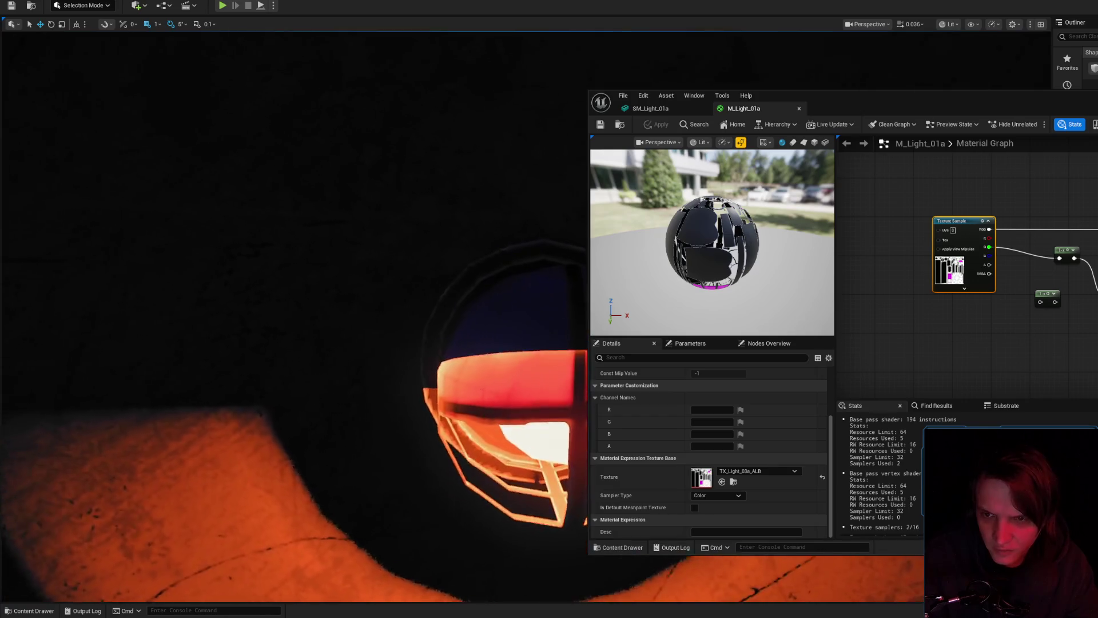
scroll(294, 315, down, 1)
key(w)
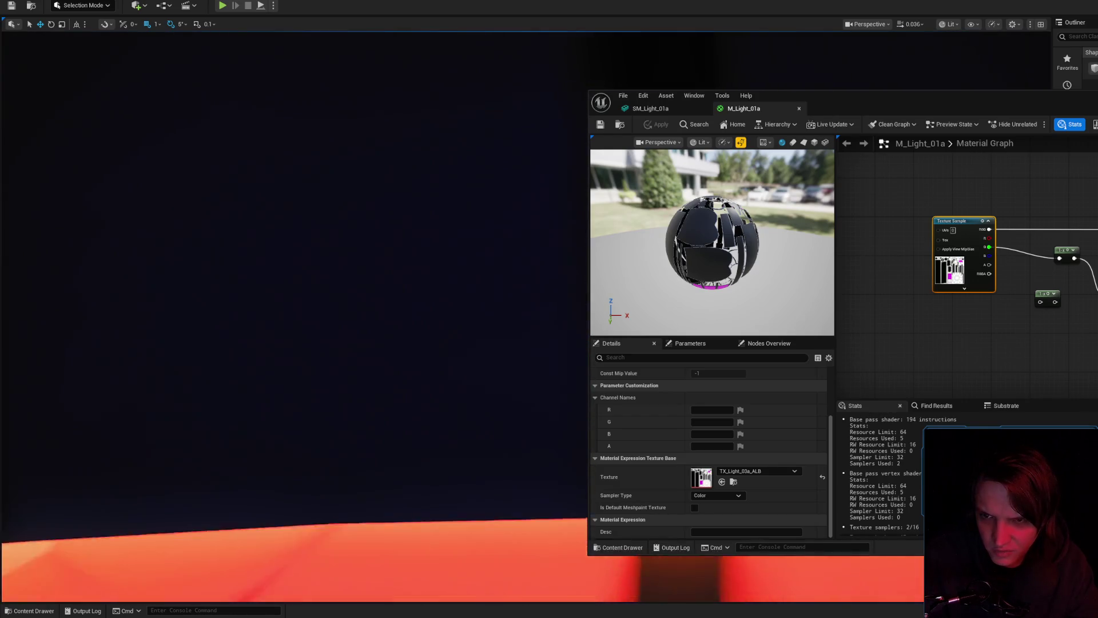
key(s)
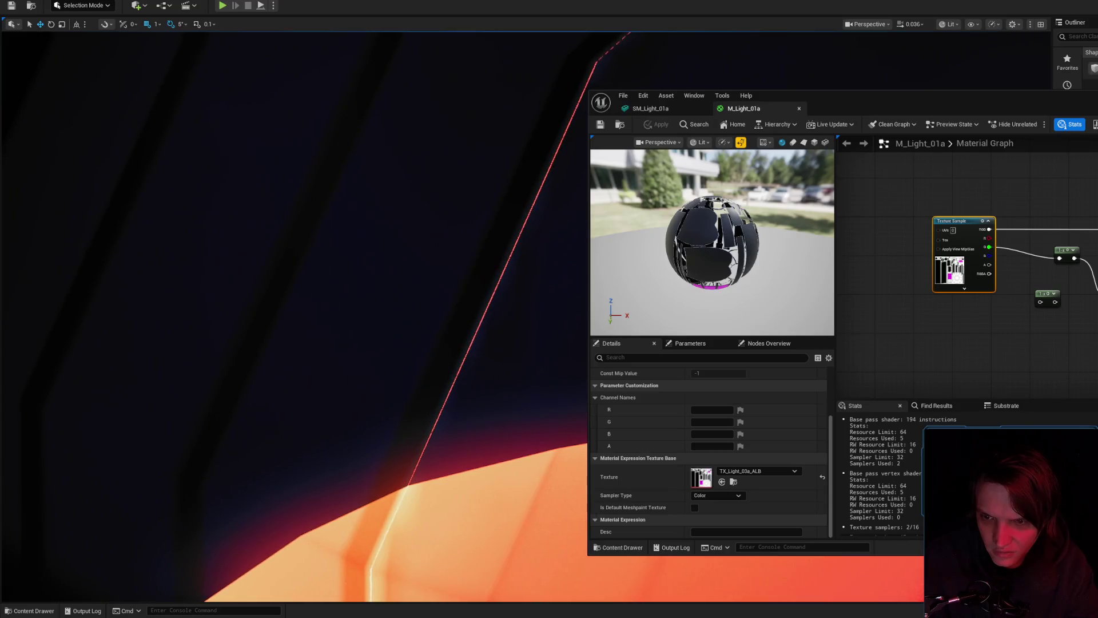
key(s)
scroll(228, 315, up, 3)
key(s)
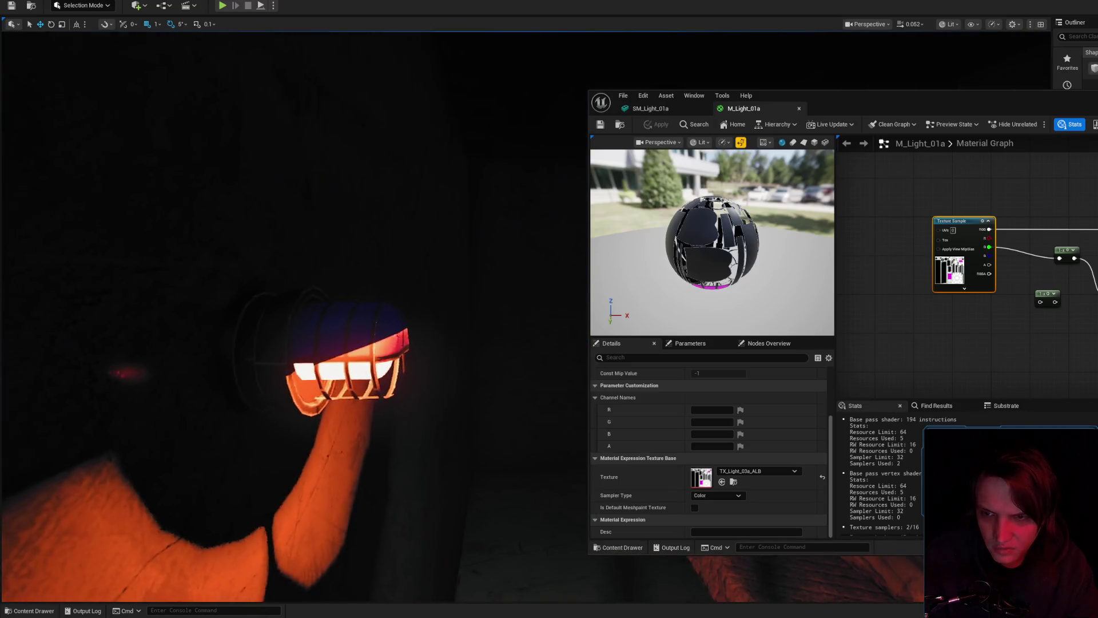
scroll(286, 314, up, 2)
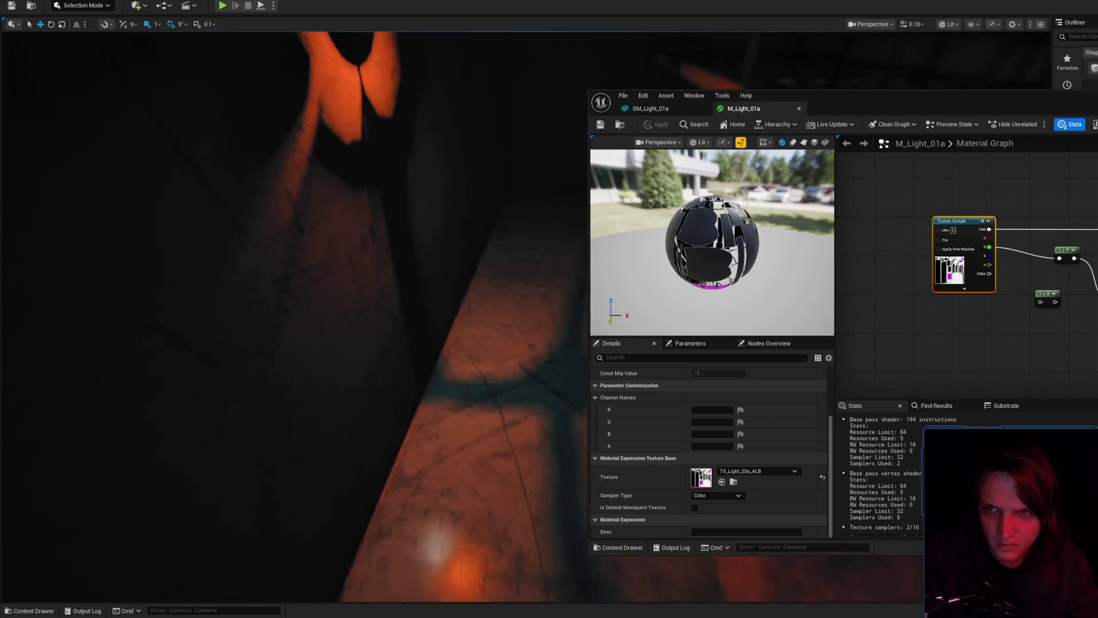
key(a)
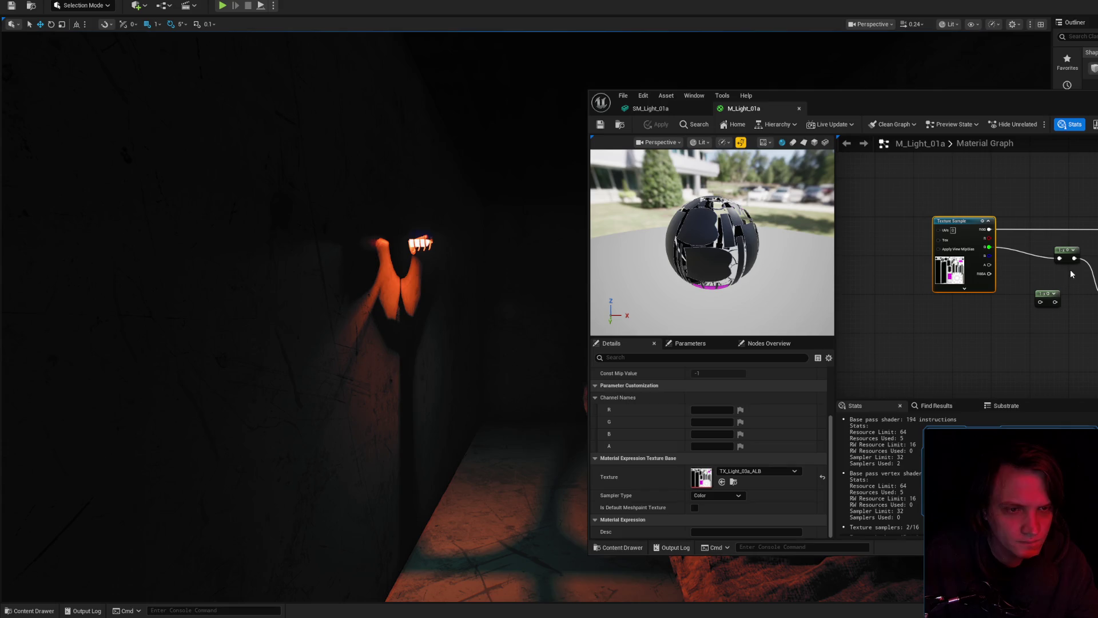
- Reconnect the Texture Sample's RGB output in M_Light_01a and apply the material
drag(989, 234, 1062, 228)
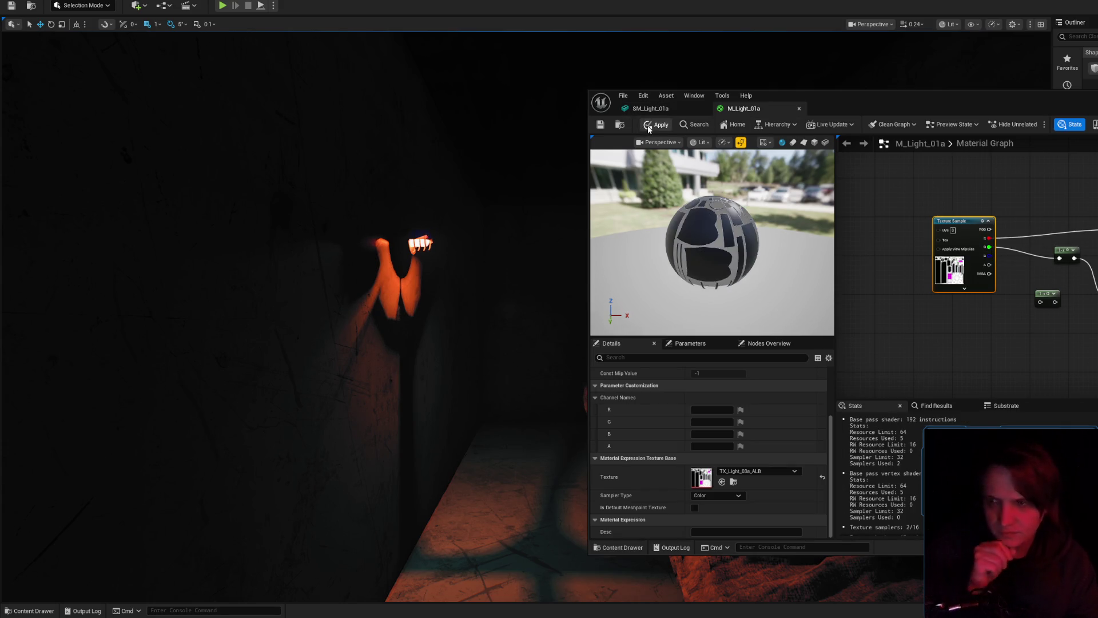
click(649, 127)
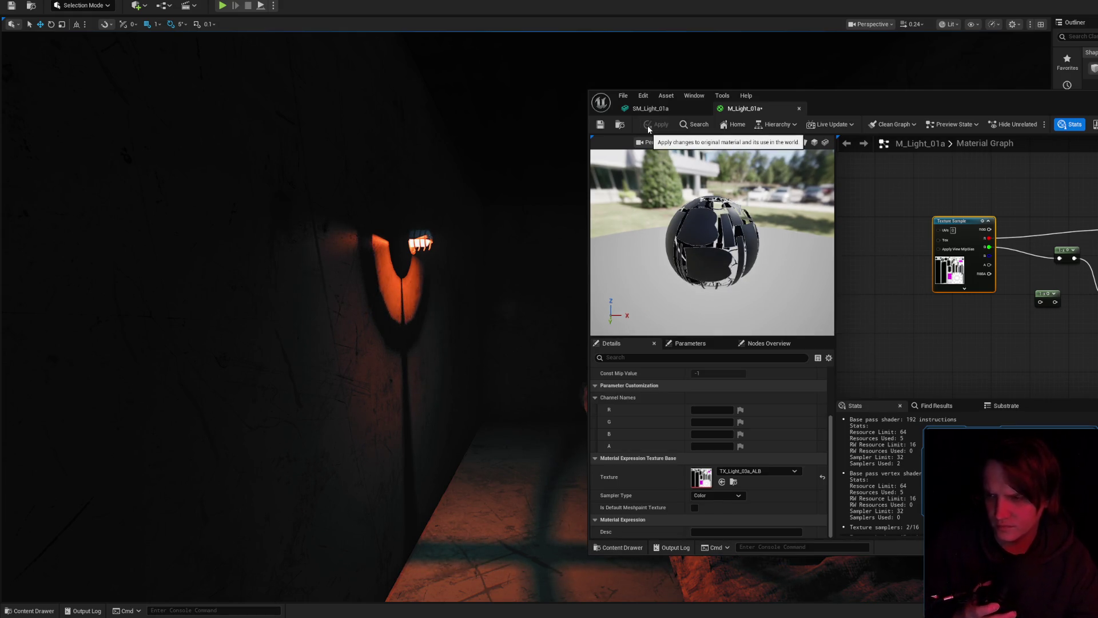
scroll(380, 208, up, 5)
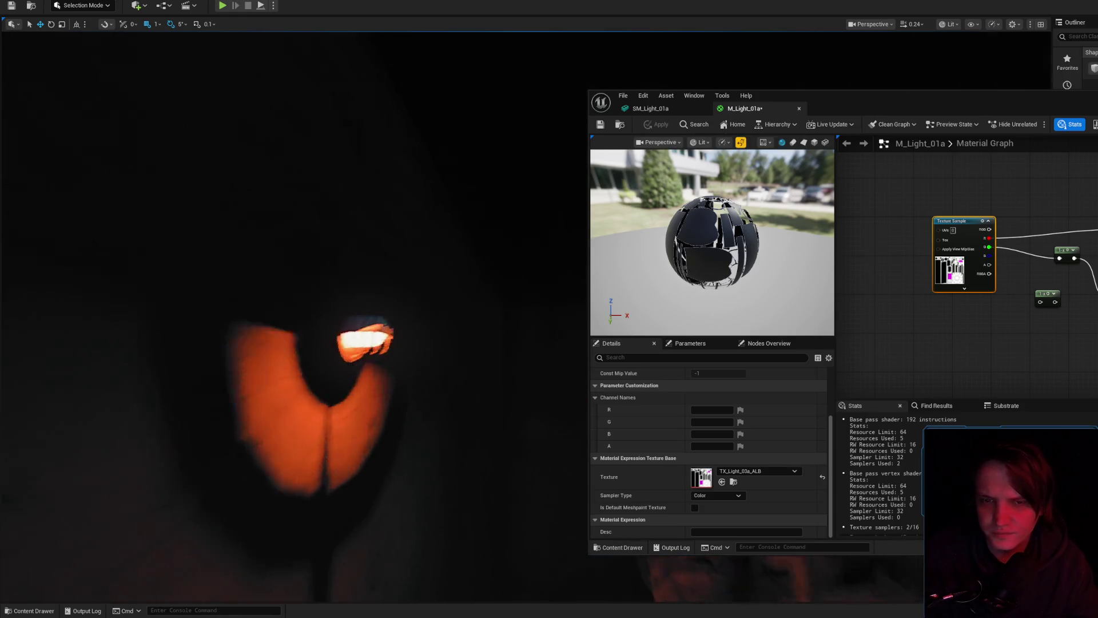
scroll(285, 314, down, 2)
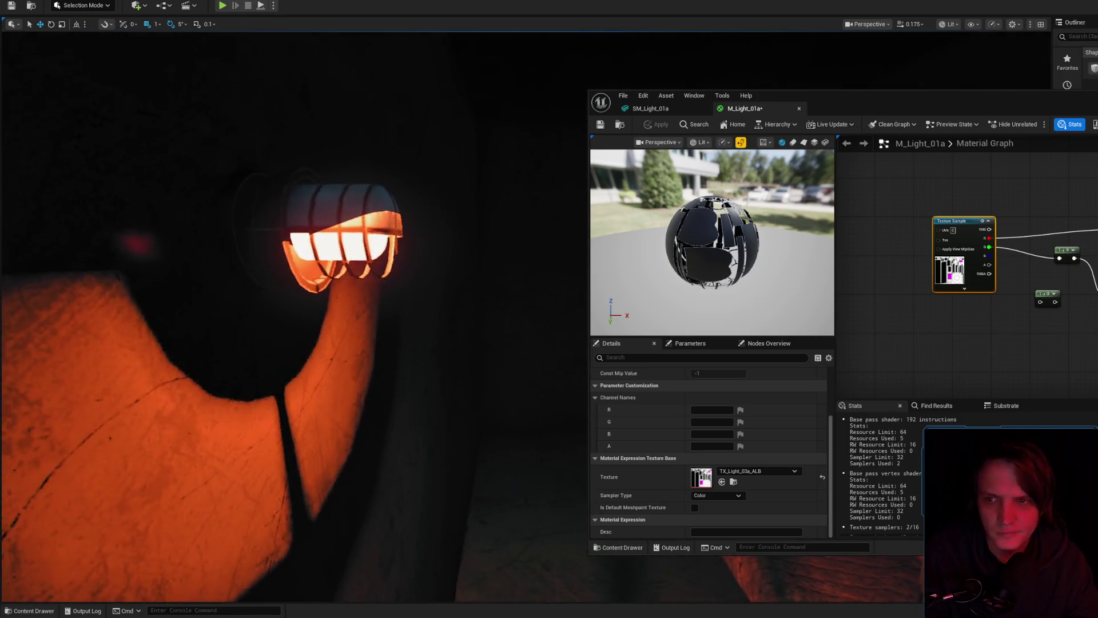
- Add a Static Switch Parameter node named 180-Blocker to the light material graph
right_click(951, 348)
text(static )
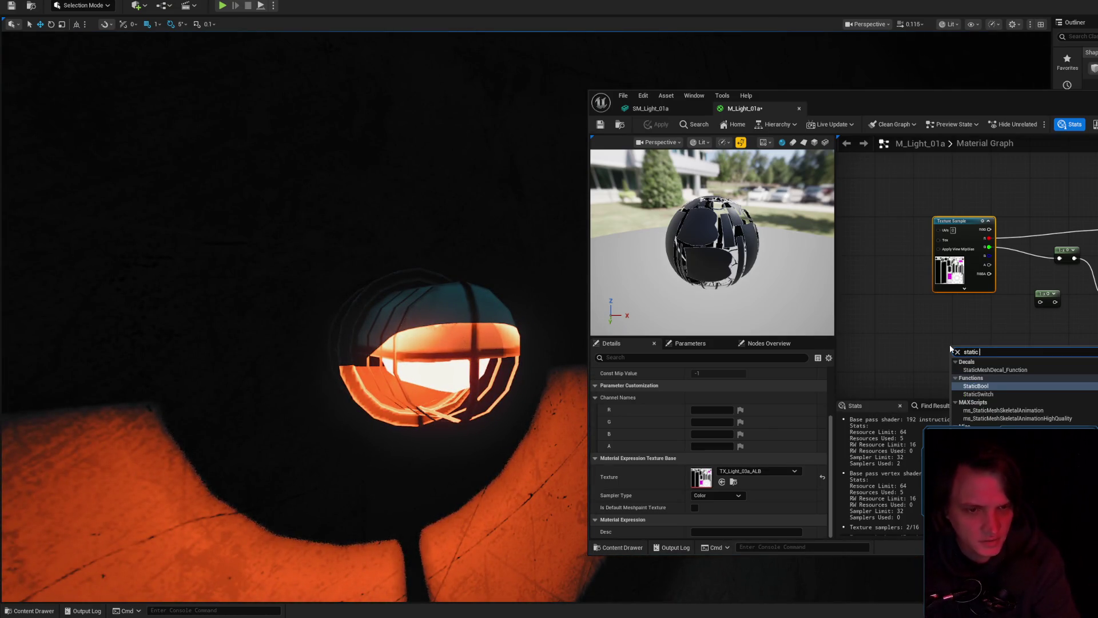
text(switch)
click(990, 386)
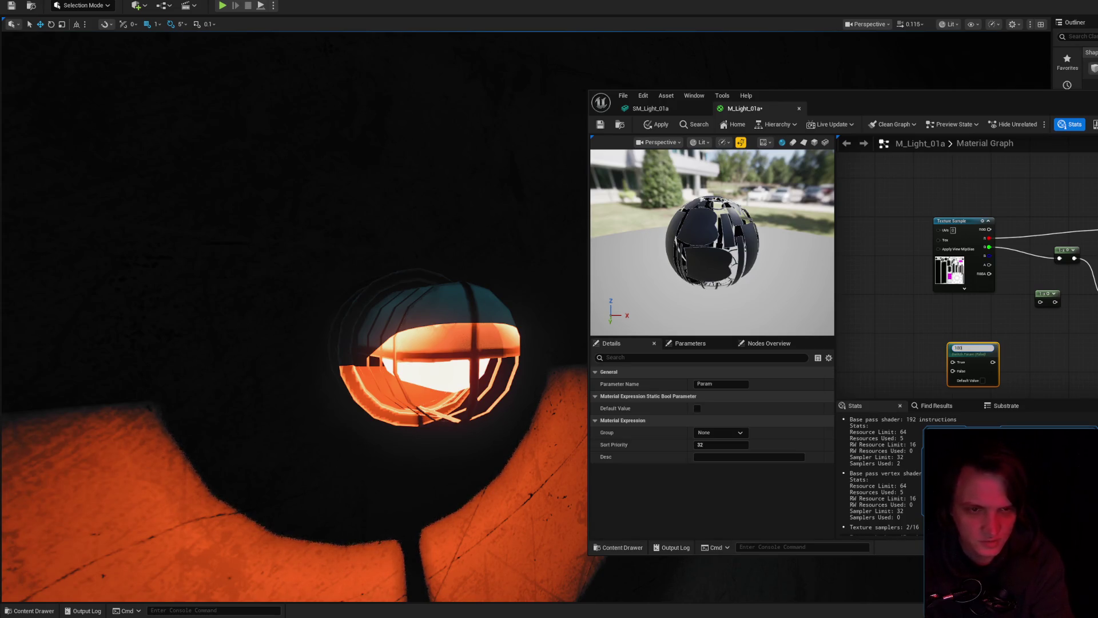
key(Return)
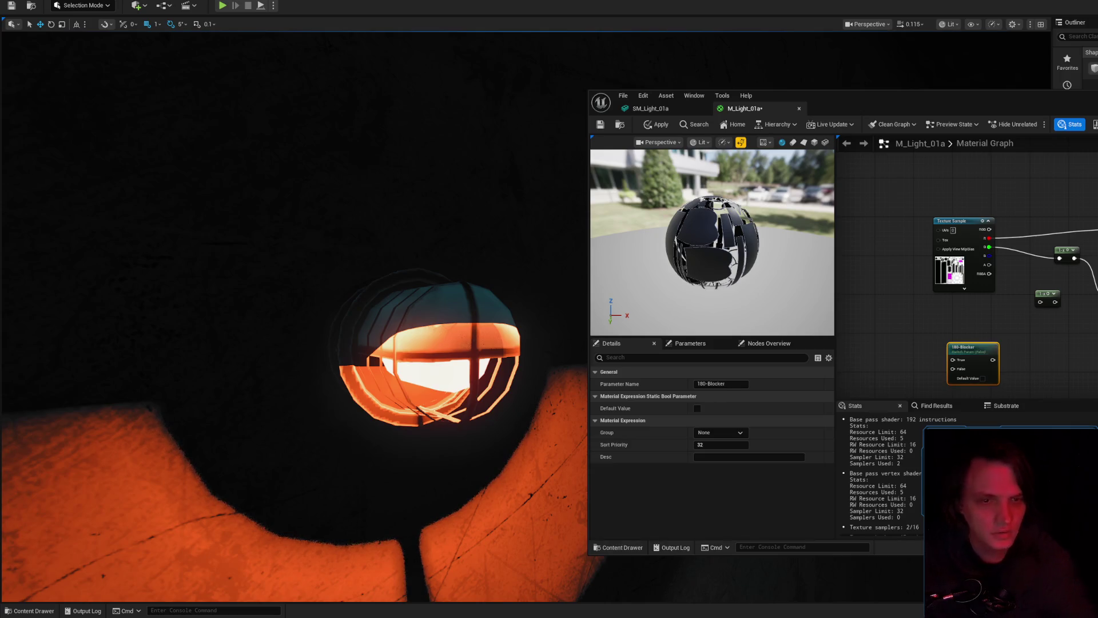
- Wire the Texture Sample's B channel into the switch's False input and save
drag(960, 221, 864, 221)
drag(995, 349, 982, 215)
mouse_move(886, 255)
mouse_down()
mouse_move(966, 257)
mouse_move(1009, 230)
mouse_move(1009, 275)
mouse_up()
alt+click(990, 252)
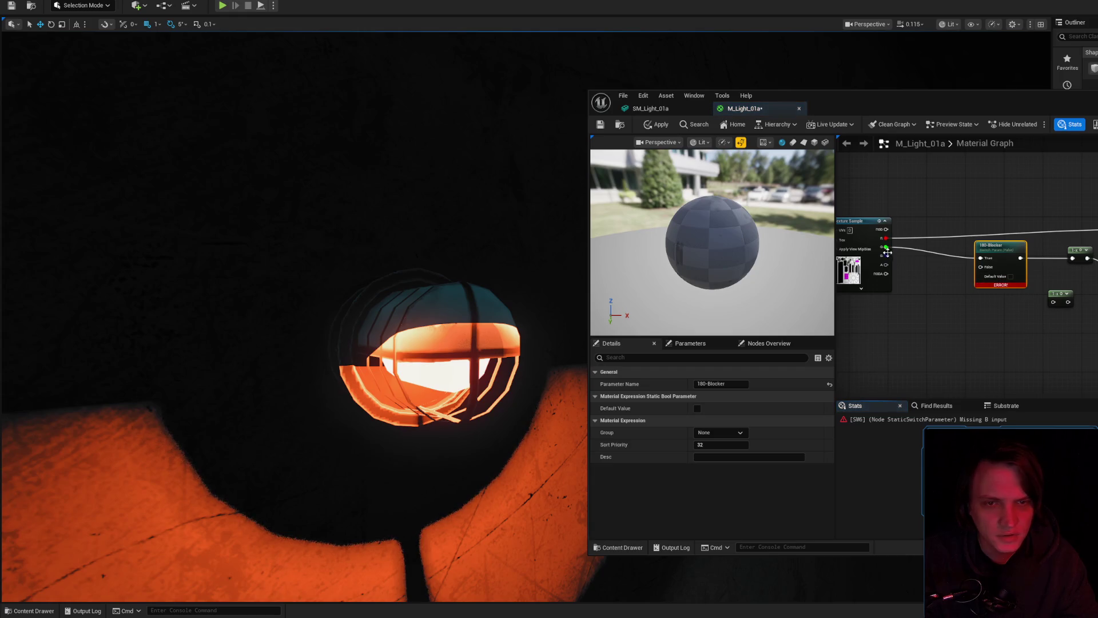
drag(993, 273, 982, 267)
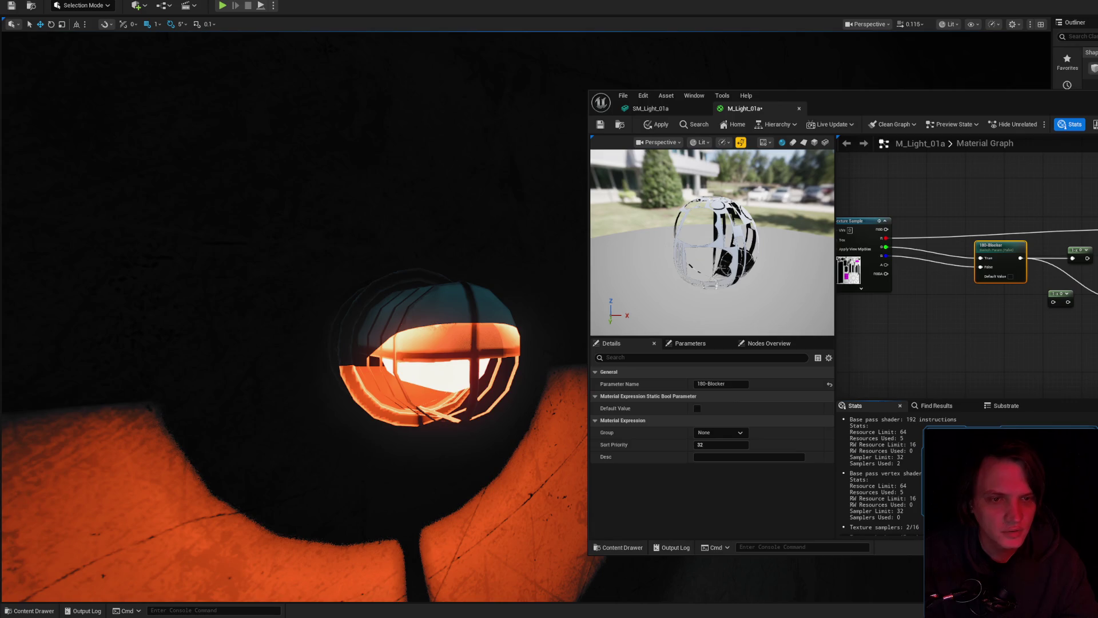
key(ctrl+s)
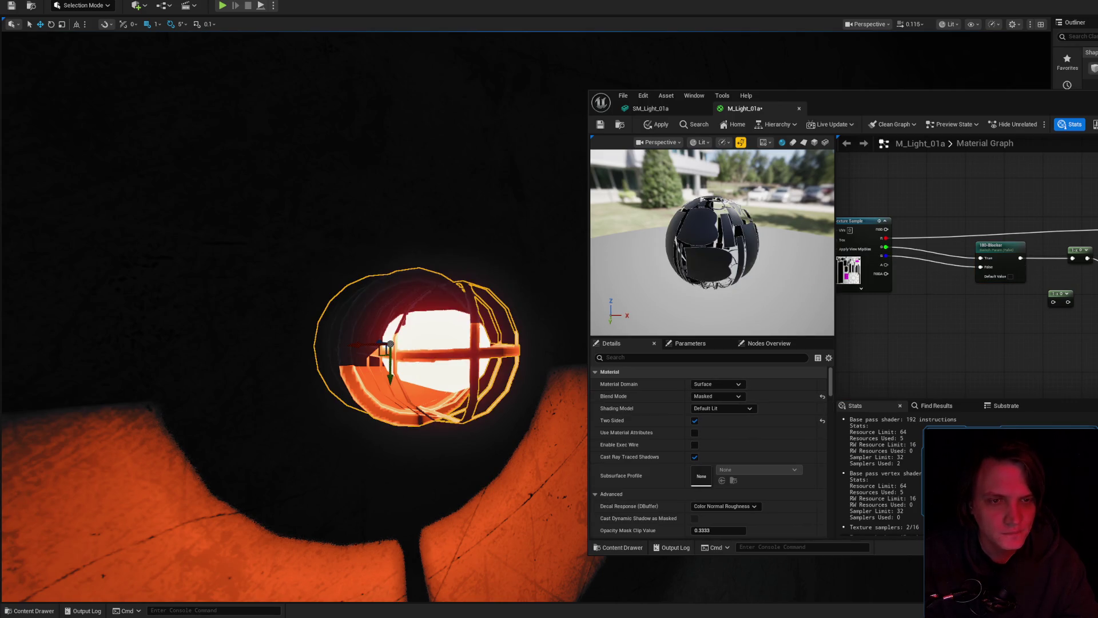
- Insert the 1-x node into the wire feeding 180-Blocker
drag(1054, 295, 1054, 324)
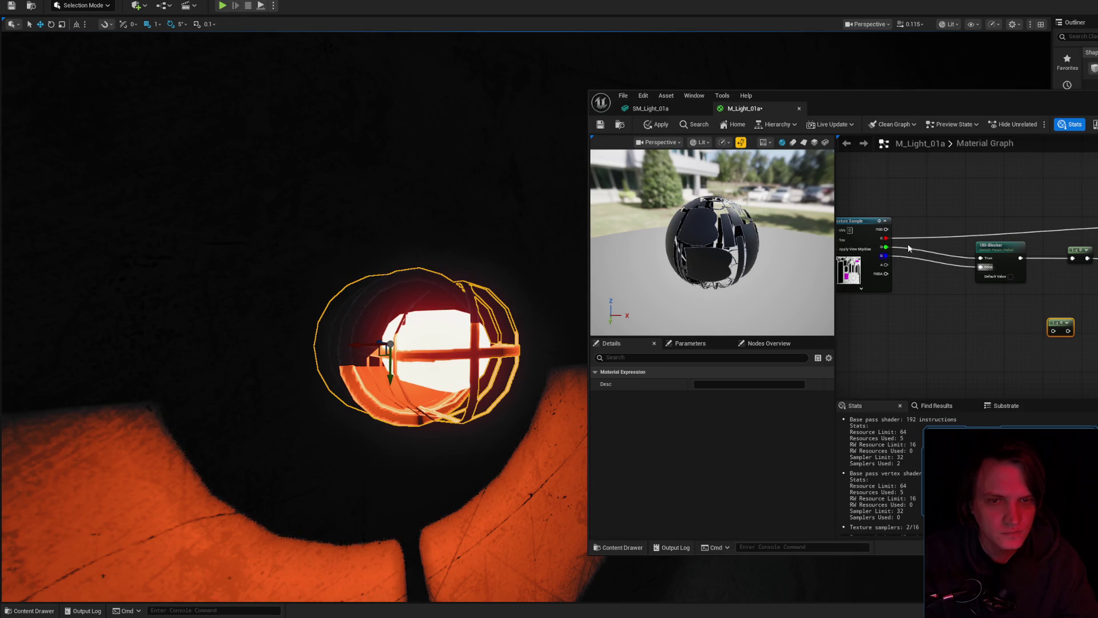
drag(1075, 275, 1037, 265)
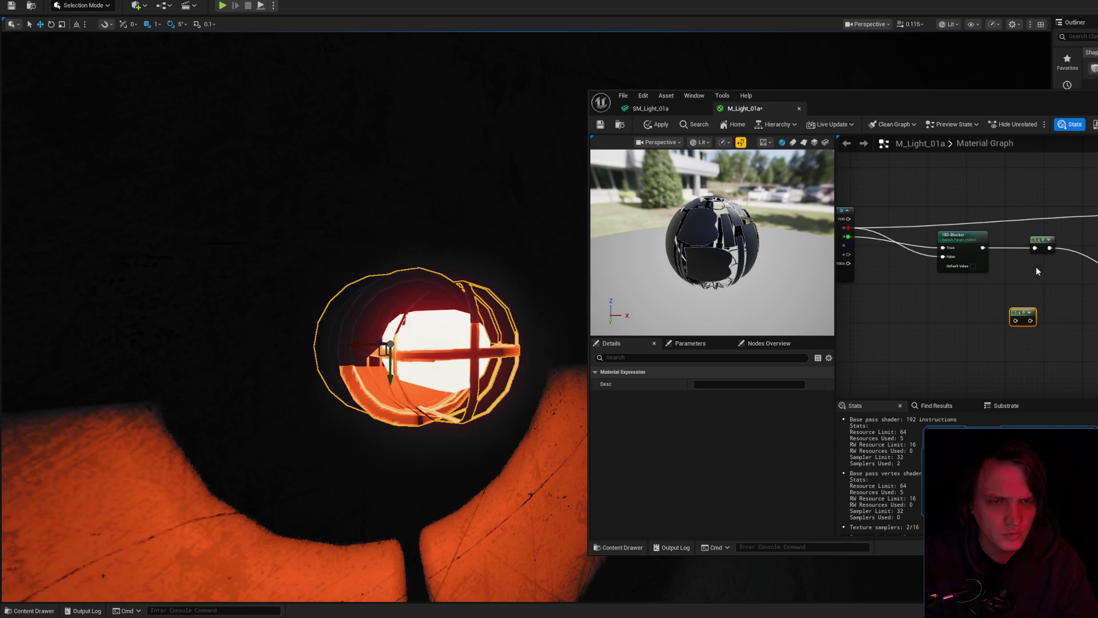
mouse_move(1034, 237)
mouse_down()
mouse_move(873, 247)
mouse_move(873, 258)
mouse_move(945, 248)
mouse_move(1014, 257)
mouse_up()
mouse_move(880, 253)
mouse_down()
mouse_move(958, 245)
mouse_move(1015, 255)
mouse_up()
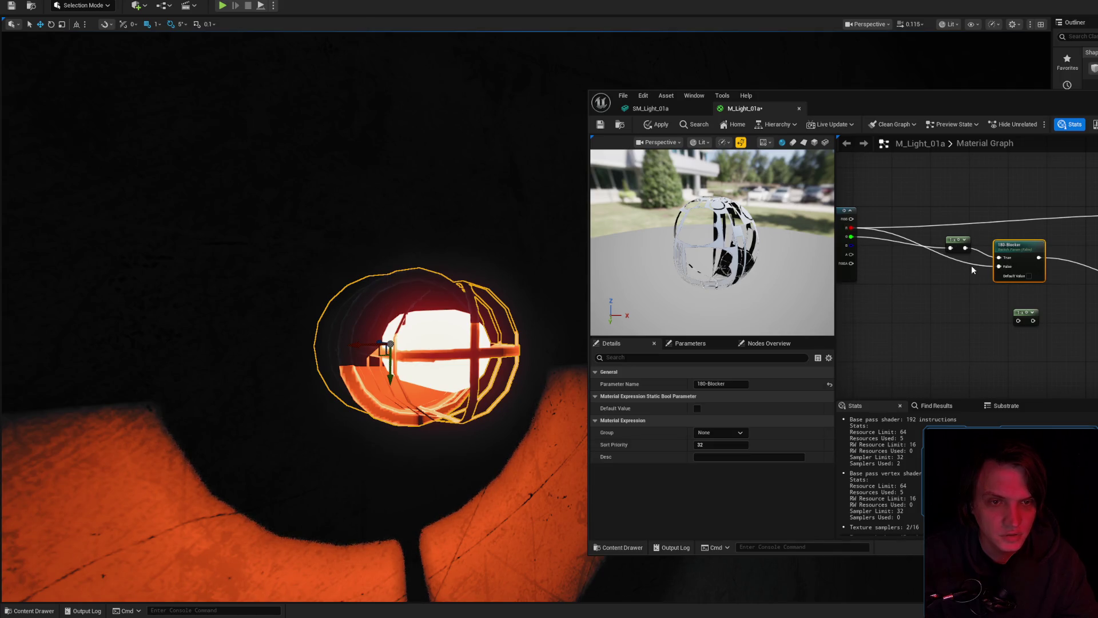
click(1003, 197)
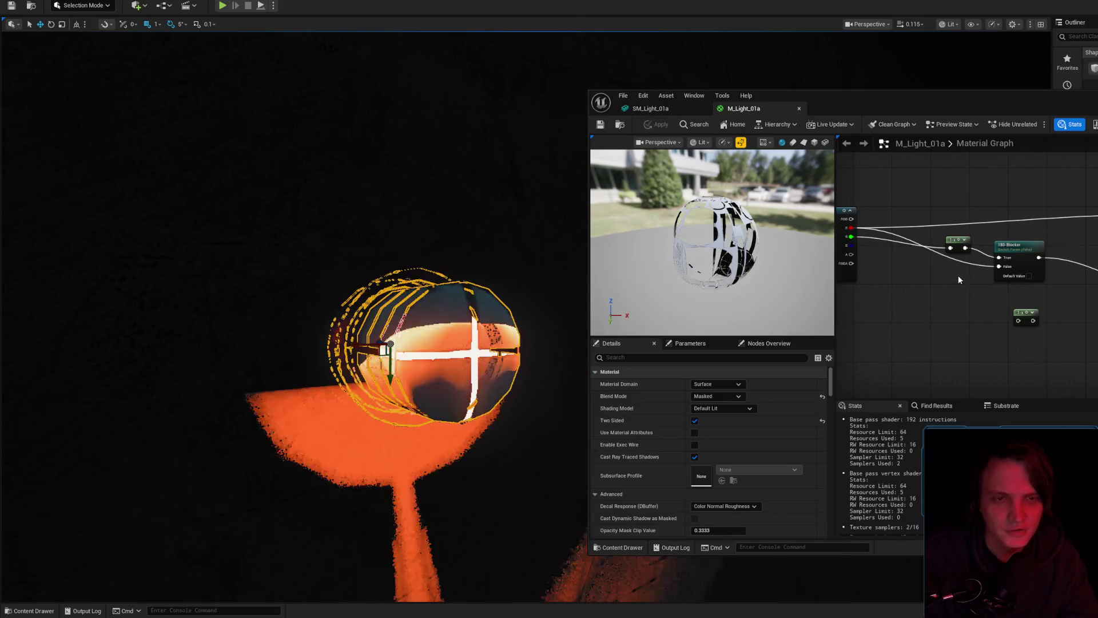
click(901, 276)
drag(458, 321, 474, 300)
- Connect the 1-x output to 180-Blocker, apply the material, and frame the lamp
right_click(1018, 303)
text(1)
key(Escape)
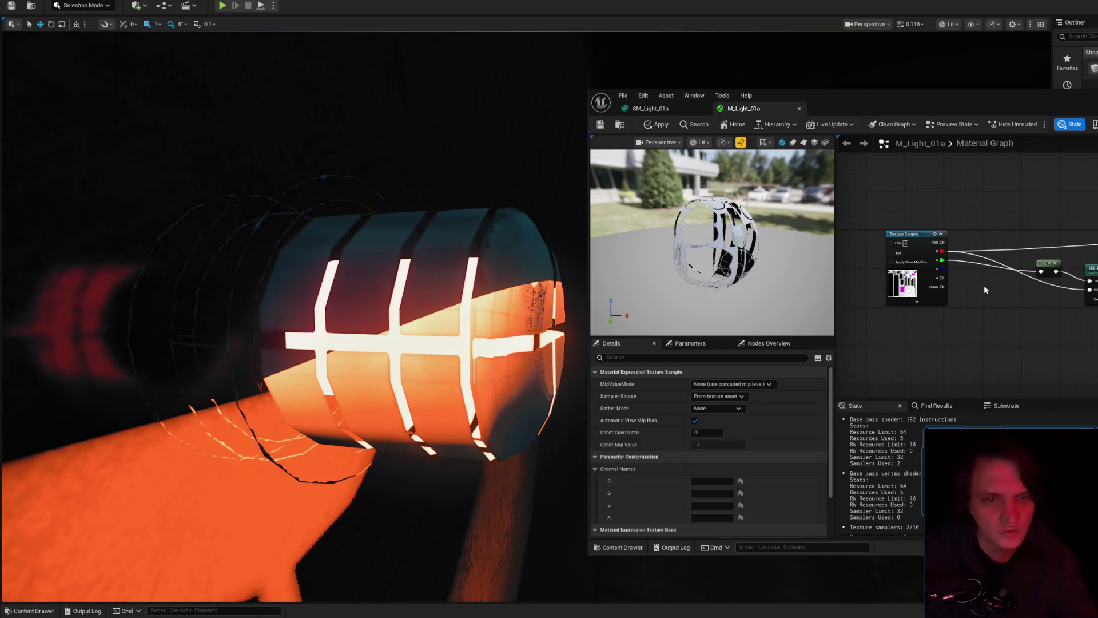
click(984, 284)
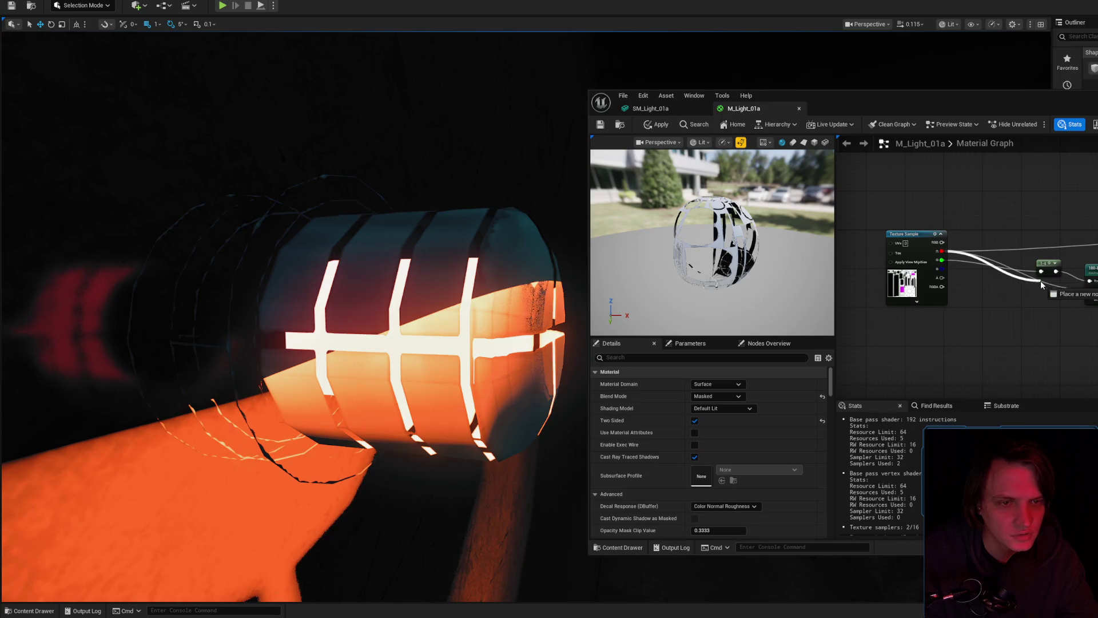
mouse_move(1059, 270)
mouse_down()
mouse_move(1077, 298)
mouse_move(1089, 290)
mouse_move(1011, 283)
mouse_up()
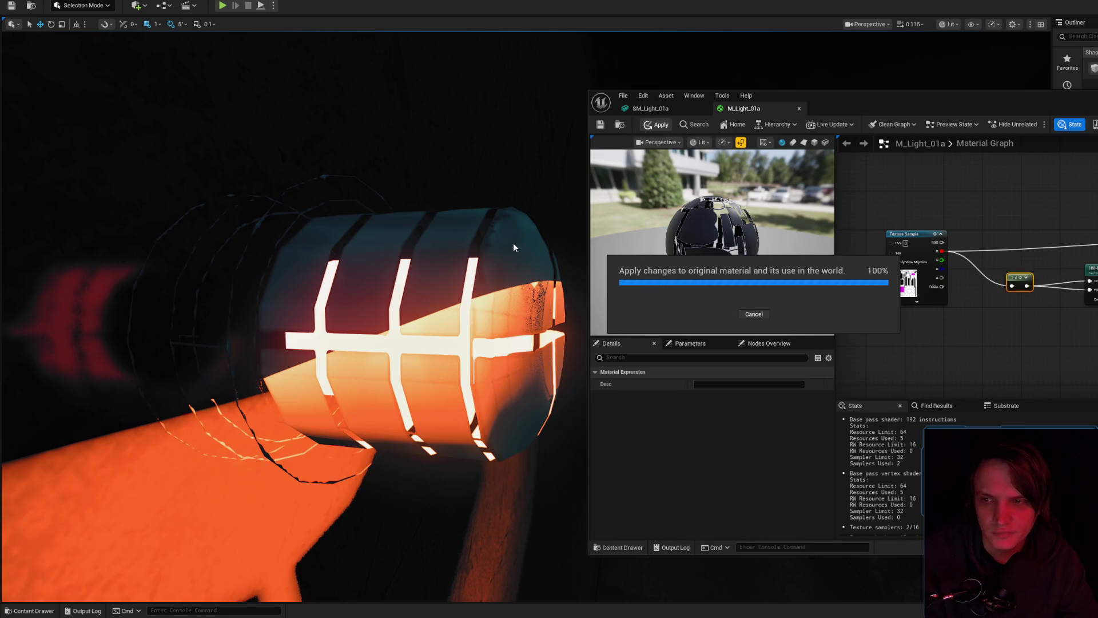
click(498, 245)
key(f)
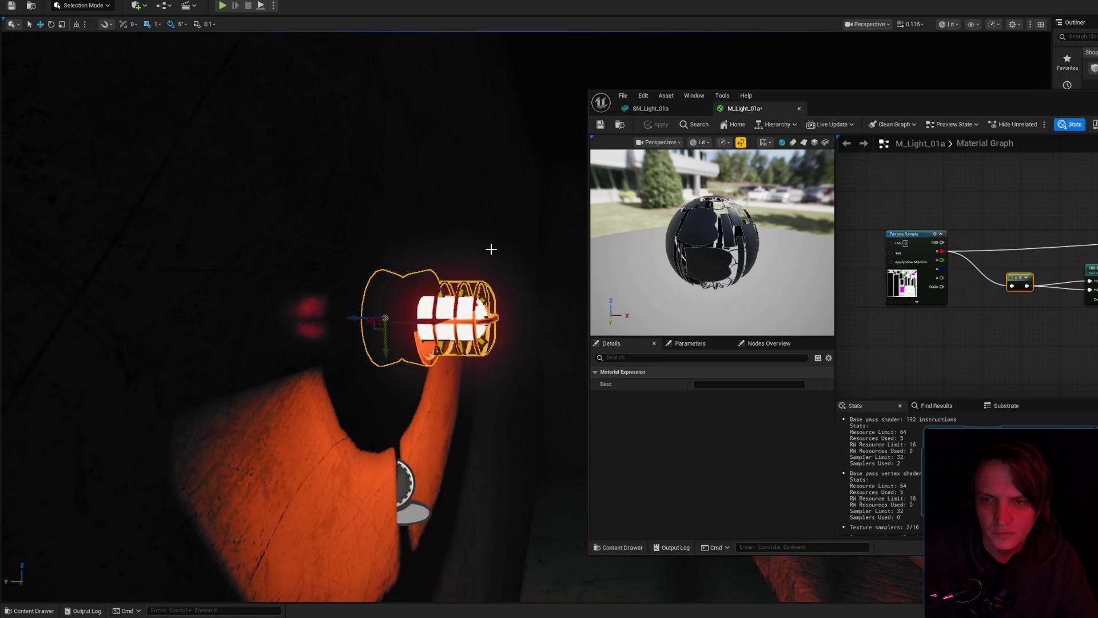
scroll(491, 248, up, 5)
scroll(491, 249, down, 5)
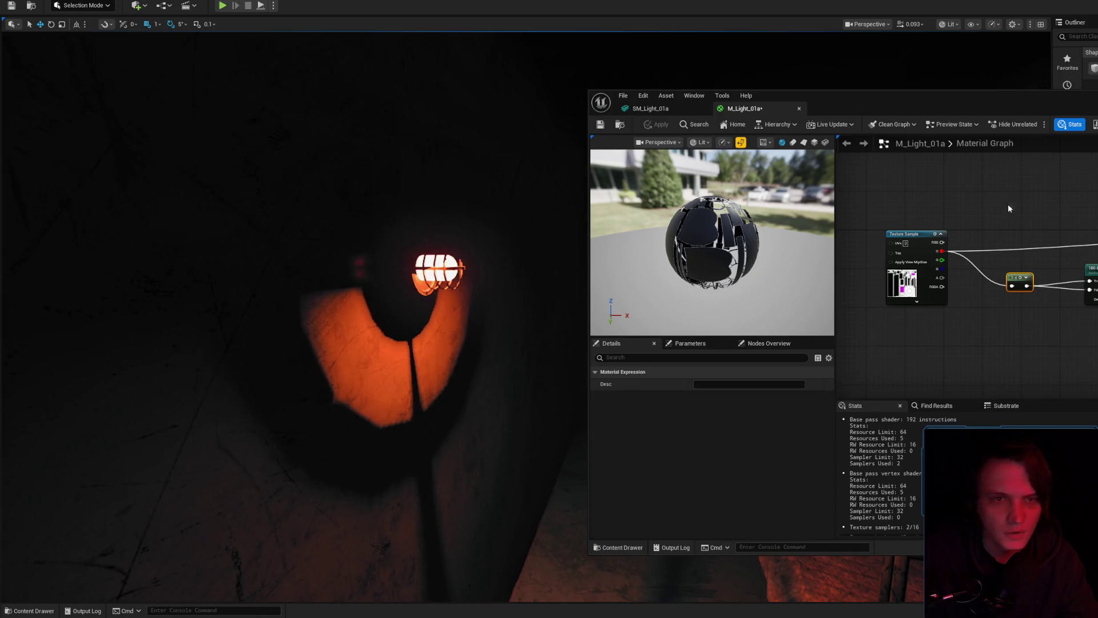
- Save the material and dismiss the save warning
key(ctrl+s)
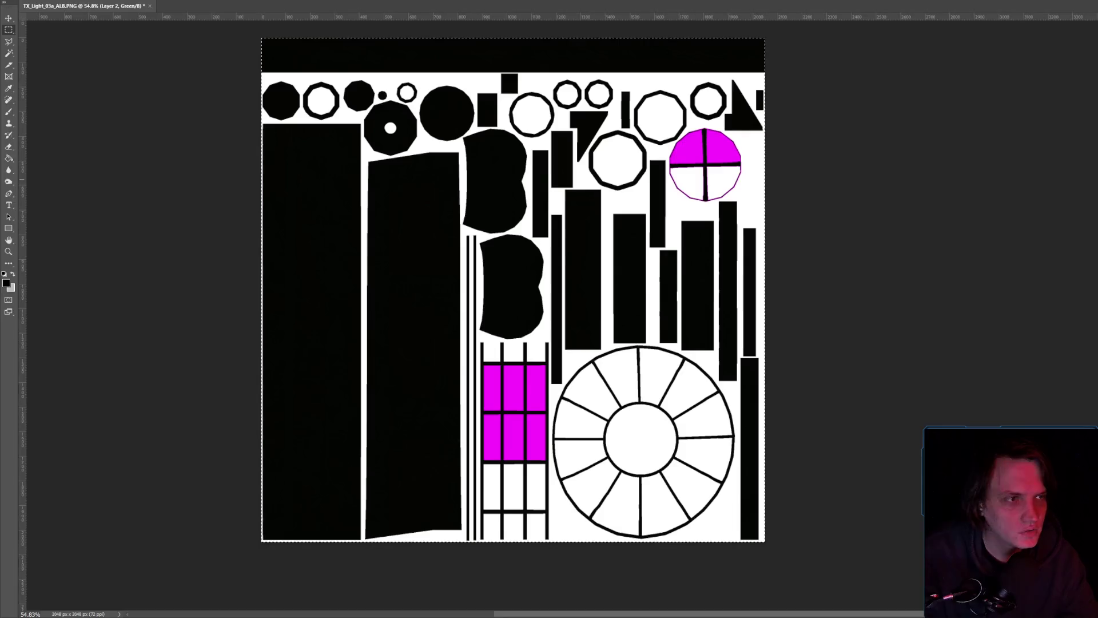
key(ctrl+s)
click(757, 208)
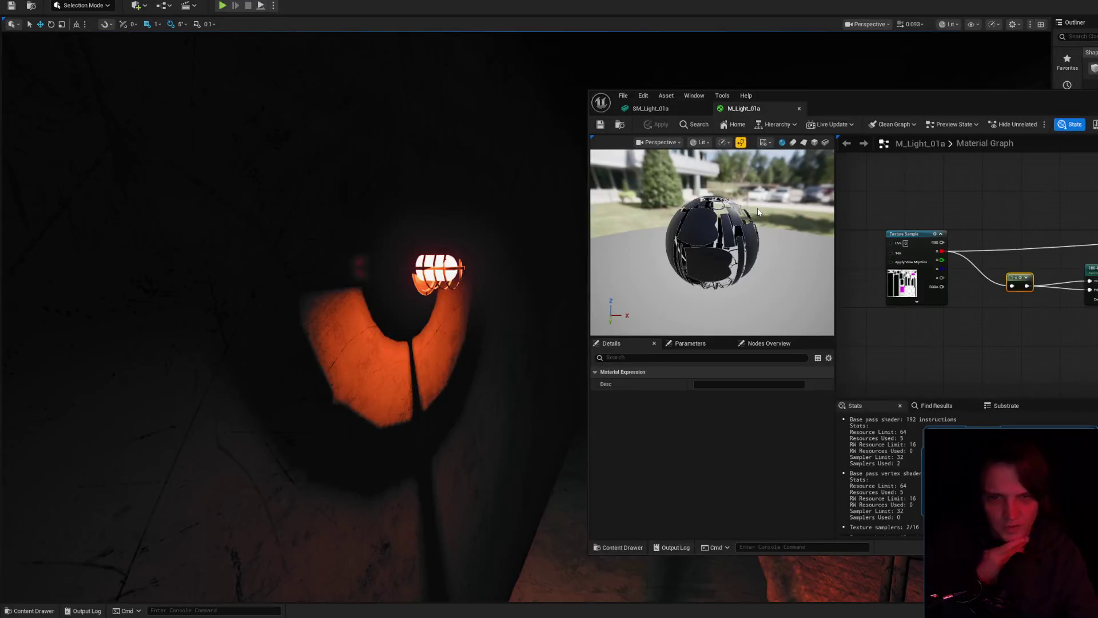
- Set the Texture Sample node to the TX_Rust_01a_ALB texture
click(1049, 228)
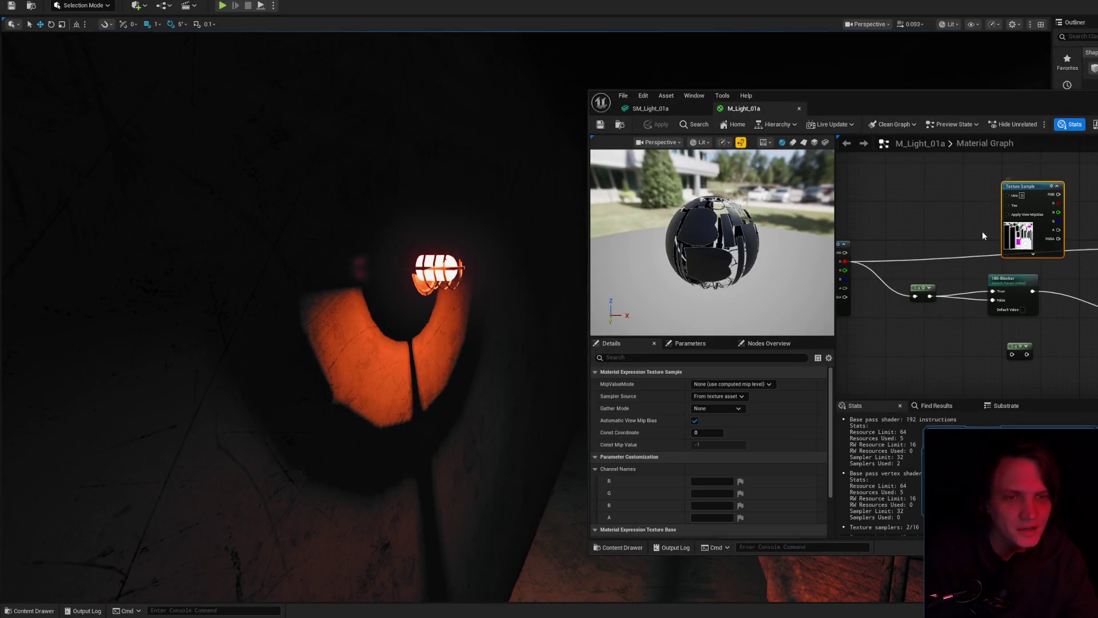
scroll(777, 438, down, 3)
click(770, 470)
text(RUST)
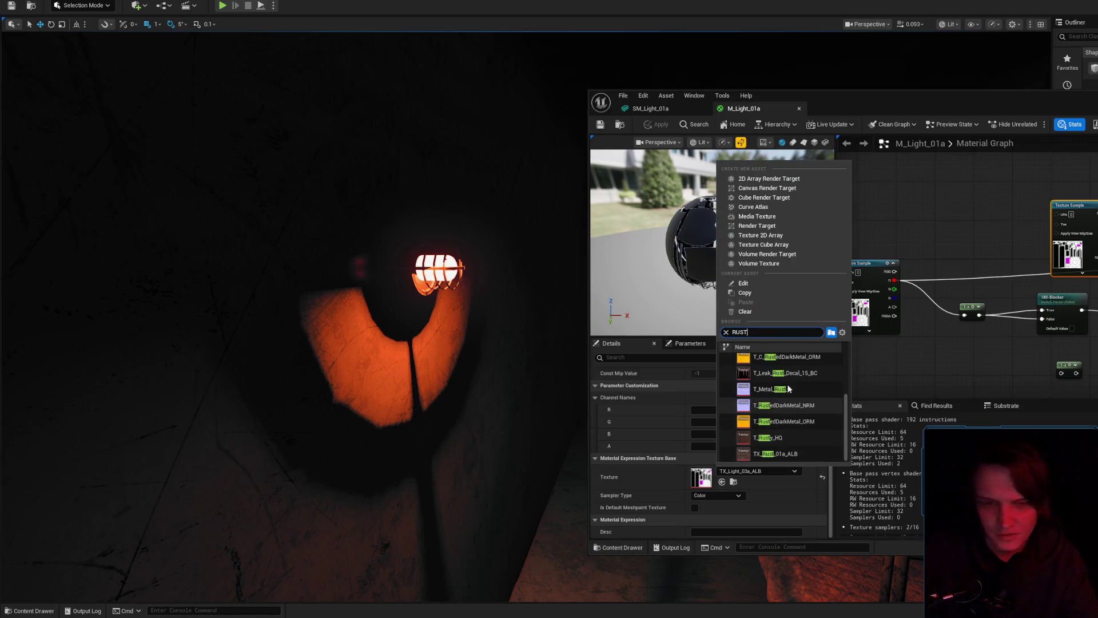
mouse_move(784, 452)
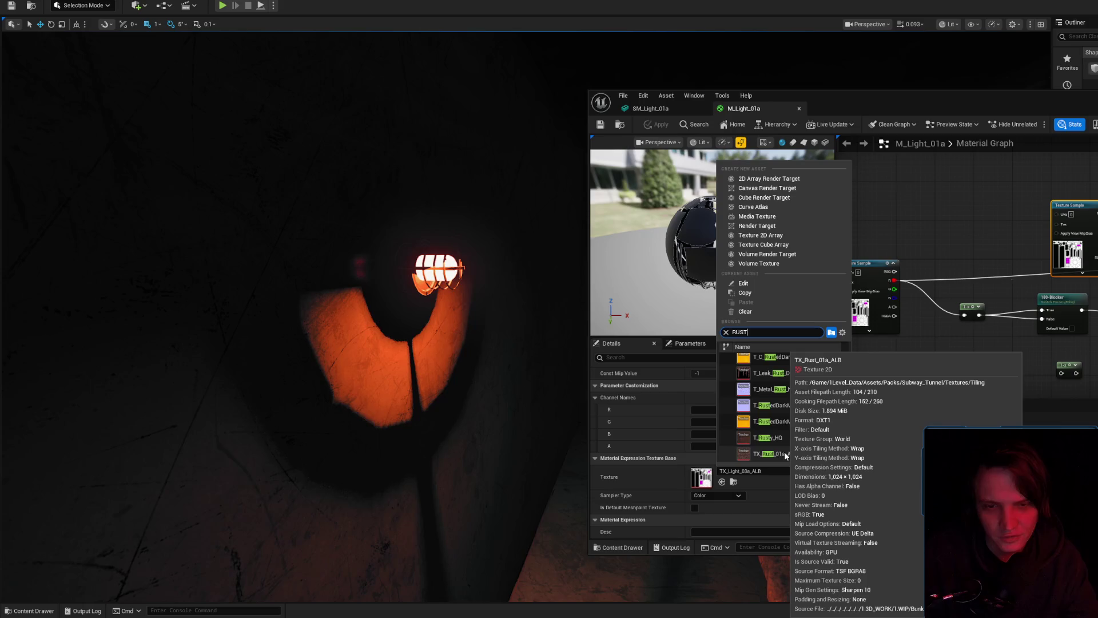
scroll(781, 401, up, 3)
mouse_move(780, 365)
scroll(780, 401, down, 2)
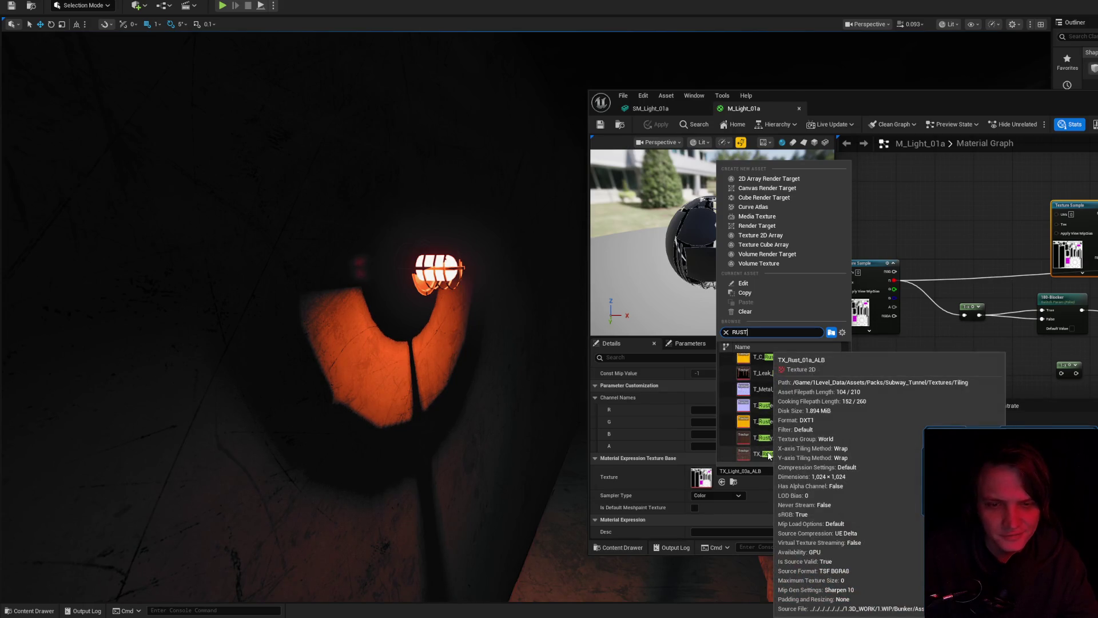
click(784, 400)
- Wire the rust texture's RGB output into the lamp material and apply it
drag(1079, 259, 1002, 216)
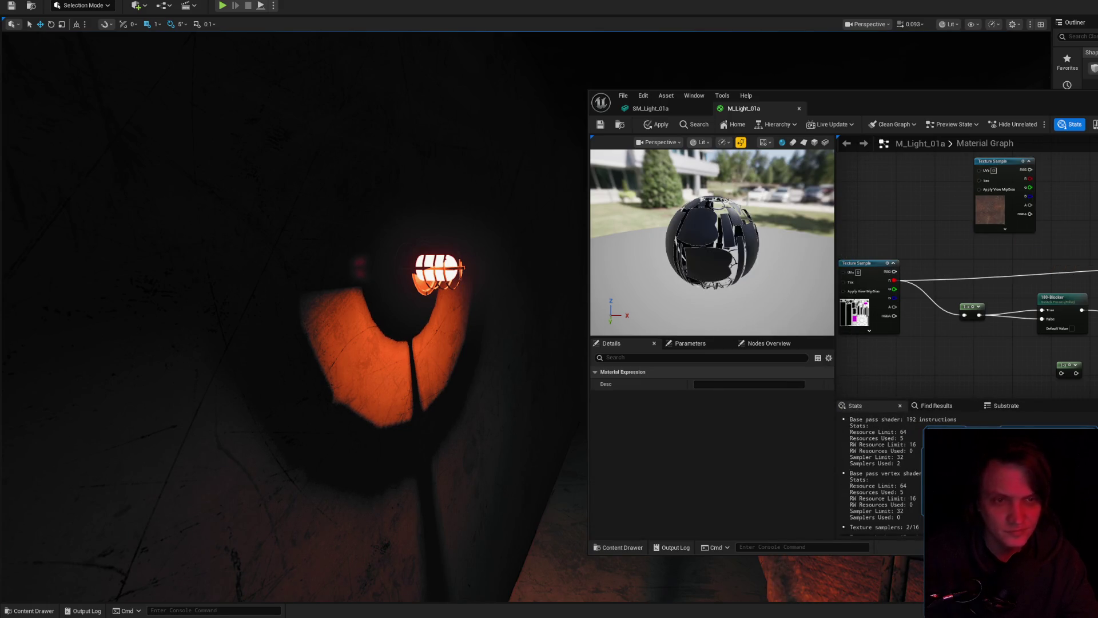
click(1057, 221)
drag(1030, 169, 1095, 197)
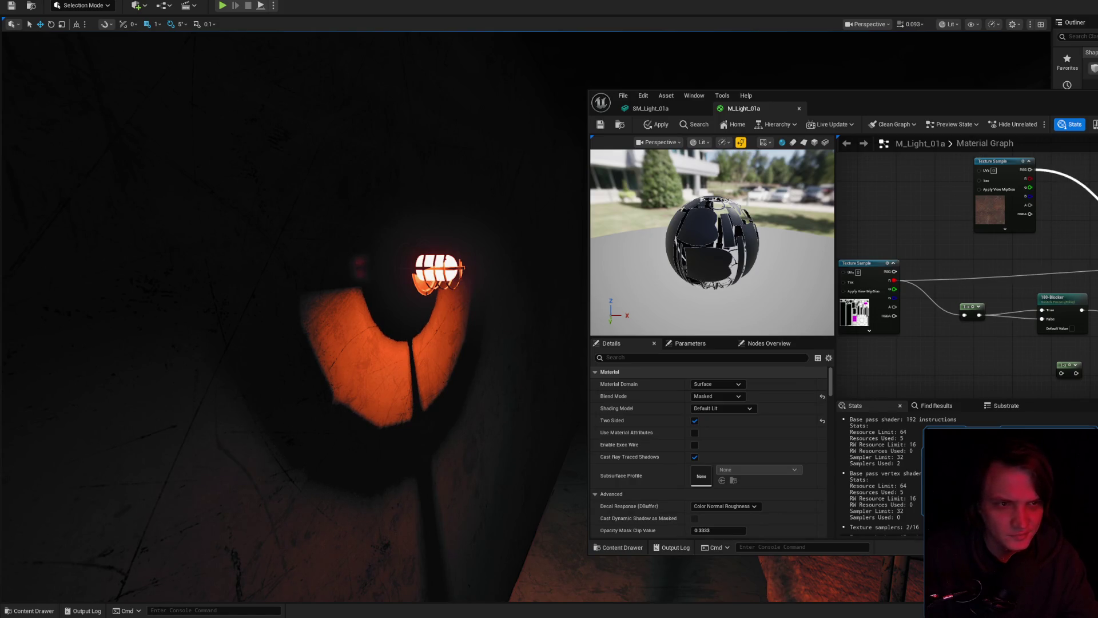
drag(824, 189, 661, 141)
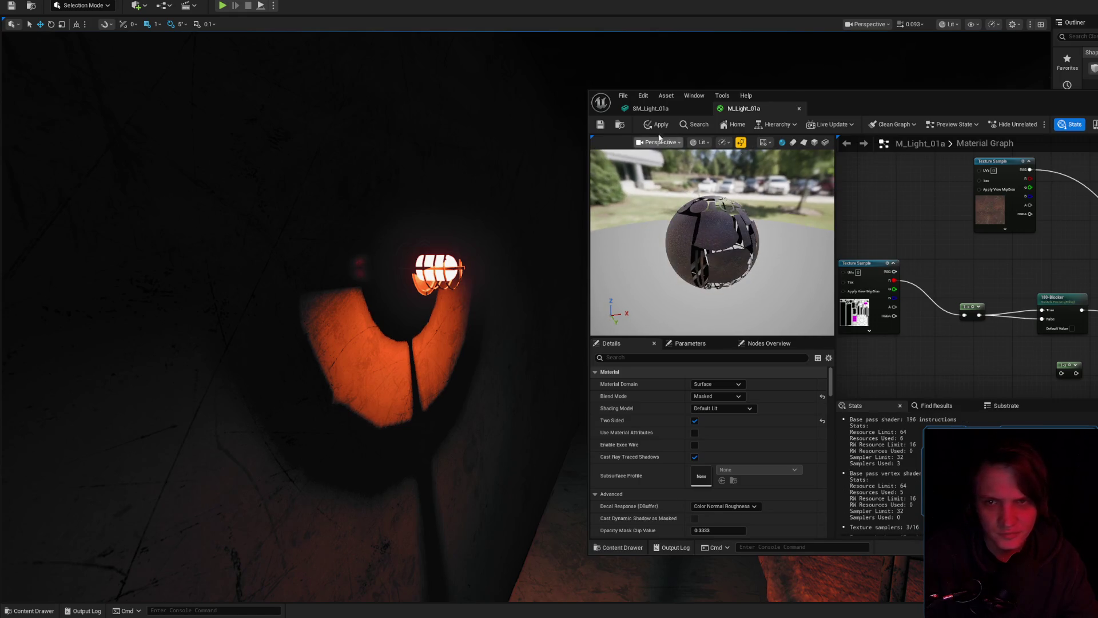
click(657, 124)
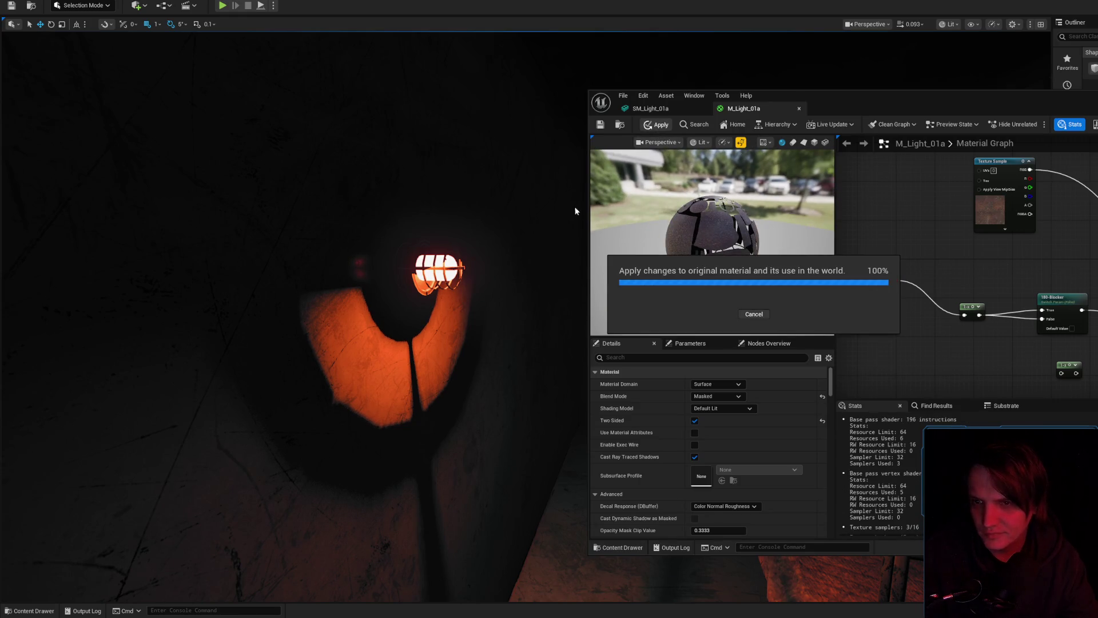
scroll(544, 213, up, 5)
scroll(295, 315, down, 2)
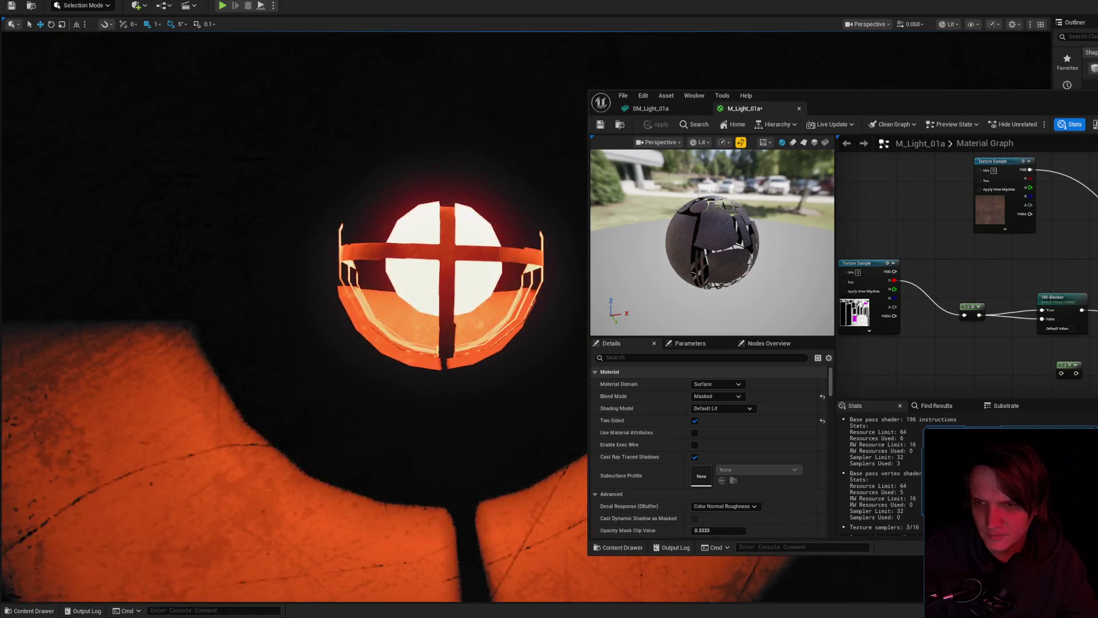
- Switch the level viewport to Unlit view mode
scroll(294, 315, up, 2)
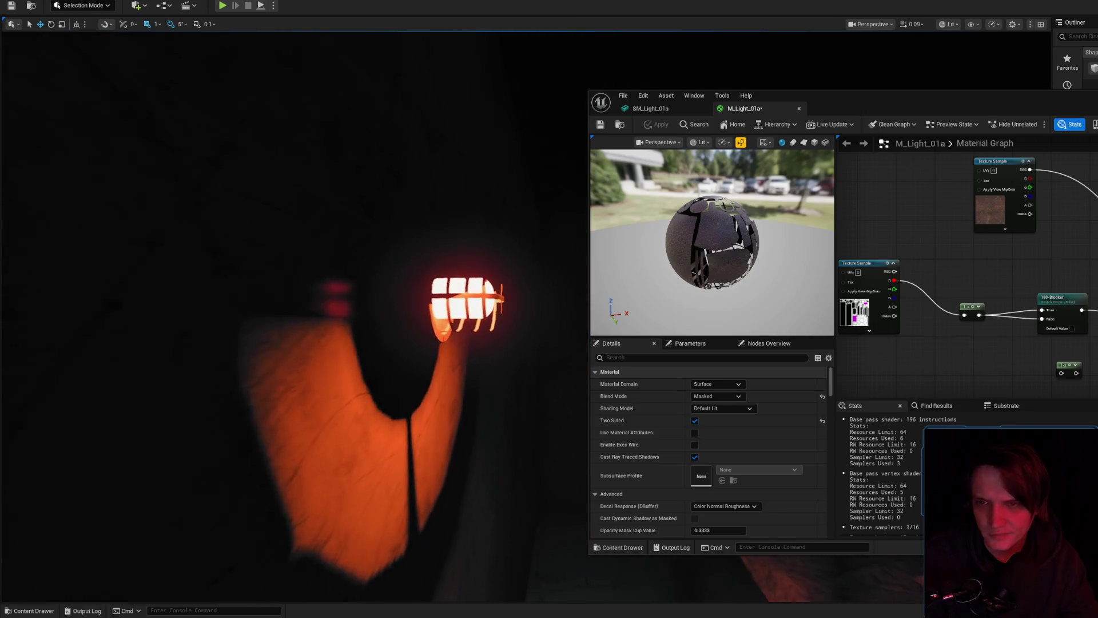
click(948, 24)
click(972, 68)
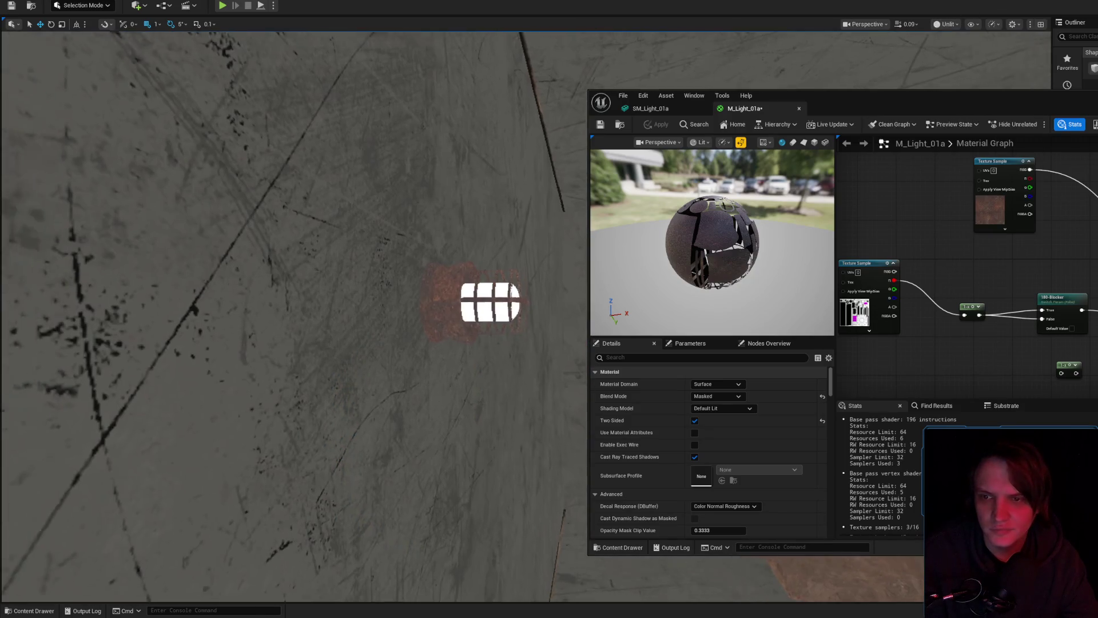
scroll(564, 248, up, 5)
- Add a TexCoord node with U and V tiling 2, feed it into the Texture Sample UVs, and apply
right_click(927, 257)
text(textir)
key(BackSpace)
key(BackSpace)
text(coord)
key(Return)
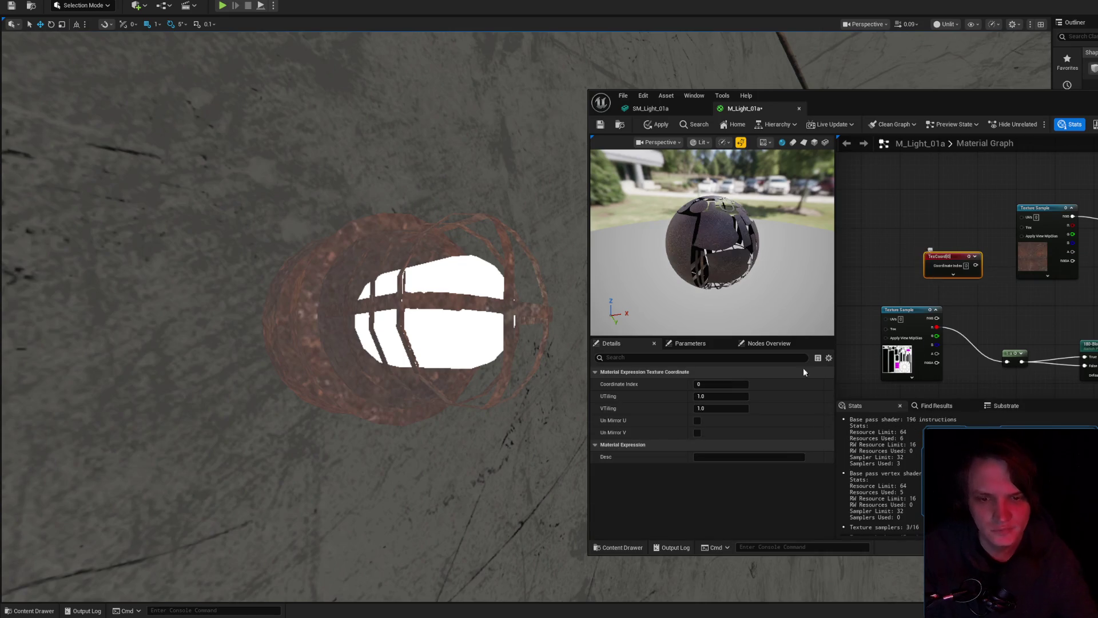
click(720, 396)
text(2)
key(Tab)
text(2)
key(Return)
drag(976, 266, 1022, 217)
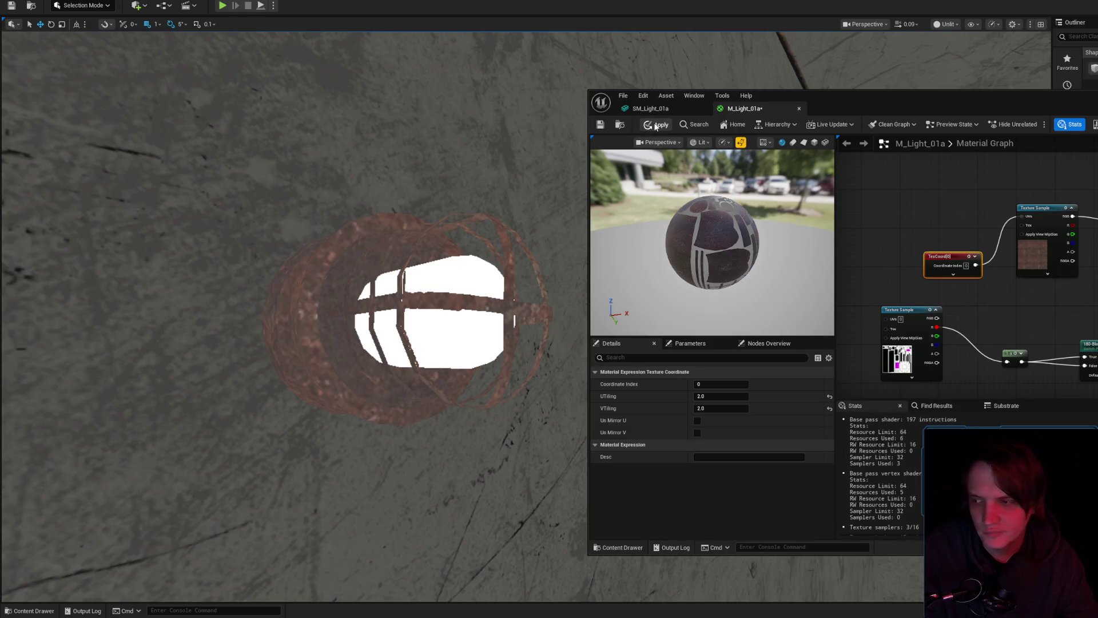
click(656, 126)
- Raise both tiling values to 3 and reapply the material to the lamp
mouse_move(457, 274)
mouse_down()
mouse_move(435, 321)
mouse_move(462, 241)
mouse_up()
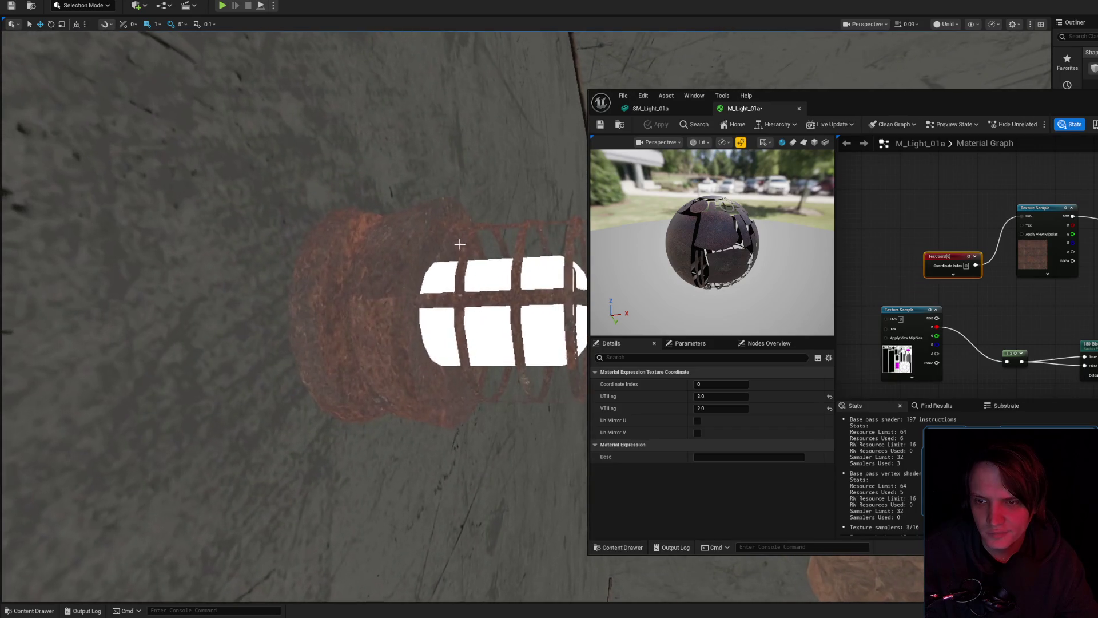
key(ctrl+z)
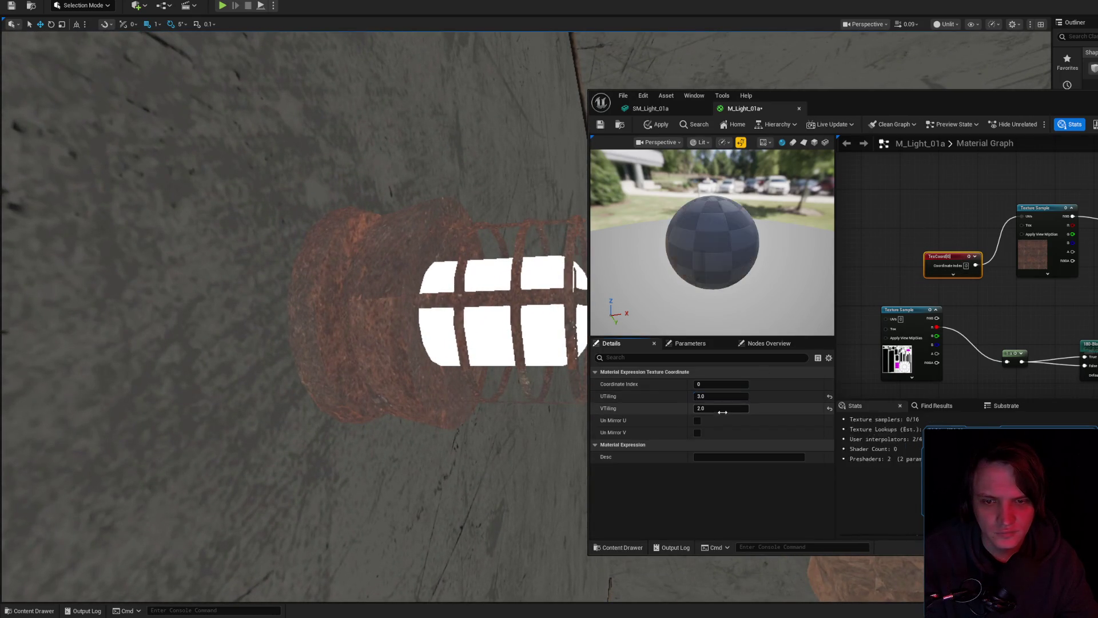
click(660, 125)
mouse_move(537, 191)
mouse_down()
mouse_move(541, 260)
mouse_move(540, 157)
mouse_move(539, 183)
mouse_up()
click(539, 194)
- Switch the level viewport back to Lit and select the lamp fixture
click(945, 24)
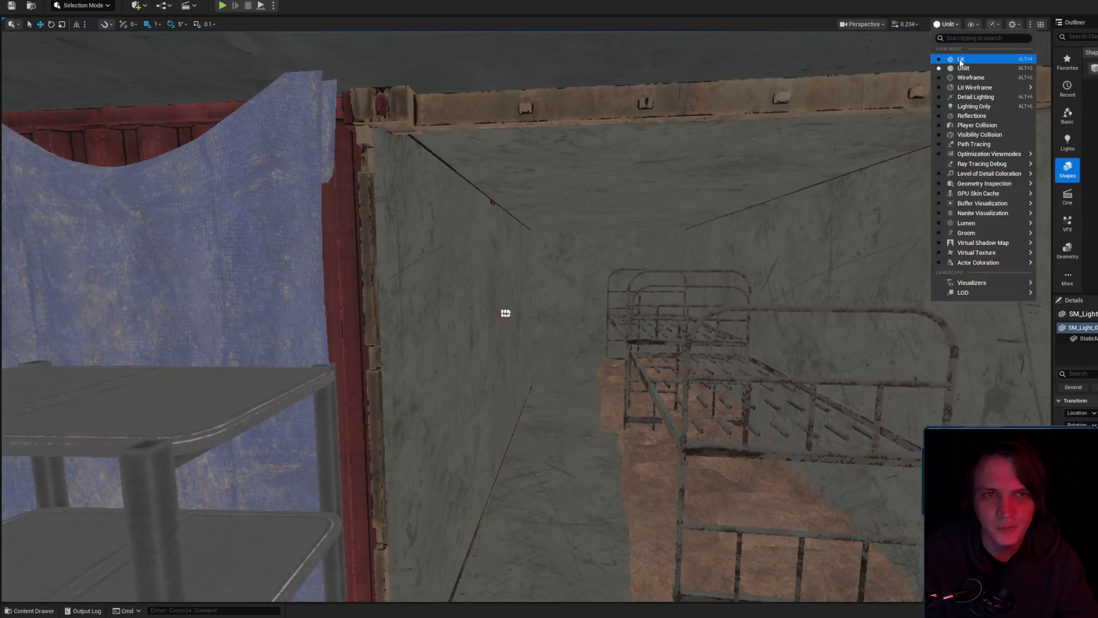
click(961, 60)
key(f)
click(485, 274)
- Create the material instance M_Light_01a_180 from M_Light_01a and save it
key(ctrl+space)
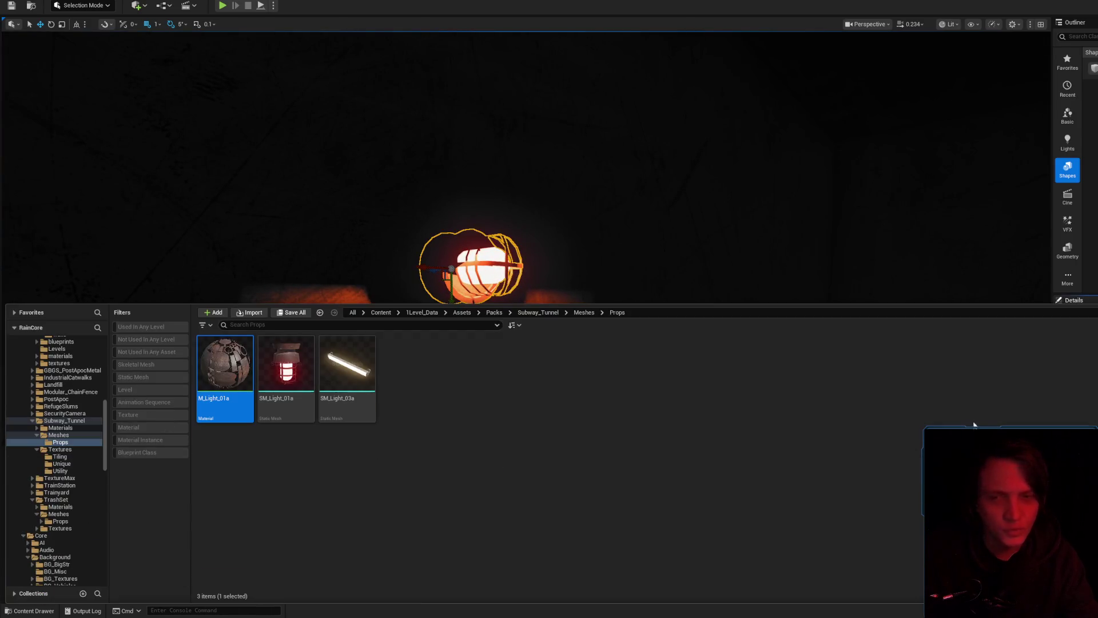
right_click(232, 366)
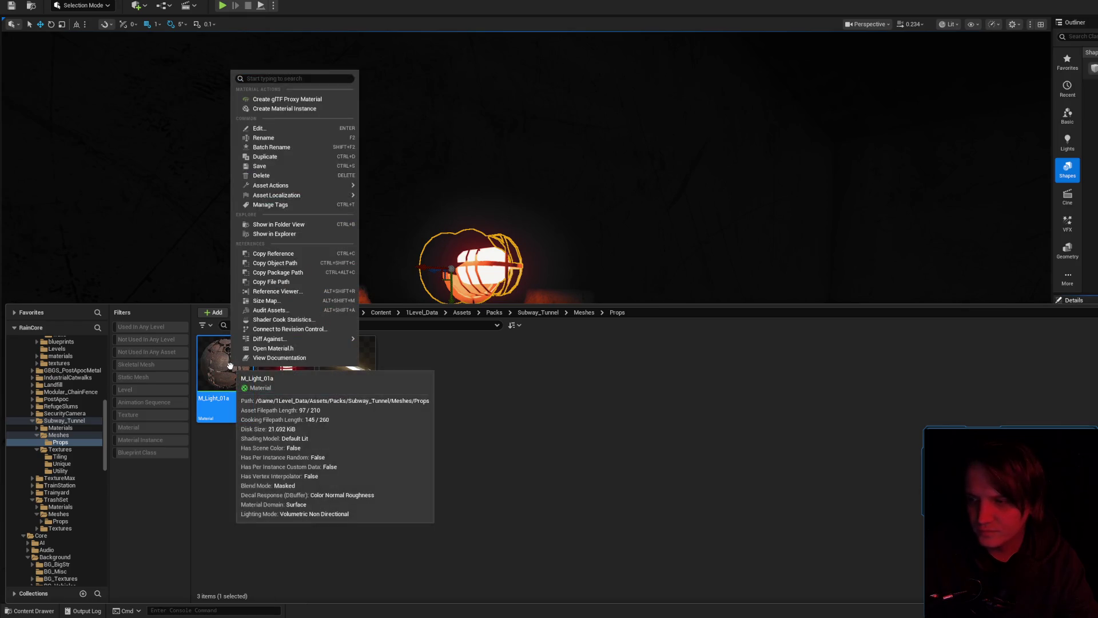
click(285, 108)
text(M_Light_01a_180)
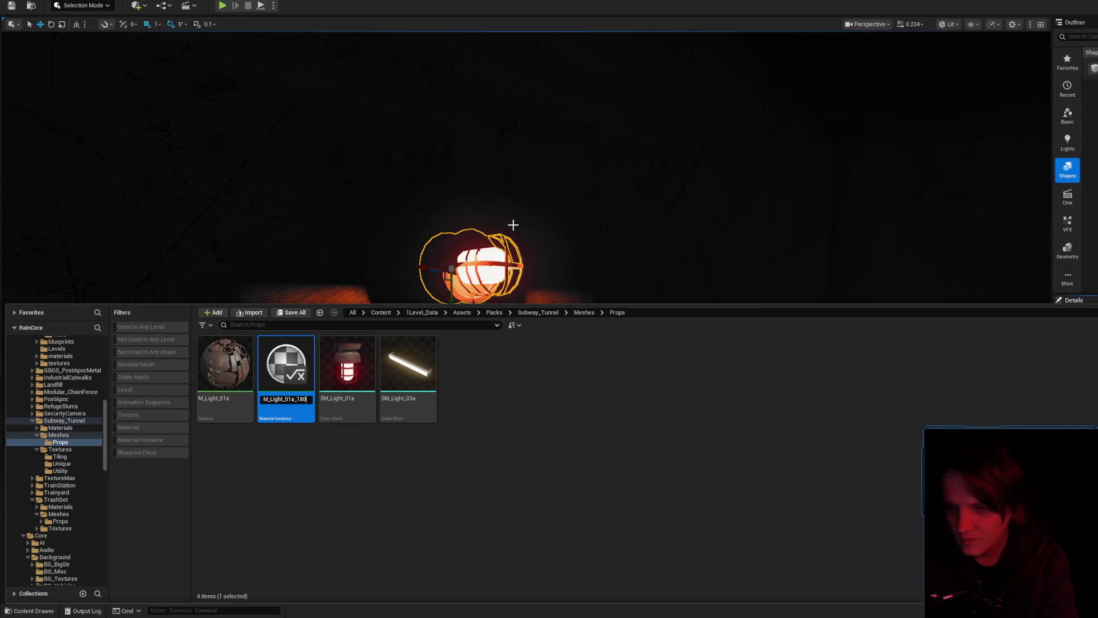
key(Return)
right_click(293, 381)
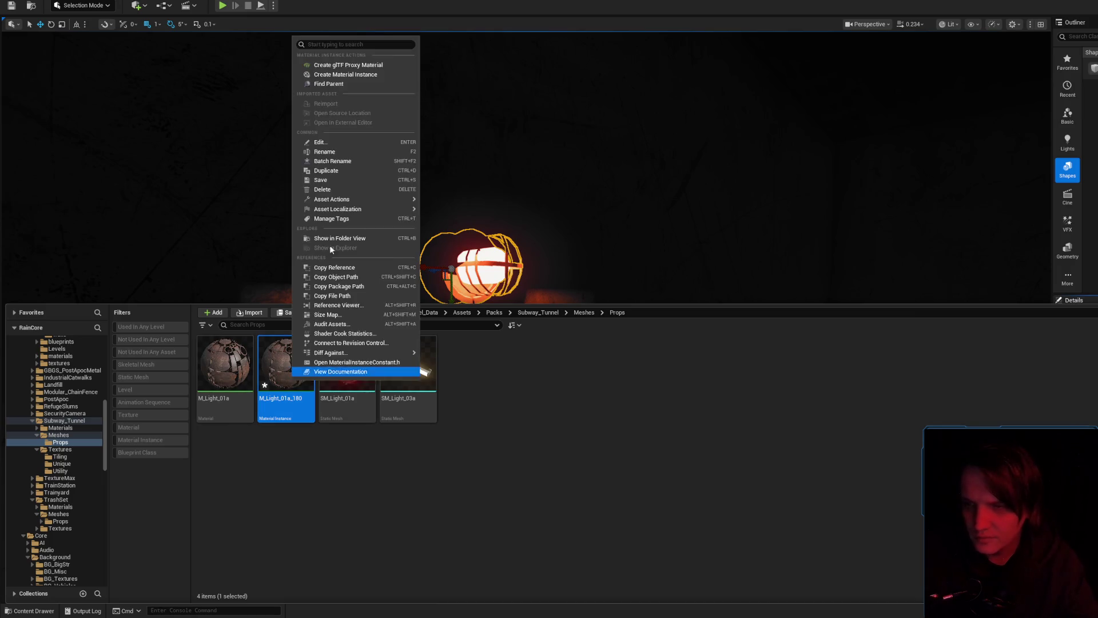
click(316, 179)
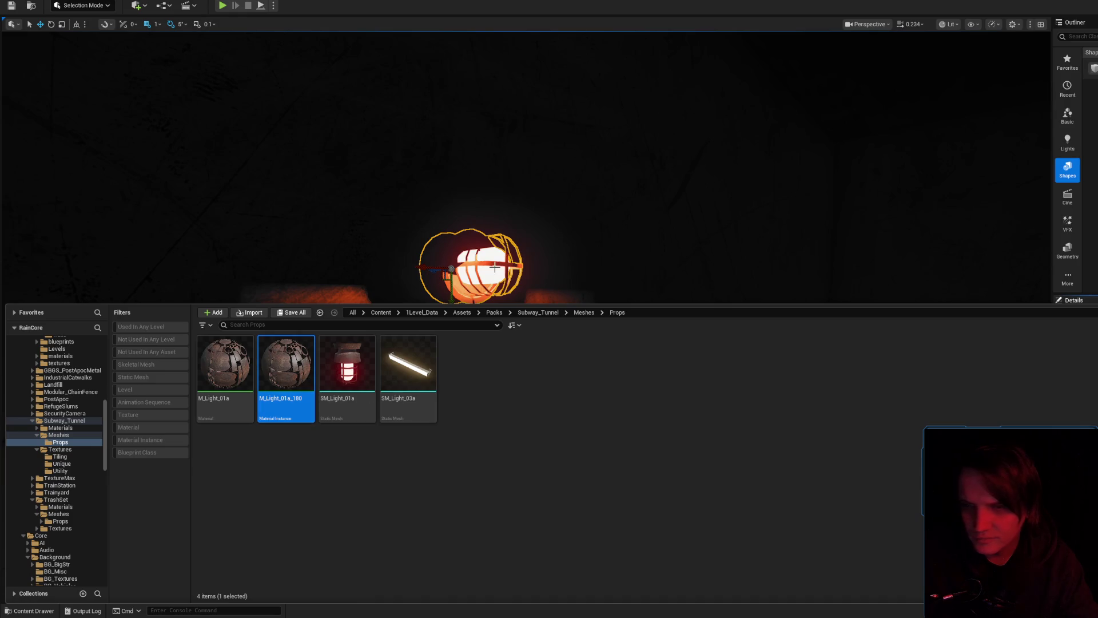
key(ctrl+space)
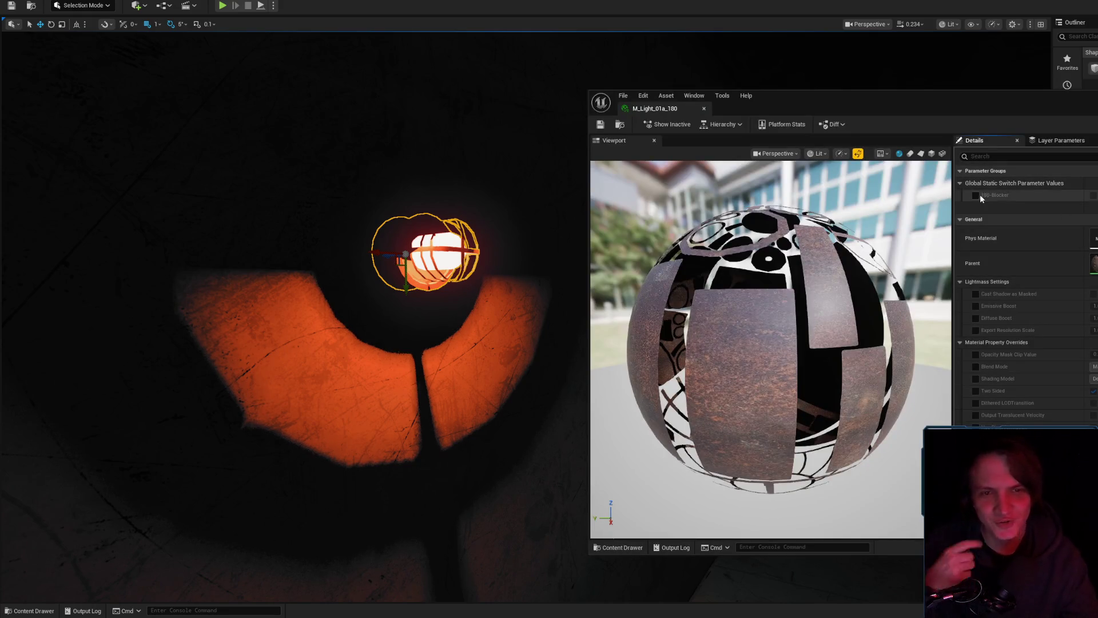
- Enable 180-Blocker on the instance, save and close it, then reopen M_Light_01a
click(1093, 195)
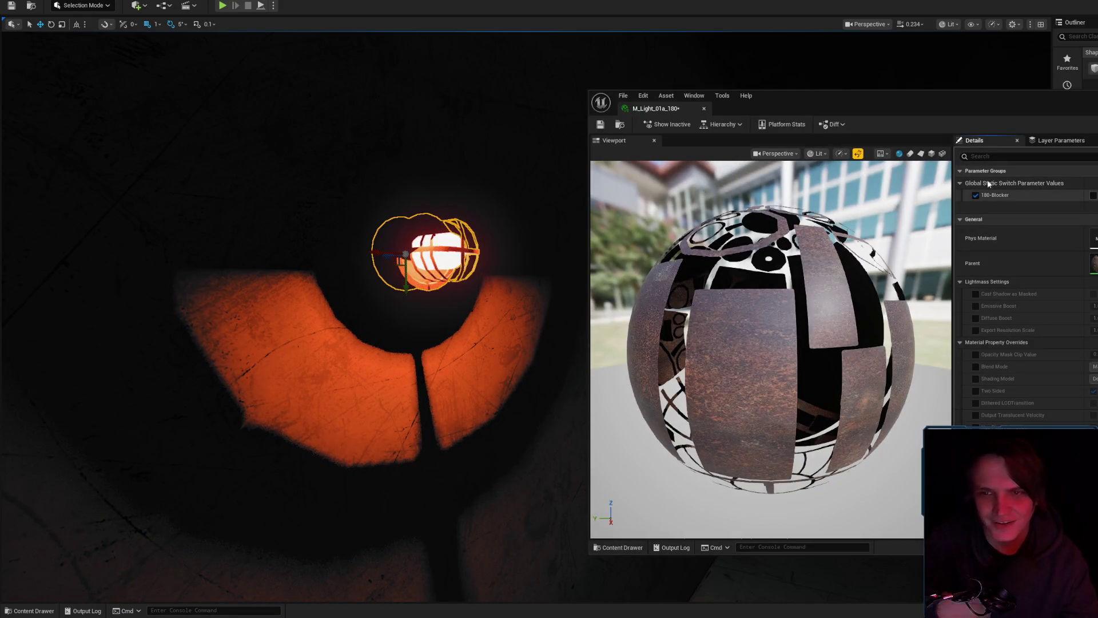
mouse_move(527, 252)
mouse_down()
mouse_move(517, 261)
mouse_move(527, 253)
mouse_up()
click(599, 124)
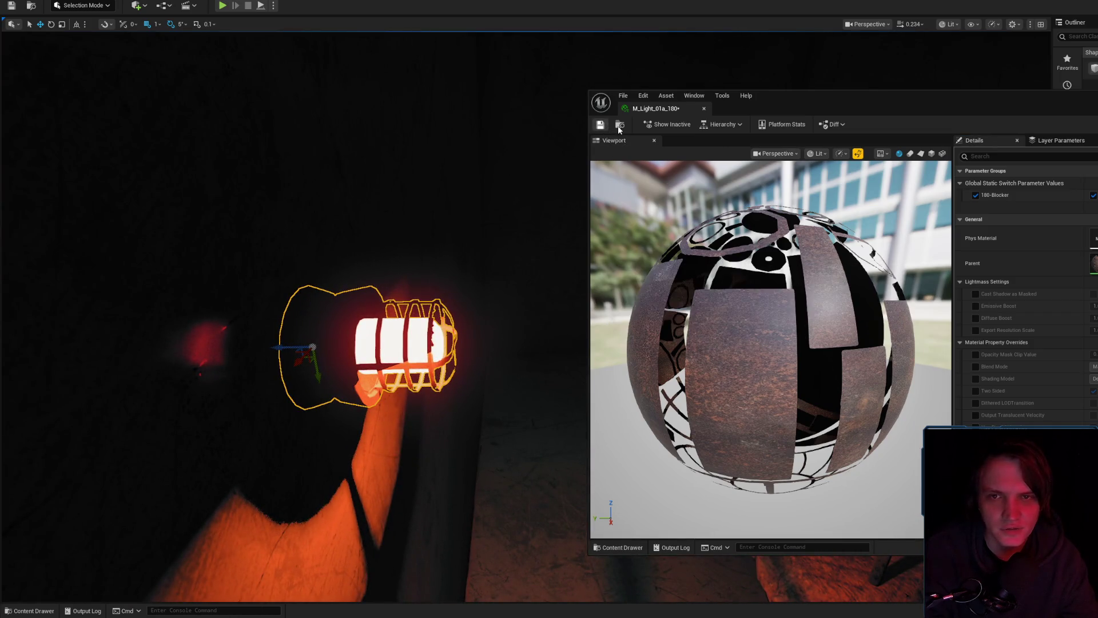
click(620, 124)
click(704, 108)
mouse_move(527, 252)
mouse_down()
mouse_move(509, 263)
mouse_move(523, 250)
mouse_up()
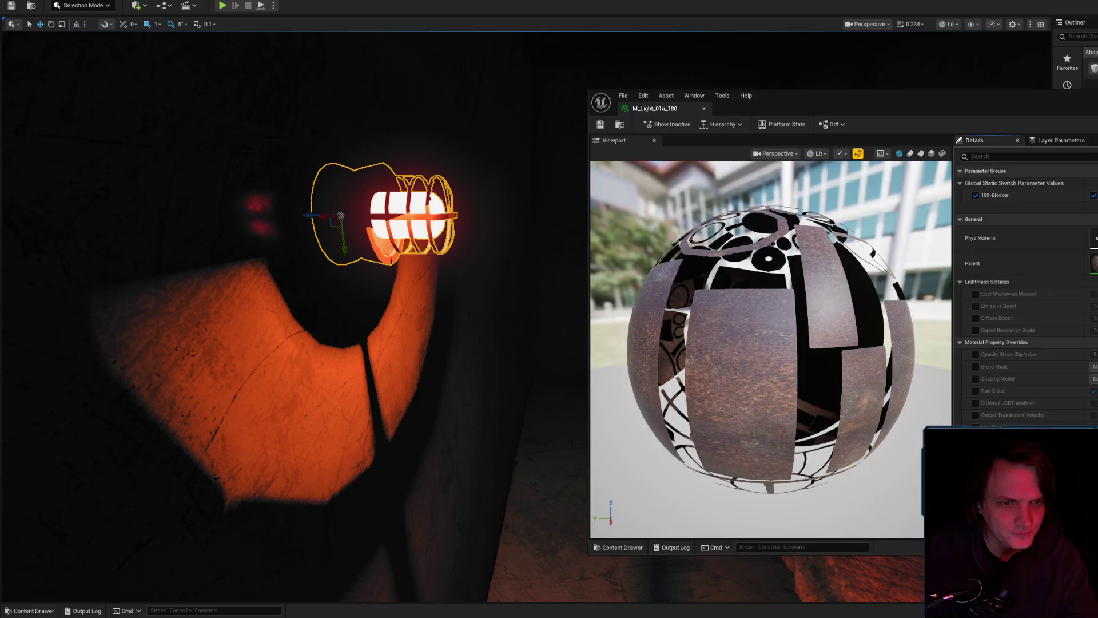
double_click(1094, 279)
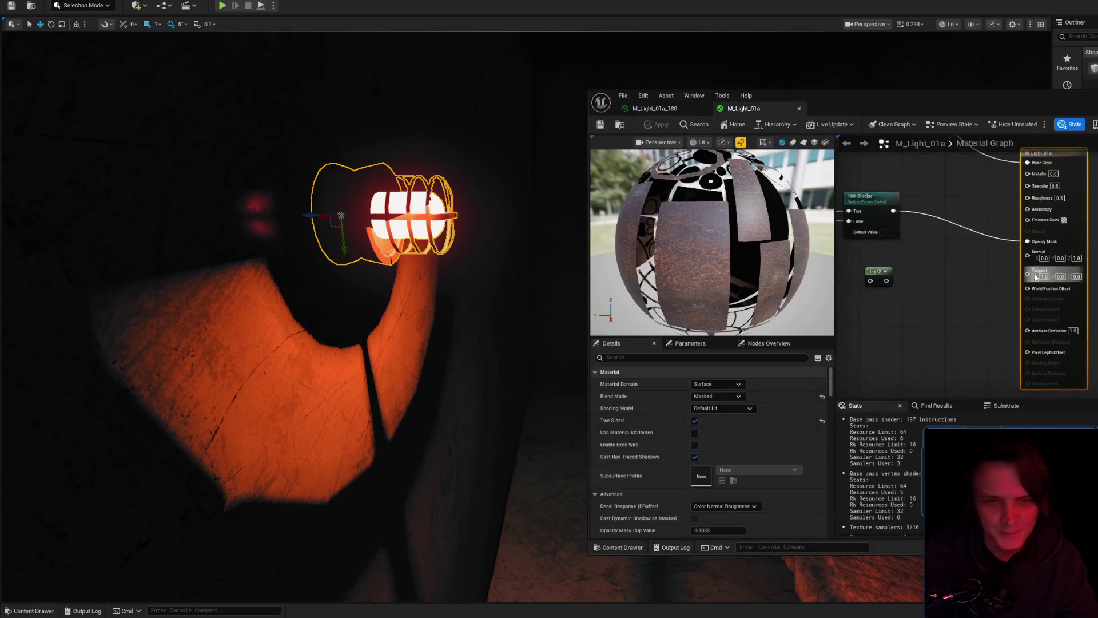
- Paste a second 1-x node fed by the texture's G channel, apply, and close the editor
click(1074, 371)
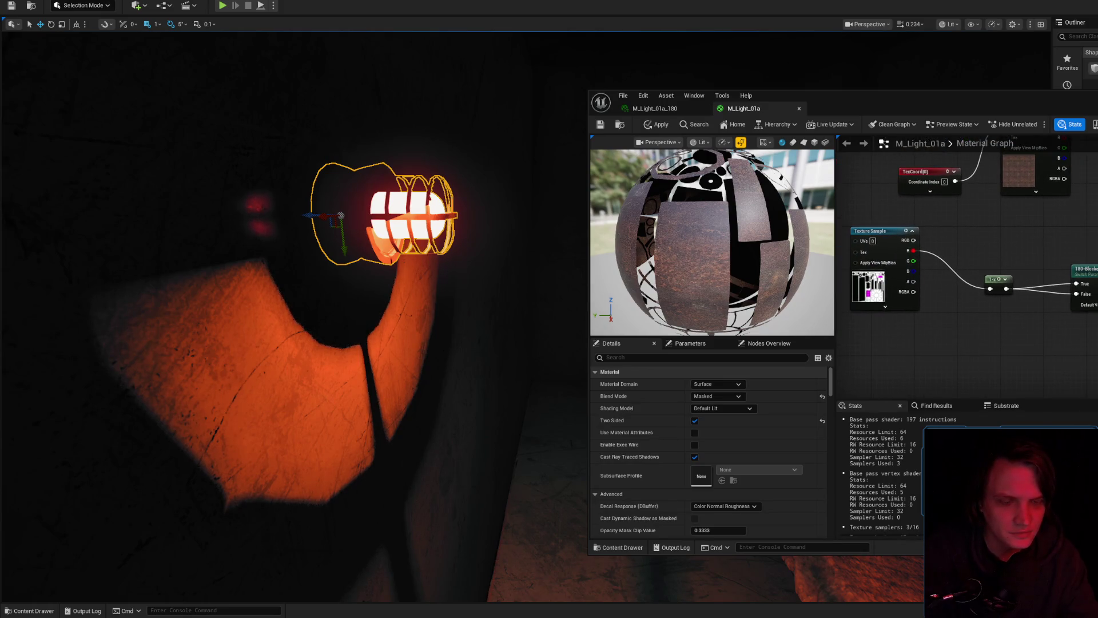
drag(960, 302, 971, 303)
key(Escape)
click(990, 280)
key(ctrl+c)
click(1000, 313)
key(ctrl+v)
drag(995, 323, 1000, 321)
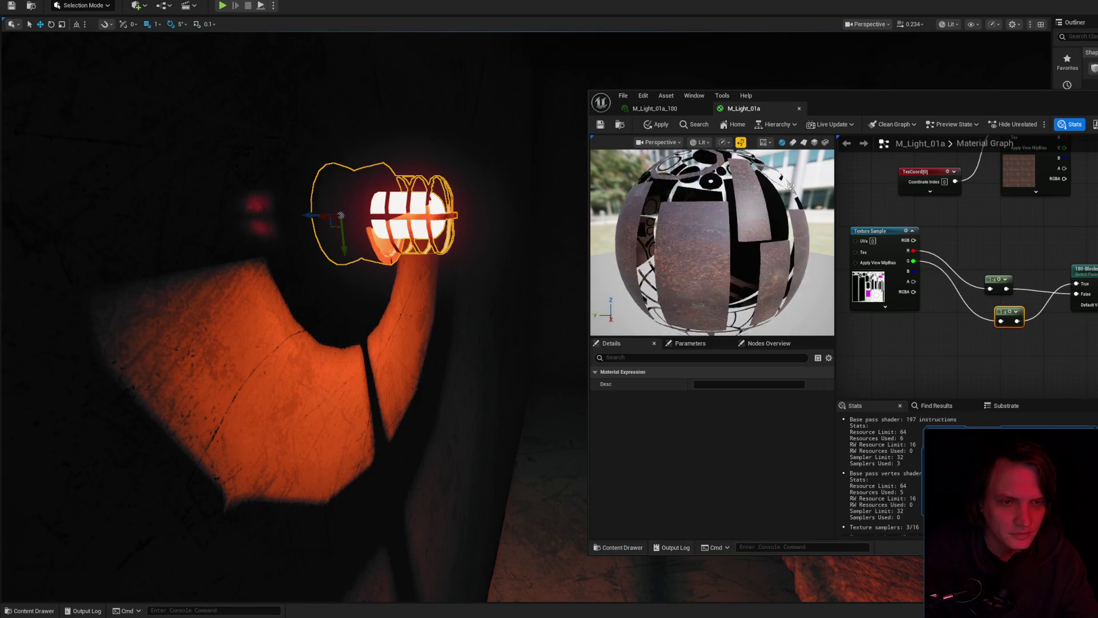
click(653, 127)
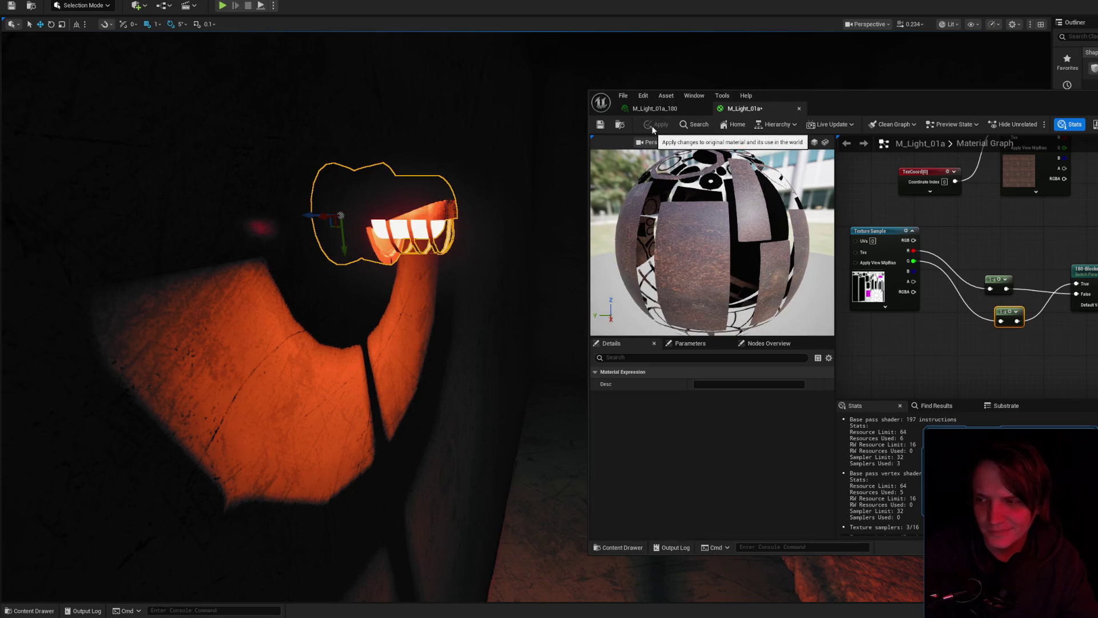
click(799, 108)
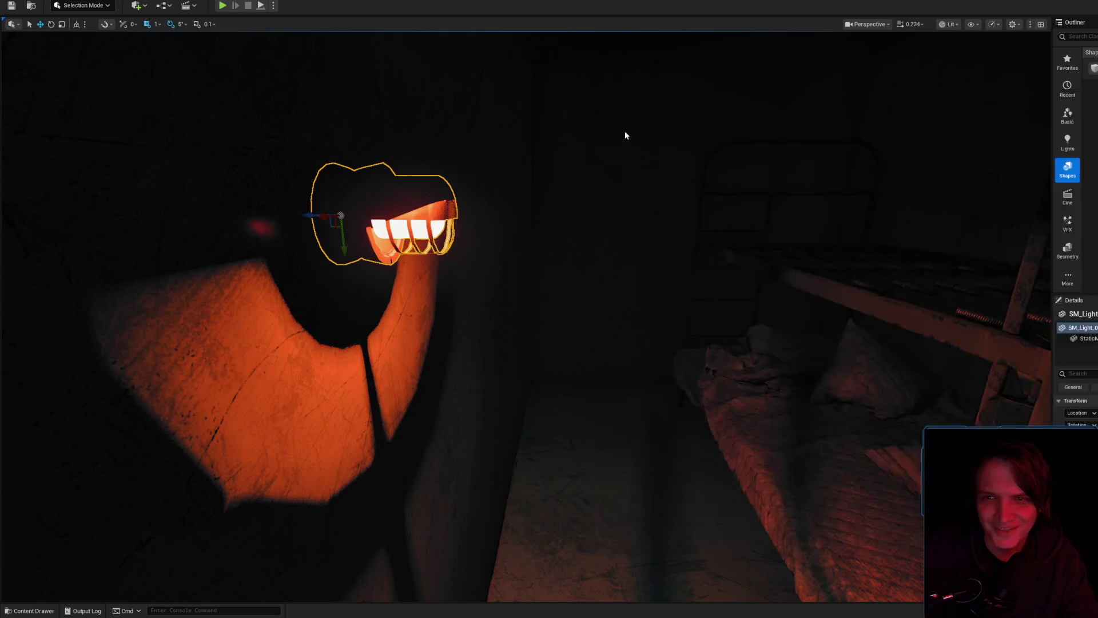
- Focus on the wall lamp and nudge the RectLight down slightly to reshape the orange patch
key(f)
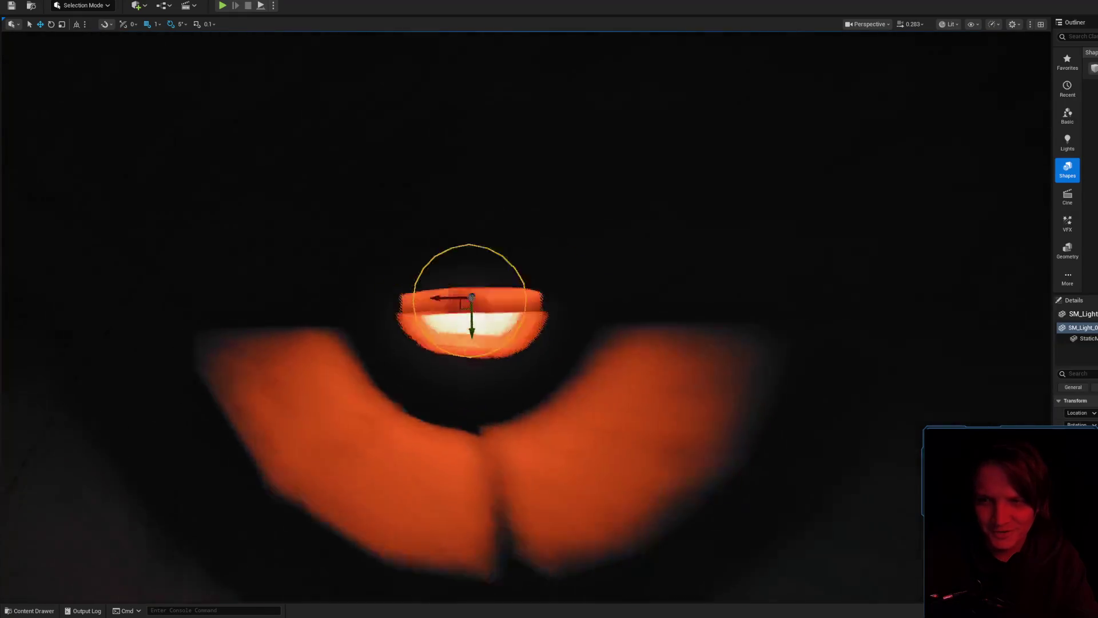
key(f)
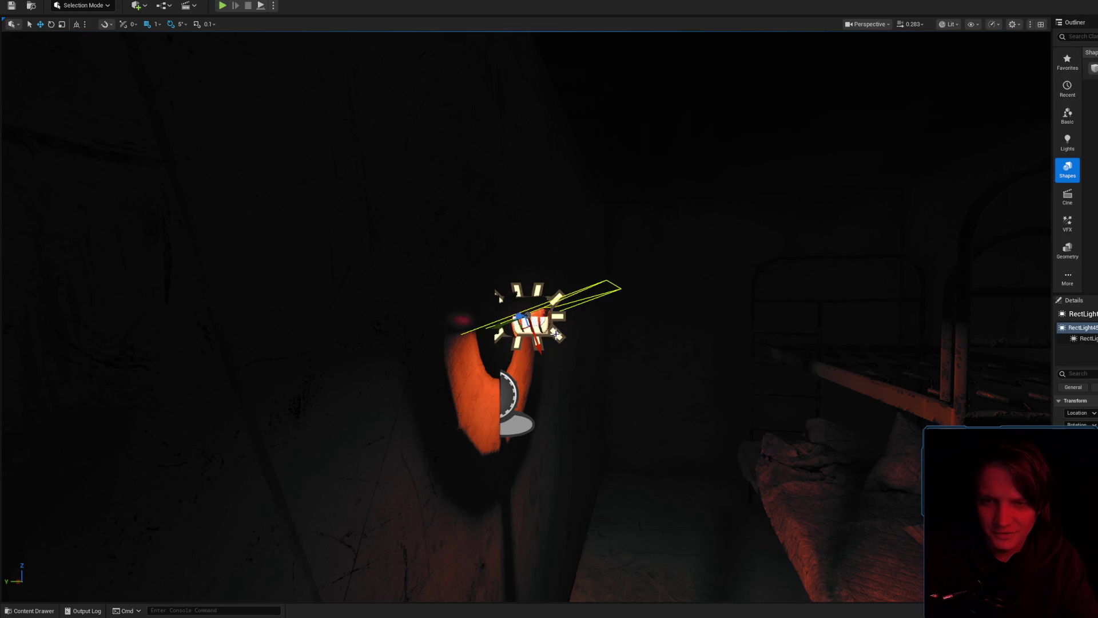
mouse_move(499, 298)
mouse_down()
mouse_move(588, 292)
mouse_move(640, 355)
mouse_move(676, 331)
mouse_up()
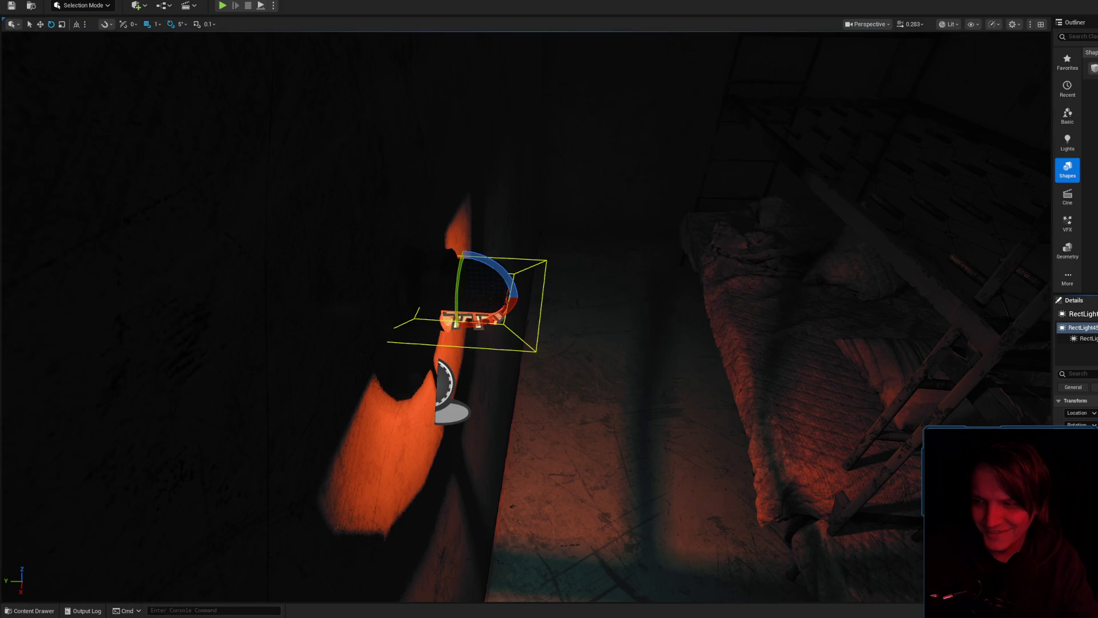
drag(785, 386, 767, 379)
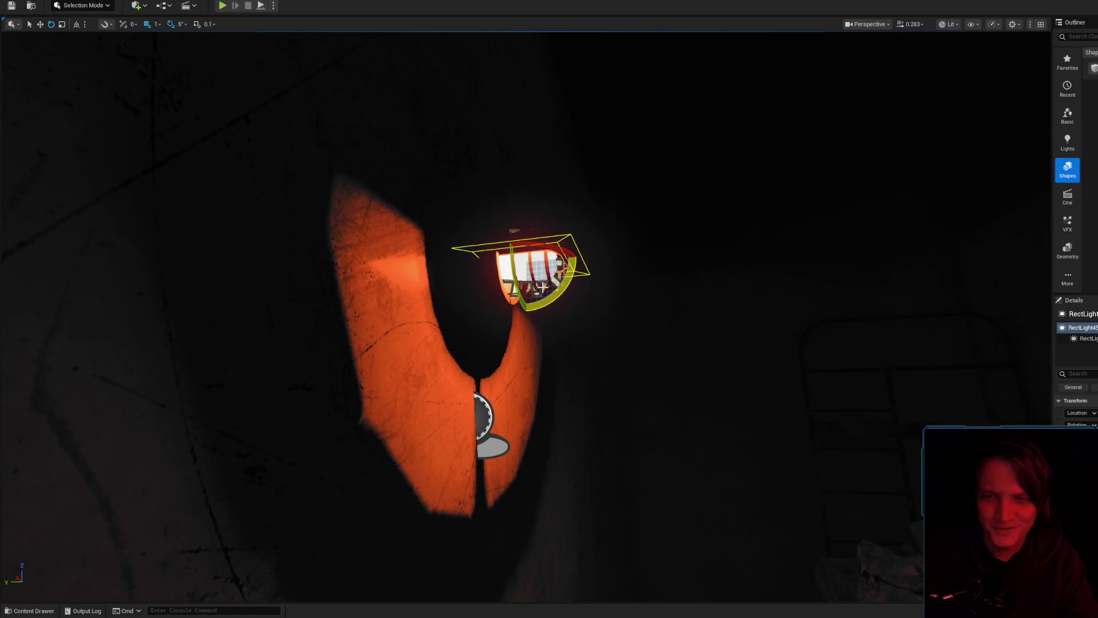
drag(524, 289, 526, 295)
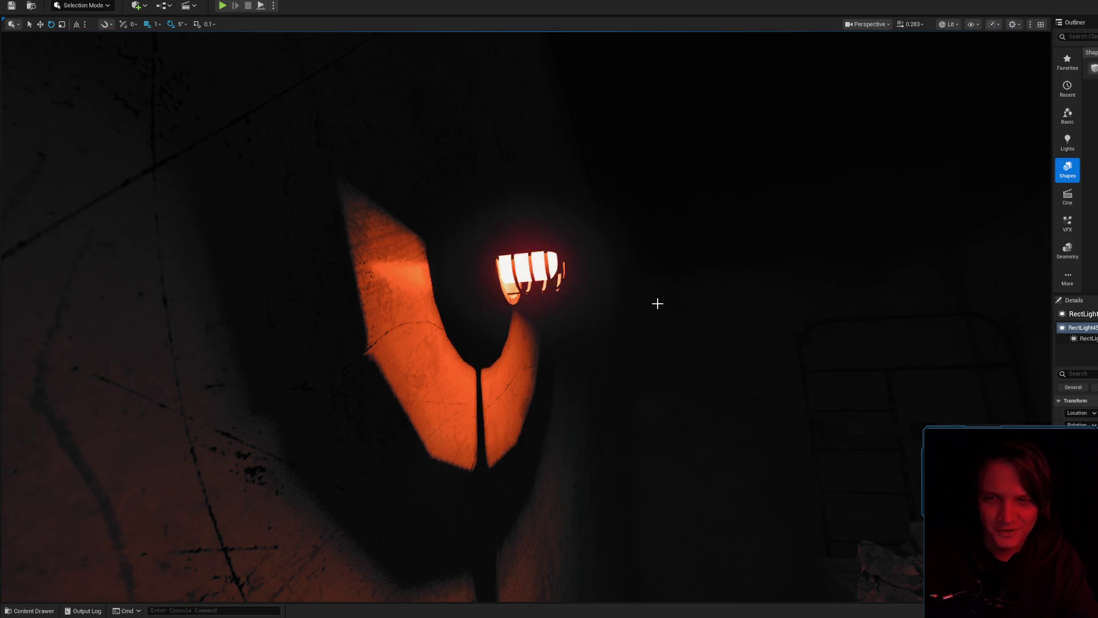
- Fly along the bunk-bed corridor to review the lamp's orange patterned light from several angles
scroll(656, 303, up, 2)
key(s)
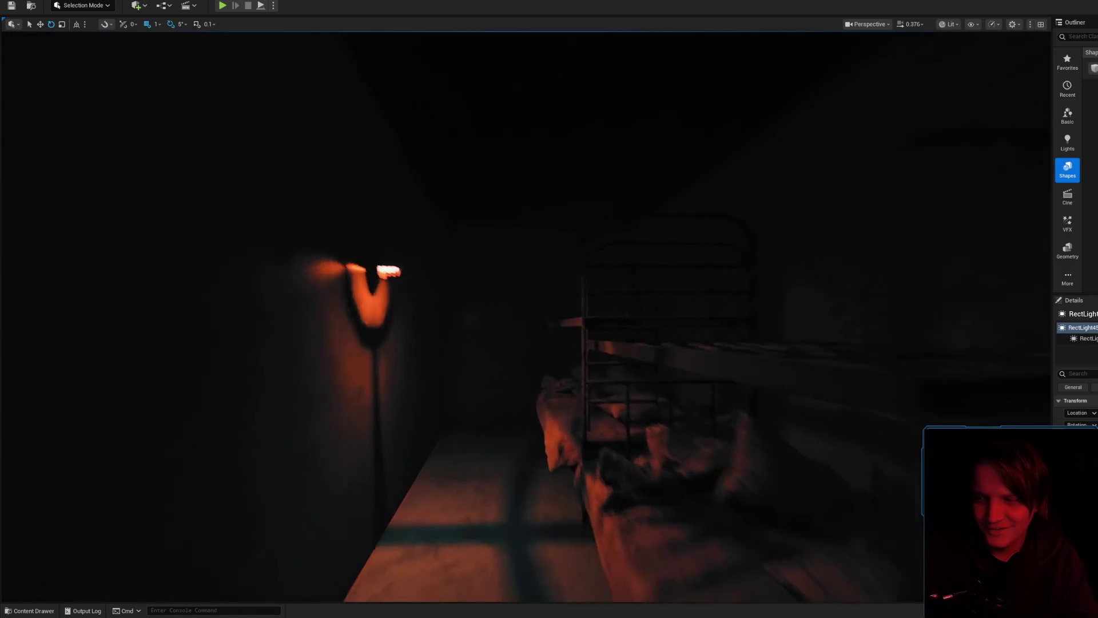
key(s)
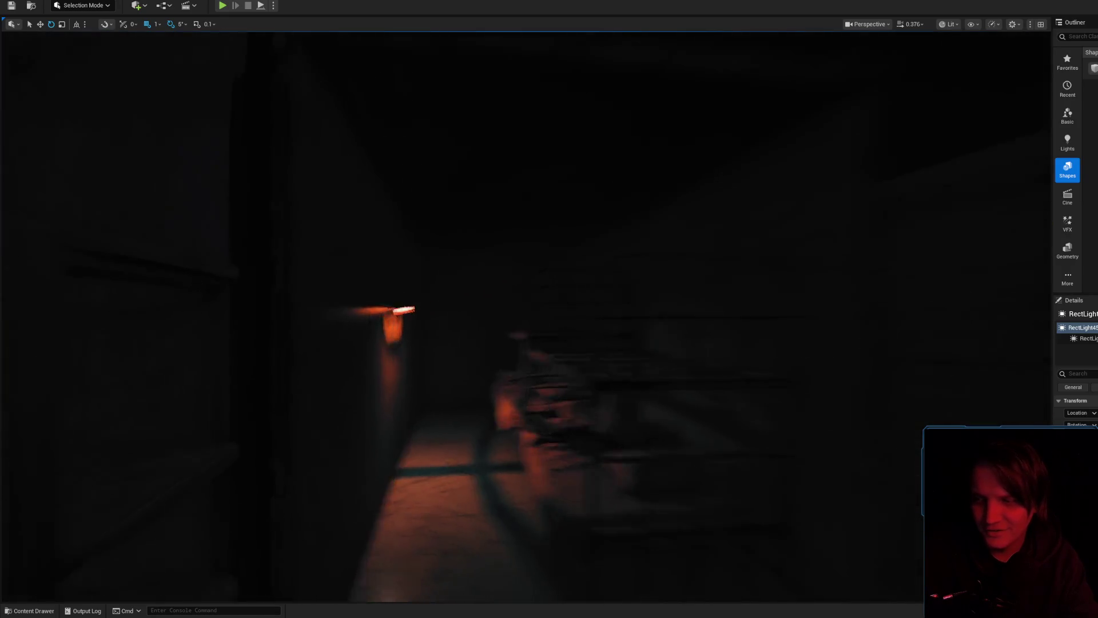
key(w)
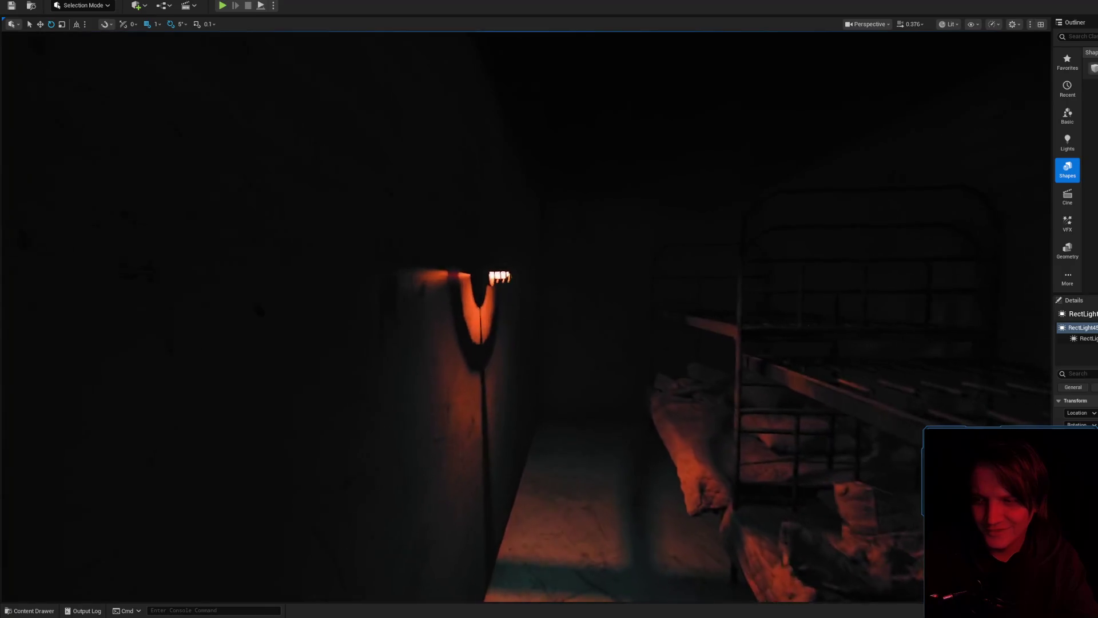
key(w)
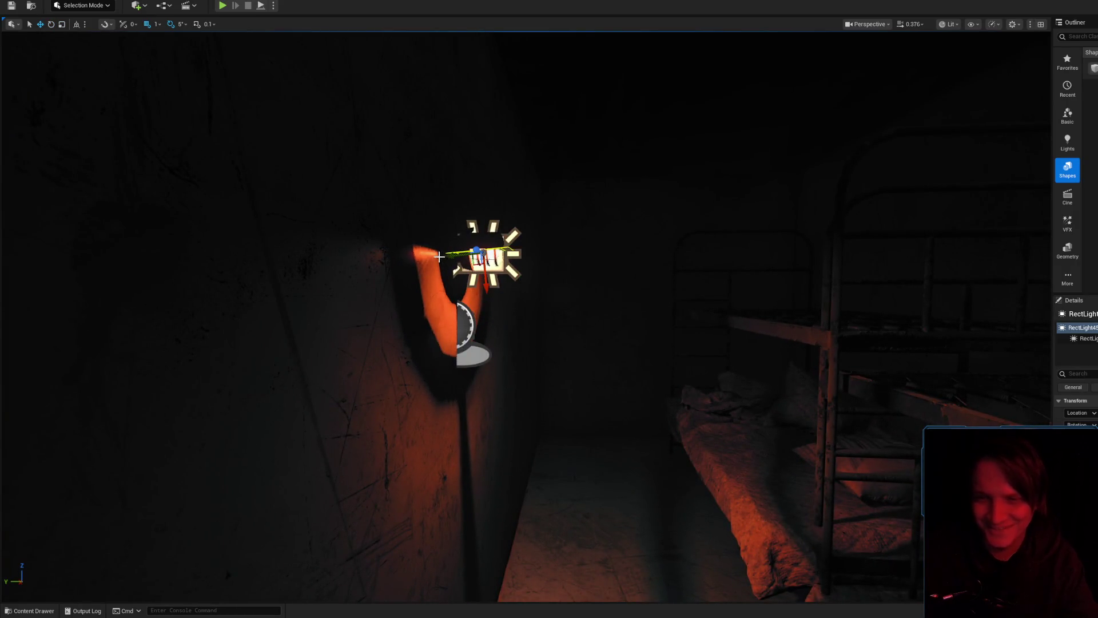
key(s)
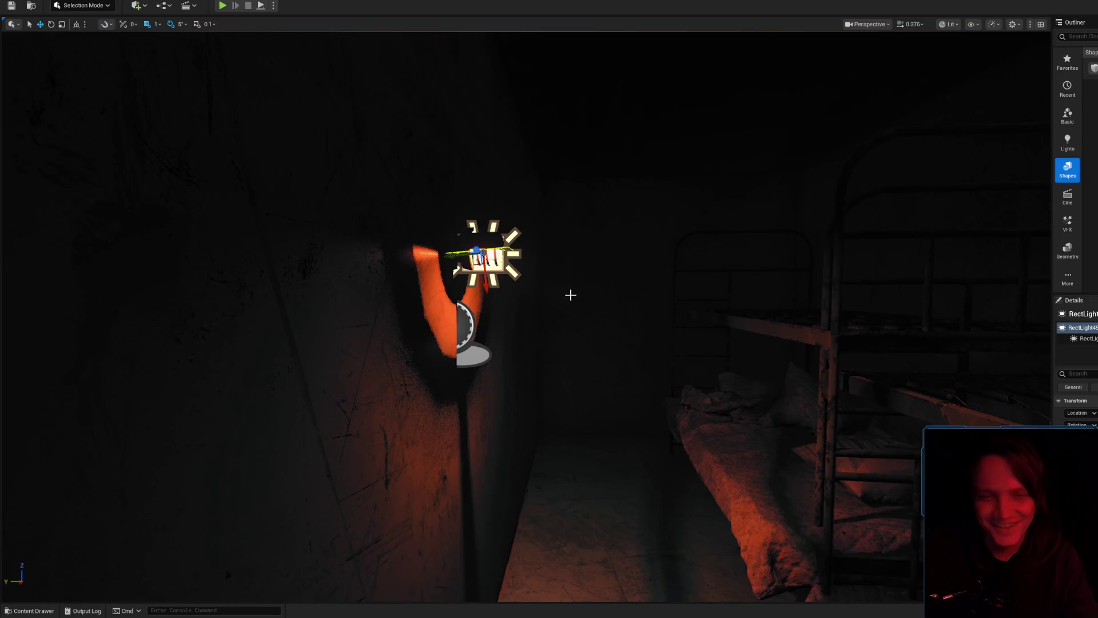
key(w)
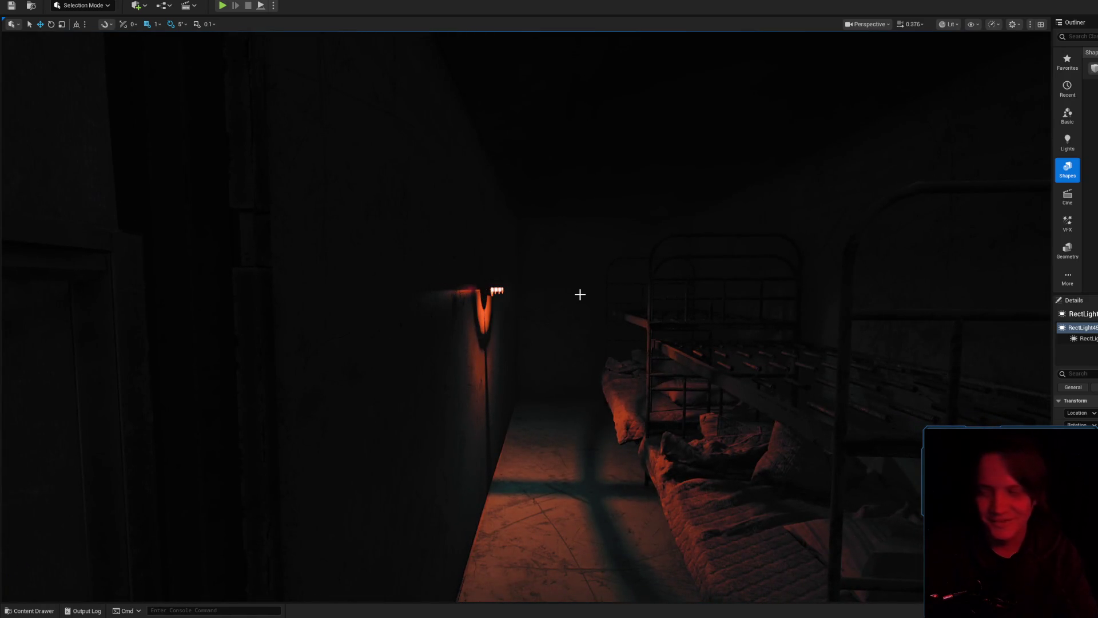
key(w)
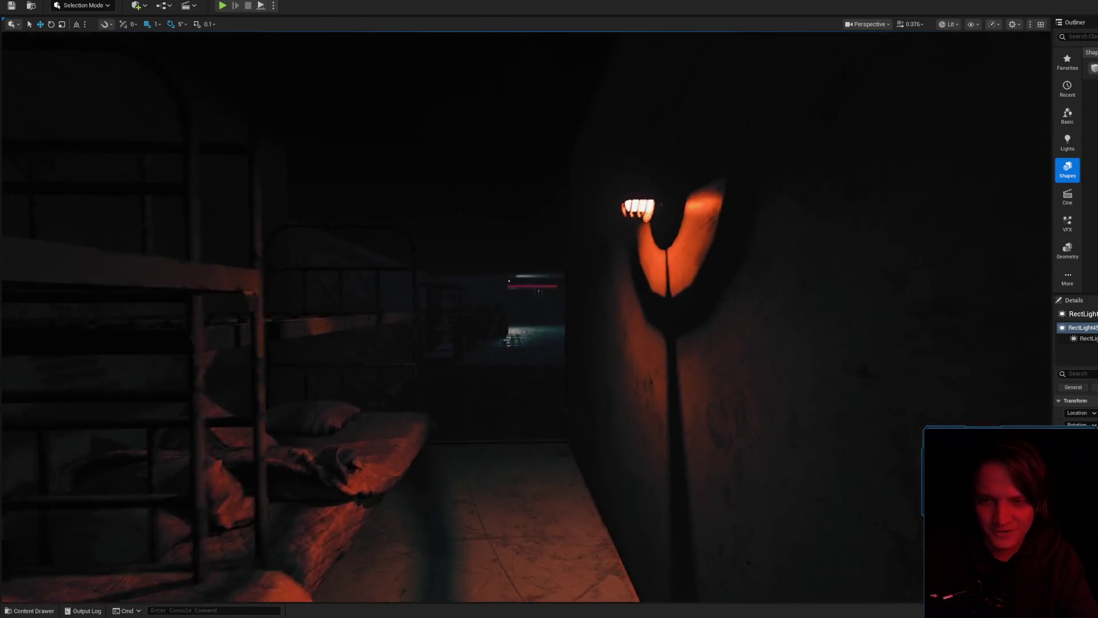
key(s)
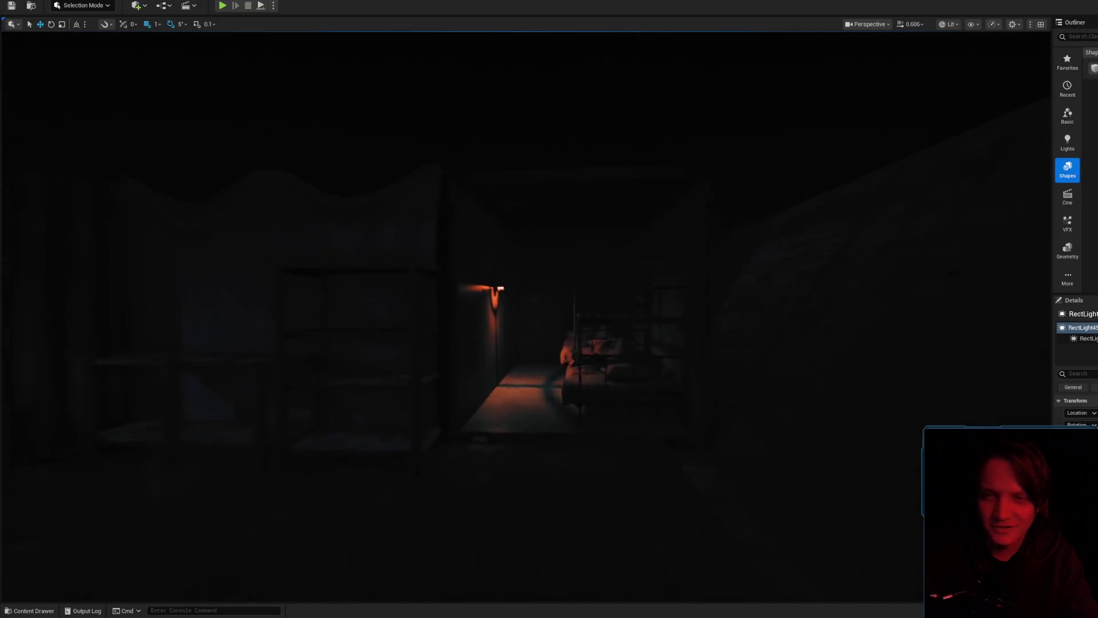
key(w)
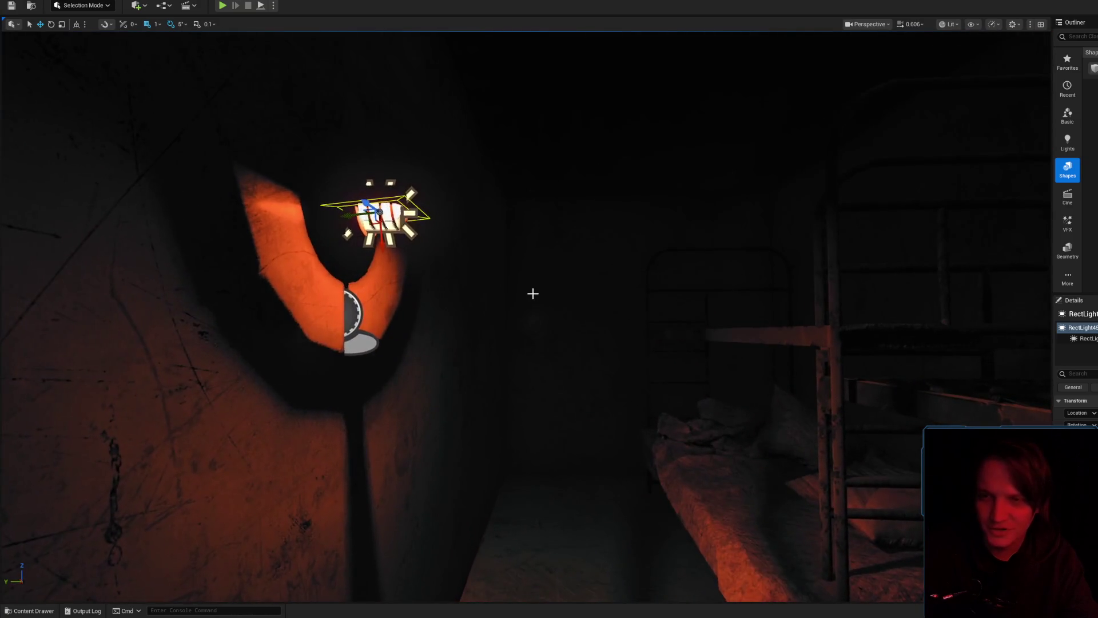
key(w)
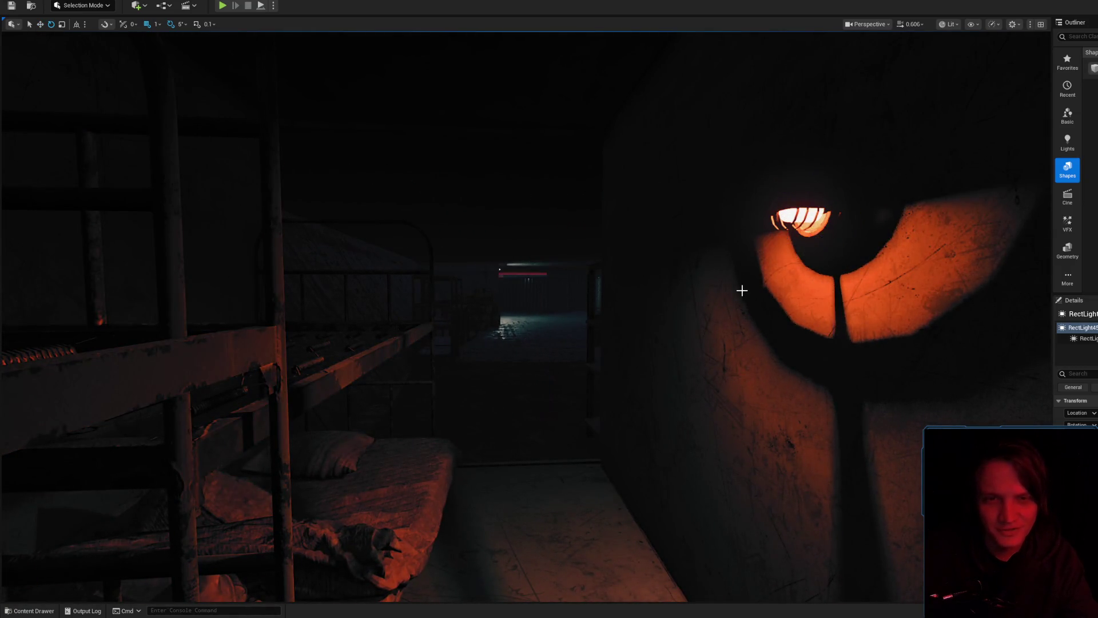
key(s)
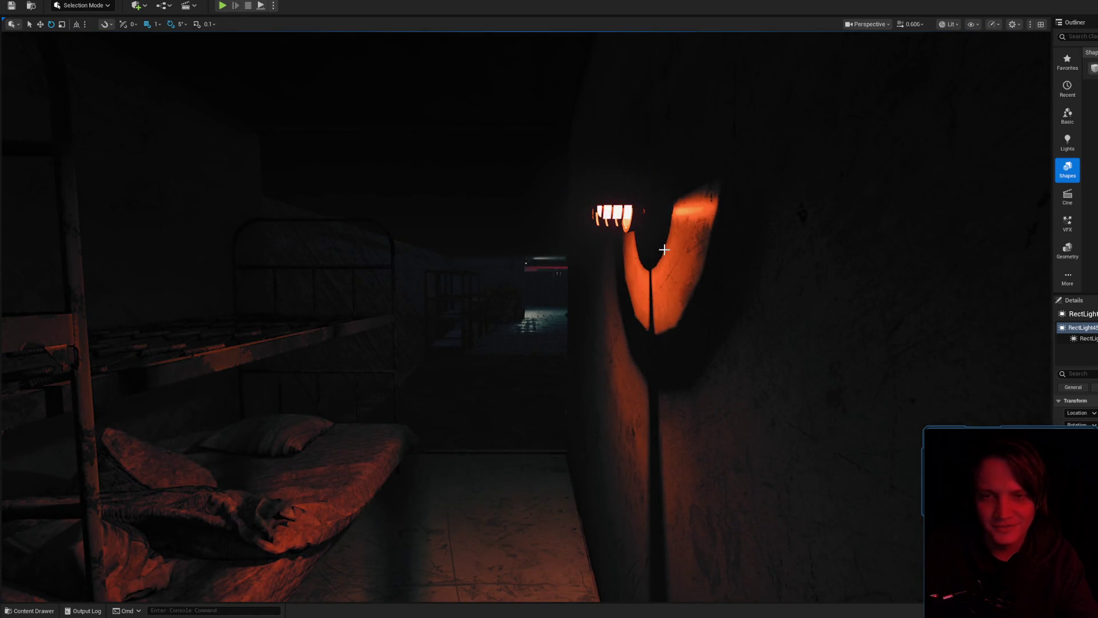
- Focus on the selected RectLight and test stretching it with the scale gizmo
key(f)
drag(698, 274, 447, 281)
key(r)
mouse_move(411, 225)
mouse_down()
mouse_move(389, 225)
mouse_move(411, 224)
mouse_up()
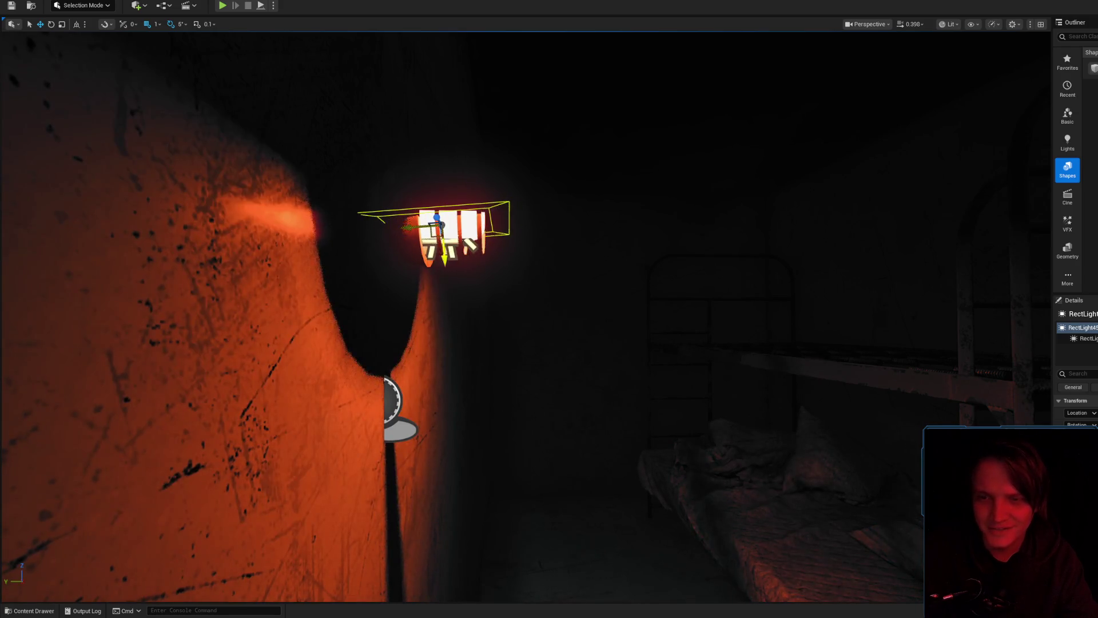
scroll(439, 245, down, 10)
- Move in close to the lamp and preview the lit scene with editor icons hidden
mouse_move(470, 257)
mouse_down()
mouse_move(458, 165)
mouse_move(658, 160)
mouse_move(640, 161)
mouse_up()
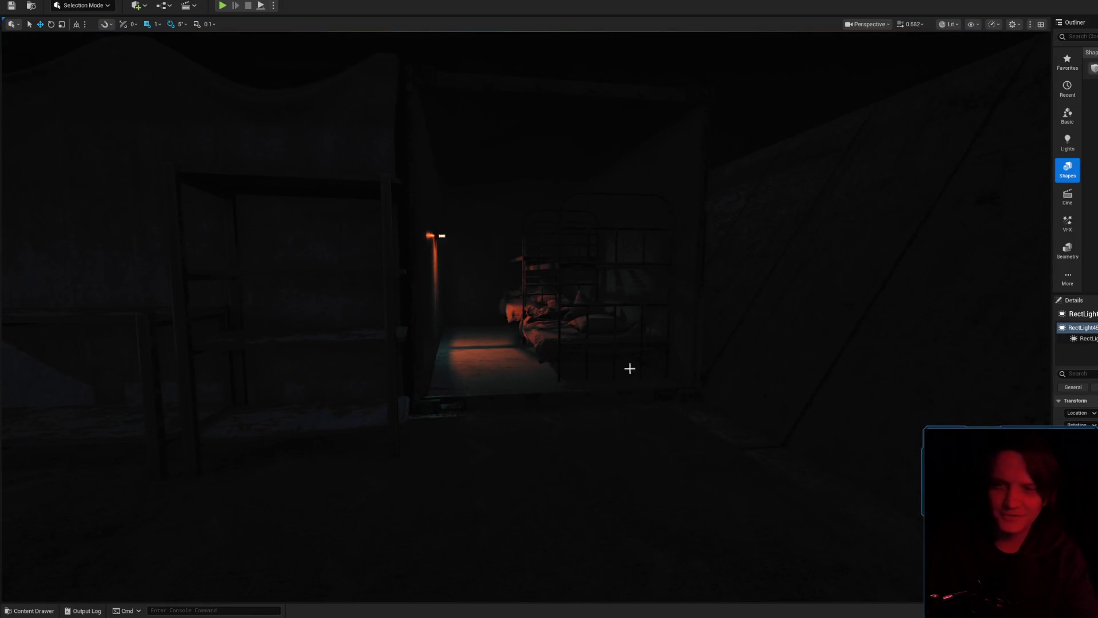
scroll(632, 370, up, 10)
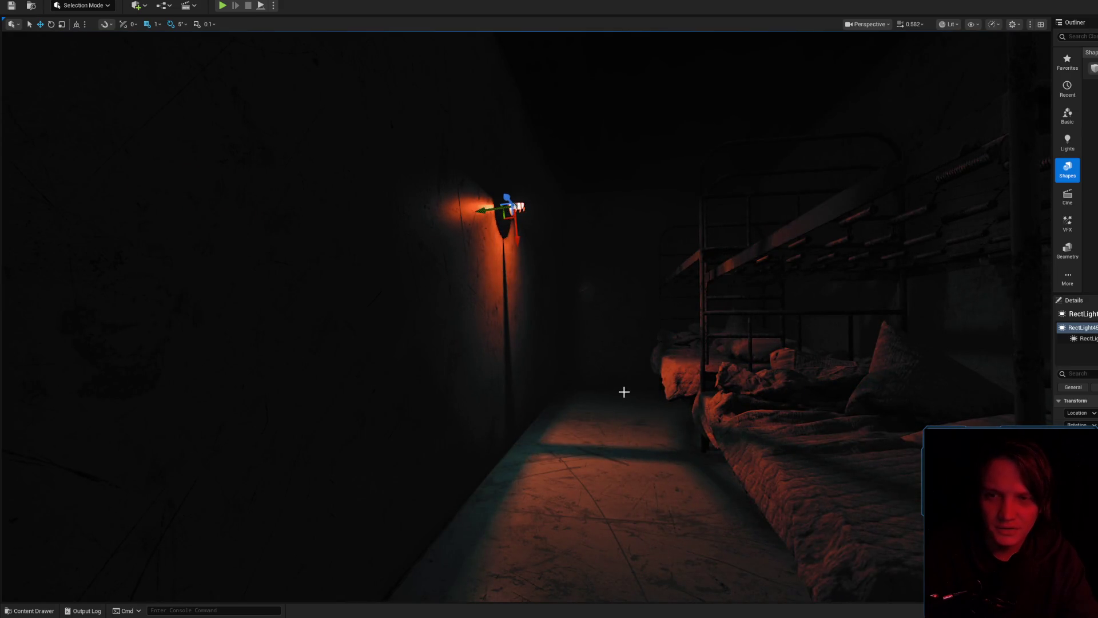
scroll(624, 392, down, 3)
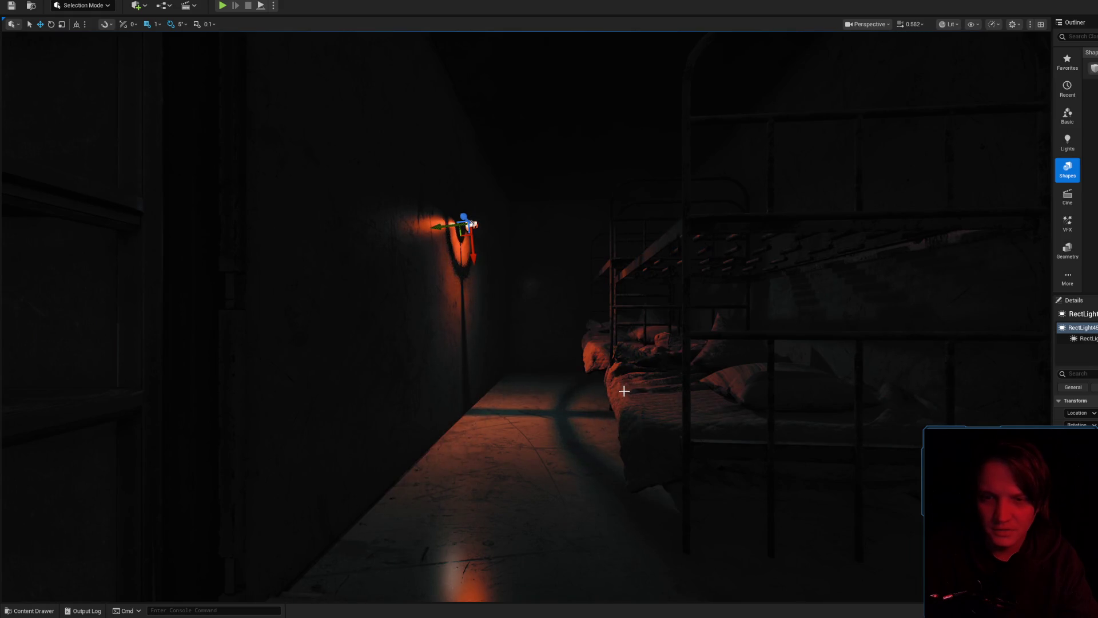
key(g)
scroll(624, 387, up, 5)
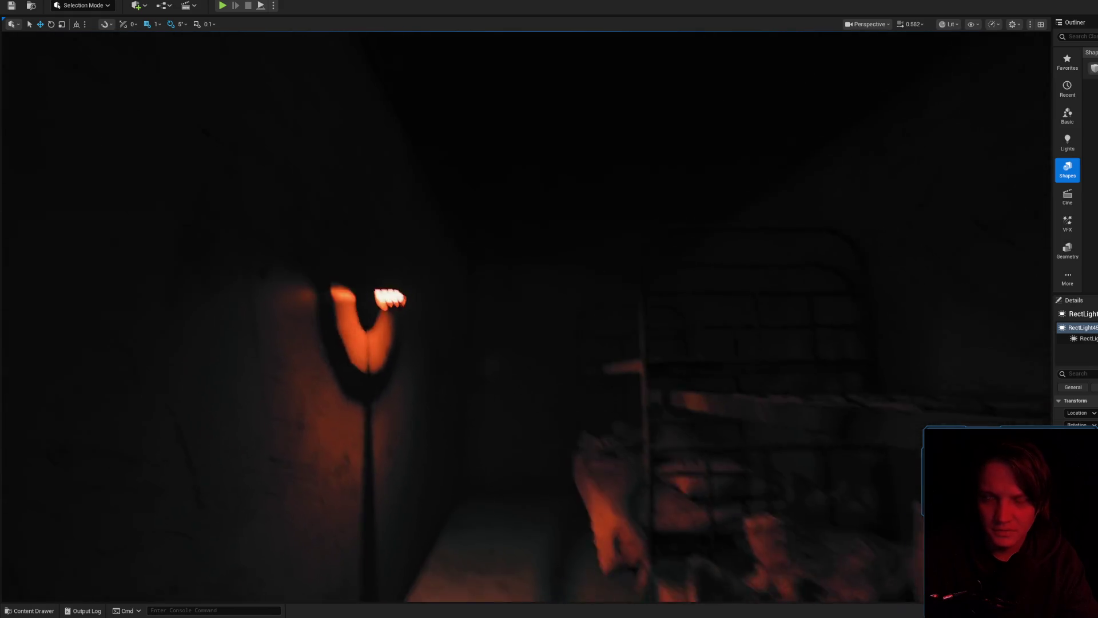
scroll(549, 315, down, 10)
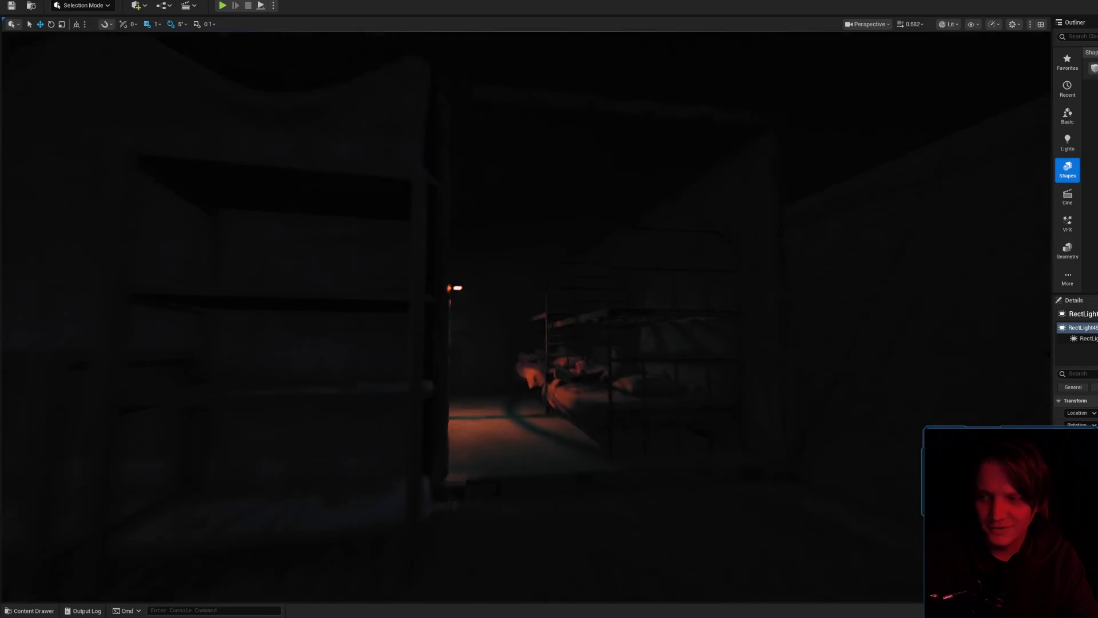
scroll(677, 402, up, 5)
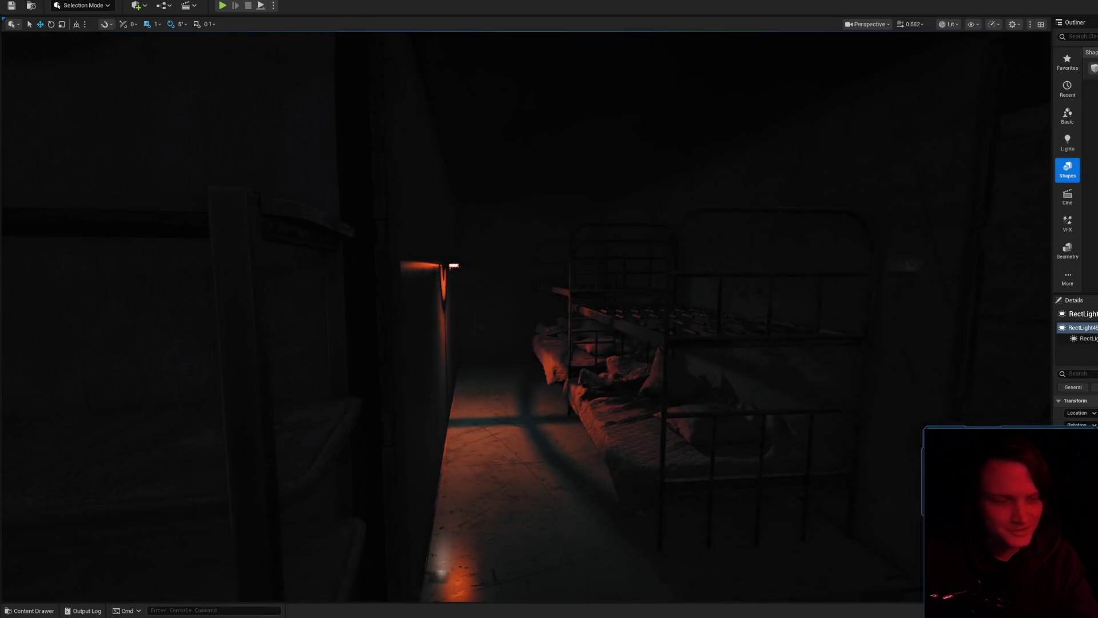
- Save the modified Level_3_Game map with Save Selected
key(ctrl+shift+s)
click(811, 401)
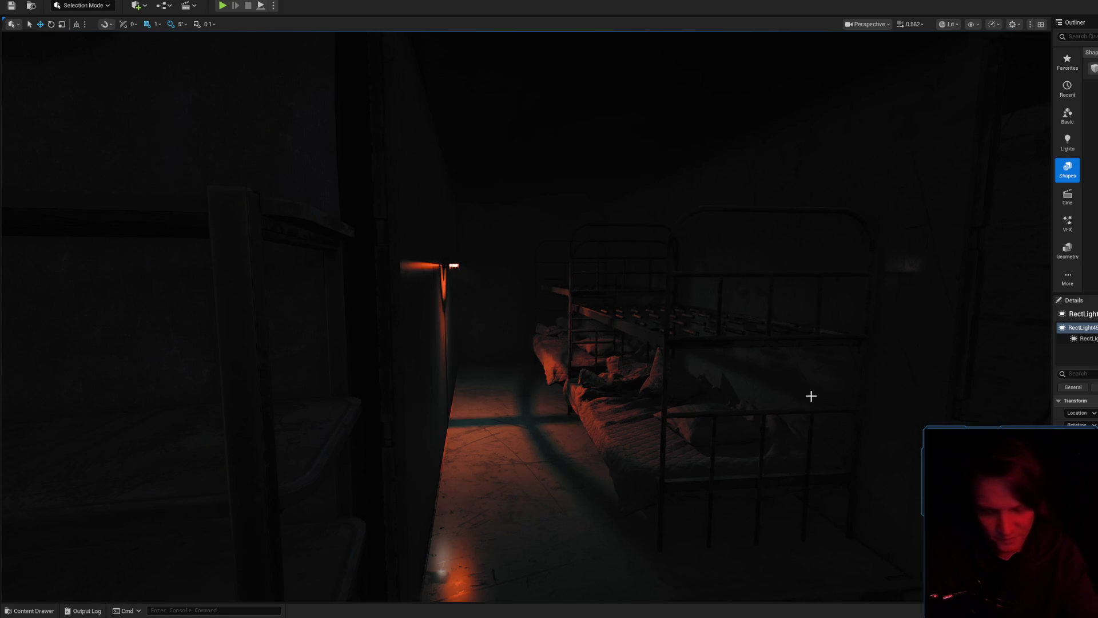
drag(607, 275, 563, 289)
scroll(607, 275, up, 1)
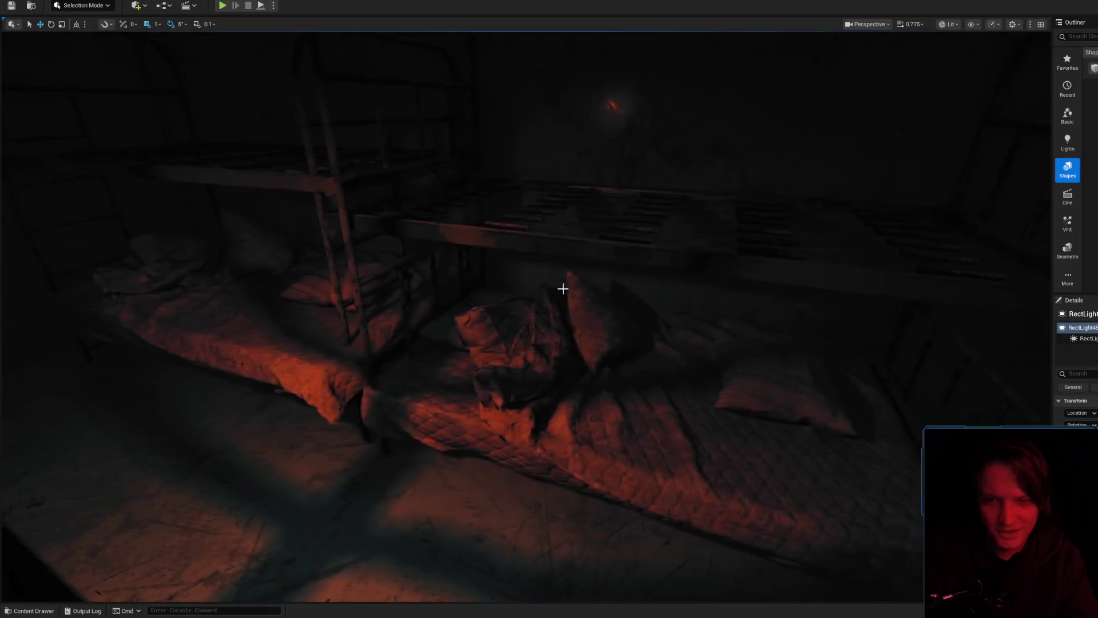
- Select the SM_BedFrame bunk-bed frame rather than its mattress
click(383, 447)
click(379, 418)
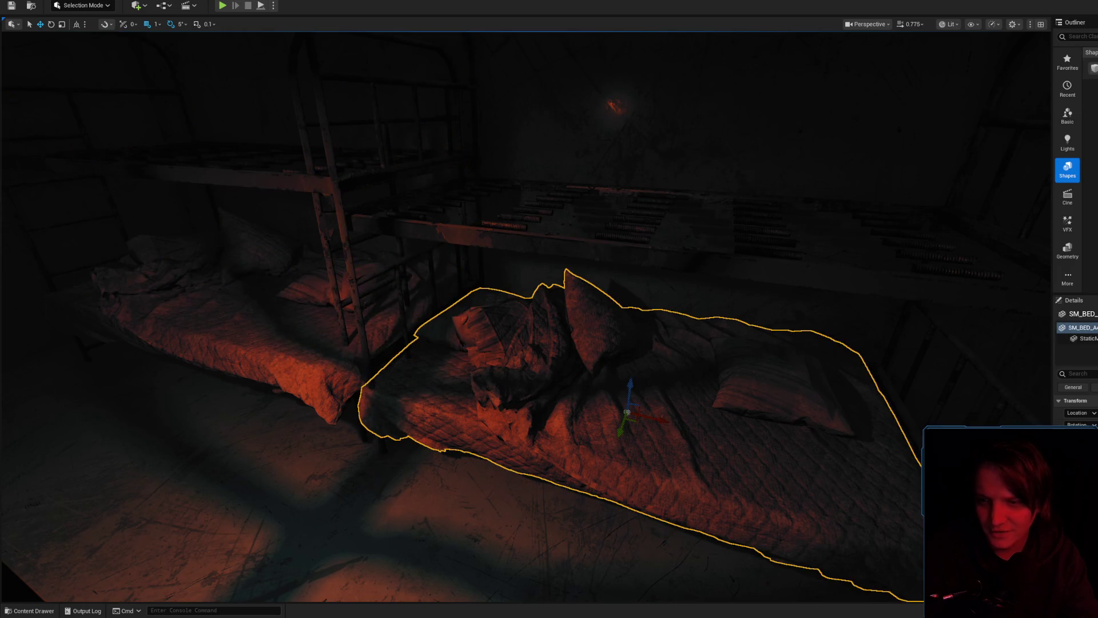
click(375, 342)
drag(404, 329, 404, 329)
click(440, 330)
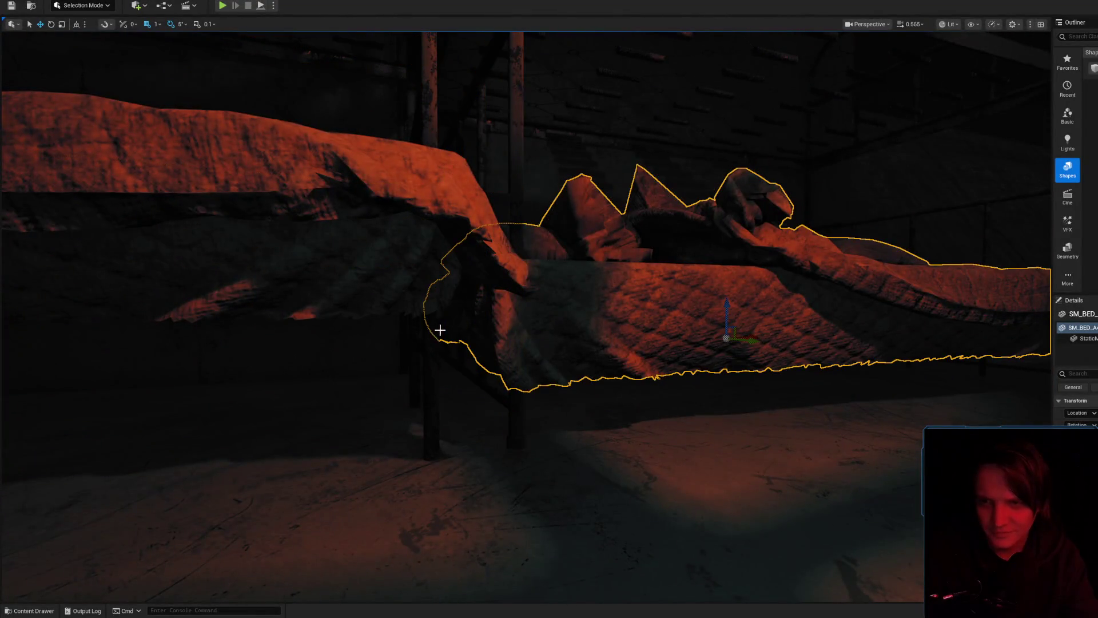
key(ctrl+z)
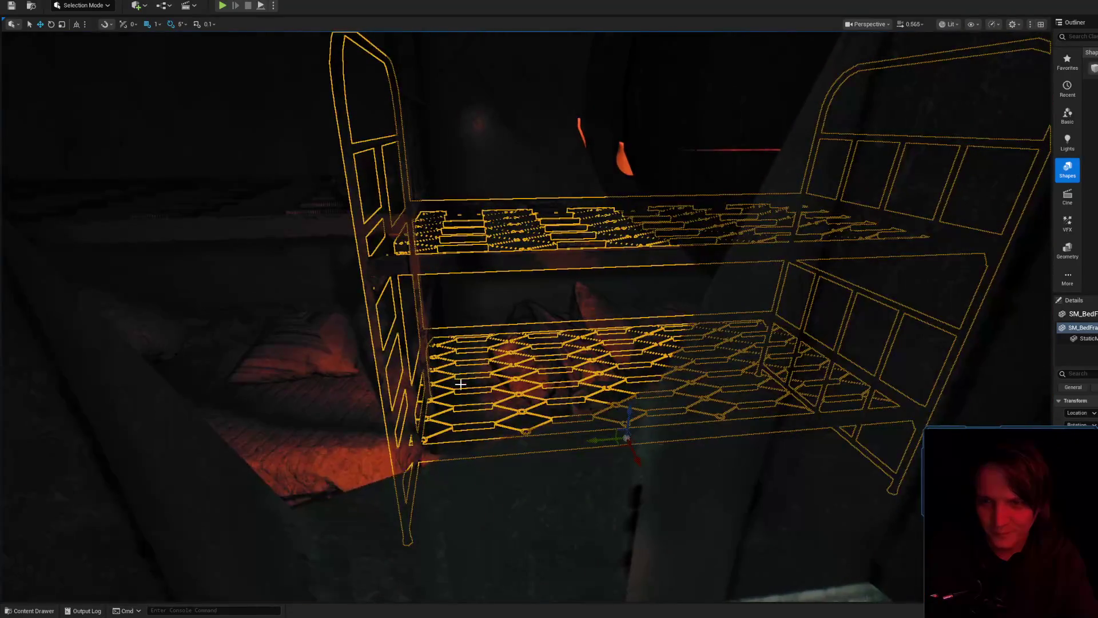
scroll(462, 391, up, 3)
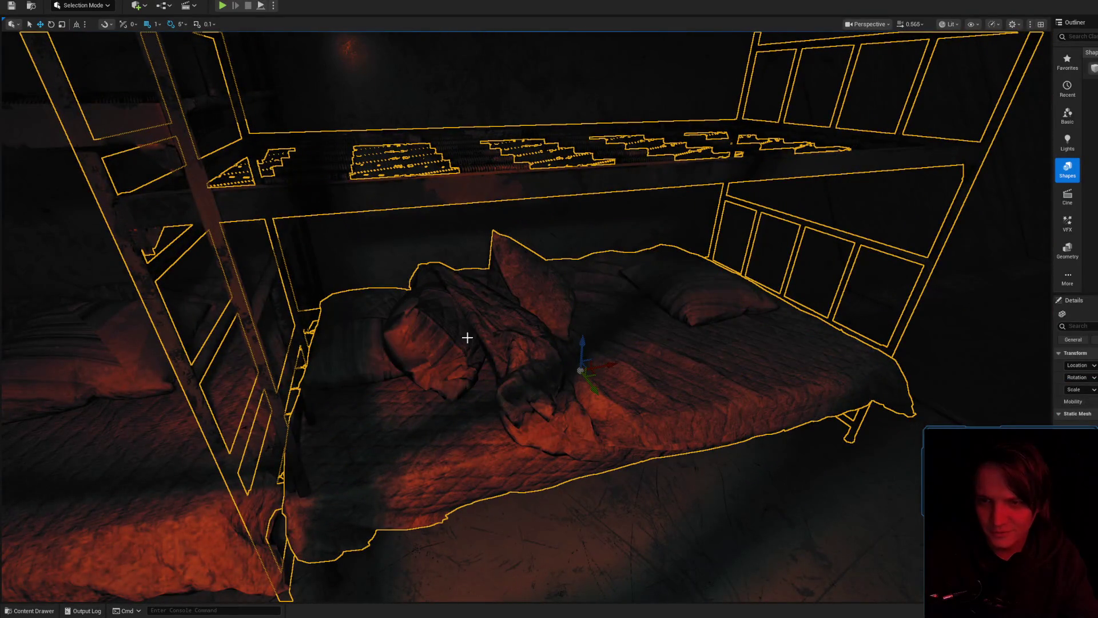
- Raise the bunk-bed frame upward along Z and check its legs from below
mouse_move(619, 369)
mouse_down()
mouse_move(509, 366)
mouse_move(506, 343)
mouse_up()
drag(631, 326, 632, 326)
mouse_move(568, 241)
mouse_down()
mouse_move(561, 213)
mouse_move(629, 315)
mouse_up()
drag(682, 531, 682, 530)
drag(588, 345, 536, 326)
scroll(537, 325, up, 1)
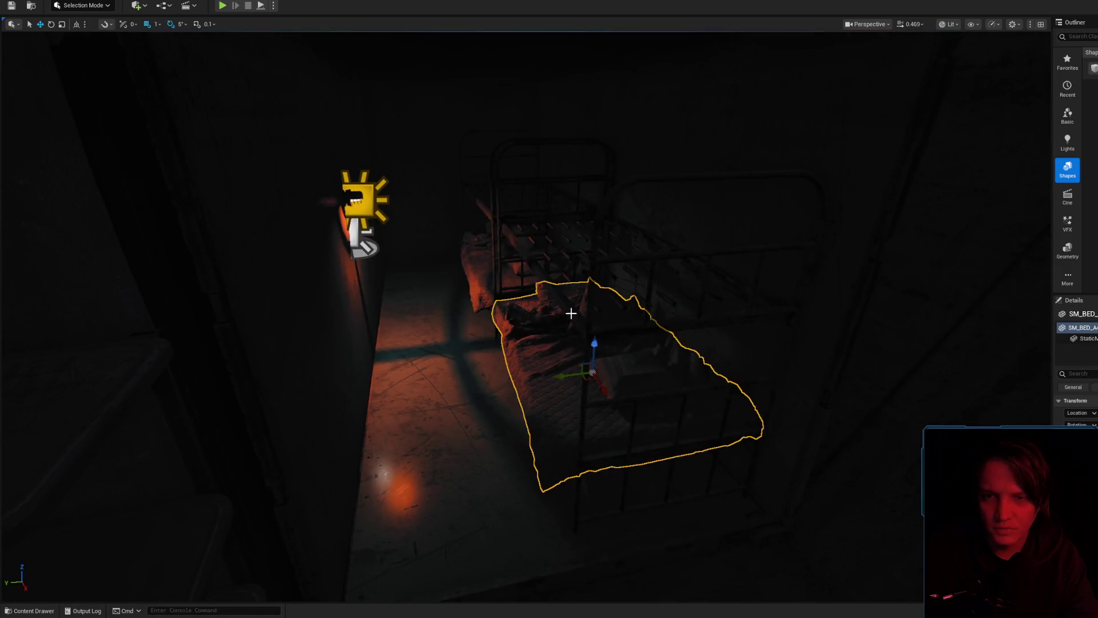
- Switch to rotation, restore editor icons, and undo then redo the frame's last placement
key(e)
drag(595, 425, 595, 425)
drag(577, 386, 576, 386)
key(g)
key(ctrl+z)
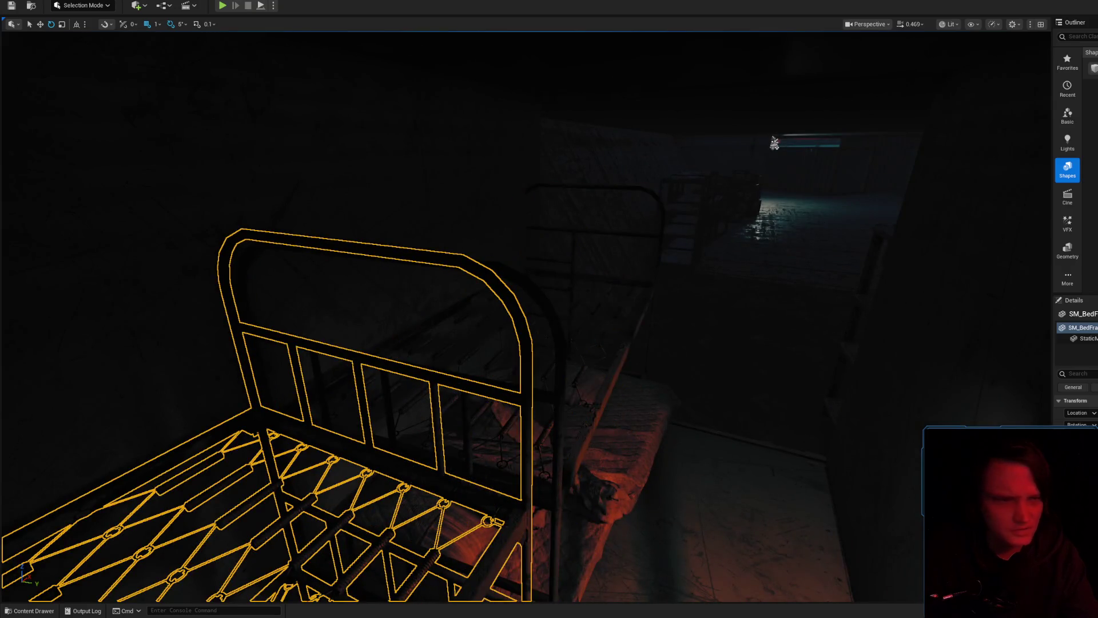
key(ctrl+y)
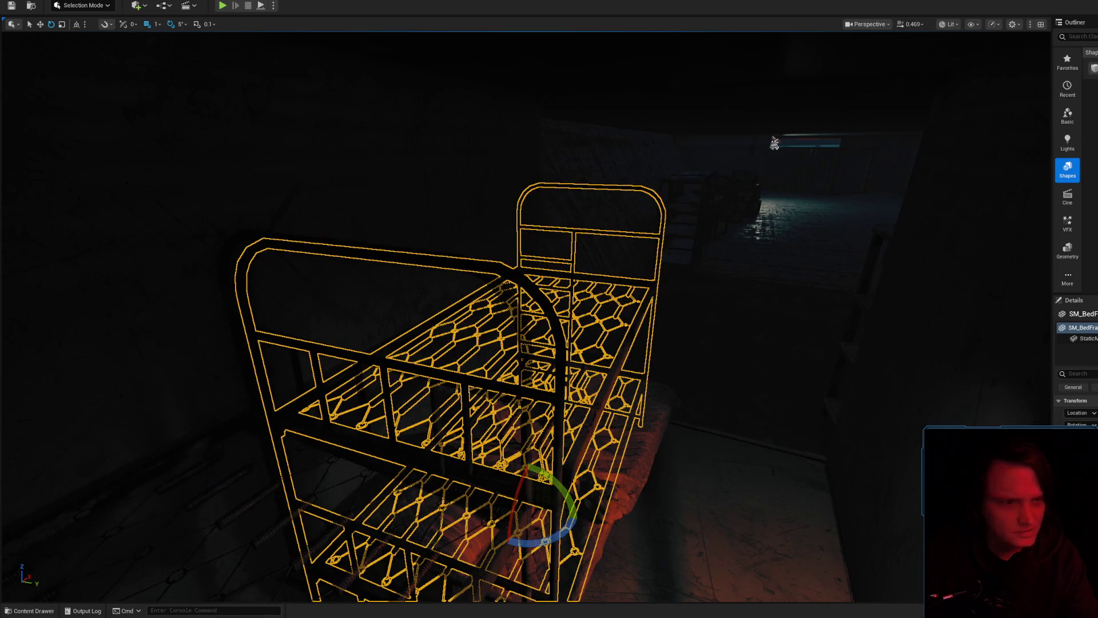
- Rotate the bunk-bed frame about 25 degrees around Z
key(w)
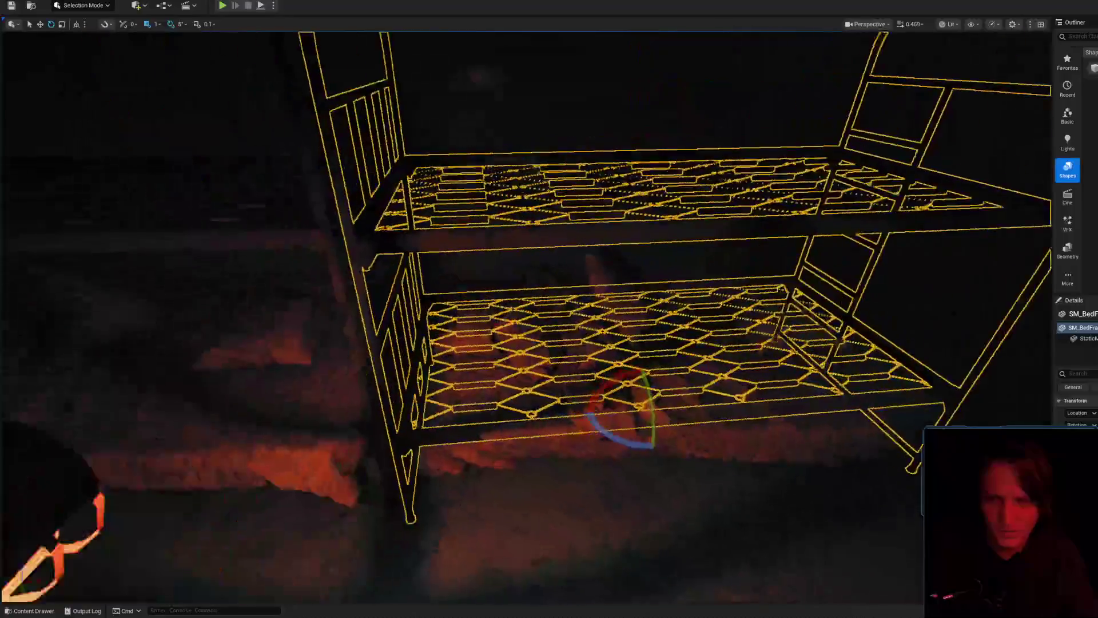
key(w)
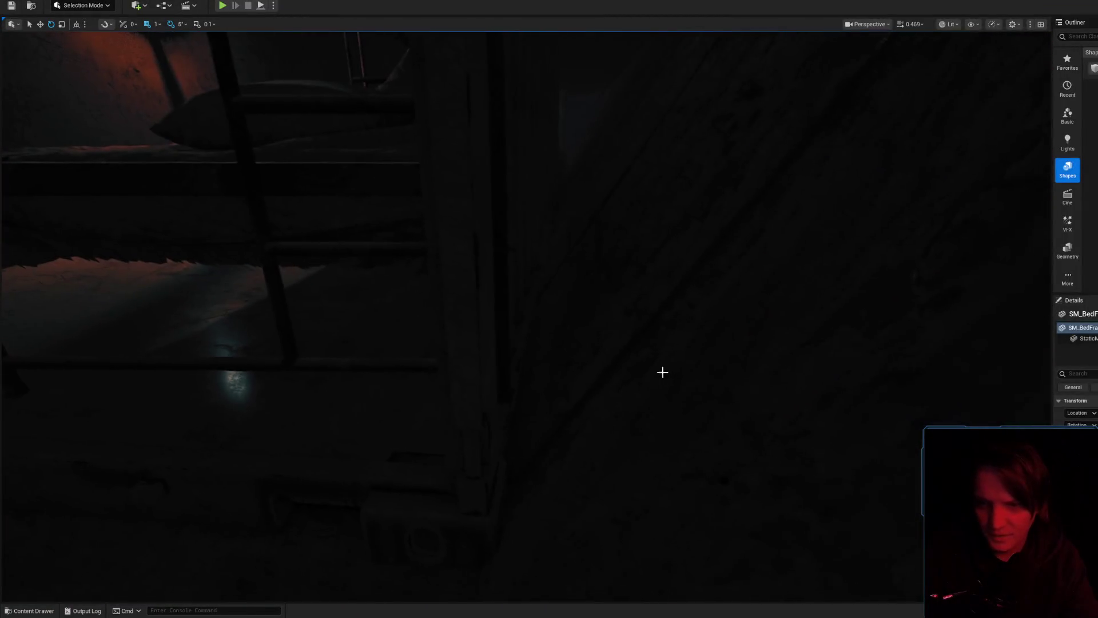
key(s)
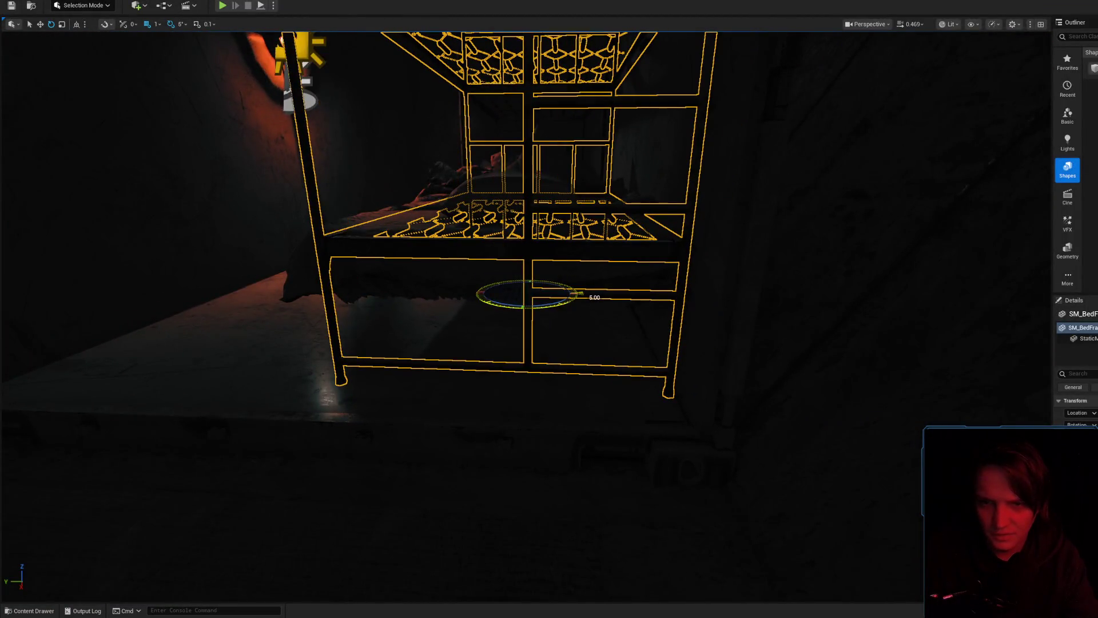
key(w)
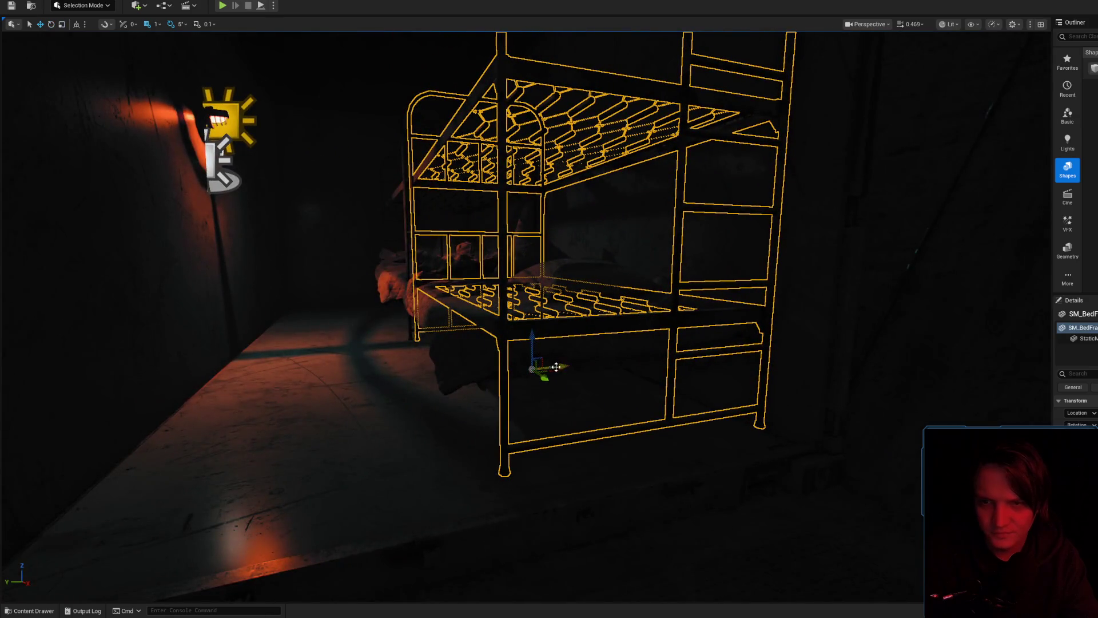
drag(538, 378, 586, 371)
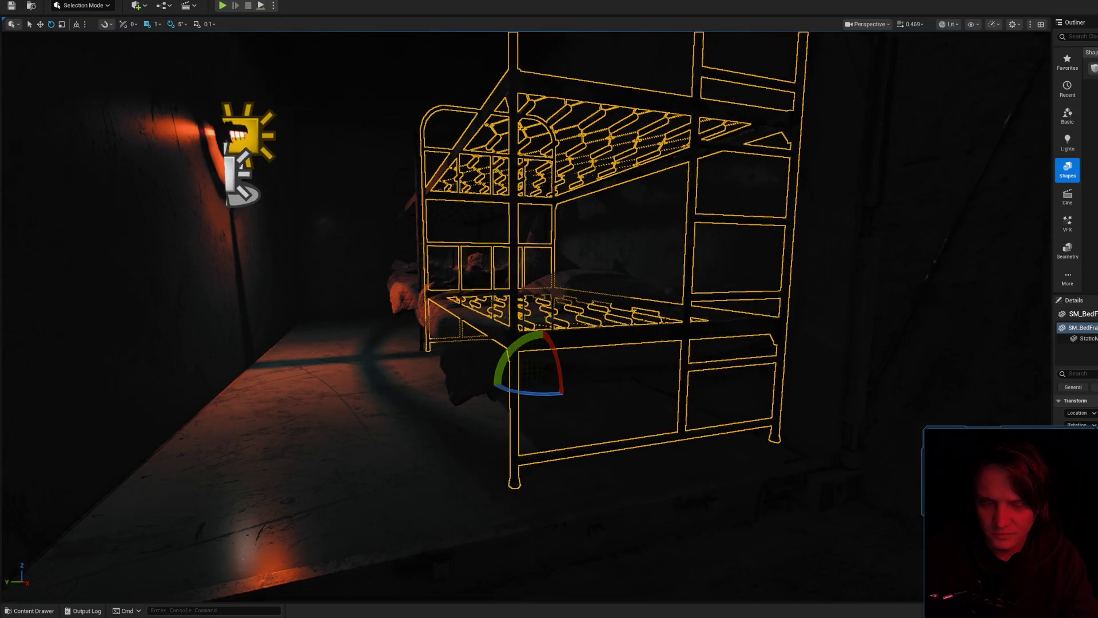
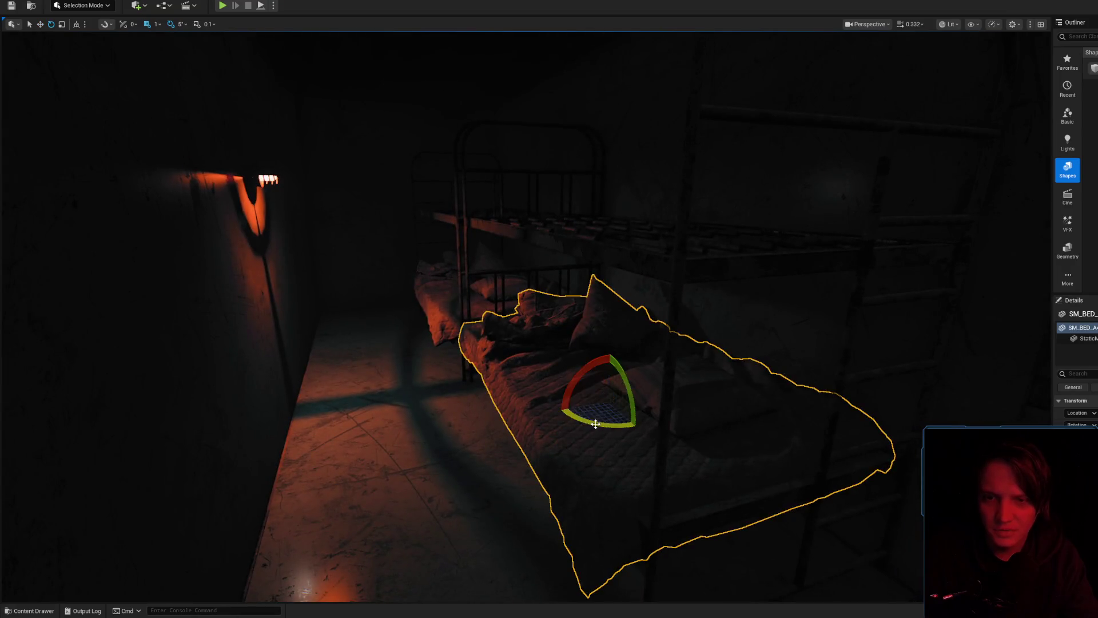
- Turn the bunk bed around about 175° and bring the wall lamp into view
drag(596, 424, 638, 426)
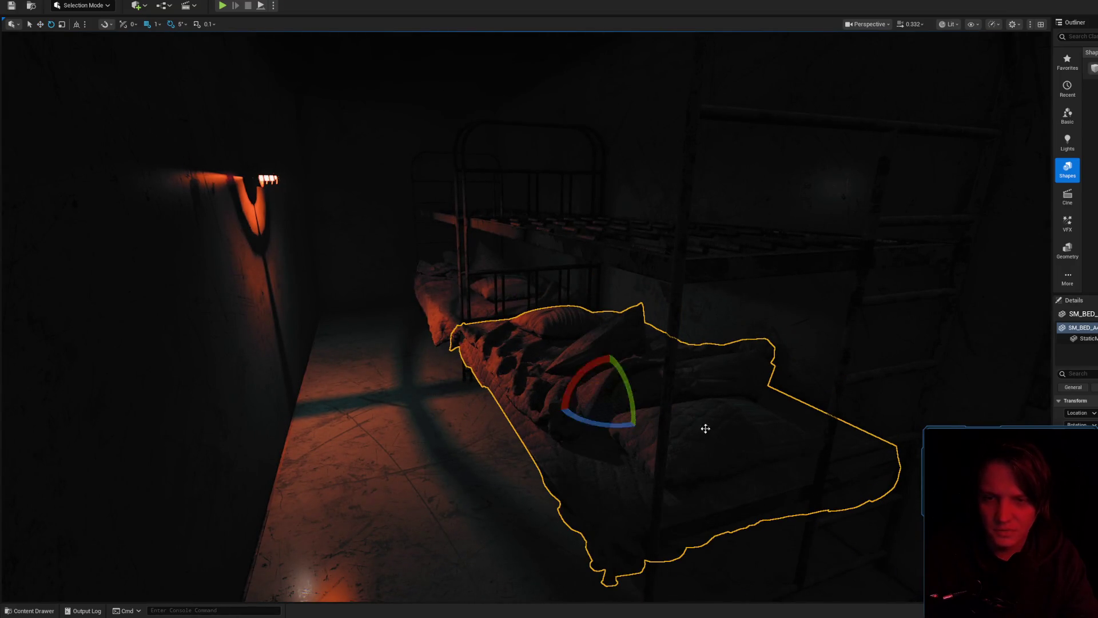
key(Escape)
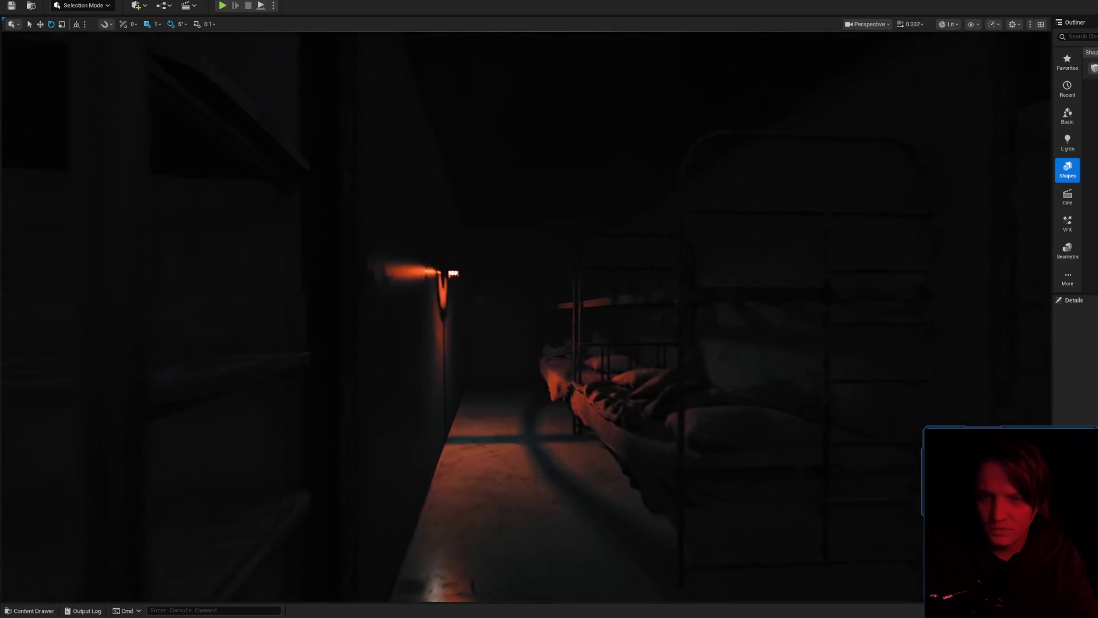
scroll(658, 425, up, 1)
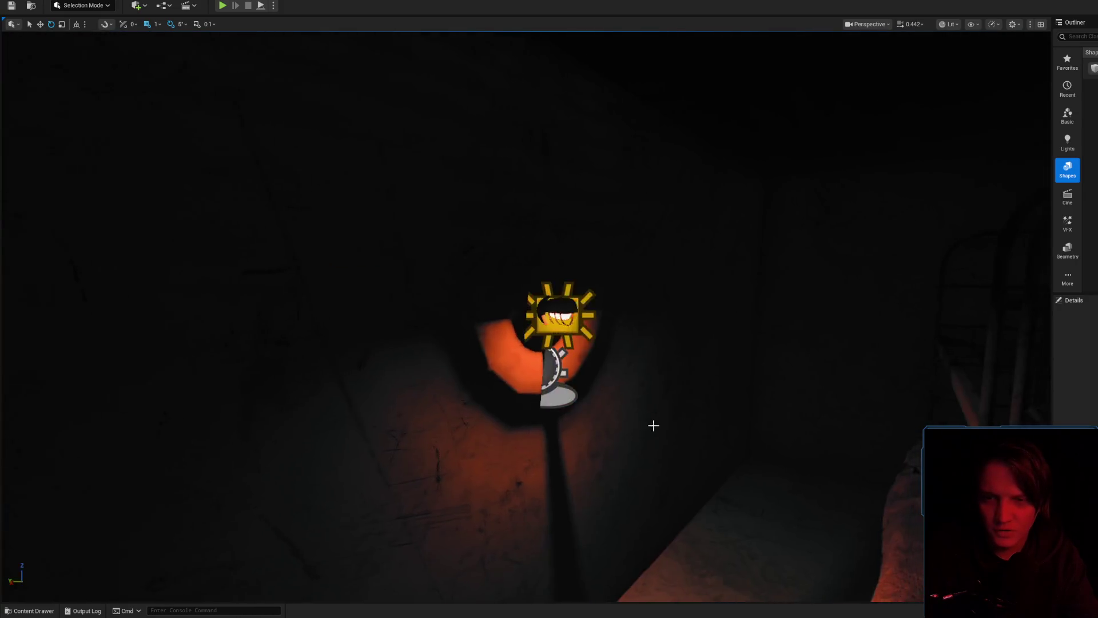
mouse_move(658, 333)
mouse_down()
mouse_move(624, 333)
mouse_move(565, 305)
mouse_up()
- Select the orange wall lamp and slide it left along the corridor wall
click(520, 286)
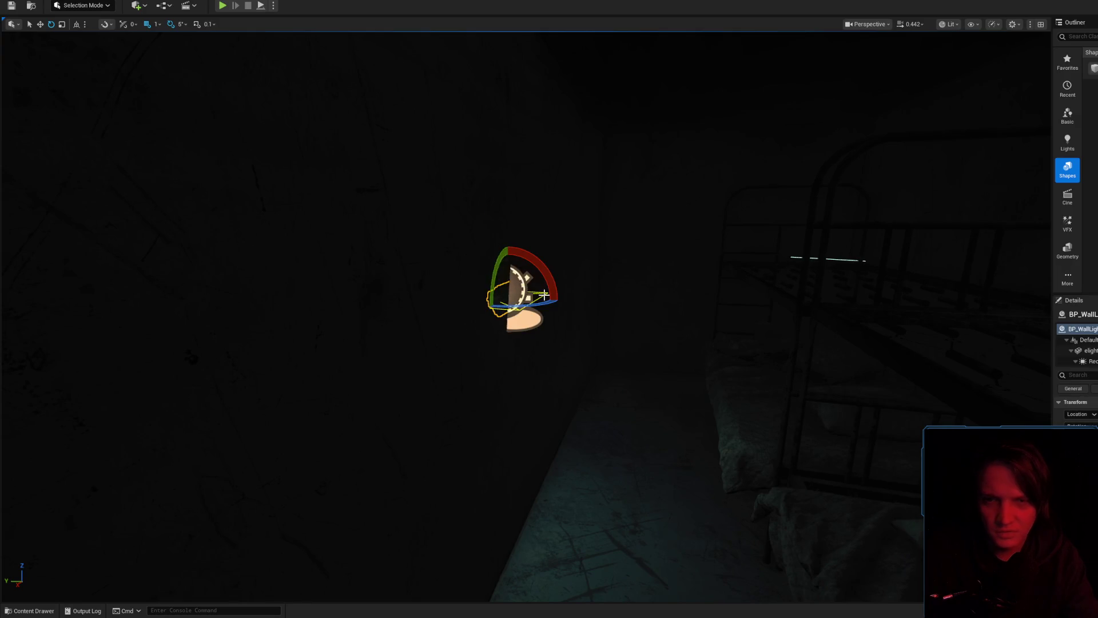
key(Delete)
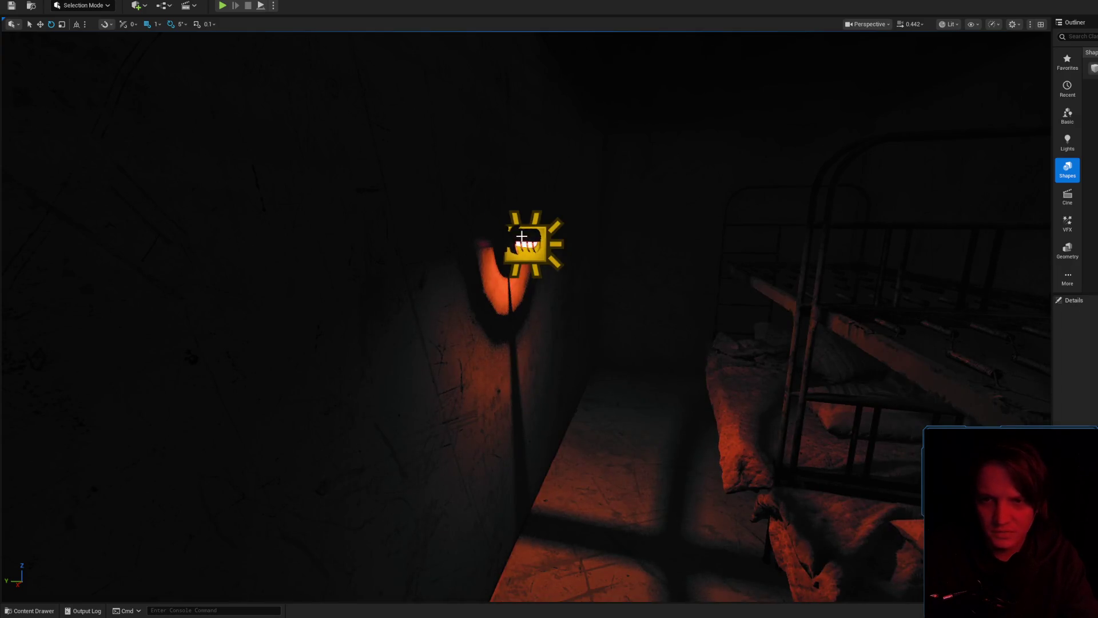
click(524, 246)
key(f)
key(w)
scroll(490, 296, up, 4)
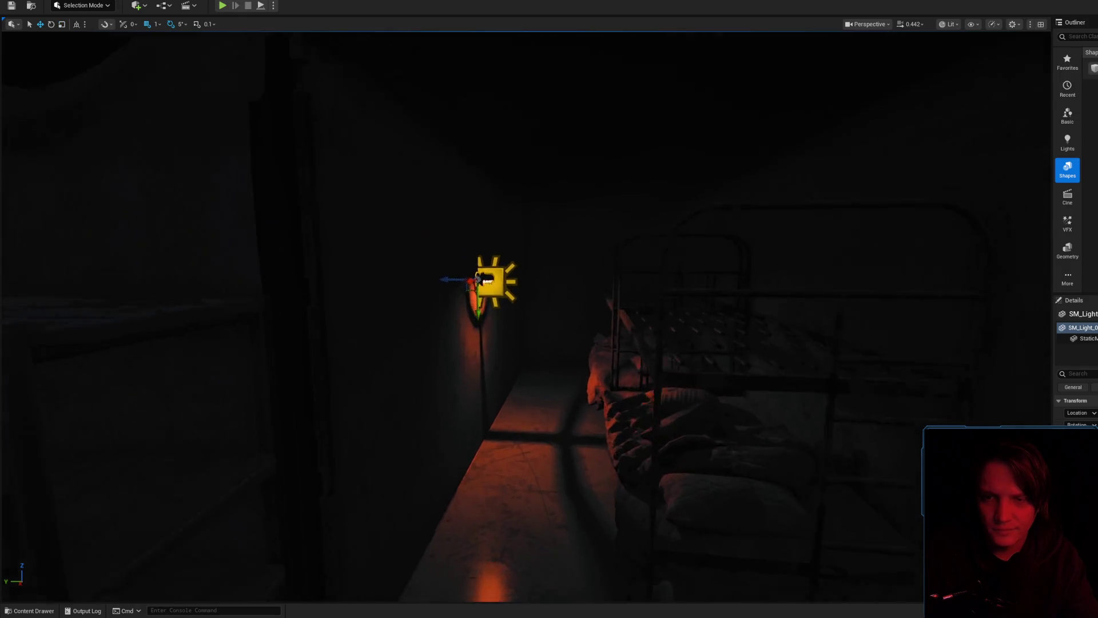
mouse_move(479, 281)
mouse_down()
mouse_move(428, 290)
mouse_move(499, 278)
mouse_move(455, 303)
mouse_move(490, 281)
mouse_move(500, 253)
mouse_up()
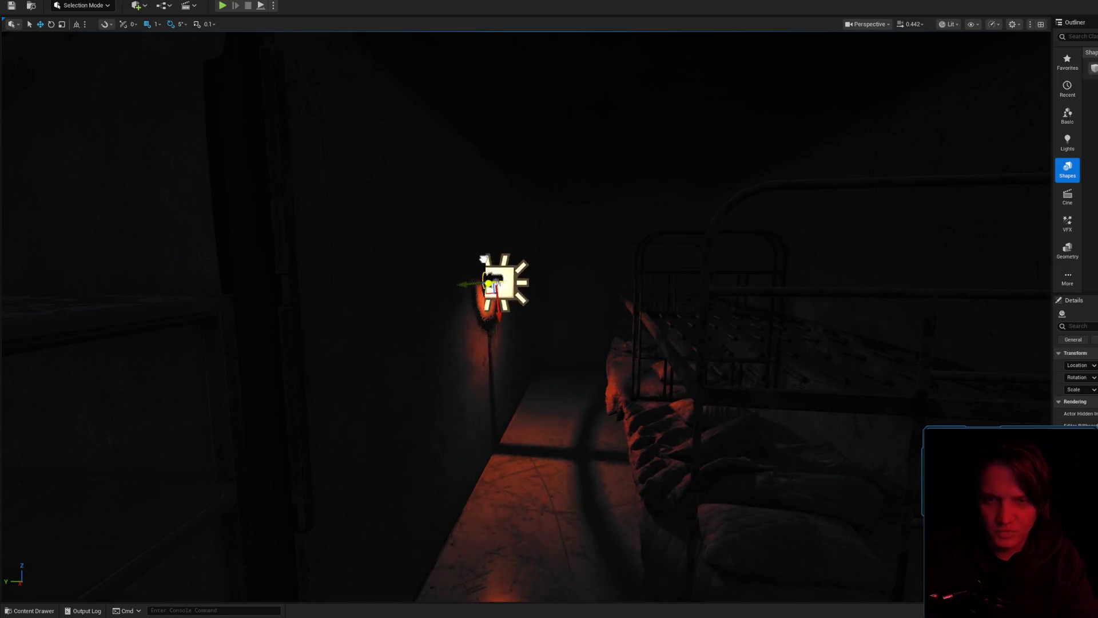
scroll(500, 253, down, 5)
scroll(495, 334, up, 5)
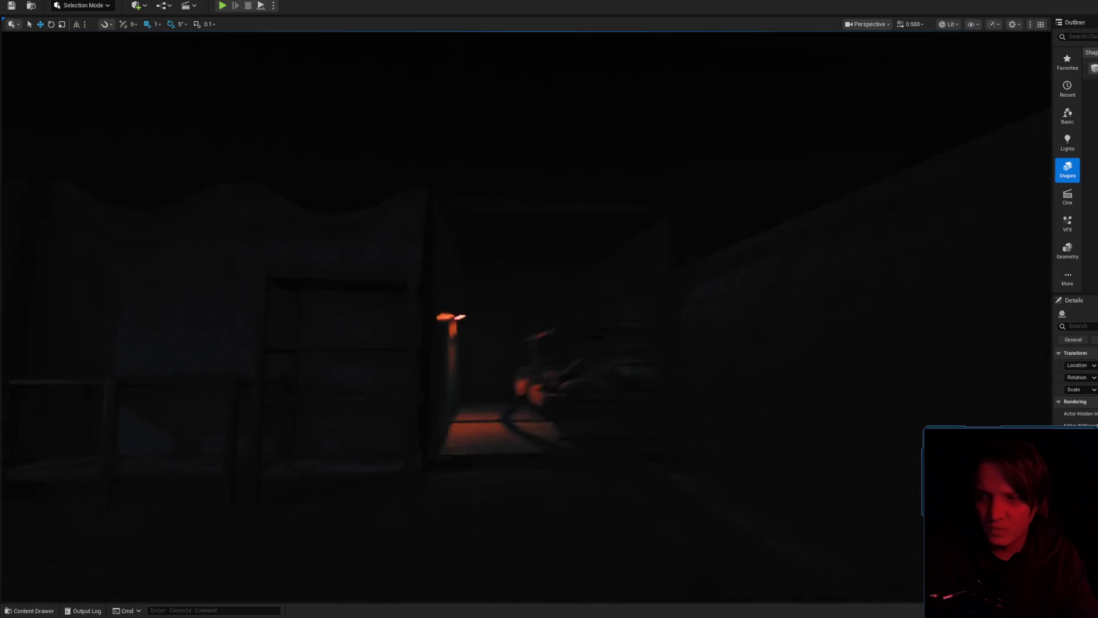
- Nudge the wall light along the wall so its glow grows, then save the level
mouse_move(519, 323)
mouse_down()
mouse_move(517, 137)
mouse_move(504, 181)
mouse_up()
key(ctrl+z)
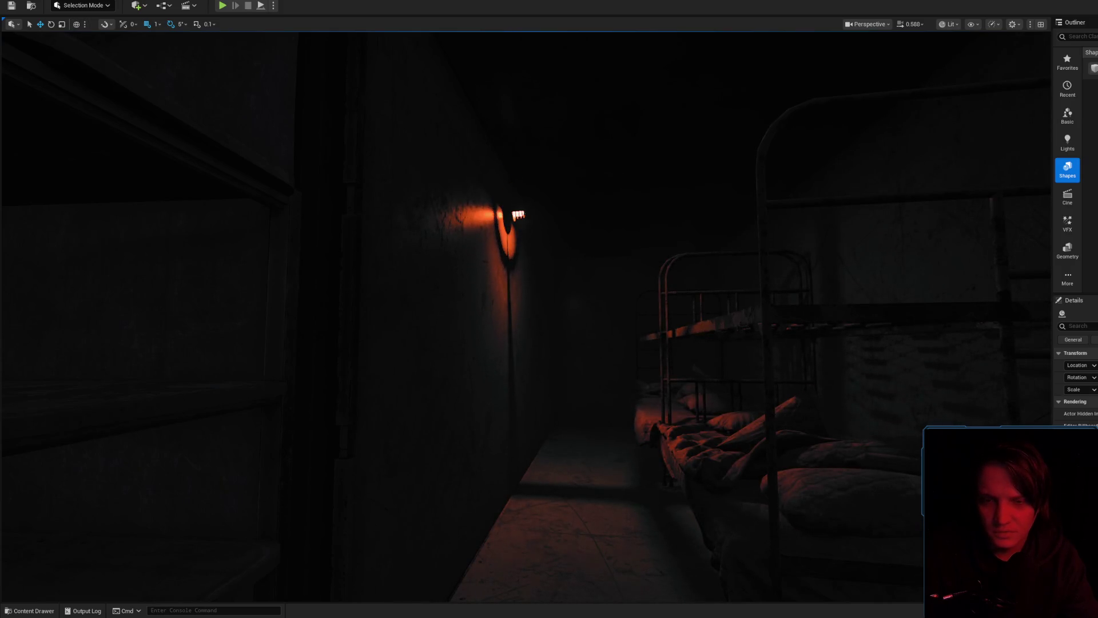
key(g)
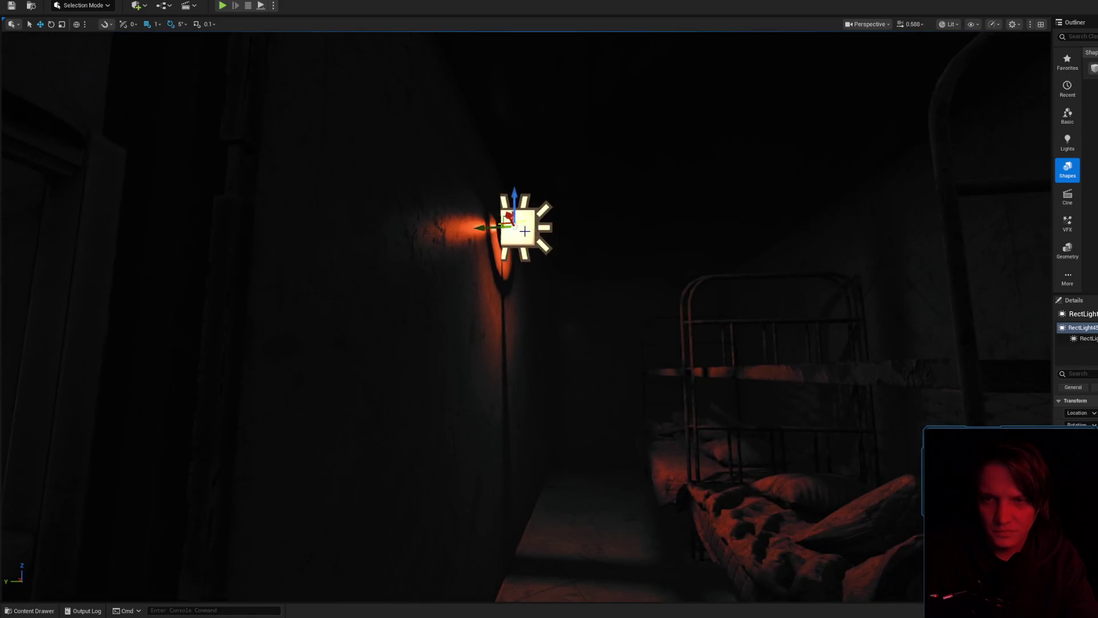
scroll(525, 231, up, 5)
drag(487, 187, 496, 186)
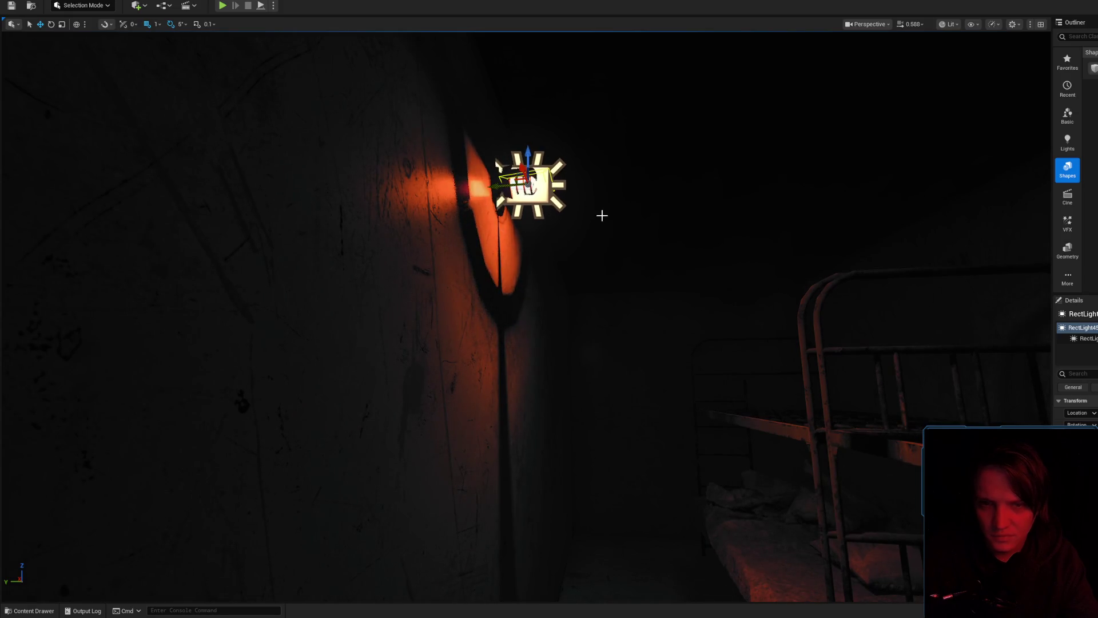
scroll(599, 215, down, 10)
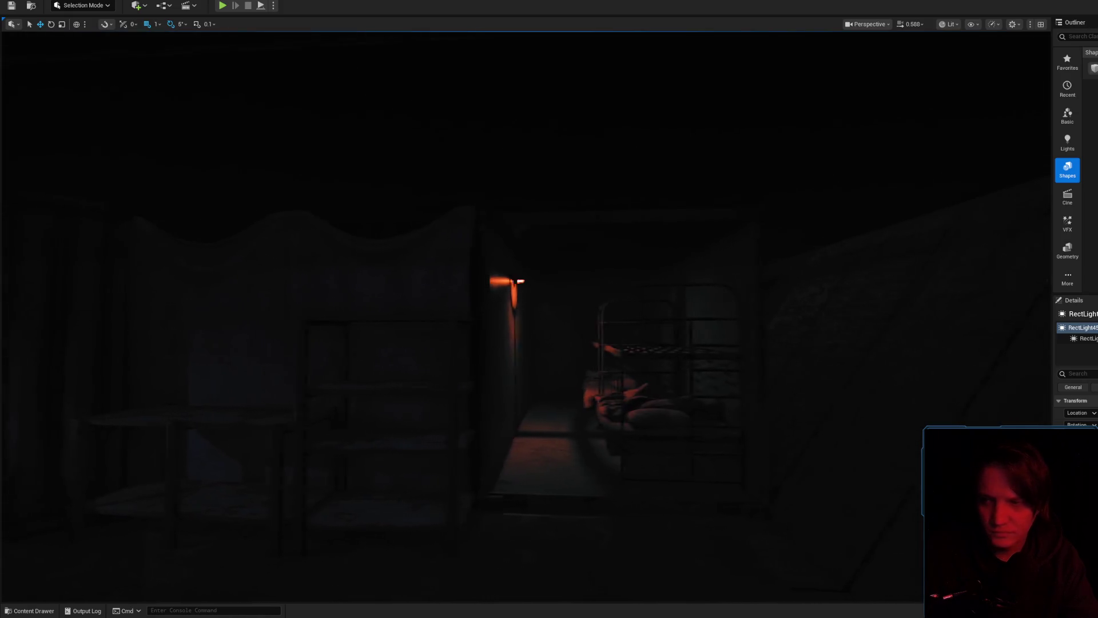
scroll(549, 344, up, 2)
key(ctrl+s)
- Confirm saving Level_3_Game and fly through the doorway to select the wall lamp's RectLight
click(815, 400)
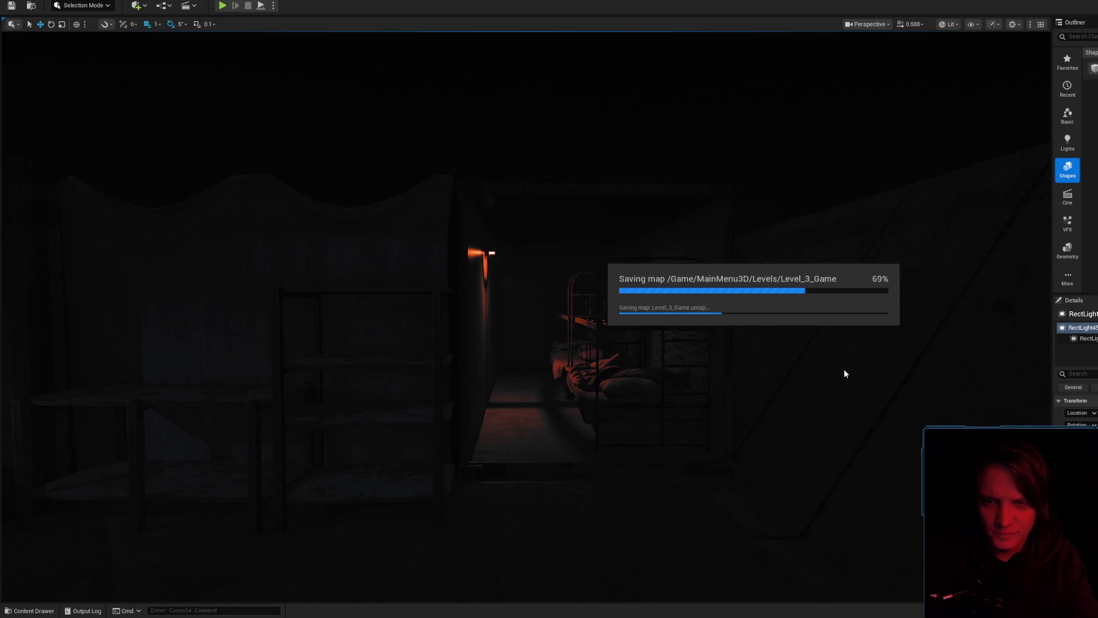
mouse_move(626, 318)
mouse_down()
mouse_move(614, 277)
mouse_move(621, 243)
mouse_move(589, 243)
mouse_move(625, 311)
mouse_move(490, 249)
mouse_move(576, 176)
mouse_up()
click(574, 183)
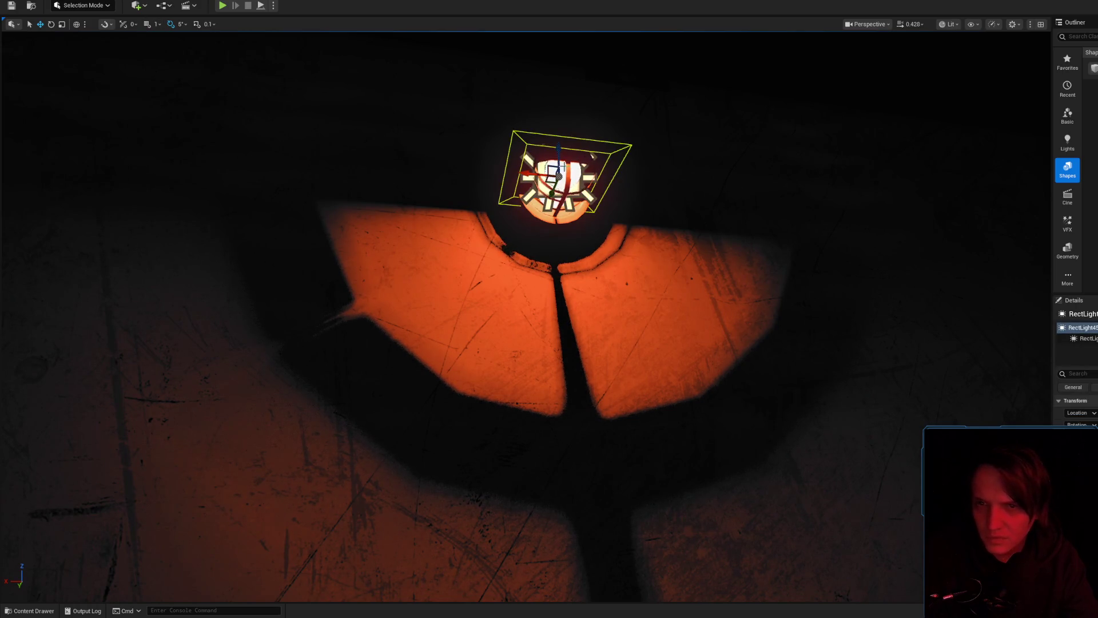
mouse_move(574, 183)
mouse_down()
mouse_move(574, 257)
mouse_move(541, 229)
mouse_move(517, 230)
mouse_move(517, 269)
mouse_move(557, 303)
mouse_move(503, 318)
mouse_move(469, 309)
mouse_move(503, 312)
mouse_move(475, 309)
mouse_move(498, 312)
mouse_move(487, 318)
mouse_up()
- Frame the strip wall light above the doorway and locate its asset in the BP Lights folder
scroll(549, 308, up, 1)
scroll(491, 311, up, 1)
scroll(492, 311, up, 1)
scroll(498, 311, up, 1)
key(f)
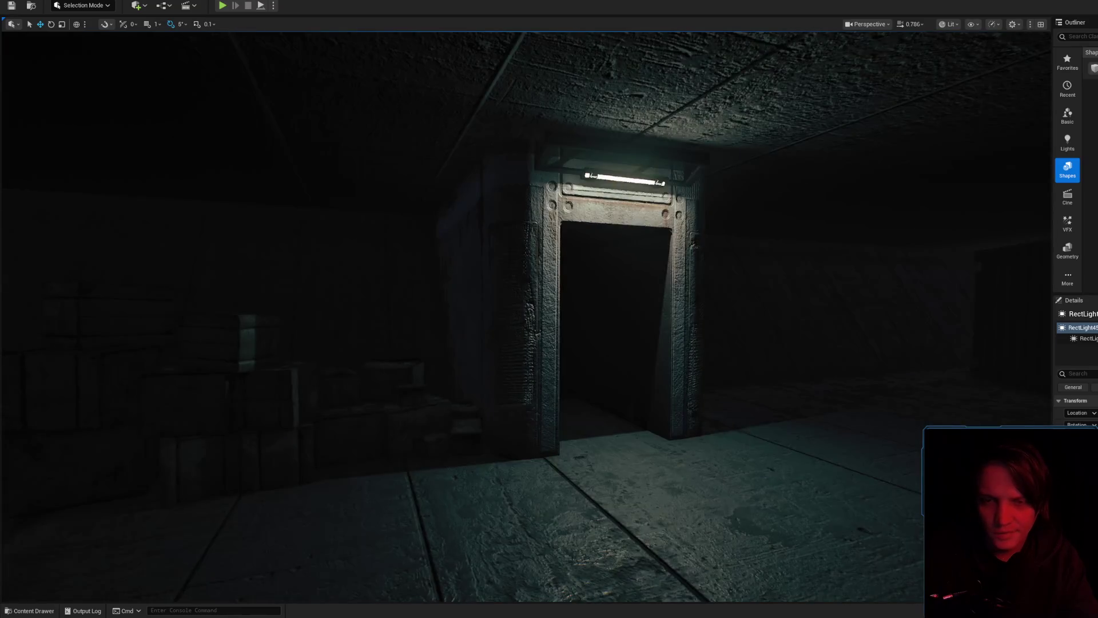
key(ctrl+b)
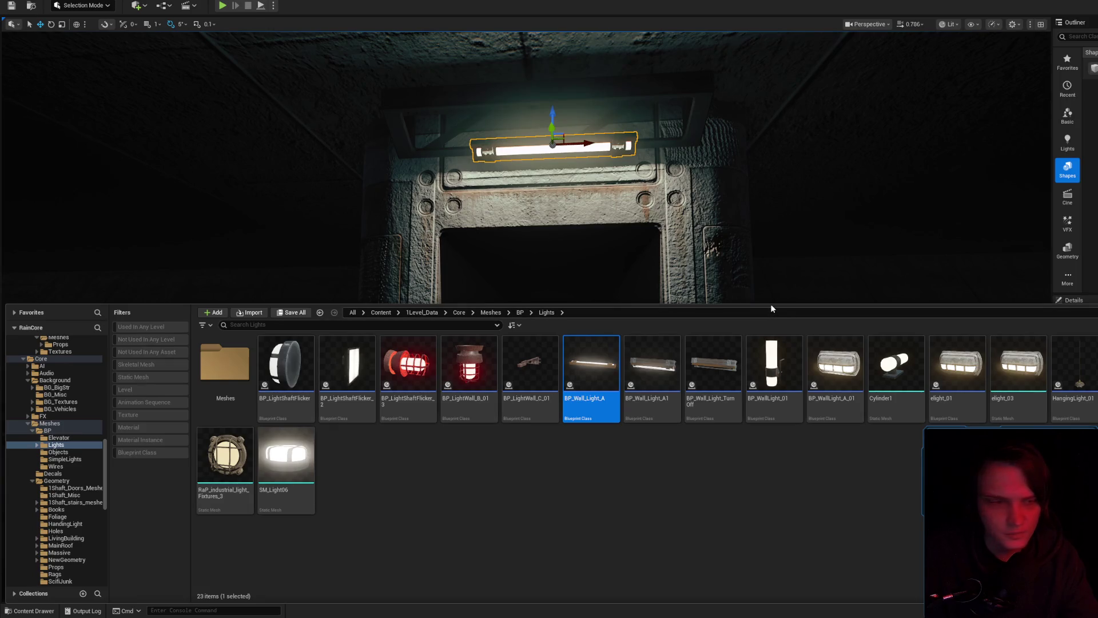
- Fly around the level and browse the project's light assets in the Content Drawer
drag(745, 260, 745, 260)
scroll(745, 260, up, 2)
drag(516, 313, 517, 314)
scroll(516, 314, down, 2)
key(ctrl+space)
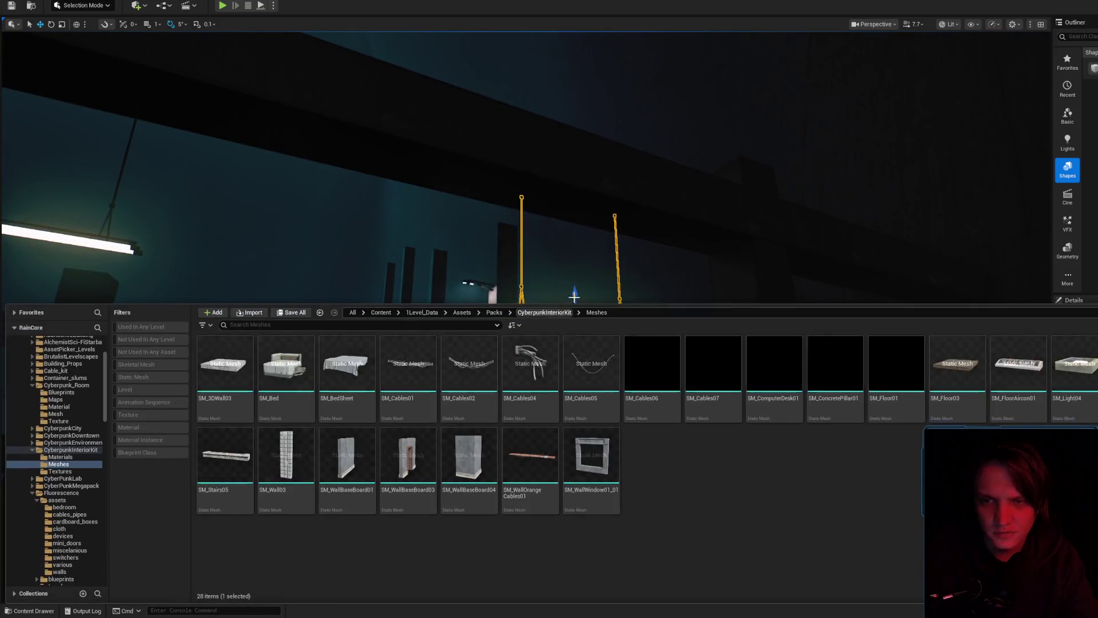
scroll(652, 244, up, 3)
drag(652, 245, 652, 245)
scroll(652, 244, down, 1)
drag(526, 309, 526, 309)
scroll(526, 309, down, 2)
scroll(526, 308, down, 2)
- Place the fluorescent tube light in the bunk room and tilt it at an angle
click(25, 612)
mouse_move(957, 363)
mouse_down()
mouse_move(961, 372)
mouse_move(840, 217)
mouse_move(251, 180)
mouse_move(320, 224)
mouse_up()
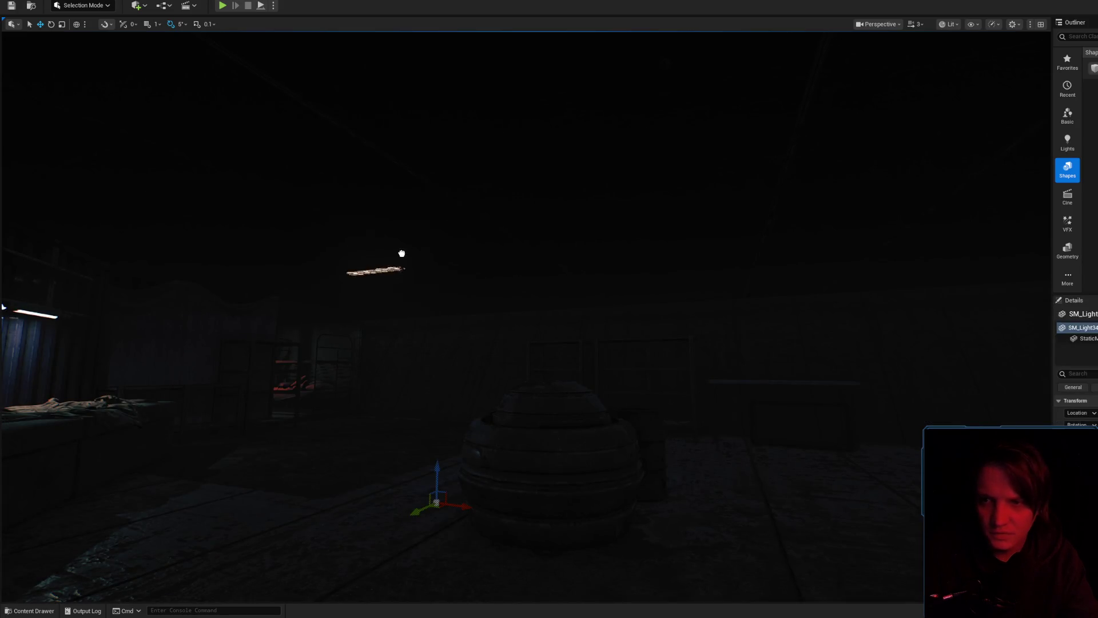
drag(491, 233, 490, 233)
key(f)
key(e)
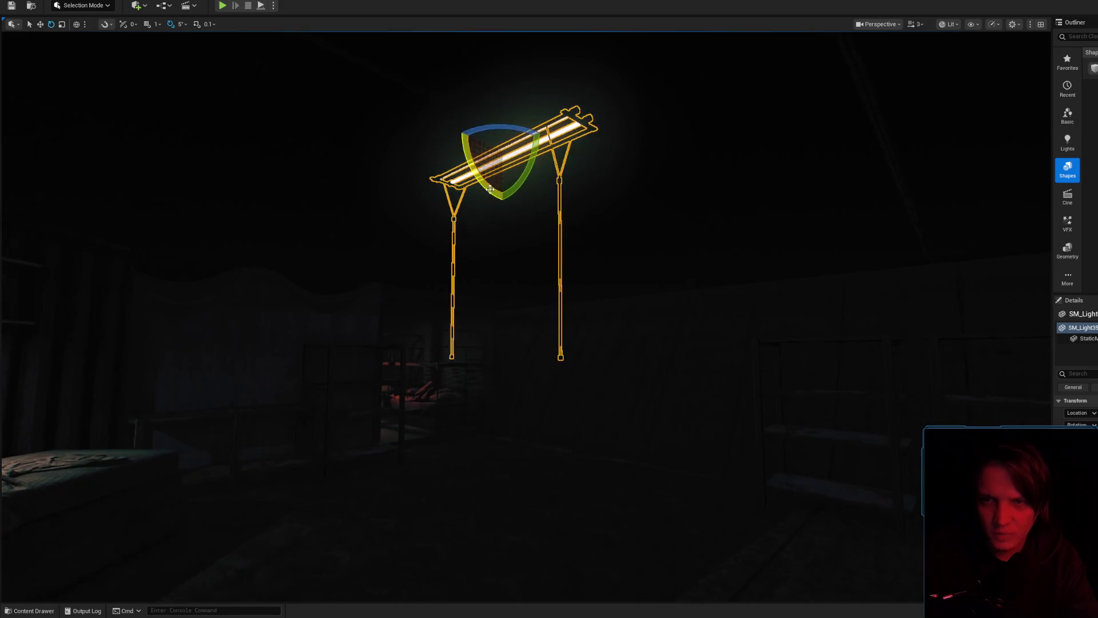
drag(514, 189, 471, 196)
- Restore the hanging light, hide editor icons and switch the viewport to Unlit
click(973, 24)
click(931, 30)
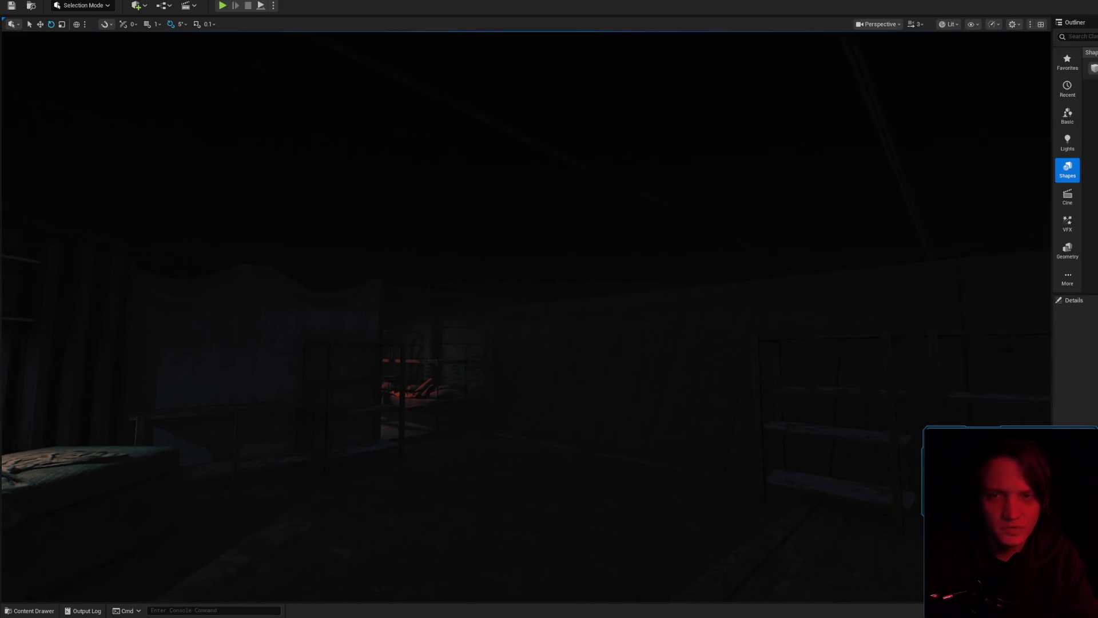
key(ctrl+z)
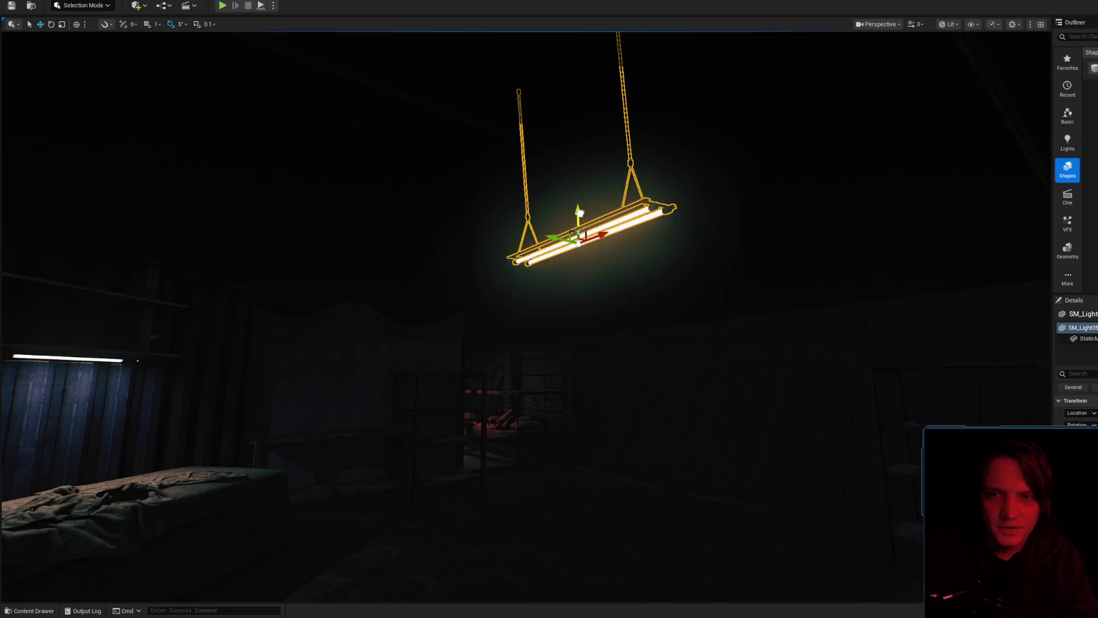
mouse_move(576, 168)
mouse_down()
mouse_move(514, 189)
mouse_move(560, 269)
mouse_move(664, 182)
mouse_up()
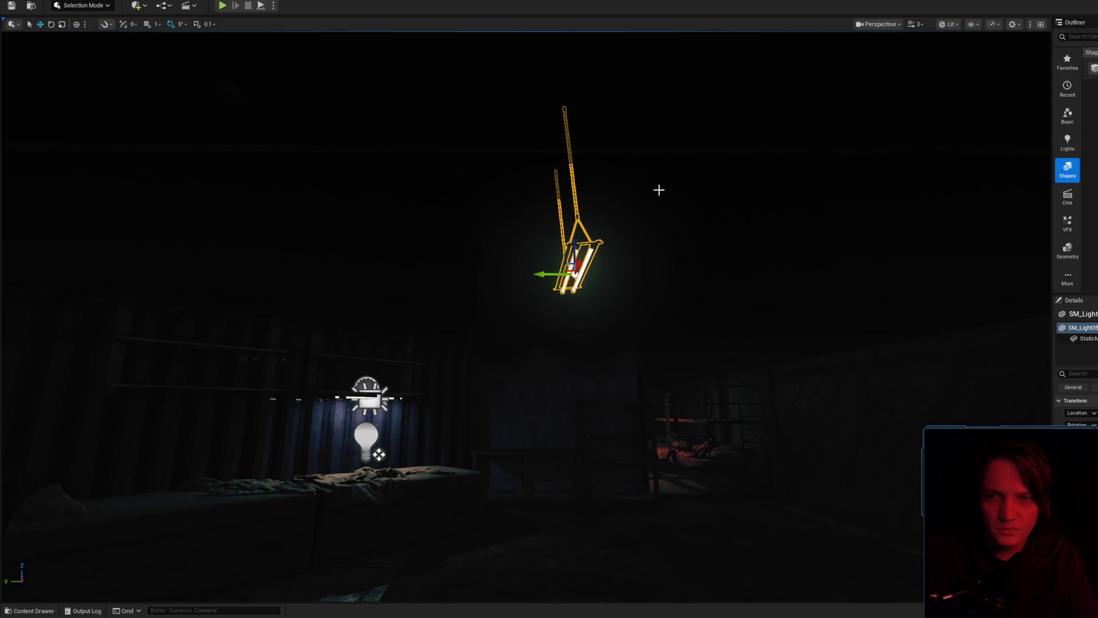
drag(543, 302, 841, 128)
key(g)
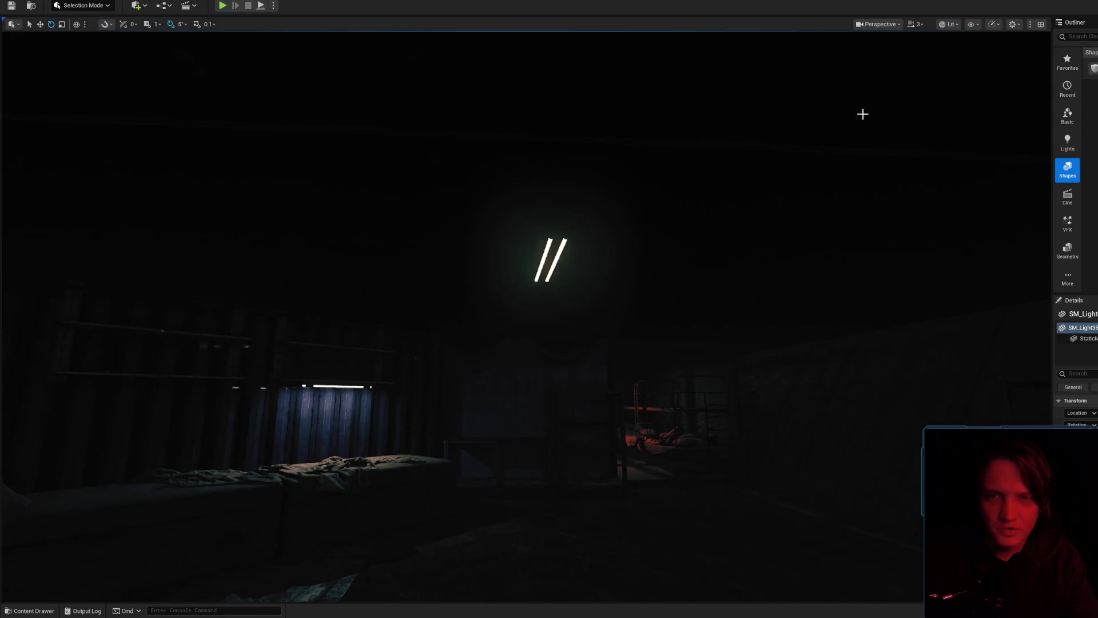
click(950, 24)
click(954, 70)
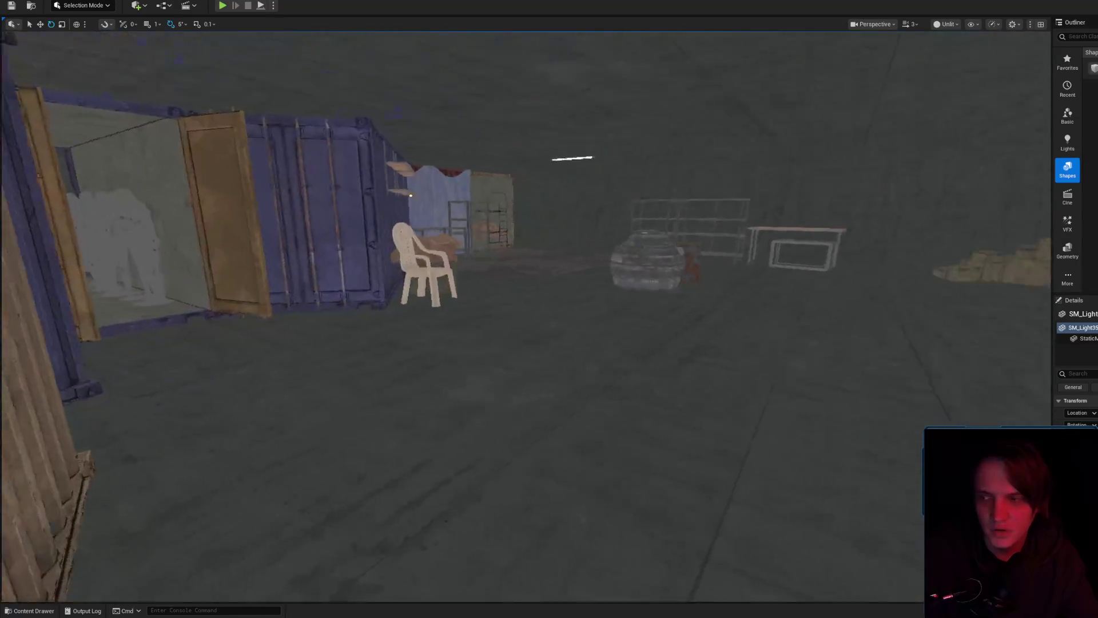
- Scale the round cooler and lower it toward the floor
key(w)
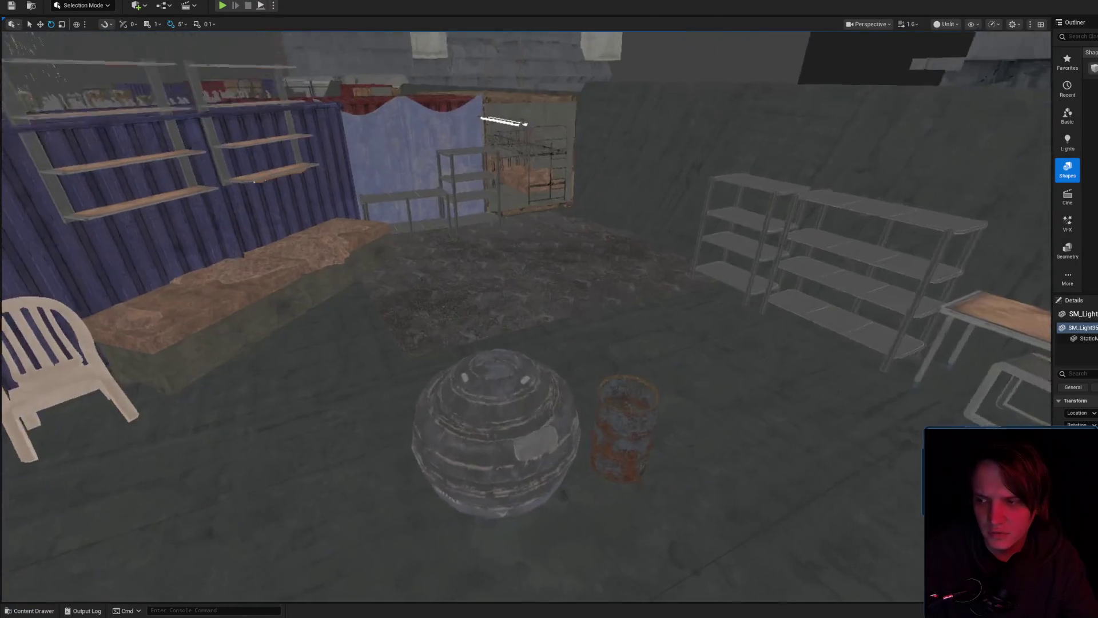
key(s)
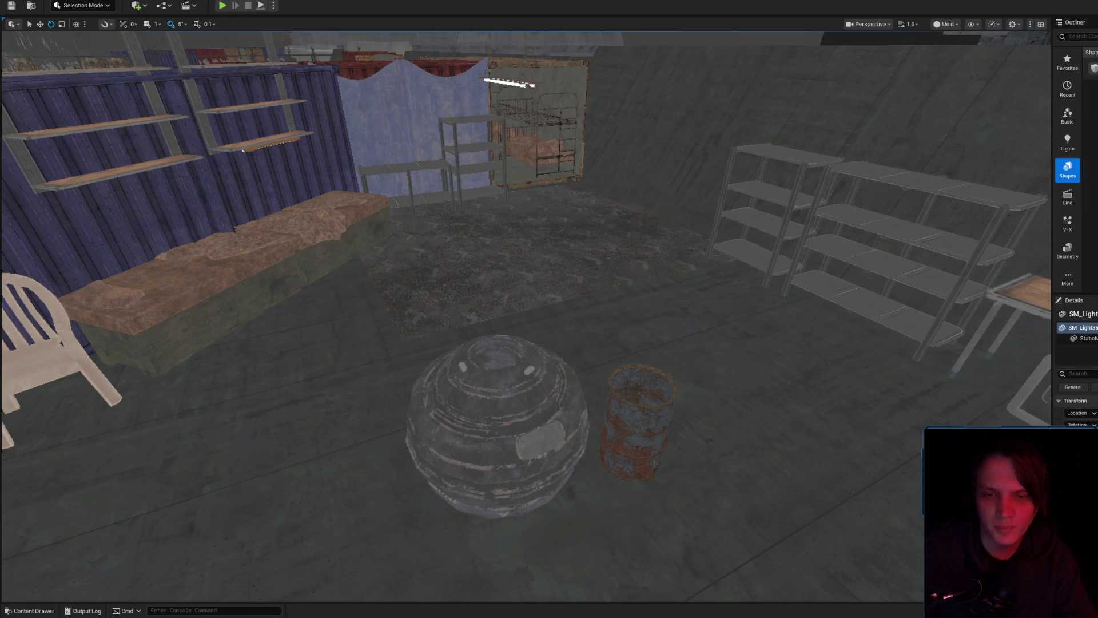
click(558, 363)
key(f)
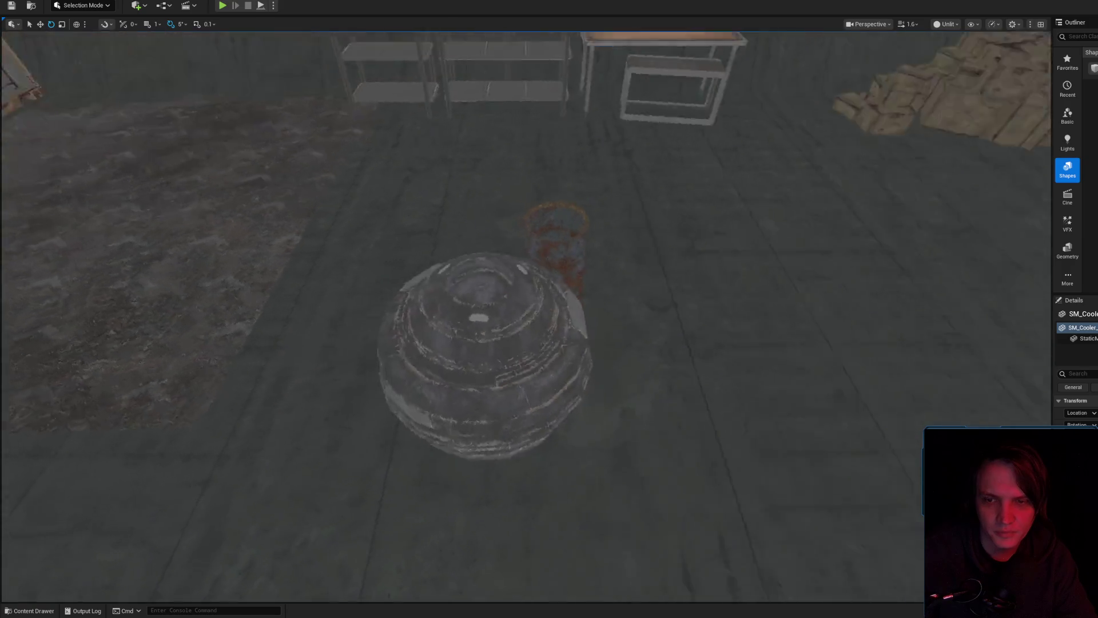
key(r)
mouse_move(441, 222)
mouse_down()
mouse_move(412, 257)
mouse_move(457, 218)
mouse_up()
scroll(457, 218, down, 1)
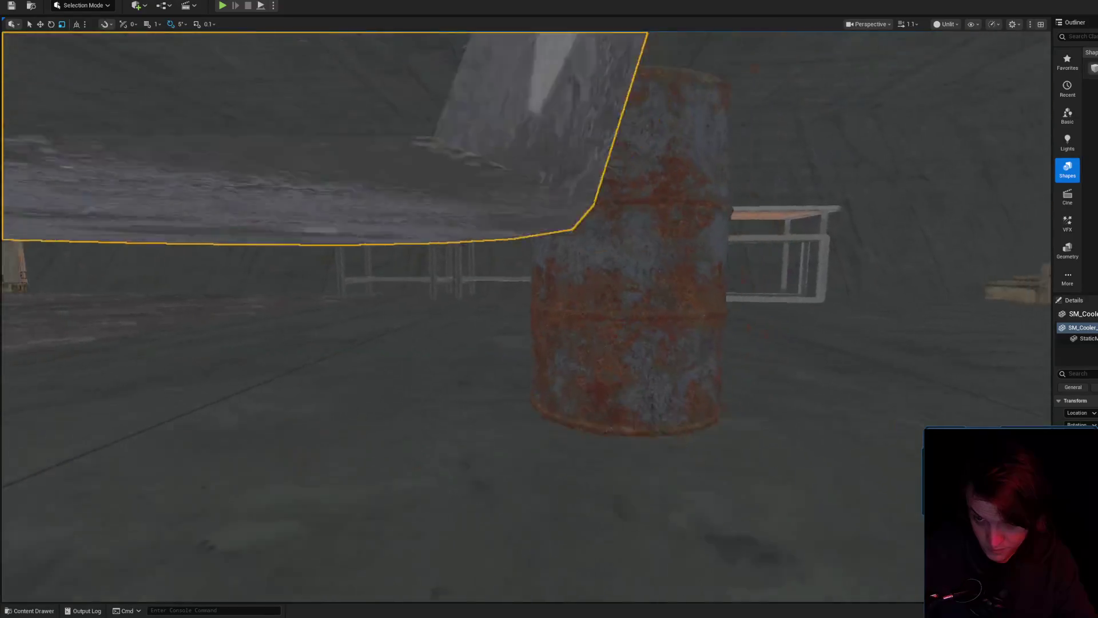
scroll(526, 314, down, 1)
drag(488, 108, 500, 229)
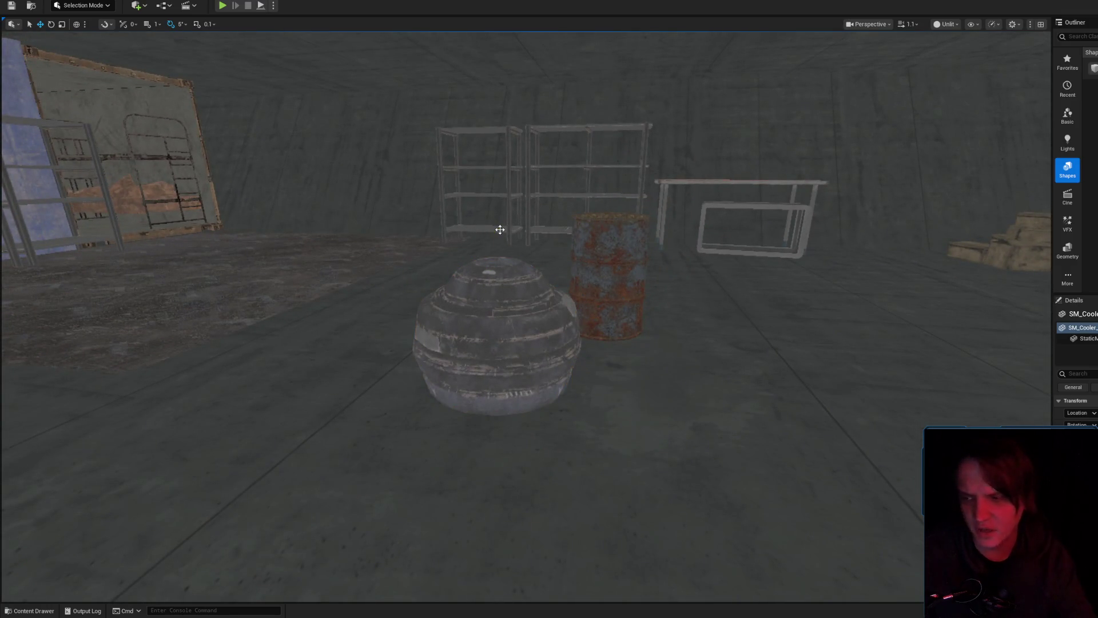
- Select the white garden chair to reach its MI_GardenChair material and T_GardenChair_BC texture
drag(500, 229, 500, 229)
click(574, 360)
drag(574, 360, 560, 360)
click(508, 419)
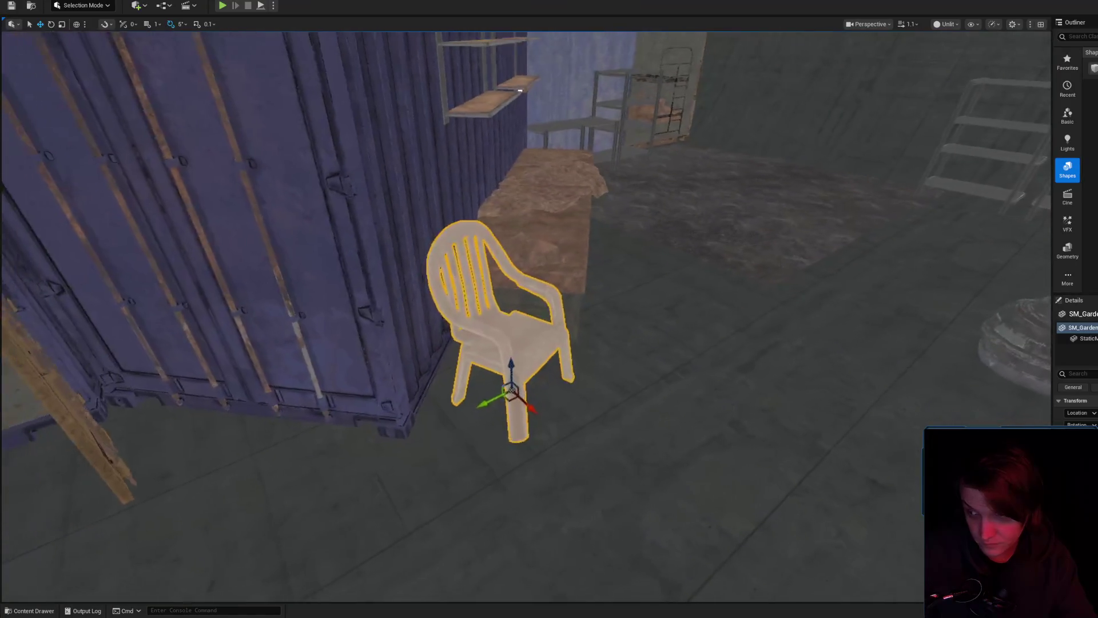
drag(511, 399, 512, 399)
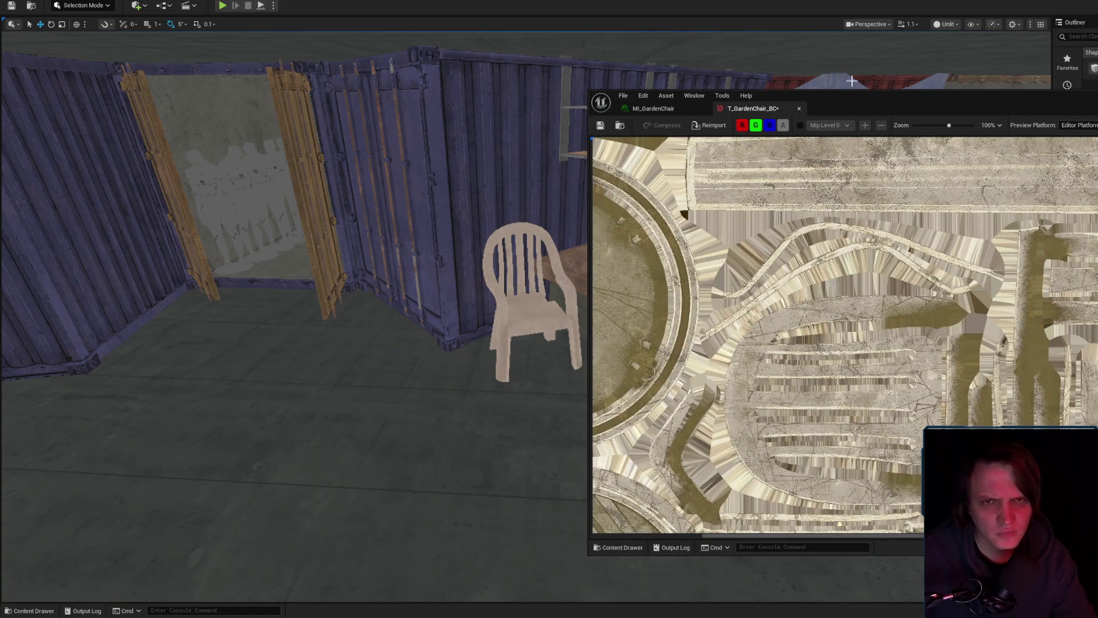
- Close T_GardenChair_BC, tweak MI_GardenChair parameters, save it and close the Material Editor
click(799, 108)
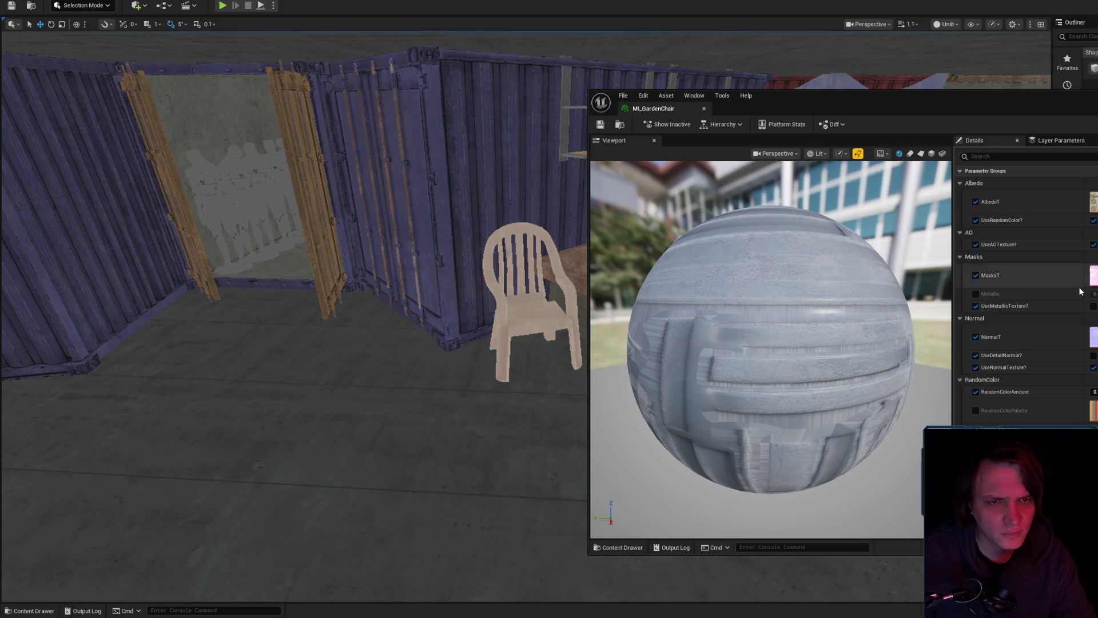
scroll(1076, 290, down, 3)
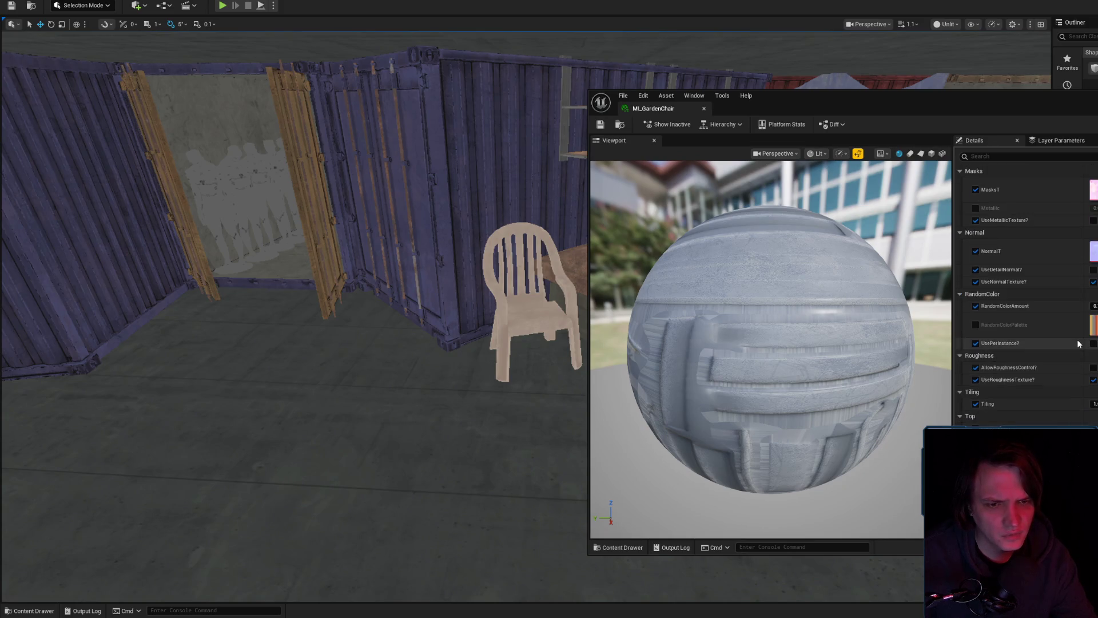
scroll(1077, 416, down, 2)
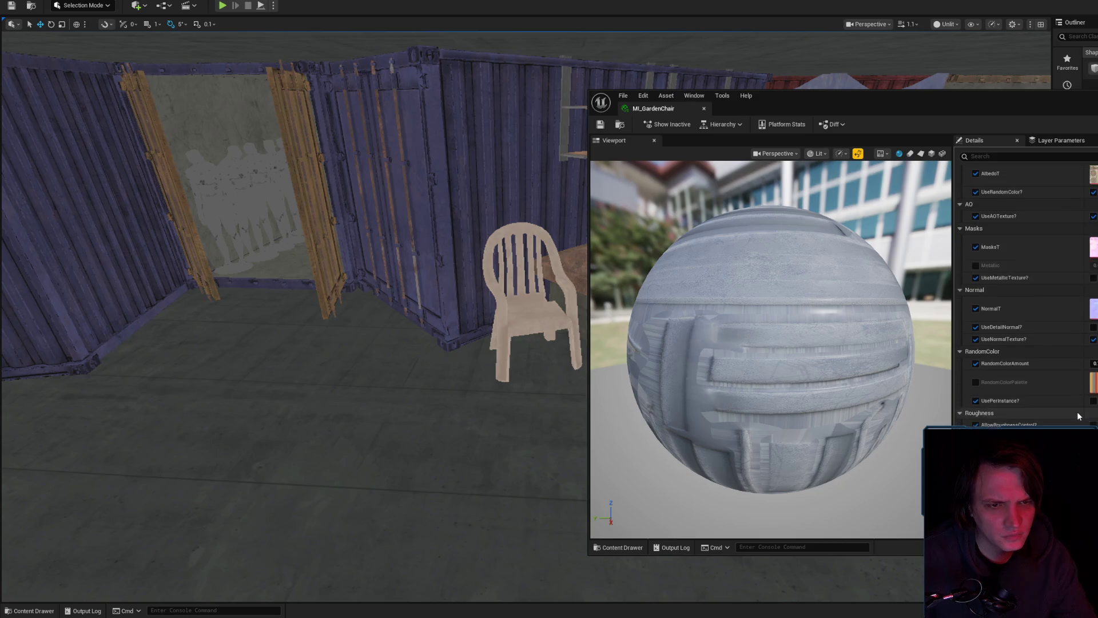
scroll(1081, 416, up, 5)
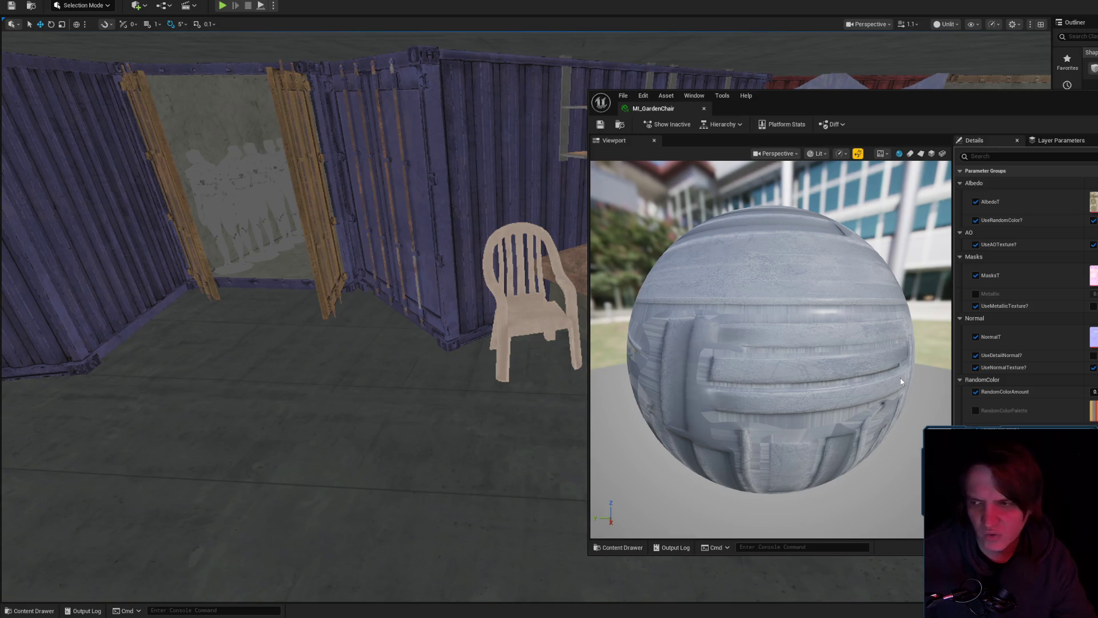
scroll(1024, 291, down, 3)
scroll(1024, 291, up, 3)
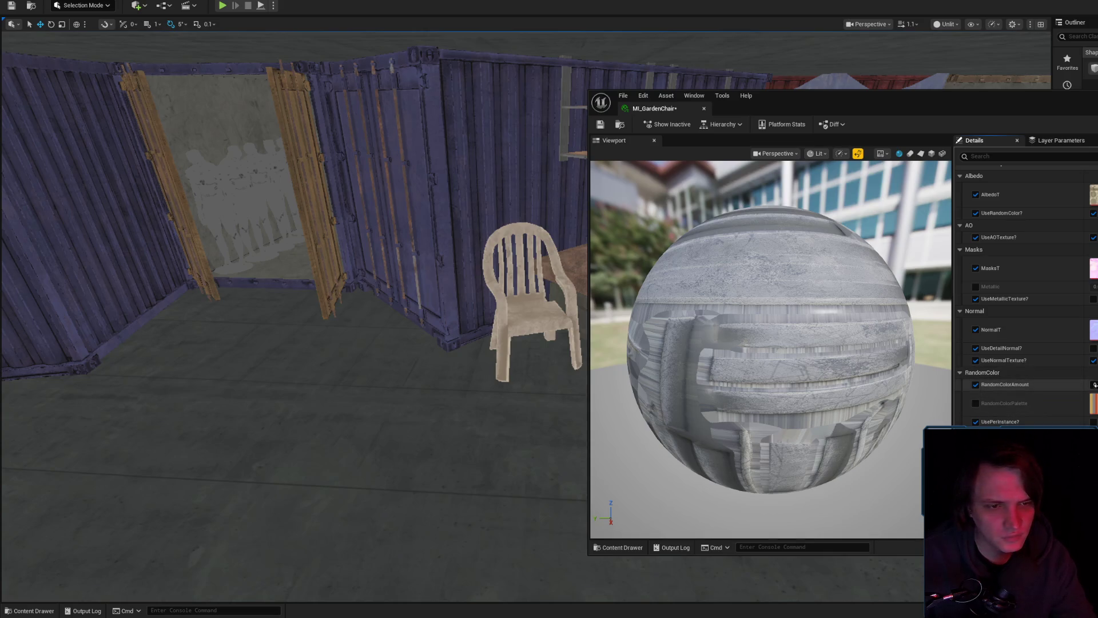
click(600, 125)
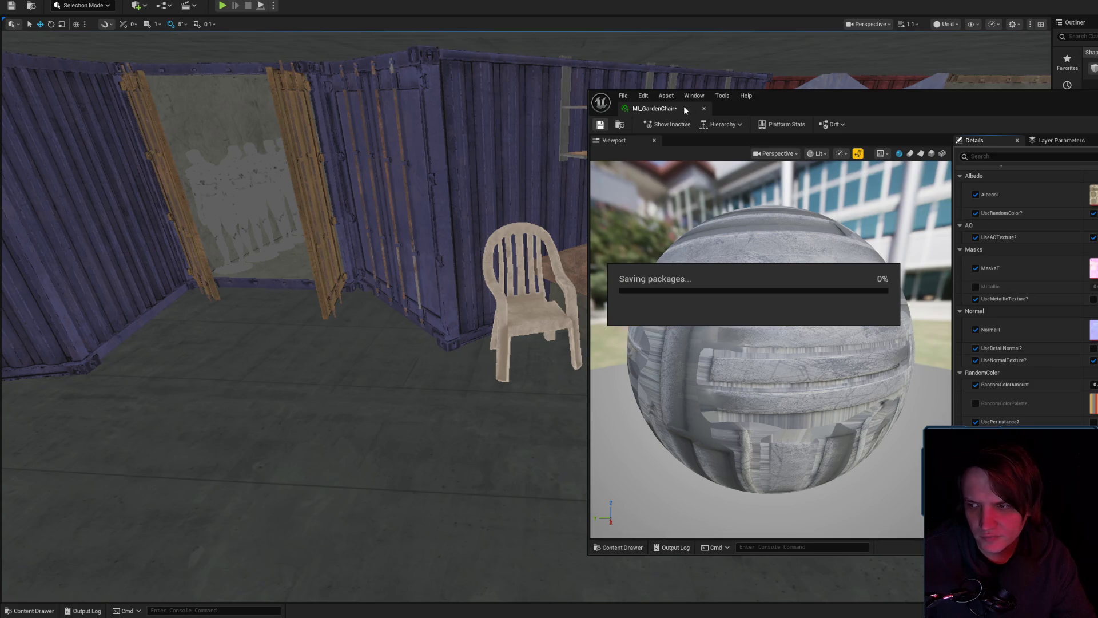
click(704, 109)
- Select both wall shelf sections in the container and frame them in view
mouse_move(633, 205)
mouse_down()
mouse_move(633, 228)
mouse_move(559, 319)
mouse_move(924, 346)
mouse_move(669, 427)
mouse_move(672, 326)
mouse_move(647, 326)
mouse_move(696, 306)
mouse_move(663, 292)
mouse_move(649, 326)
mouse_move(654, 412)
mouse_up()
click(650, 320)
ctrl+click(664, 291)
key(f)
key(f)
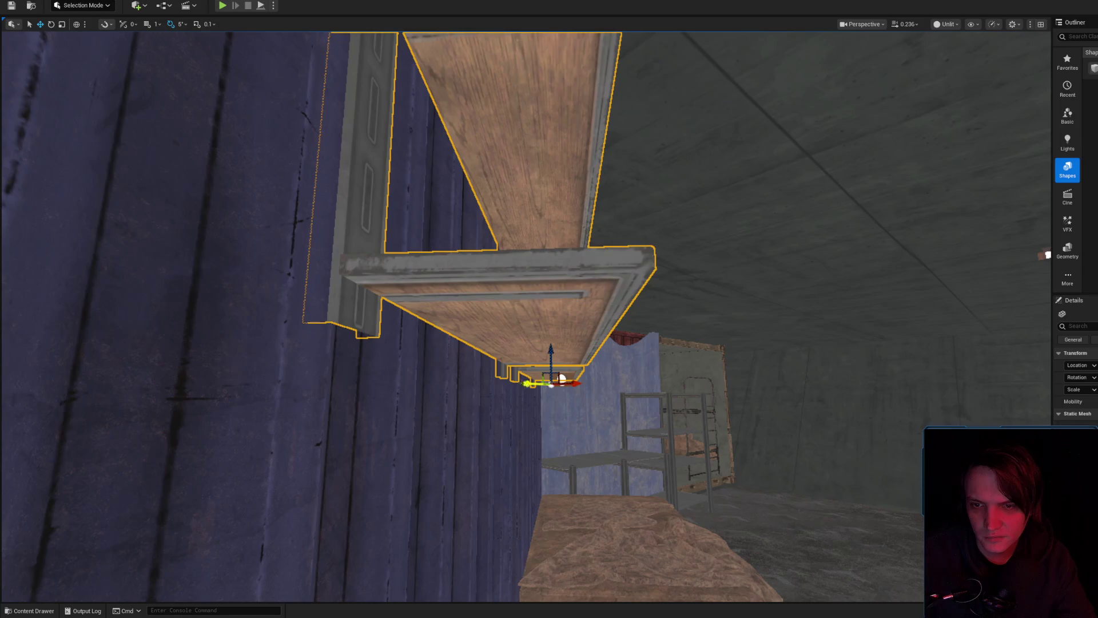
- Move the wooden crate toward the barrel, rotate it 90° and push it toward the room's centre
mouse_move(578, 385)
mouse_down()
mouse_move(583, 363)
mouse_move(526, 372)
mouse_move(629, 372)
mouse_move(515, 371)
mouse_move(592, 357)
mouse_move(571, 343)
mouse_move(543, 287)
mouse_move(652, 355)
mouse_up()
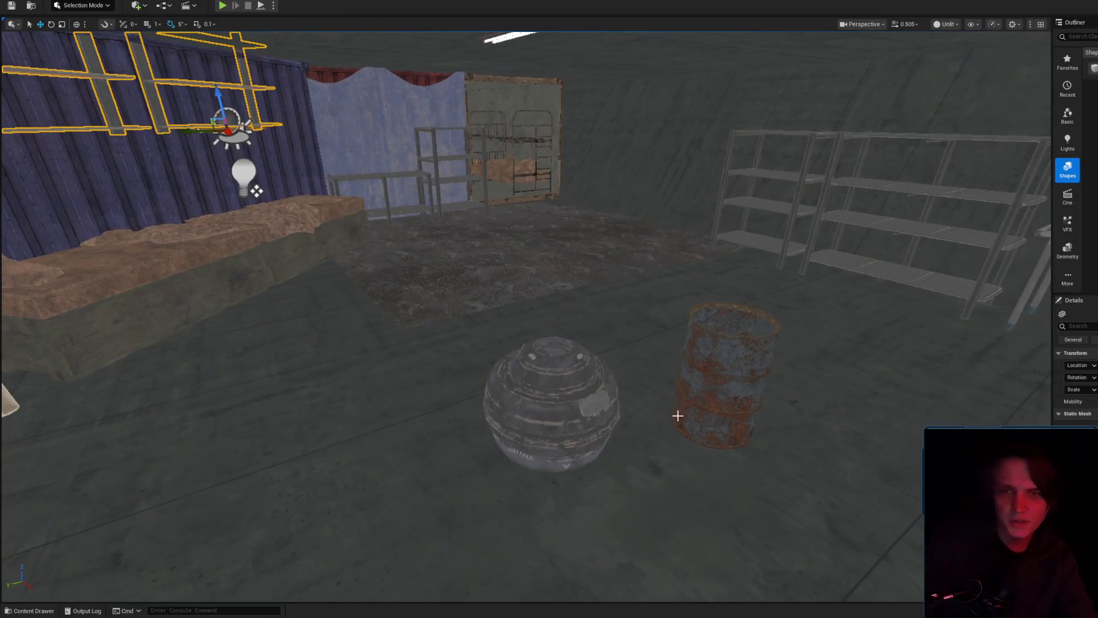
click(181, 300)
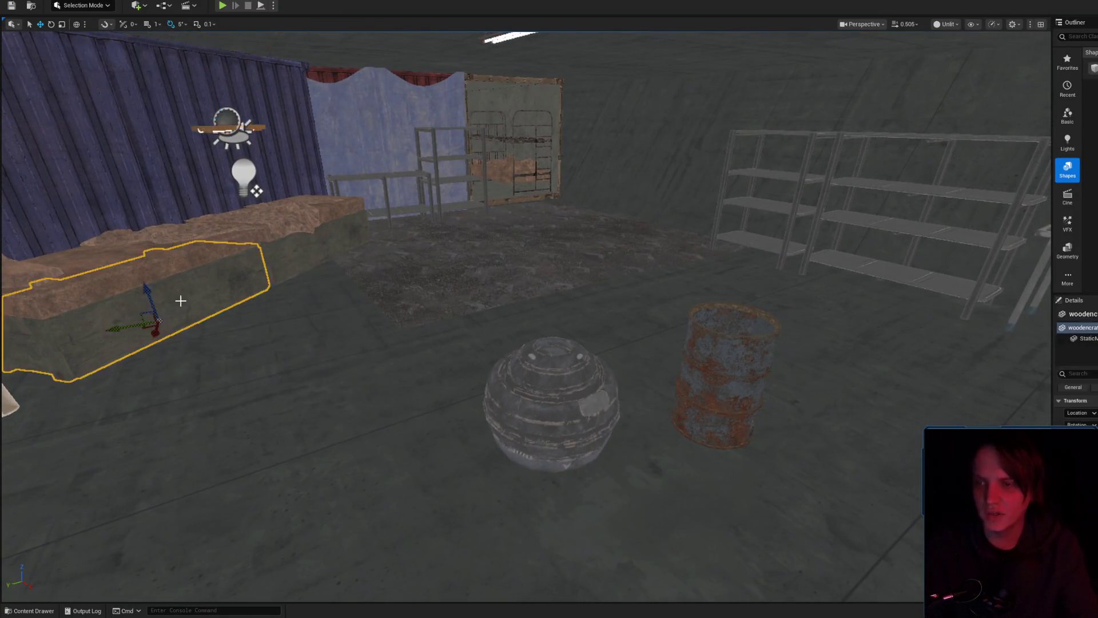
mouse_move(147, 328)
mouse_down()
mouse_move(431, 314)
mouse_move(642, 285)
mouse_up()
key(f)
key(e)
drag(621, 358, 645, 348)
scroll(645, 347, down, 10)
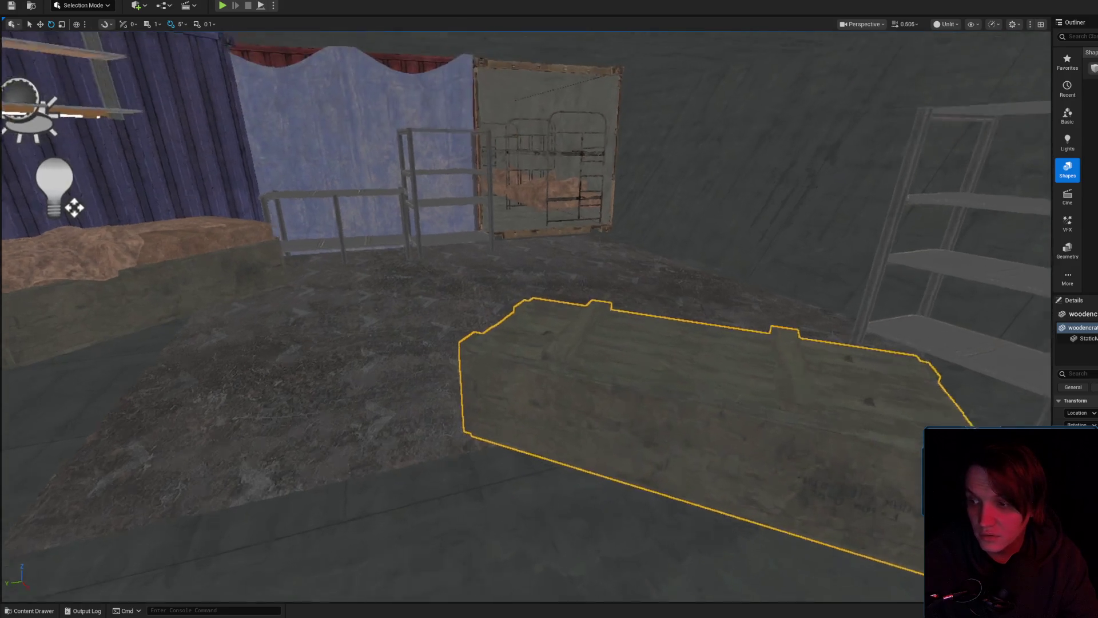
mouse_move(158, 92)
mouse_down()
mouse_move(188, 45)
mouse_move(298, 51)
mouse_up()
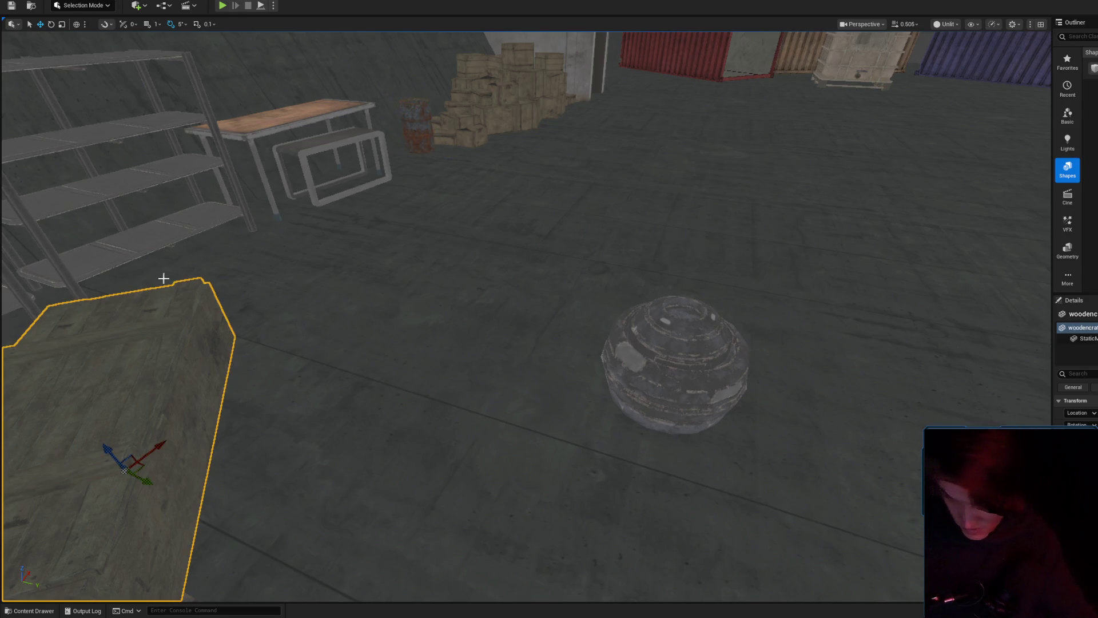
drag(141, 470, 349, 397)
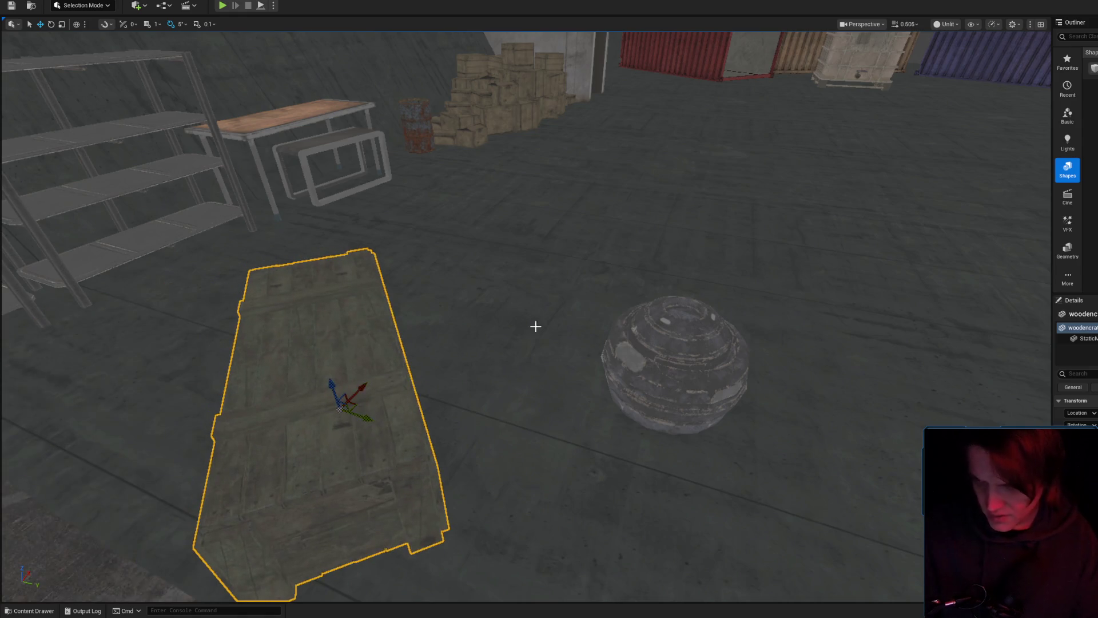
scroll(517, 331, down, 5)
drag(518, 301, 518, 301)
- Orbit around the crate to check it from low side angles
key(r)
scroll(518, 301, up, 3)
scroll(508, 245, down, 5)
drag(508, 245, 508, 245)
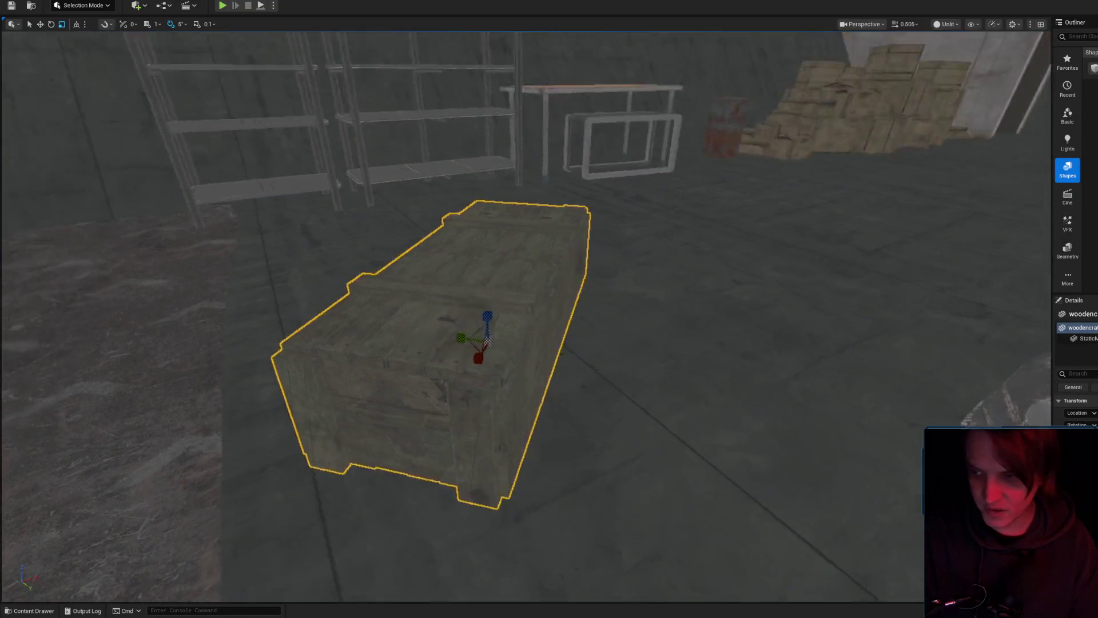
drag(656, 301, 668, 316)
drag(449, 297, 524, 315)
- Alt-drag a copy of the crate near the chair, then rotate and slide it into place
mouse_move(628, 315)
mouse_down()
mouse_move(359, 165)
mouse_move(429, 176)
mouse_move(467, 366)
mouse_up()
key(w)
mouse_move(406, 476)
mouse_down()
mouse_move(490, 385)
mouse_move(507, 441)
mouse_up()
key(e)
drag(487, 556, 506, 514)
key(w)
mouse_move(588, 443)
mouse_down()
mouse_move(610, 480)
mouse_move(449, 396)
mouse_up()
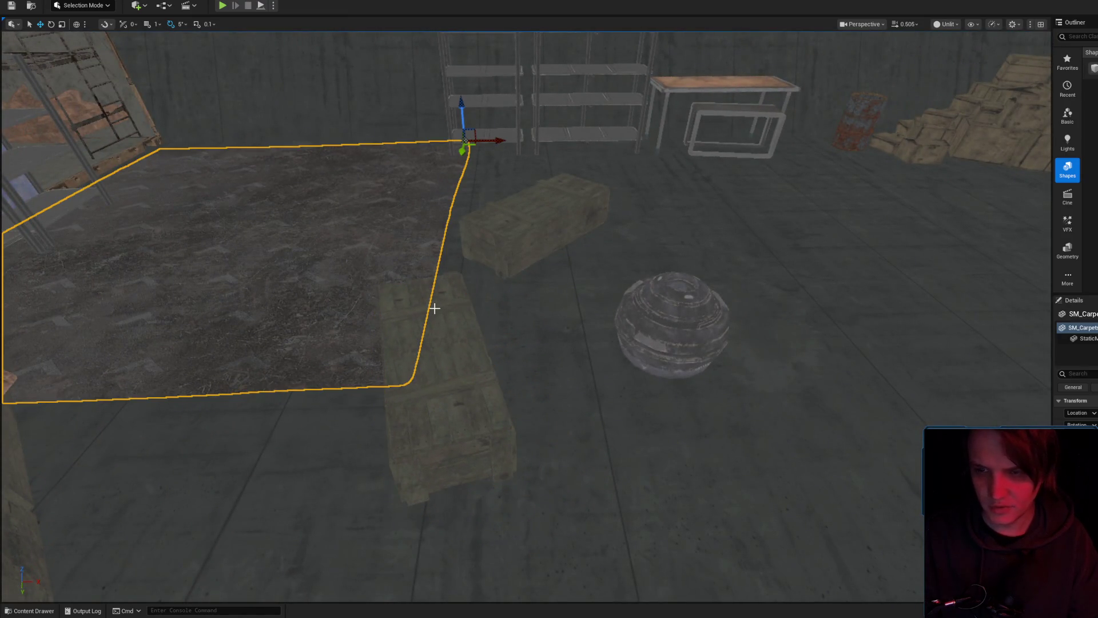
- Place an SM_Carpets mesh from the Content Drawer on the floor beside the crates
key(ctrl+space)
mouse_move(882, 366)
mouse_down()
mouse_move(708, 242)
mouse_move(796, 196)
mouse_move(813, 204)
mouse_up()
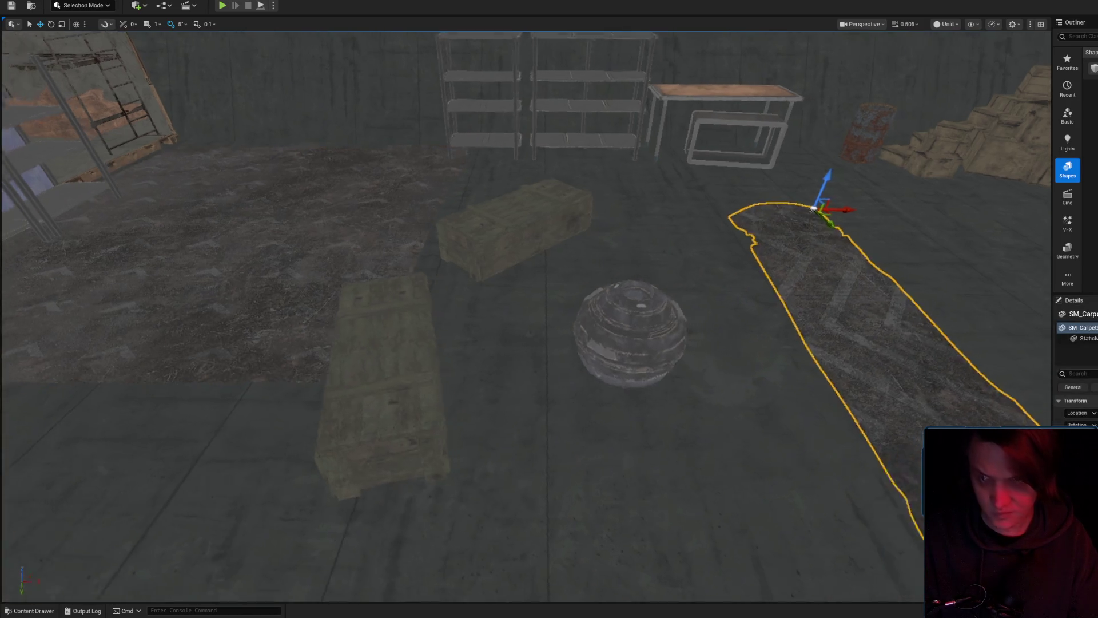
key(f)
key(r)
mouse_move(959, 317)
mouse_down()
mouse_move(915, 321)
mouse_move(950, 315)
mouse_up()
key(w)
mouse_move(722, 329)
mouse_down()
mouse_move(687, 343)
mouse_move(755, 308)
mouse_up()
- Raise the hexagon-patterned carpet slightly, rotate it about -70° and shift it into place
key(ctrl+space)
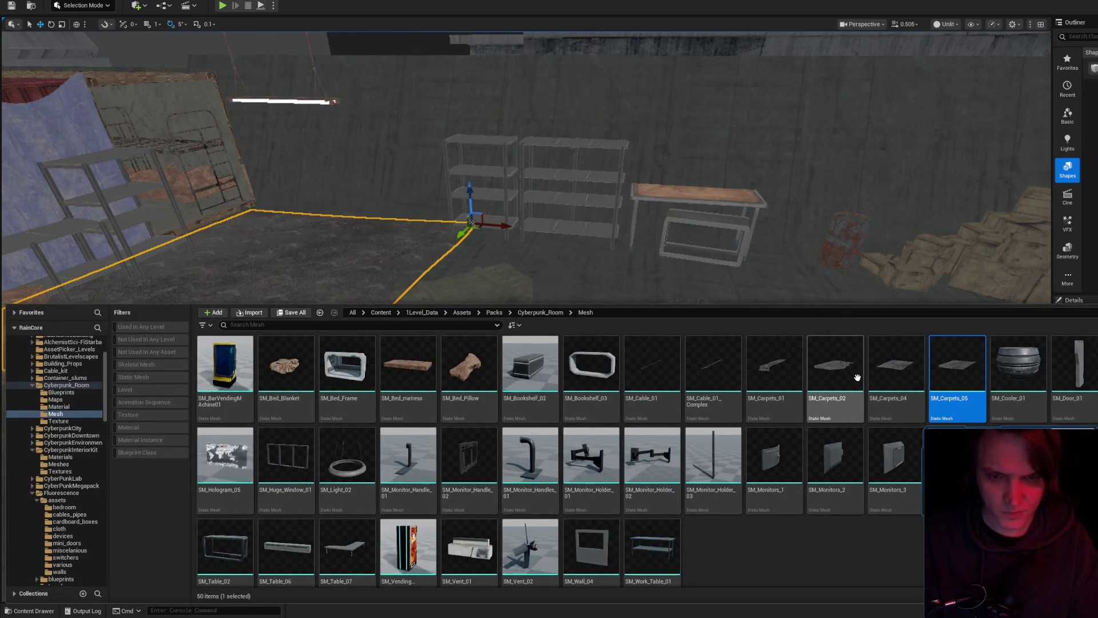
key(ctrl+space)
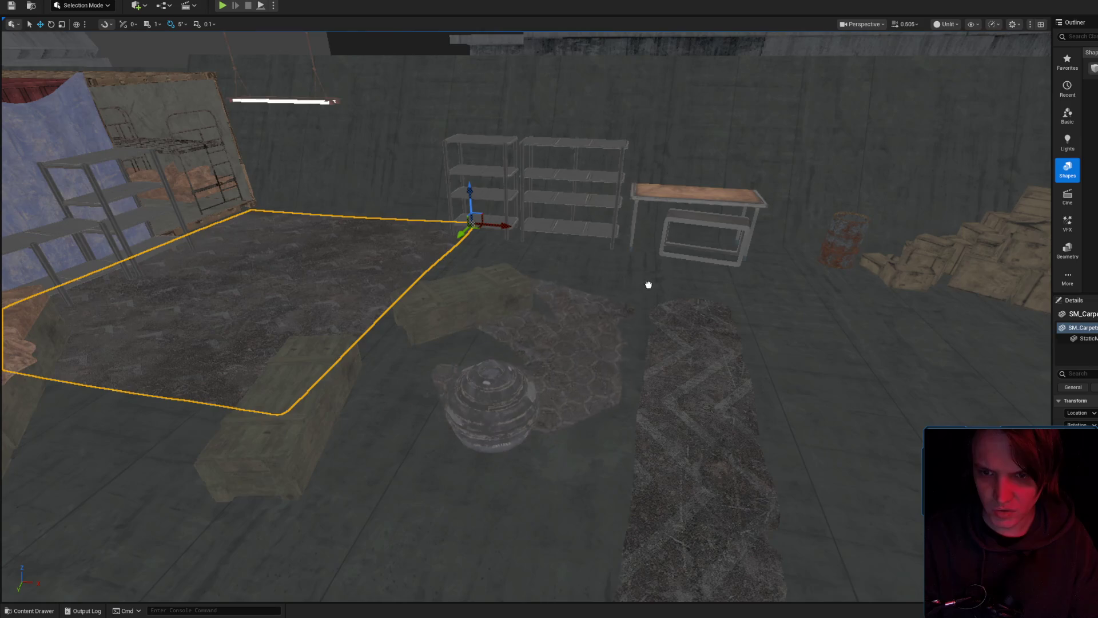
key(f)
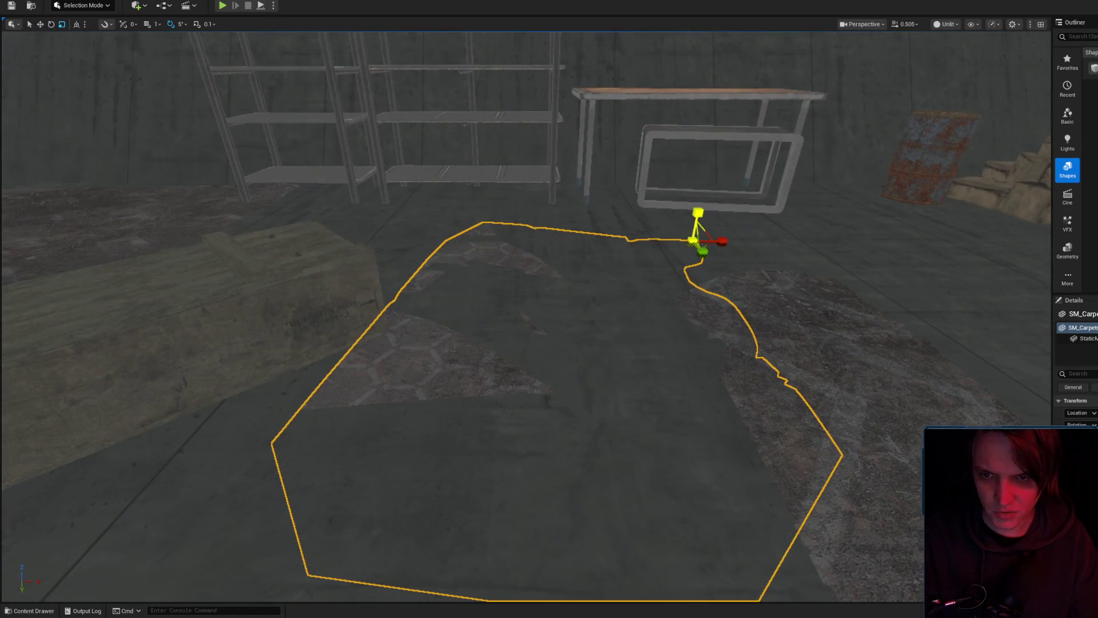
mouse_move(702, 213)
mouse_down()
mouse_move(709, 229)
mouse_move(698, 230)
mouse_up()
key(e)
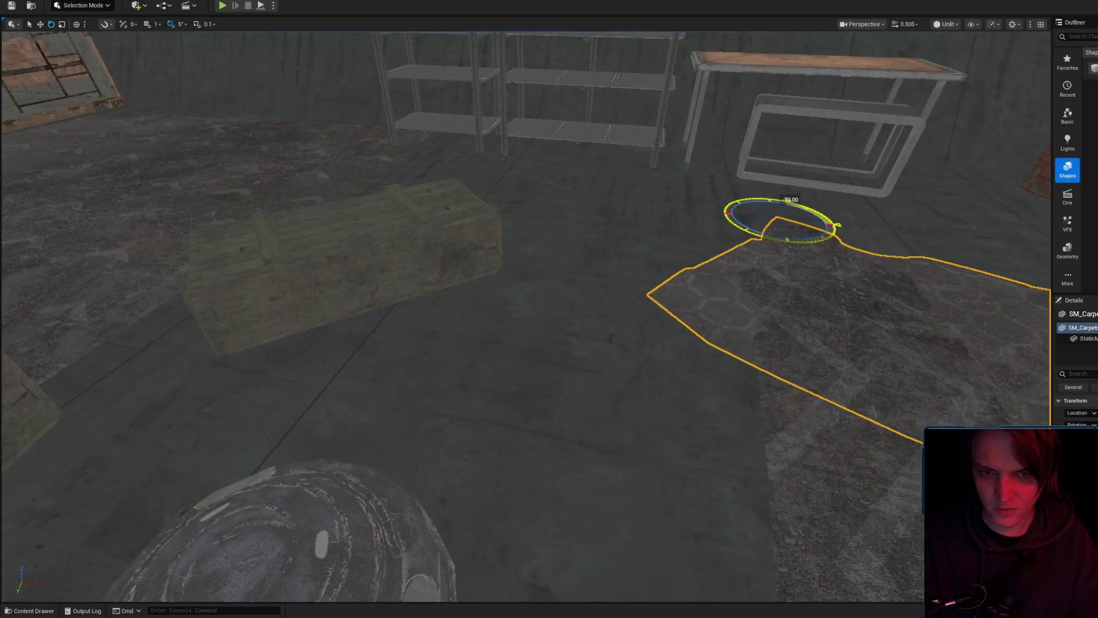
mouse_move(790, 227)
mouse_down()
mouse_move(607, 222)
mouse_move(518, 189)
mouse_move(548, 209)
mouse_move(561, 196)
mouse_up()
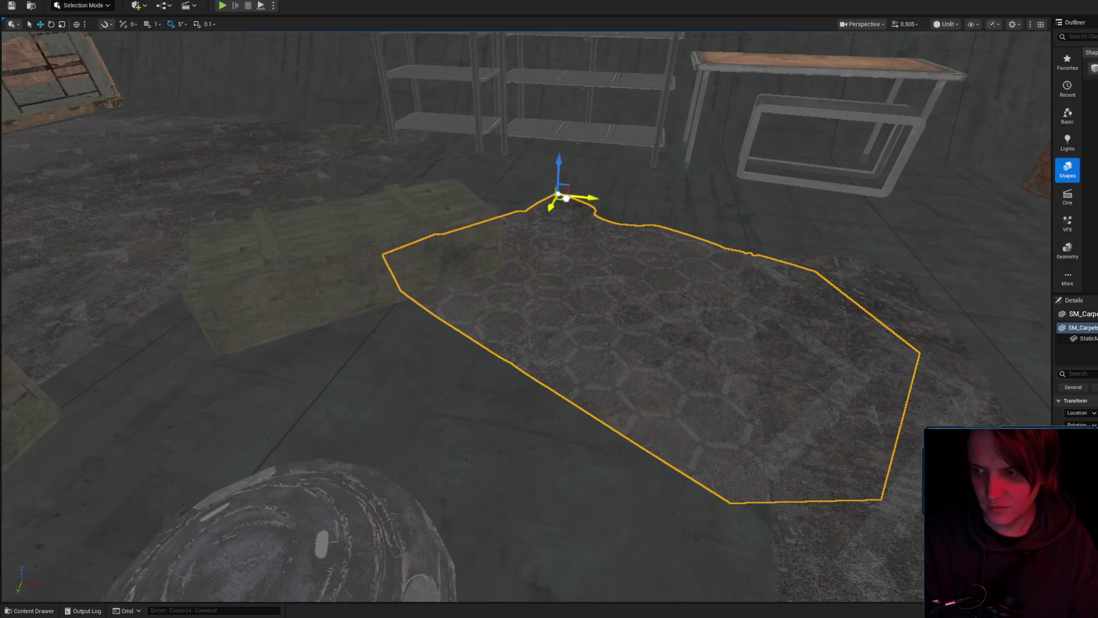
scroll(572, 203, down, 5)
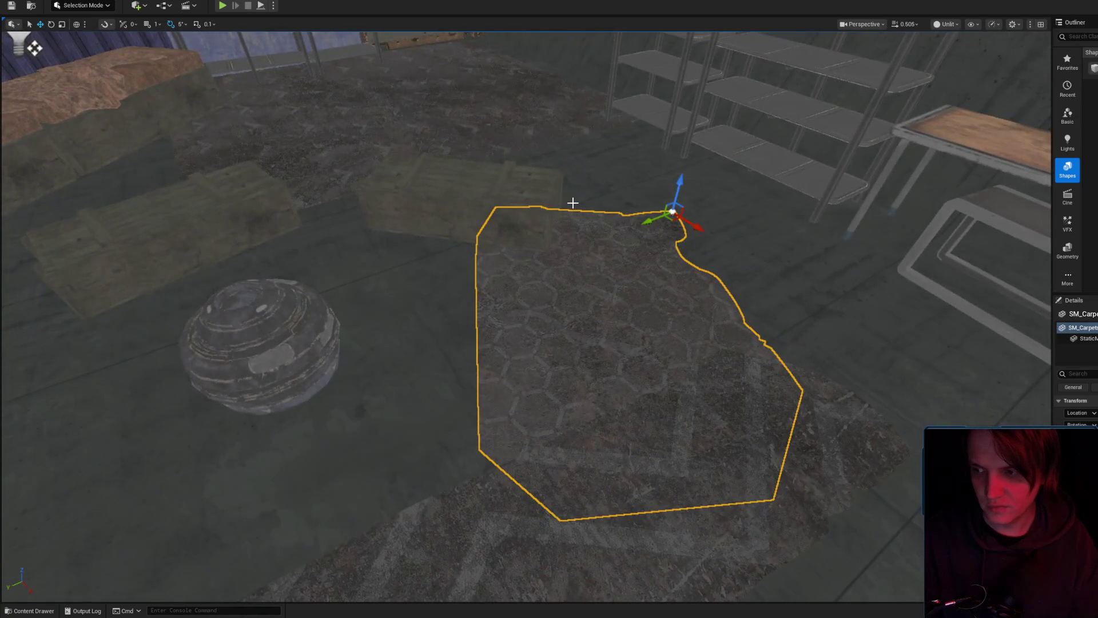
drag(572, 202, 631, 269)
drag(751, 210, 652, 263)
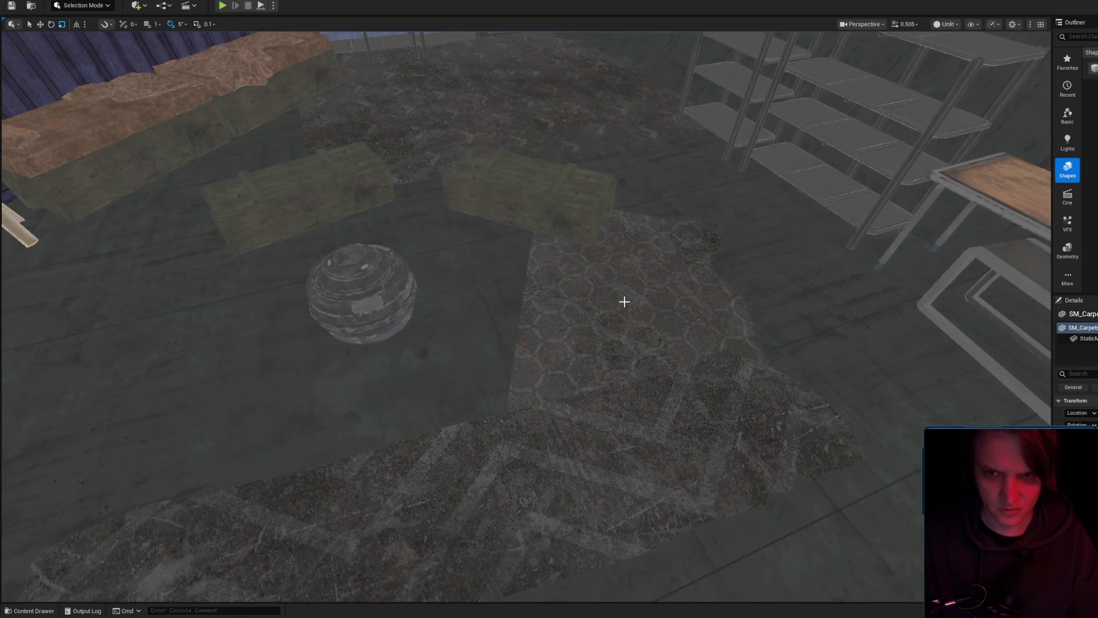
click(622, 299)
- Scale the SM_Carpet strip flatter, viewed low along the floor
scroll(638, 307, up, 2)
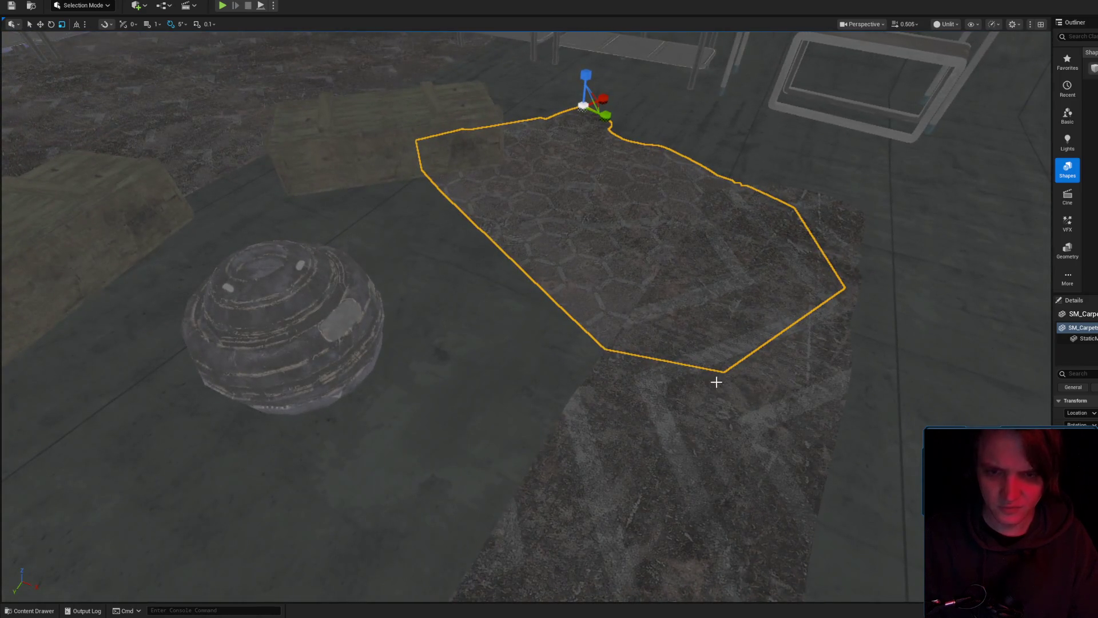
scroll(701, 364, down, 5)
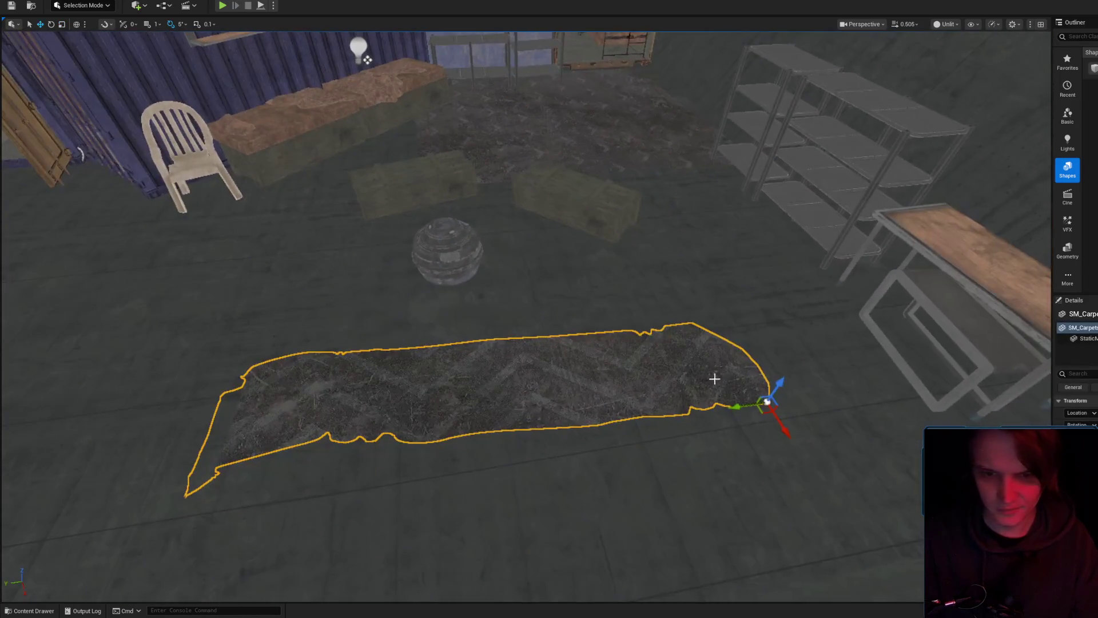
drag(740, 423, 704, 347)
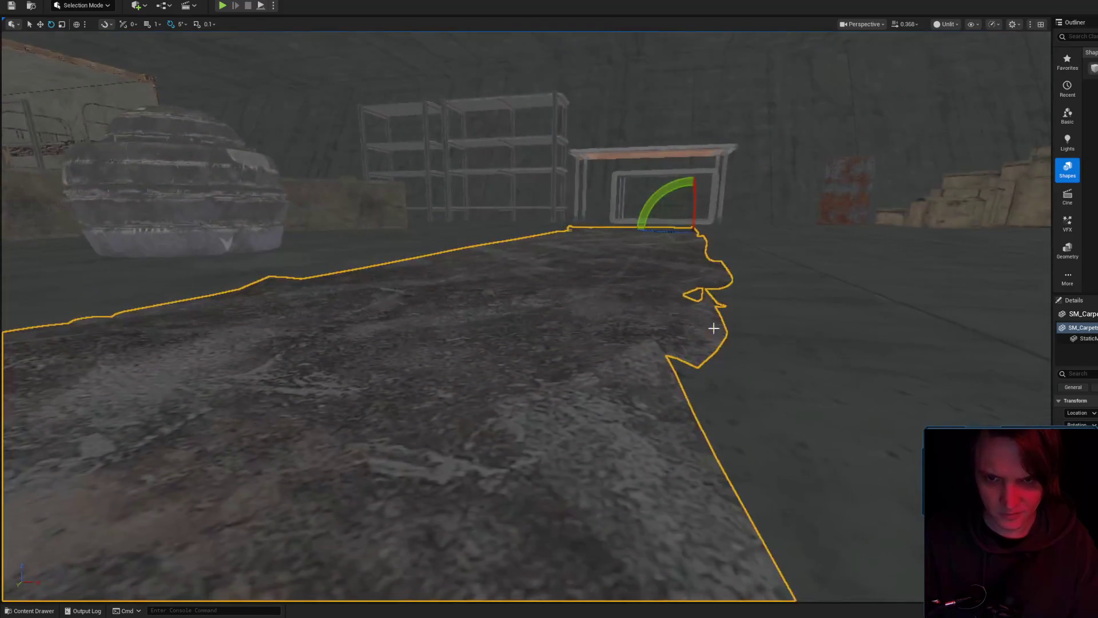
mouse_move(694, 205)
mouse_down()
mouse_move(692, 298)
mouse_move(680, 303)
mouse_up()
key(Escape)
- Rotate the carpet about its pivot, then slide it left and down toward the cooler
click(766, 228)
key(w)
key(e)
mouse_move(824, 256)
mouse_down()
mouse_move(629, 246)
mouse_move(343, 171)
mouse_up()
key(f)
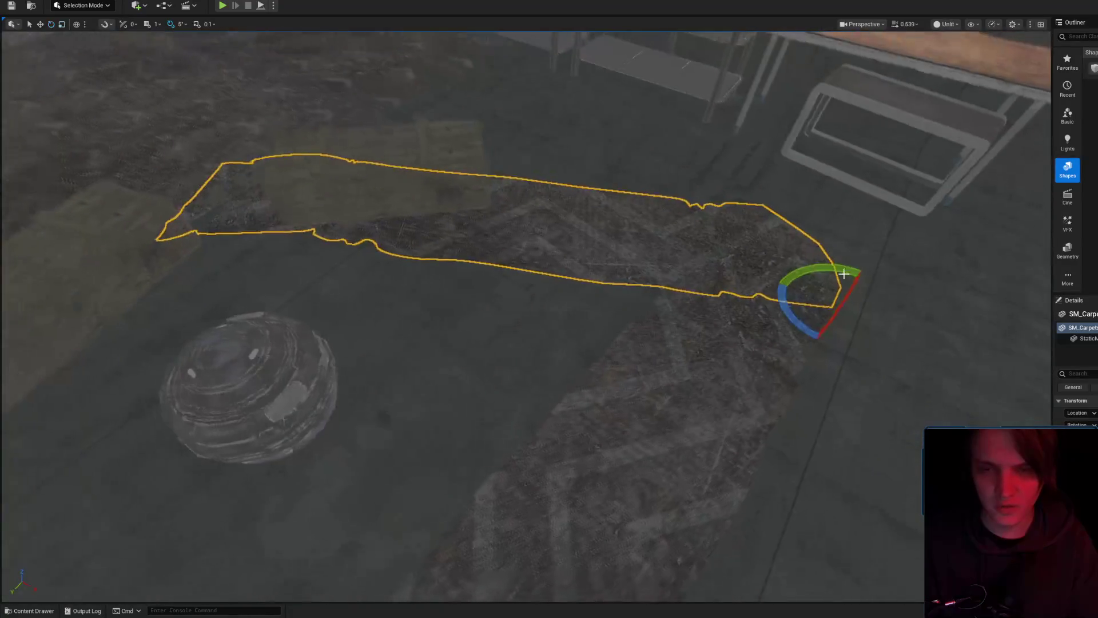
key(w)
drag(836, 318, 697, 283)
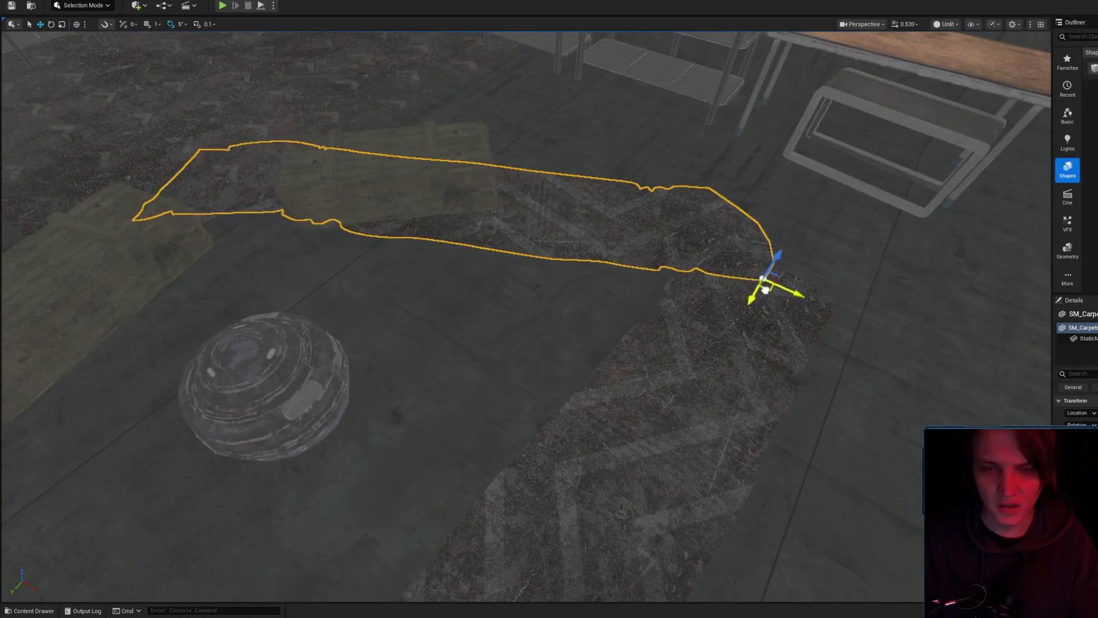
drag(794, 302, 780, 319)
key(e)
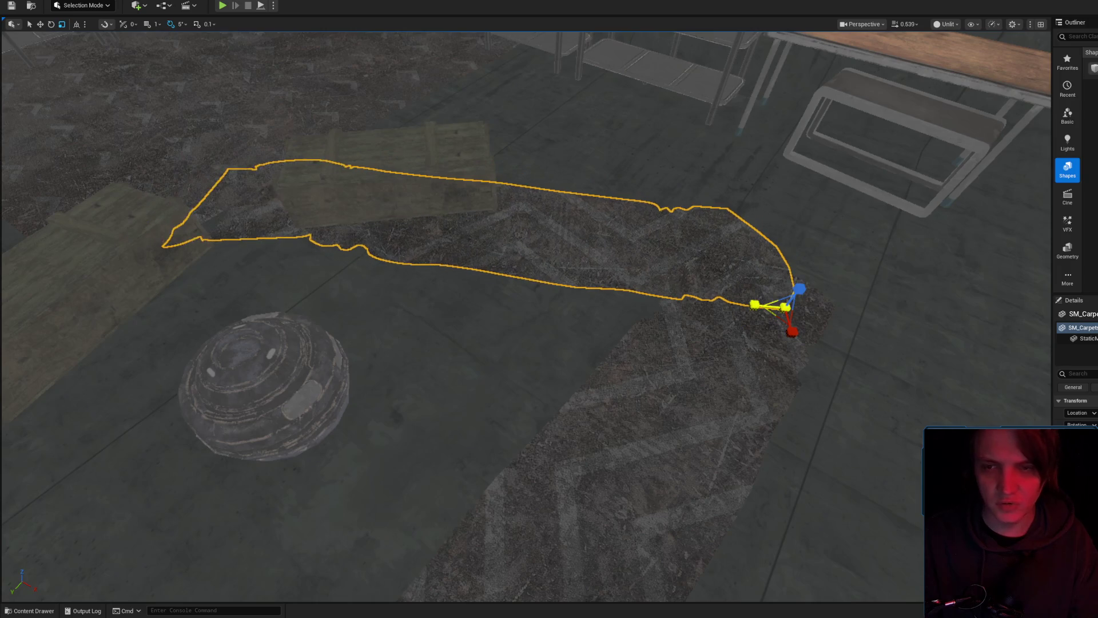
- Turn the carpet to -15°, then -180°, and slide it to the floor's upper left
mouse_move(719, 300)
mouse_down()
mouse_move(657, 286)
mouse_move(600, 321)
mouse_move(572, 297)
mouse_move(481, 315)
mouse_move(411, 309)
mouse_move(648, 276)
mouse_up()
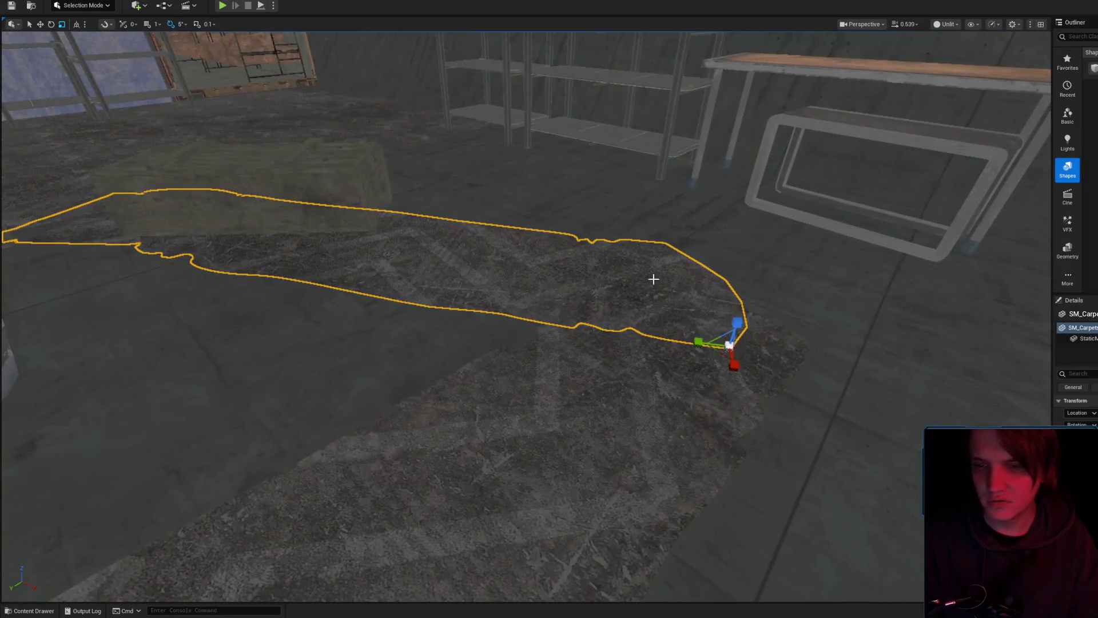
drag(735, 321, 700, 282)
key(e)
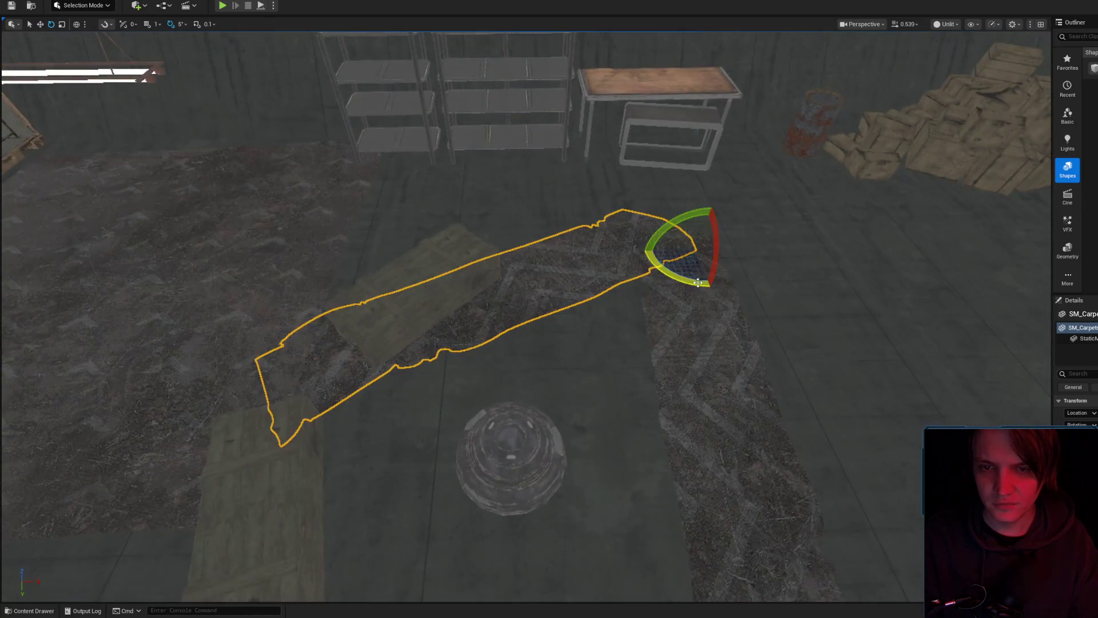
drag(745, 246, 741, 239)
mouse_move(657, 282)
mouse_down()
mouse_move(582, 252)
mouse_move(605, 231)
mouse_move(577, 258)
mouse_move(607, 325)
mouse_up()
key(w)
key(e)
drag(636, 386, 561, 403)
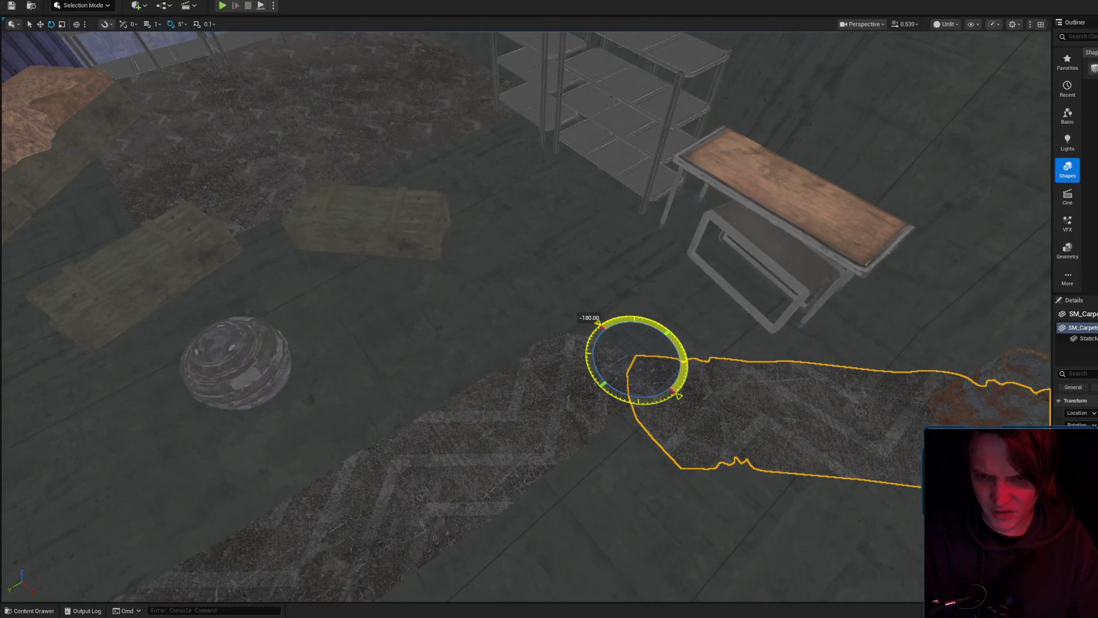
mouse_move(641, 356)
mouse_down()
mouse_move(233, 279)
mouse_move(264, 261)
mouse_up()
- Rotate the carpet to point toward the camera, checking it against the wooden crate and cooler
mouse_move(453, 261)
mouse_down()
mouse_move(444, 197)
mouse_move(496, 177)
mouse_move(474, 212)
mouse_move(491, 287)
mouse_move(492, 269)
mouse_up()
key(e)
key(r)
key(w)
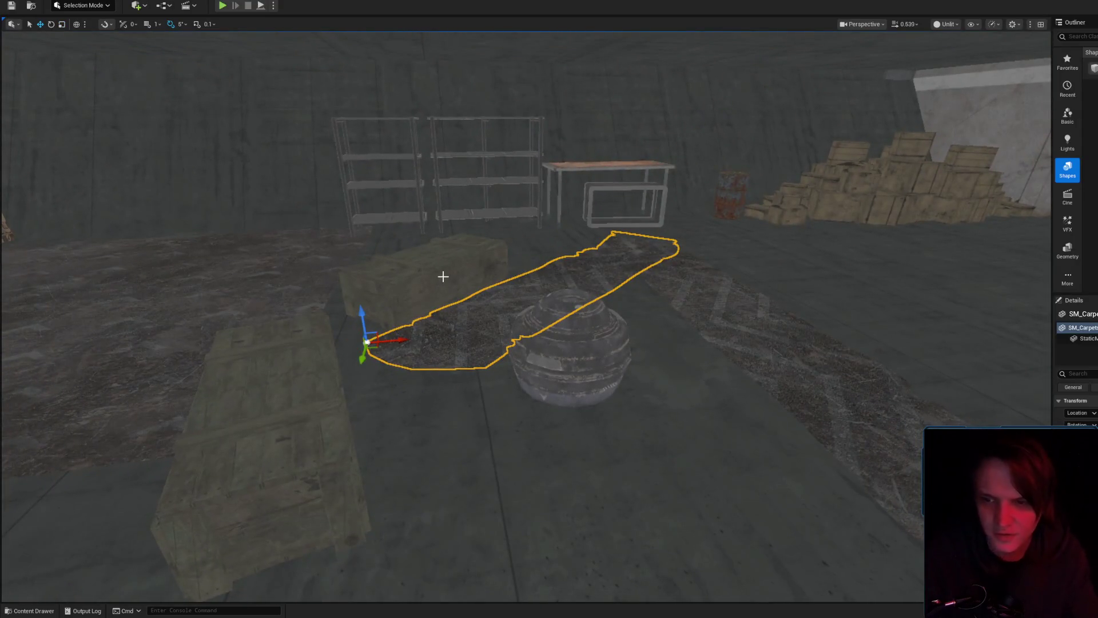
mouse_move(414, 335)
mouse_down()
mouse_move(395, 354)
mouse_move(421, 338)
mouse_move(457, 338)
mouse_move(474, 365)
mouse_up()
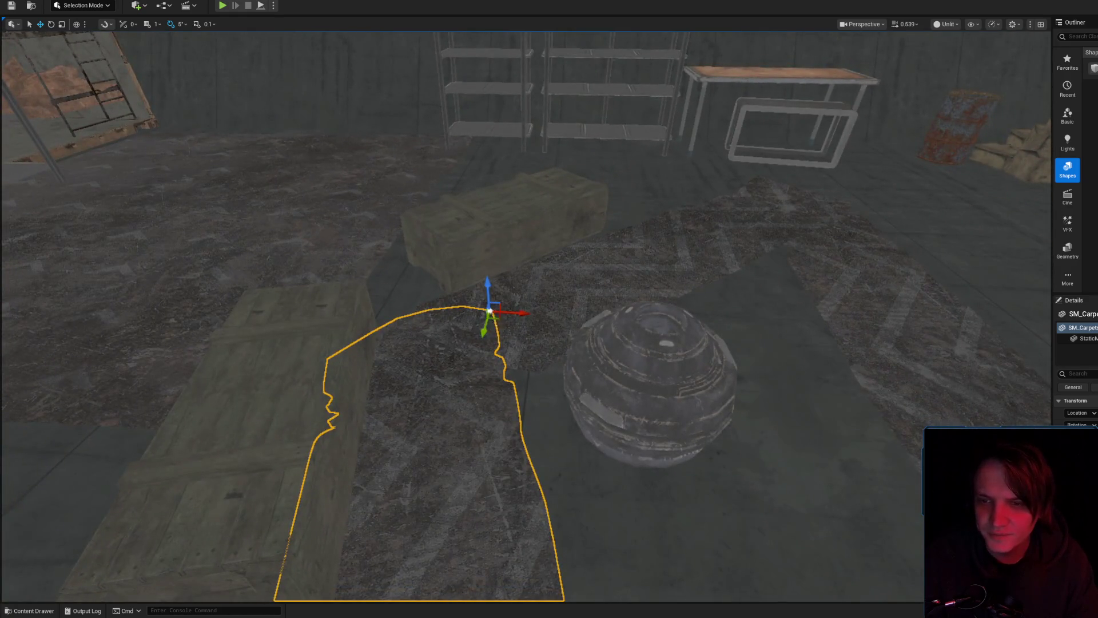
drag(485, 243, 501, 263)
click(662, 453)
key(f)
drag(663, 454, 606, 440)
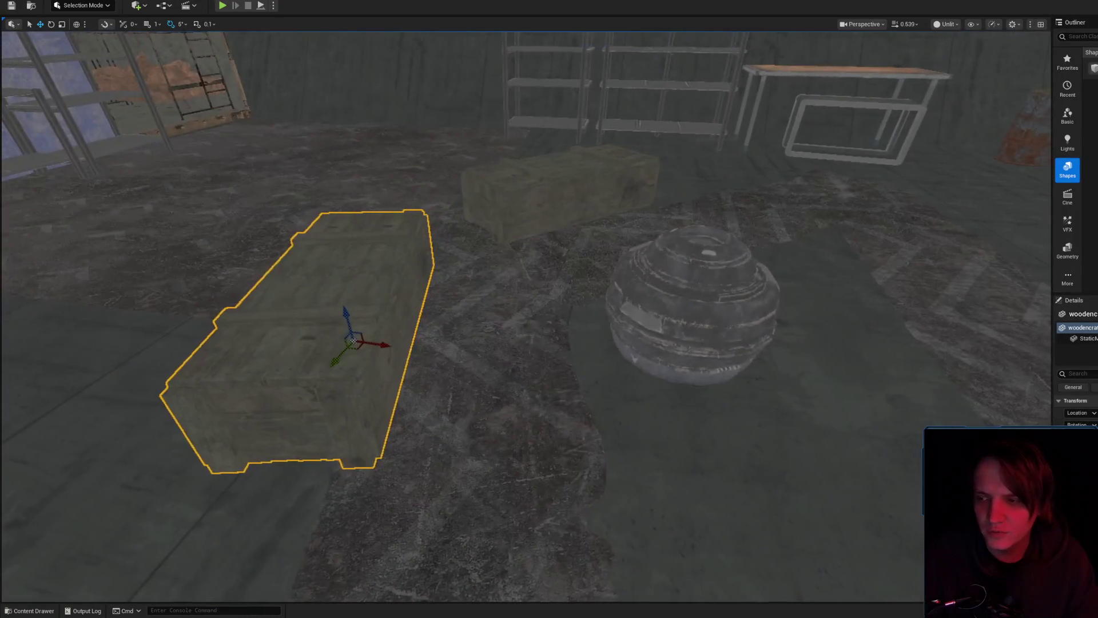
- Frame the carpet lengthwise from above, then bring the YouTube music window forward
click(503, 287)
key(f)
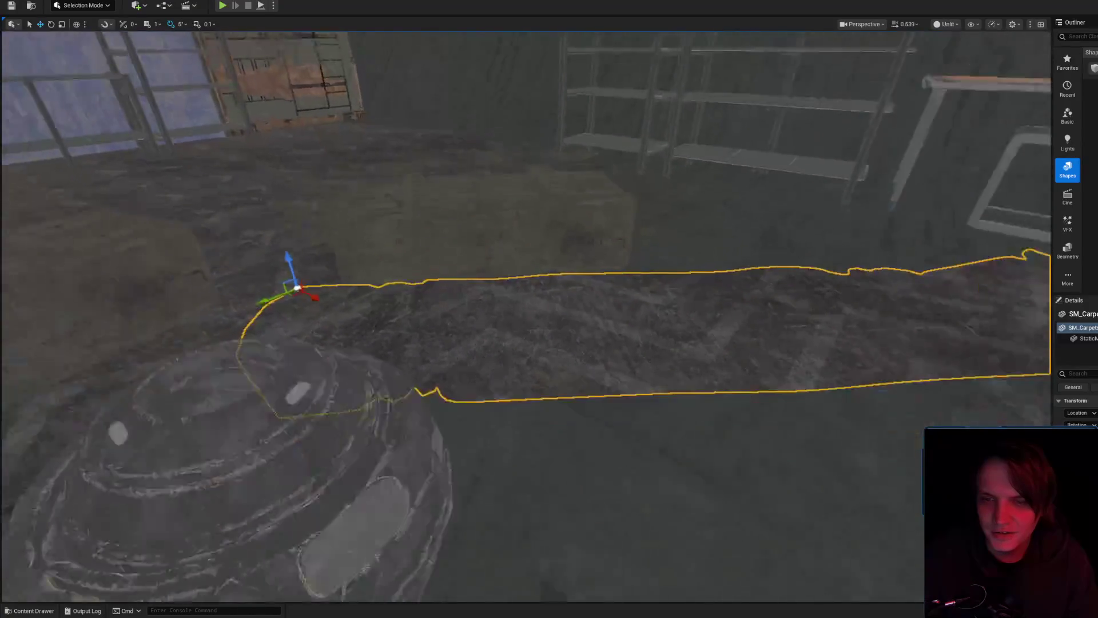
mouse_move(454, 262)
mouse_down()
mouse_move(480, 271)
mouse_move(224, 238)
mouse_move(291, 227)
mouse_move(303, 214)
mouse_up()
key(e)
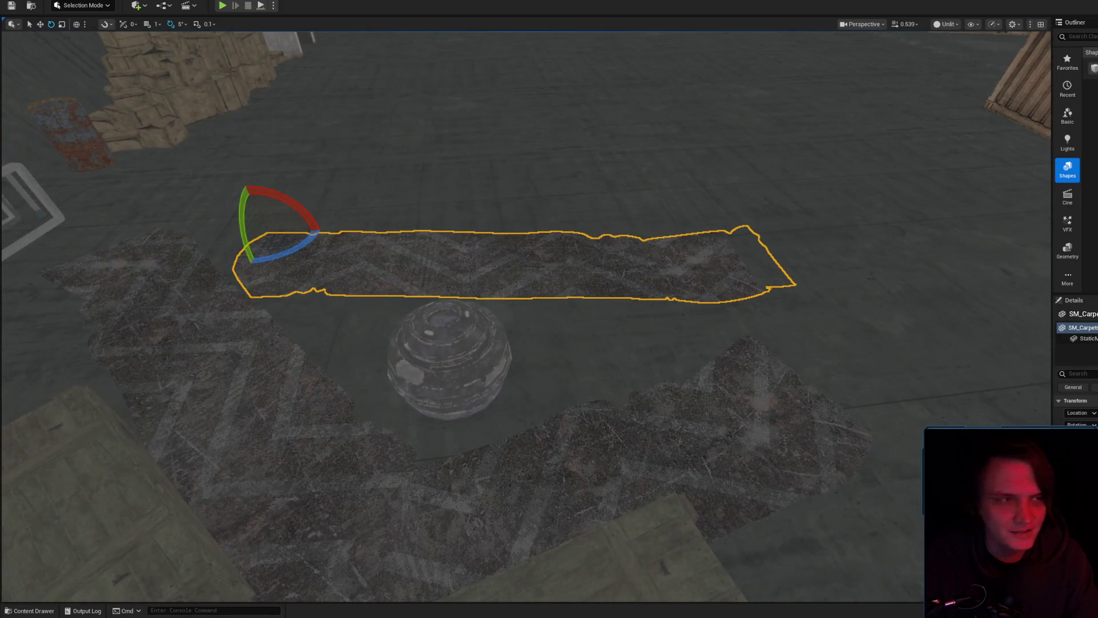
key(alt+Tab)
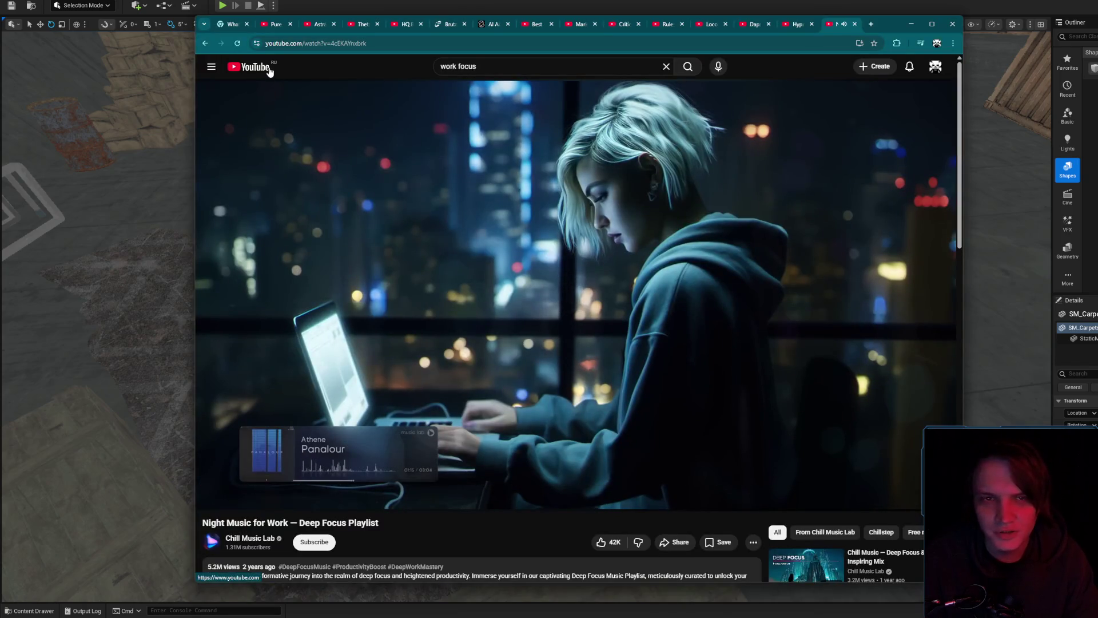
- Search YouTube for 'черепашки ниндзя опенинг' and play the 1987 Ninja Turtles Russian intro
click(863, 25)
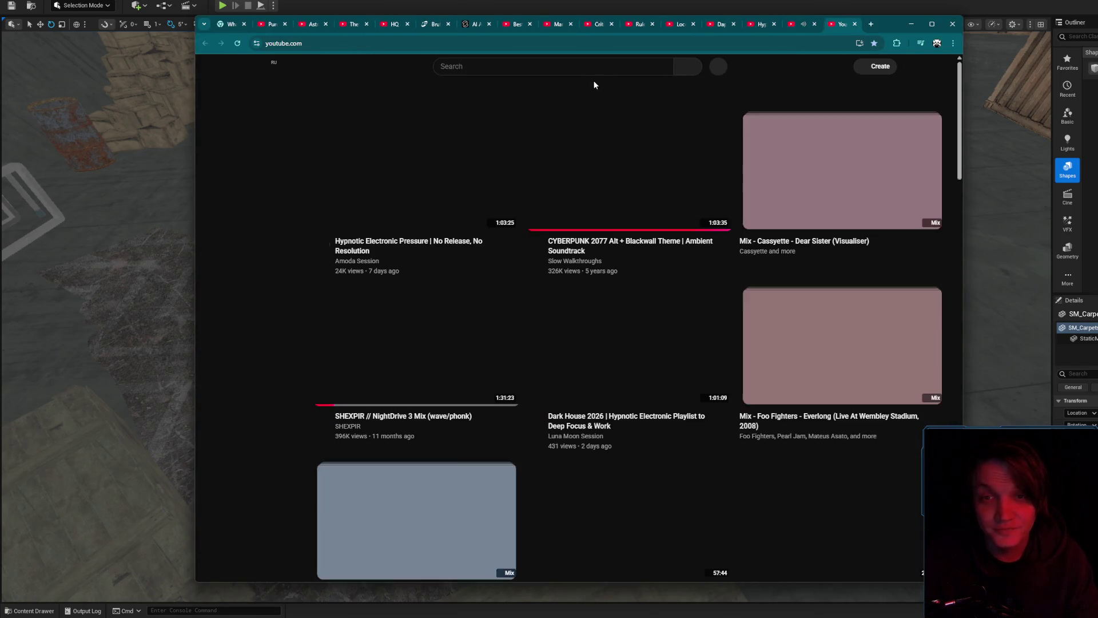
click(593, 69)
text(череп)
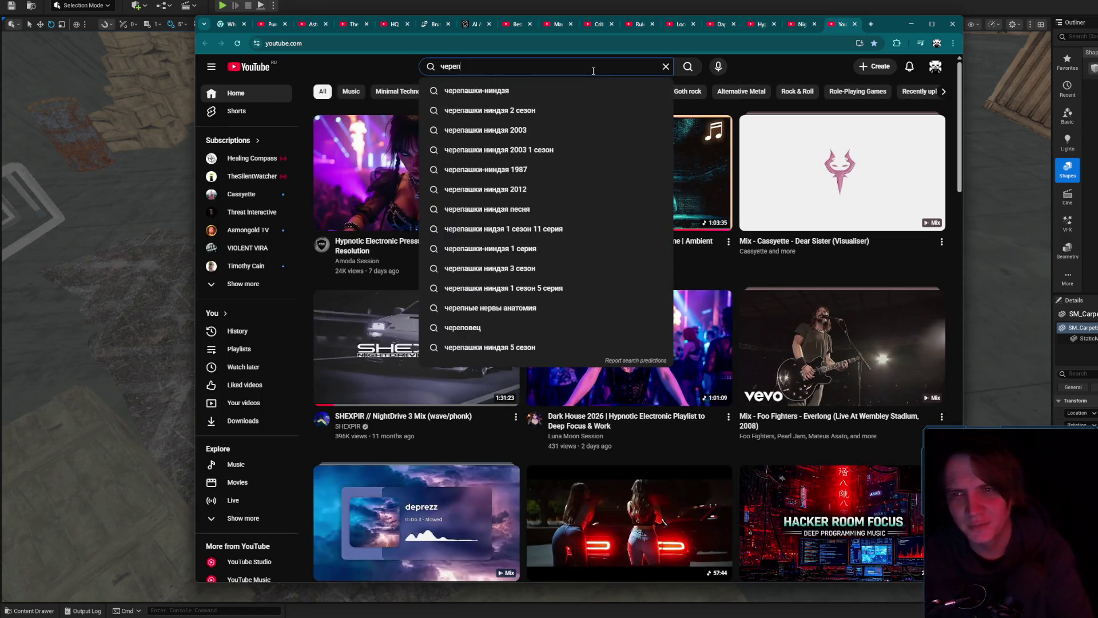
text(а)
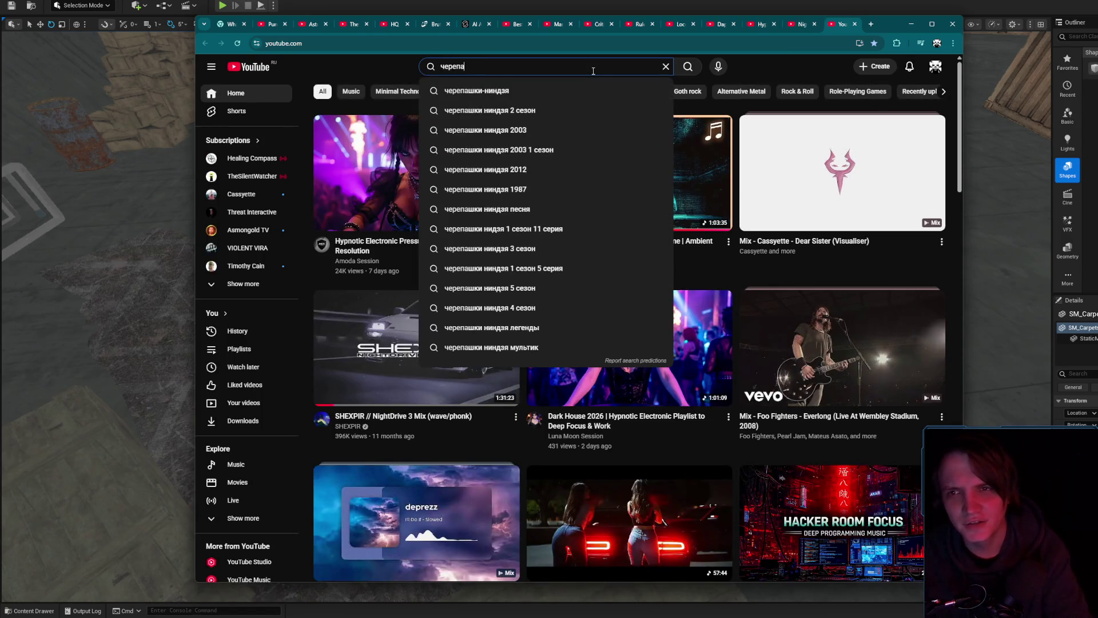
text(шки )
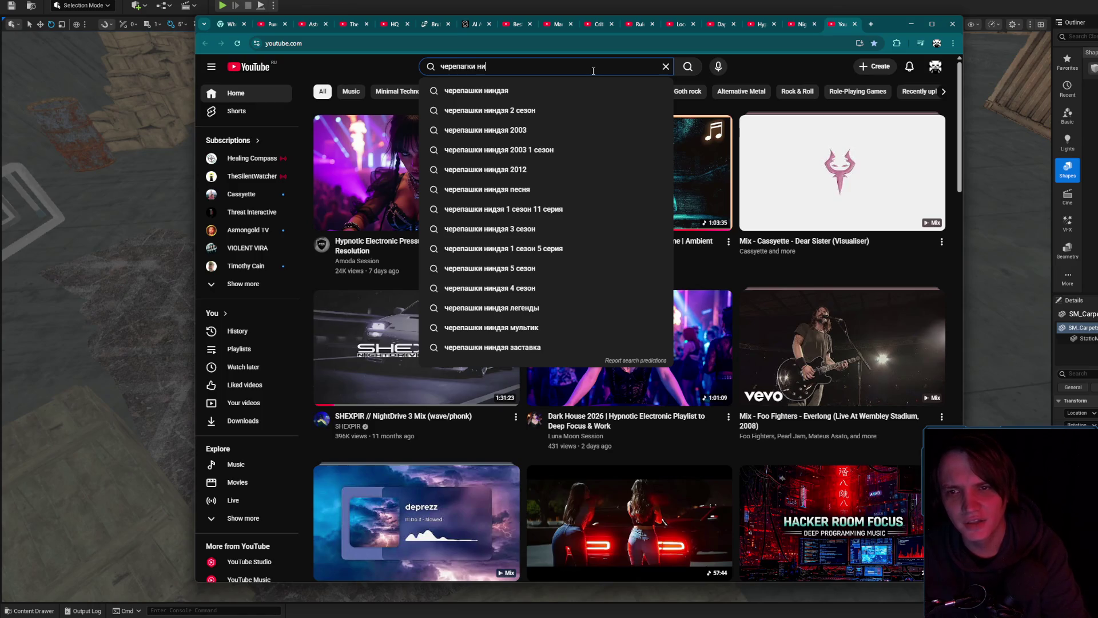
text(ниндзя опенинг)
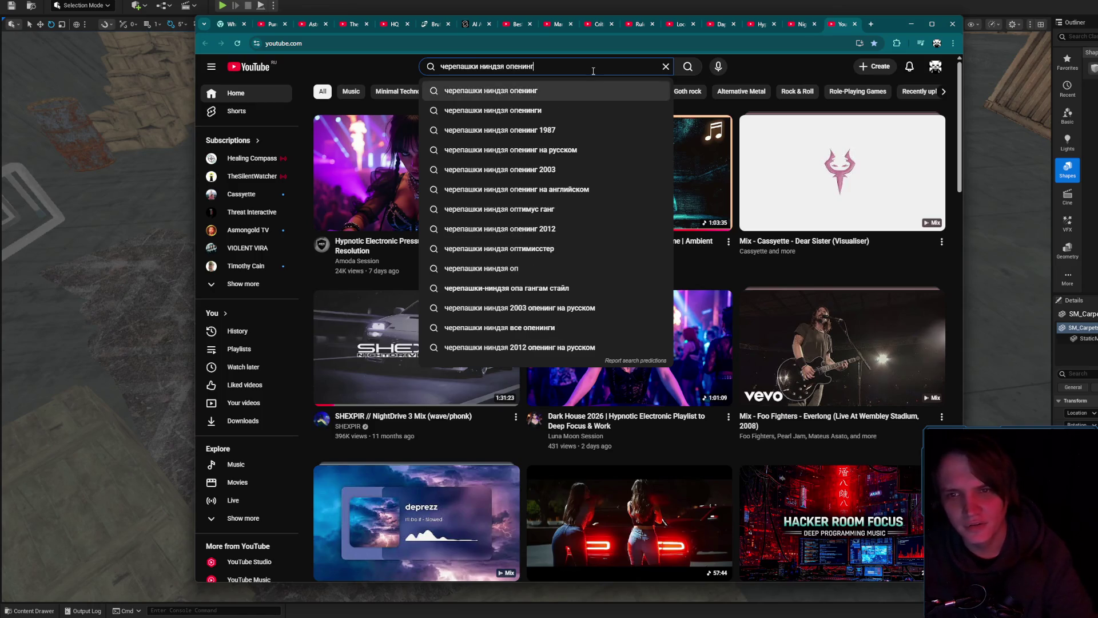
key(Return)
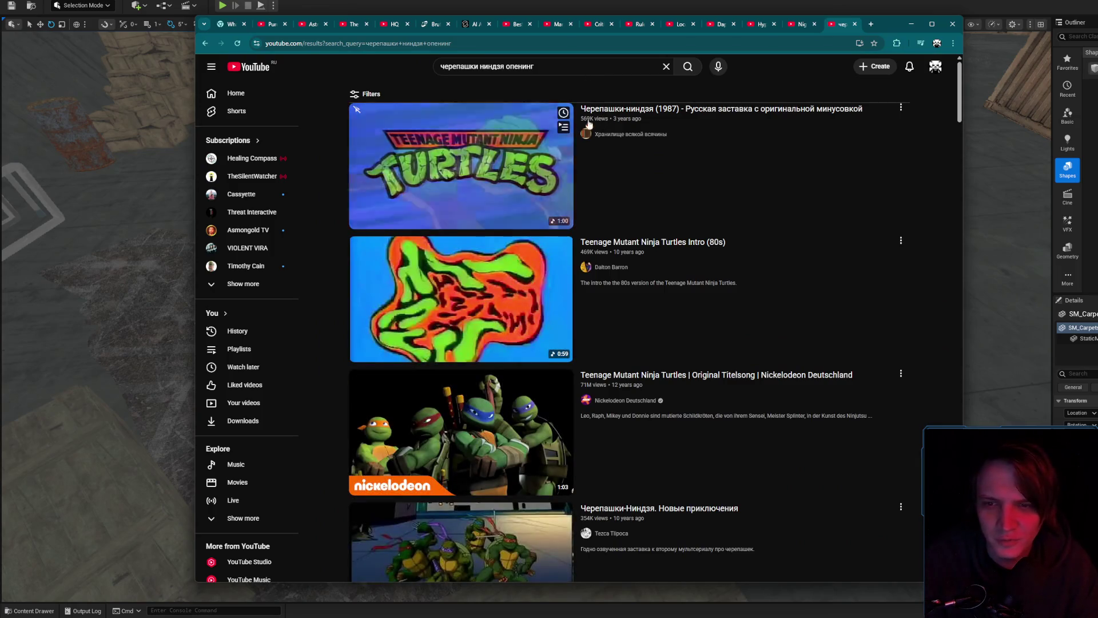
click(454, 138)
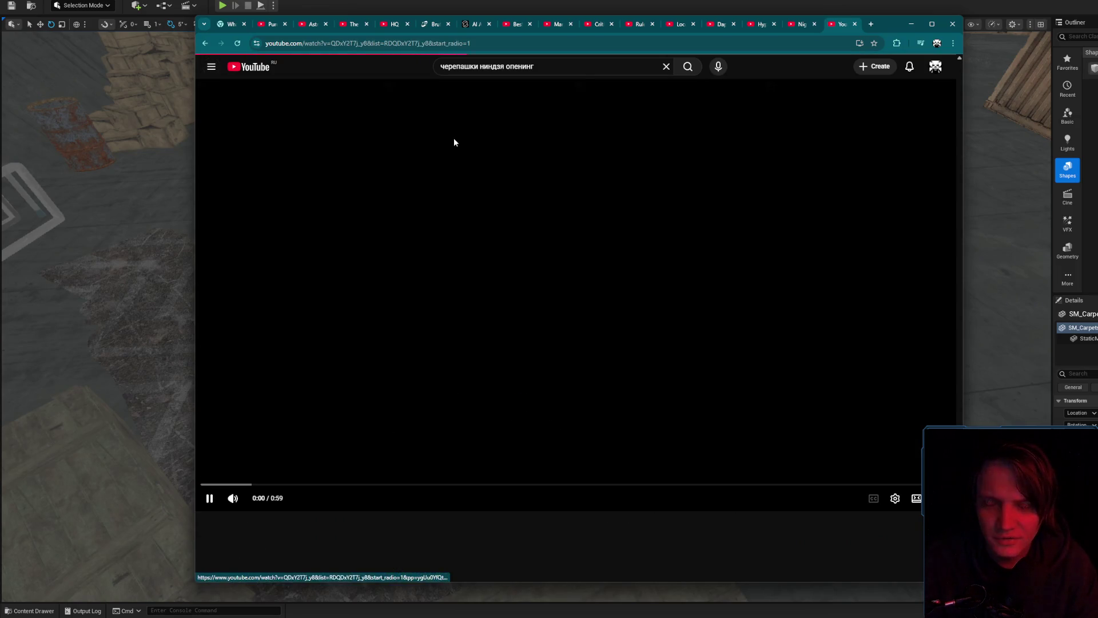
- Lower the system volume to 20 and return to the level, viewing down the carpet
key(XF86AudioLowerVolume)
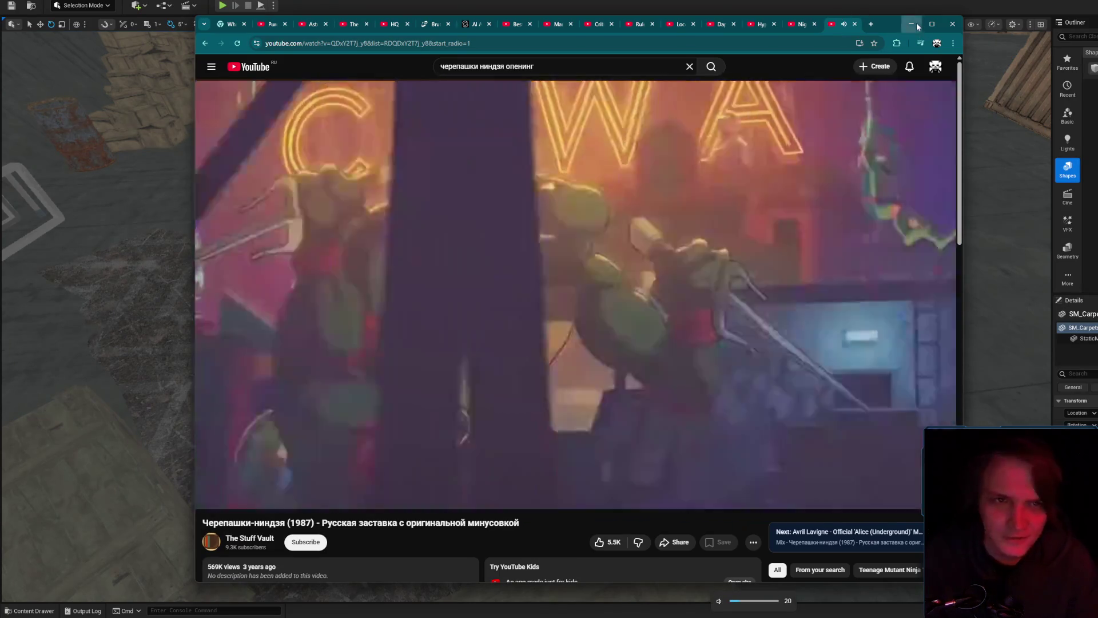
key(alt+Tab)
mouse_move(732, 335)
mouse_down()
mouse_move(693, 269)
mouse_move(767, 238)
mouse_move(716, 229)
mouse_move(728, 221)
mouse_up()
- Shift and rotate the carpet beside the round cooler, then frame the whole carpet
drag(627, 268, 565, 225)
drag(570, 180, 619, 163)
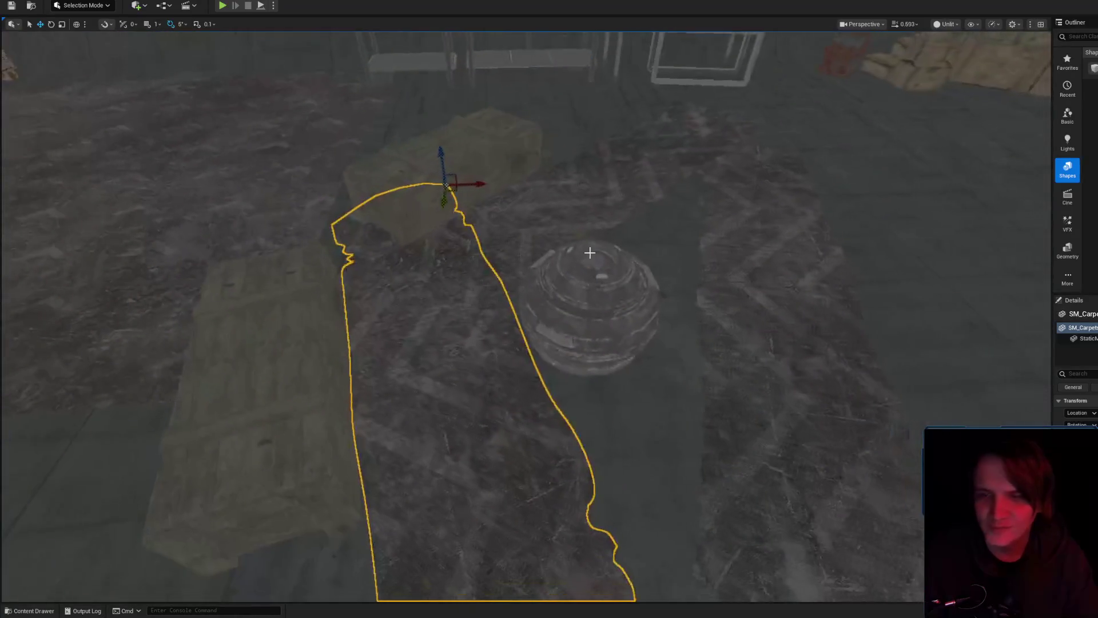
click(580, 309)
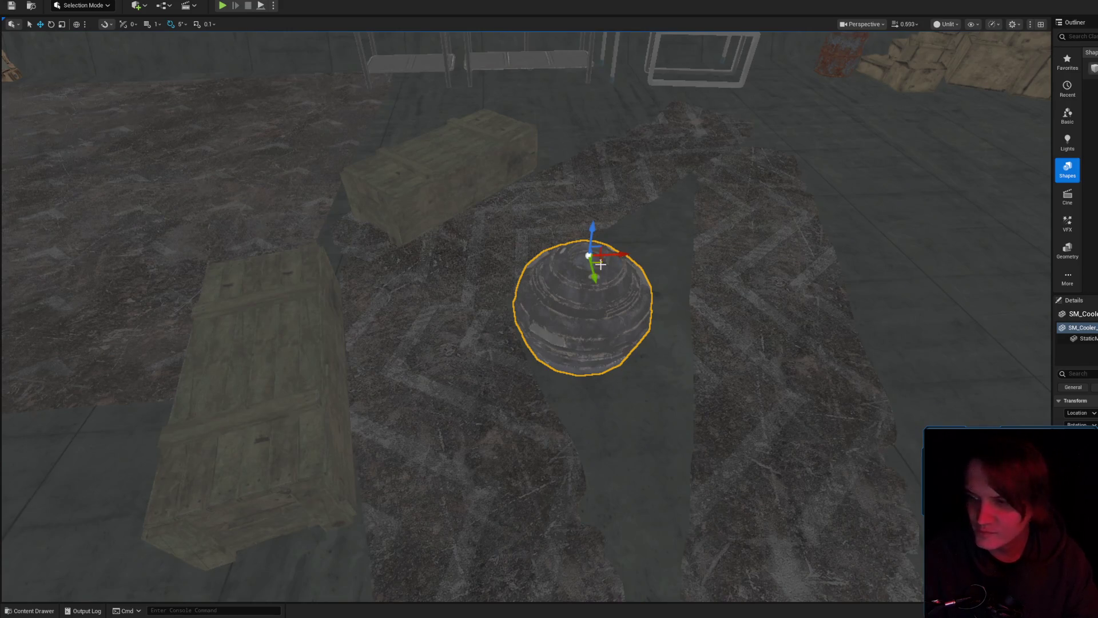
drag(589, 265, 589, 264)
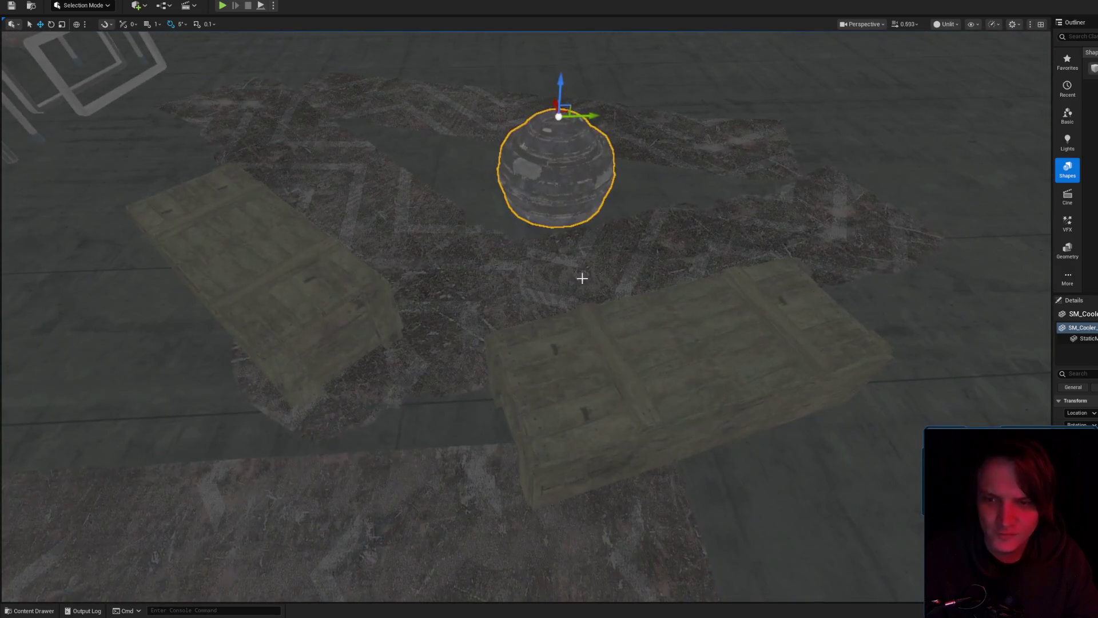
click(475, 298)
drag(474, 297, 474, 298)
key(f)
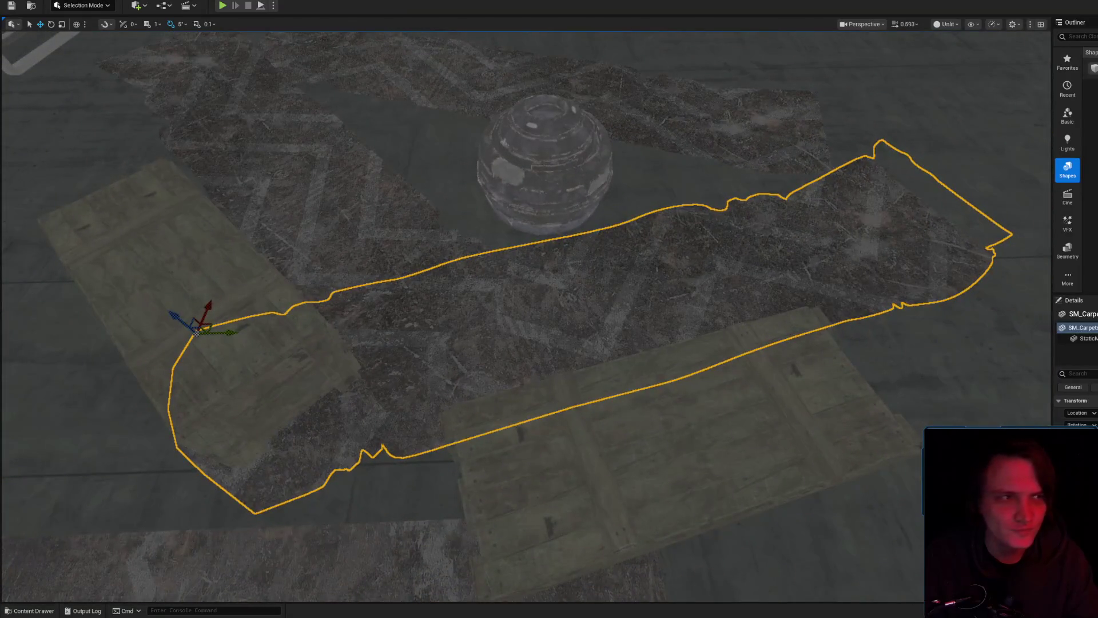
- Check the playing YouTube video, then shorten the carpet along its length
key(alt+Tab)
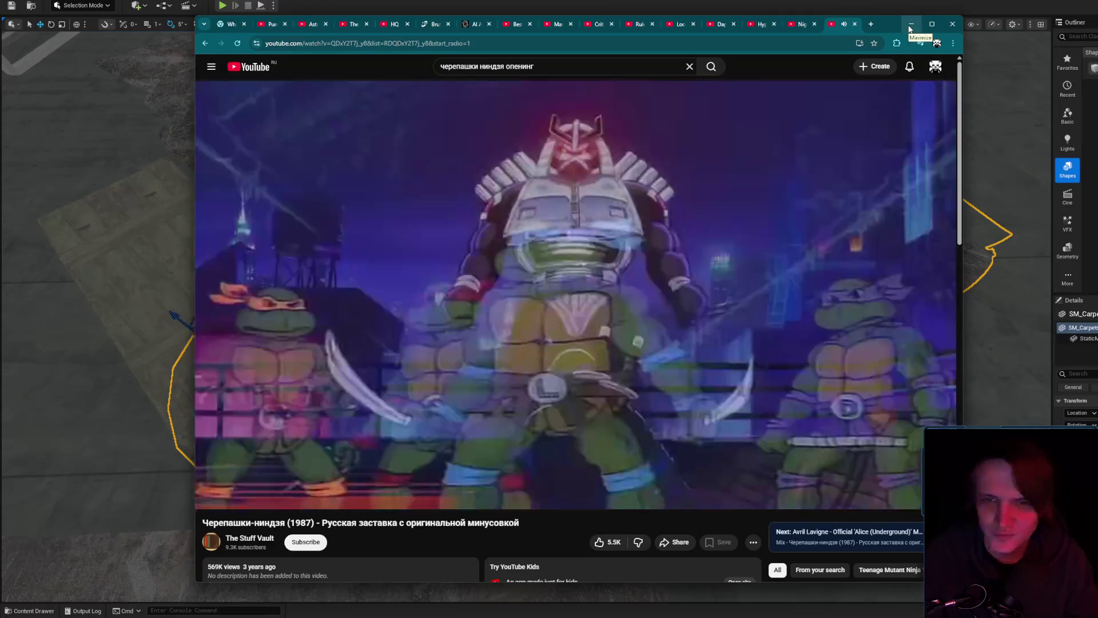
click(910, 25)
mouse_move(434, 199)
mouse_down()
mouse_move(400, 201)
mouse_move(434, 199)
mouse_up()
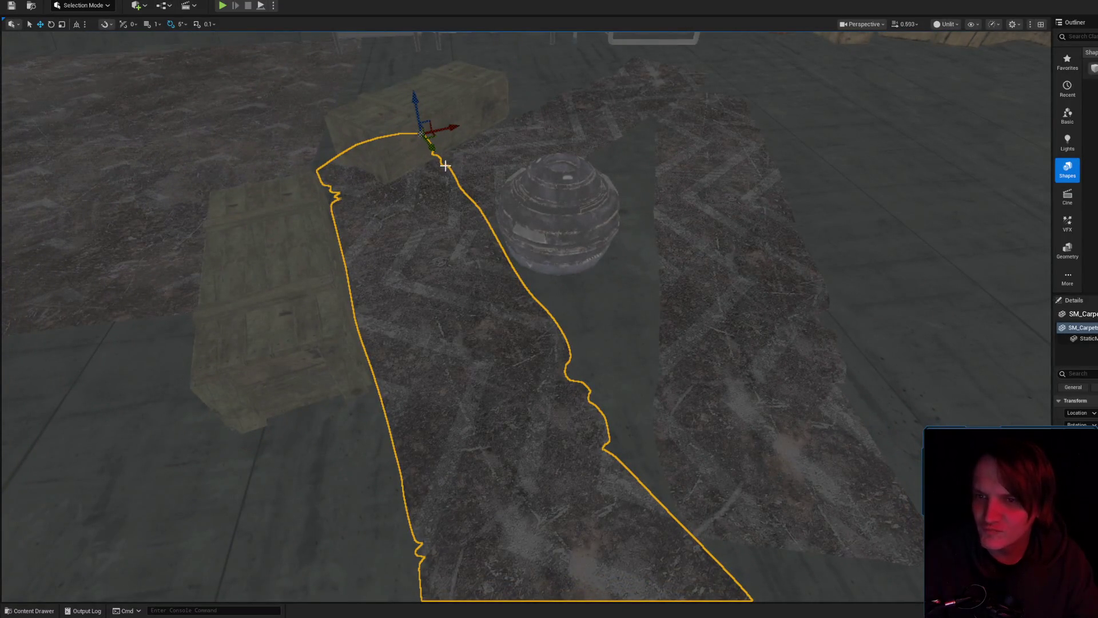
mouse_move(429, 151)
mouse_down()
mouse_move(454, 232)
mouse_move(441, 282)
mouse_move(409, 184)
mouse_move(455, 204)
mouse_move(521, 278)
mouse_move(596, 209)
mouse_up()
key(e)
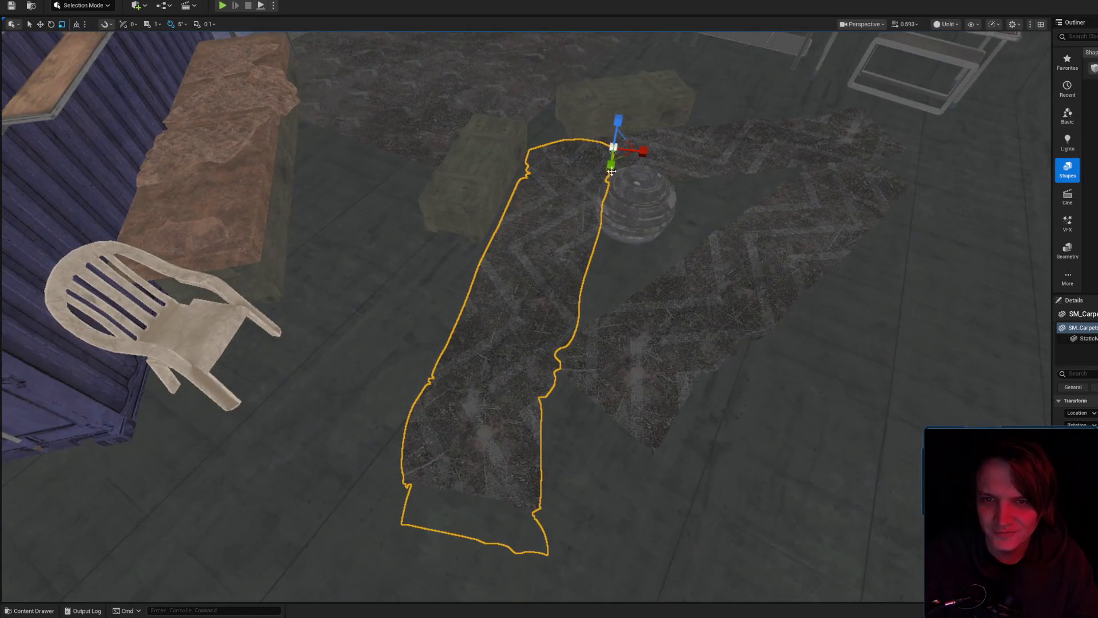
drag(611, 167, 612, 150)
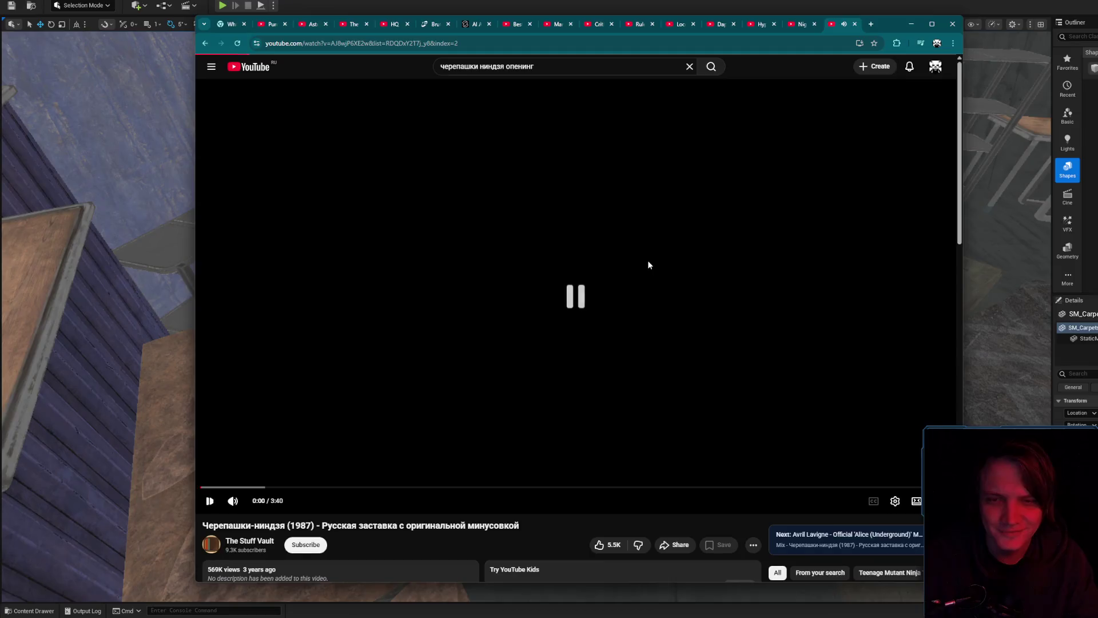
- Search 'человек паук опен', play the Spider-Man (1994) intro, and minimize the browser
scroll(660, 291, down, 4)
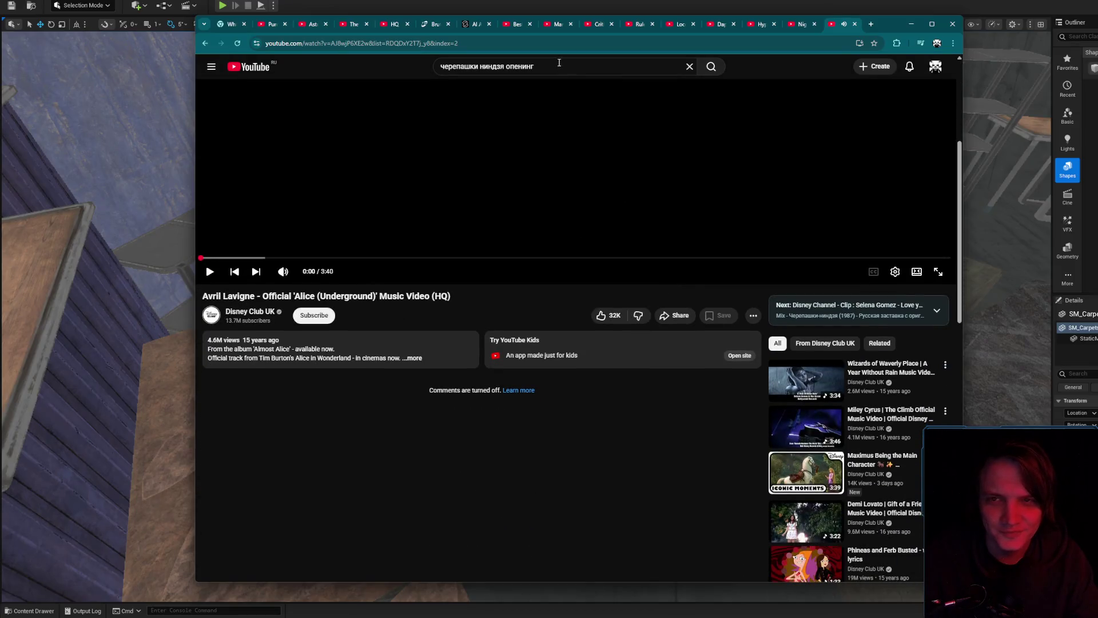
click(559, 62)
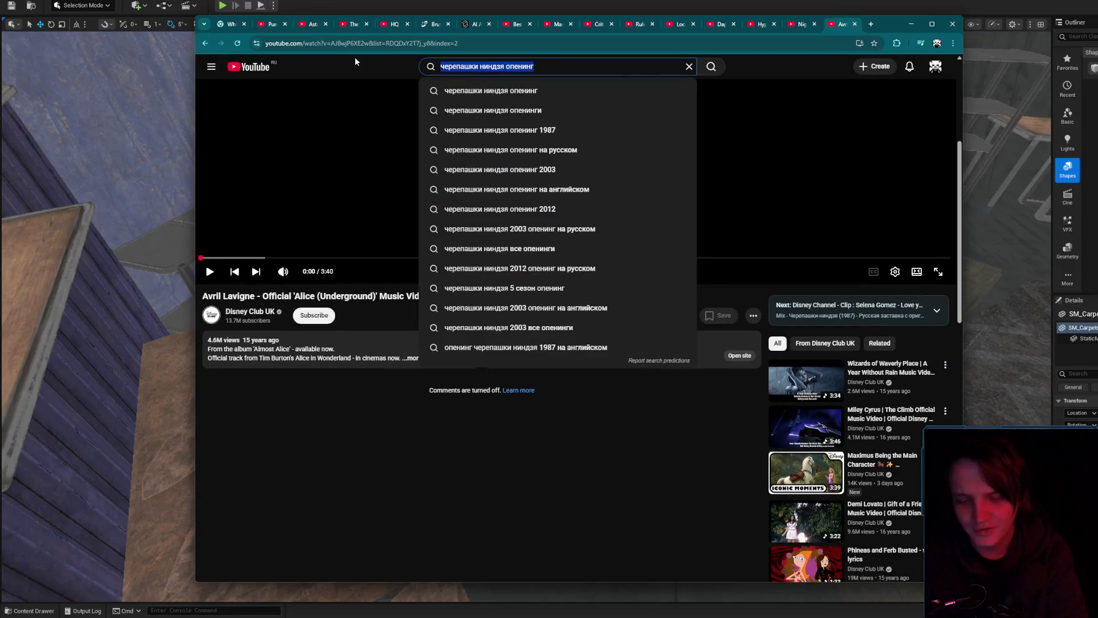
text(человек пау)
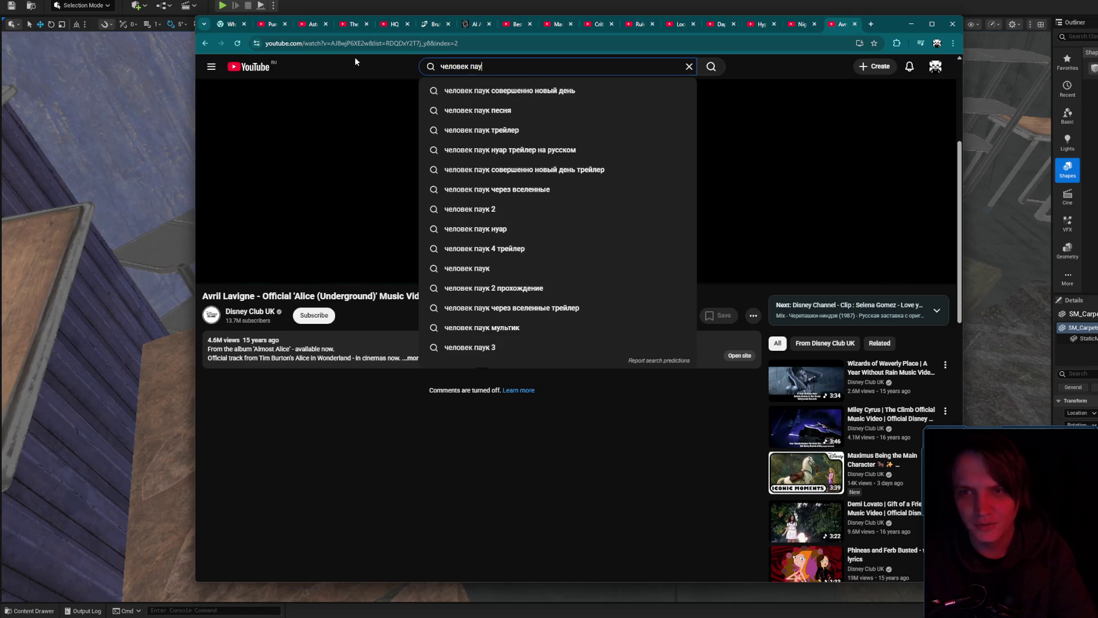
text(к опен)
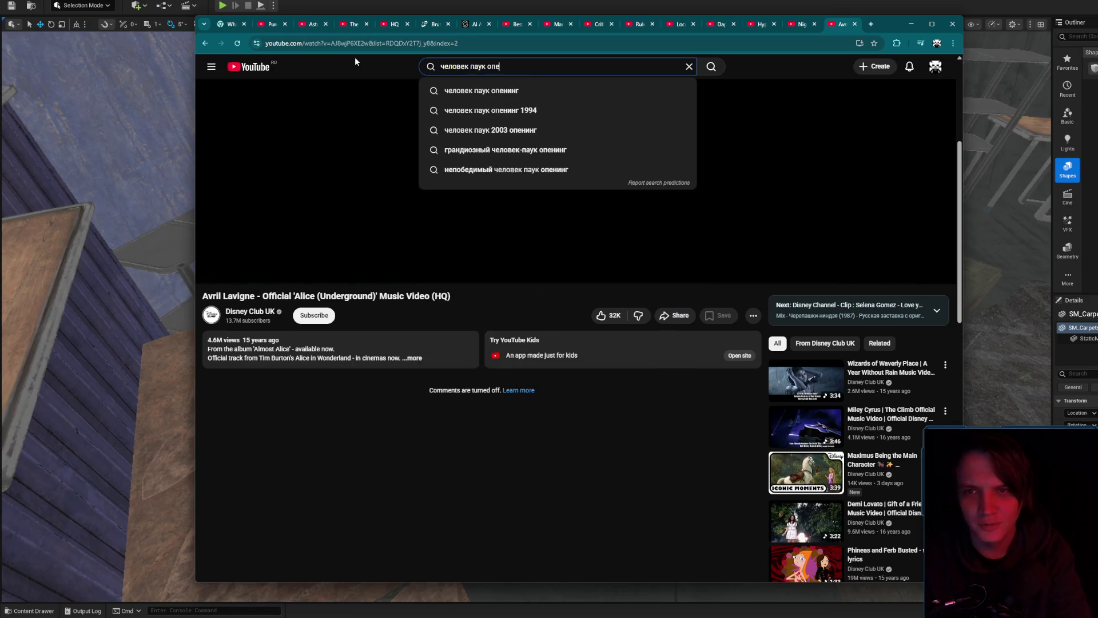
key(Down)
key(Down)
key(Return)
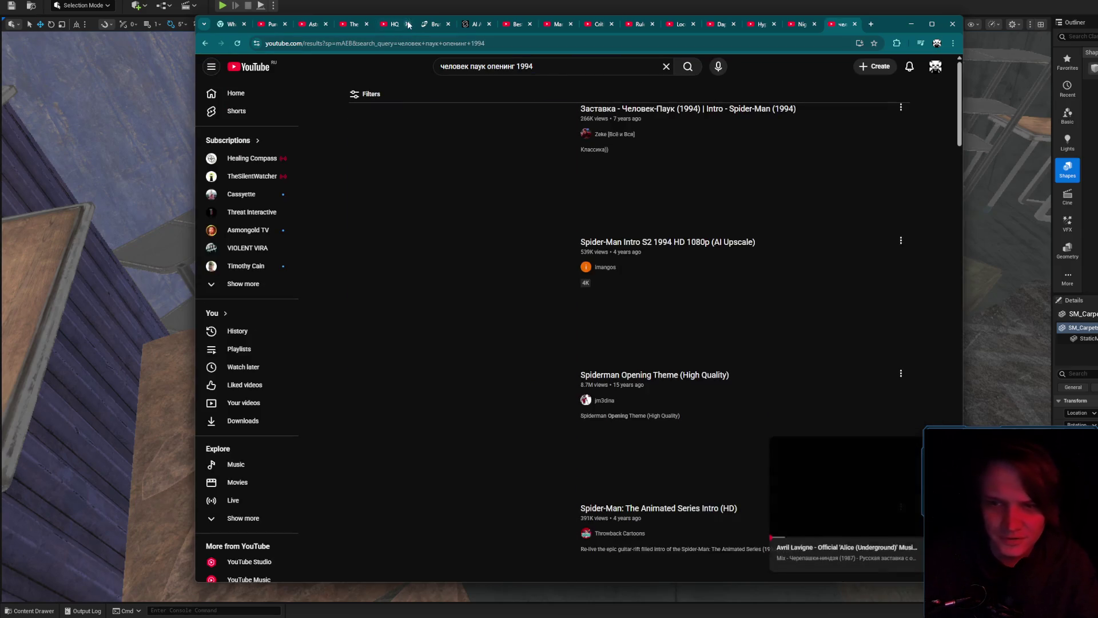
click(455, 132)
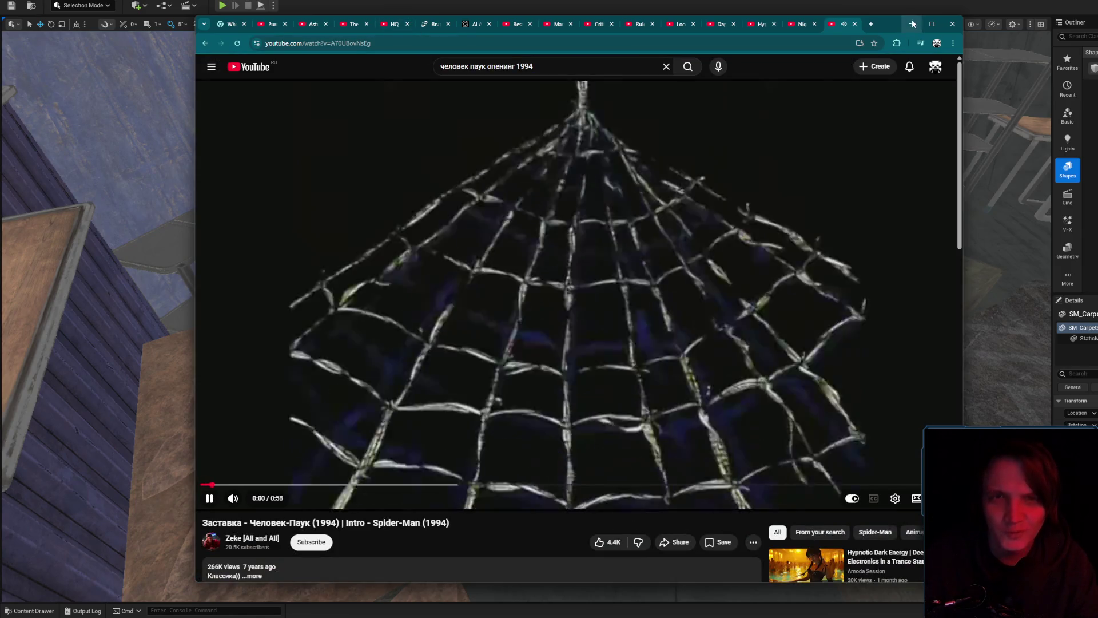
key(i)
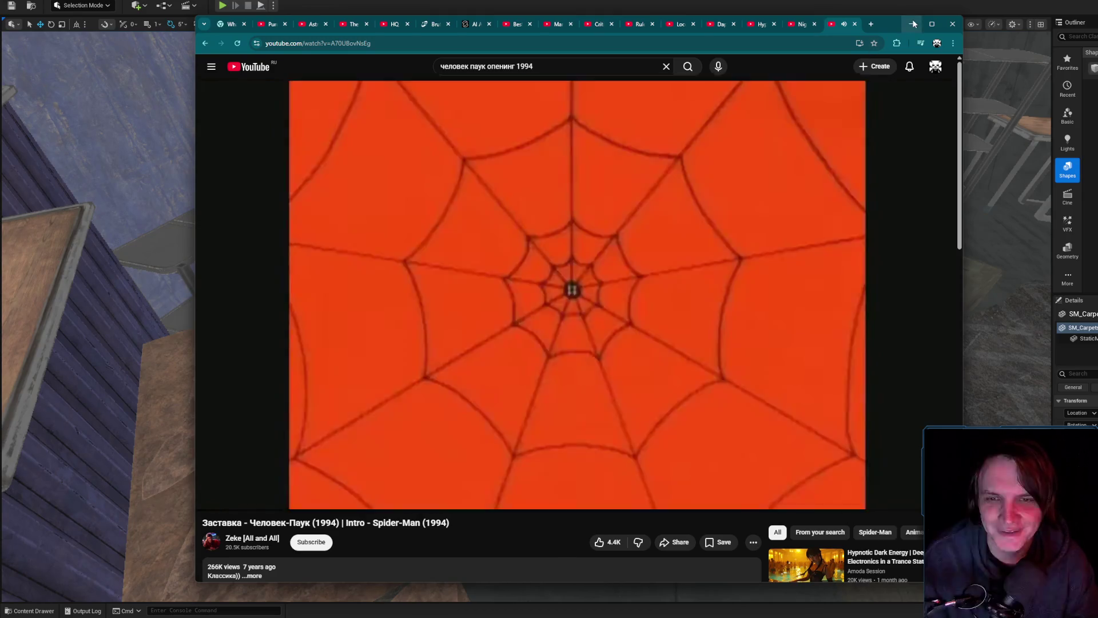
click(911, 24)
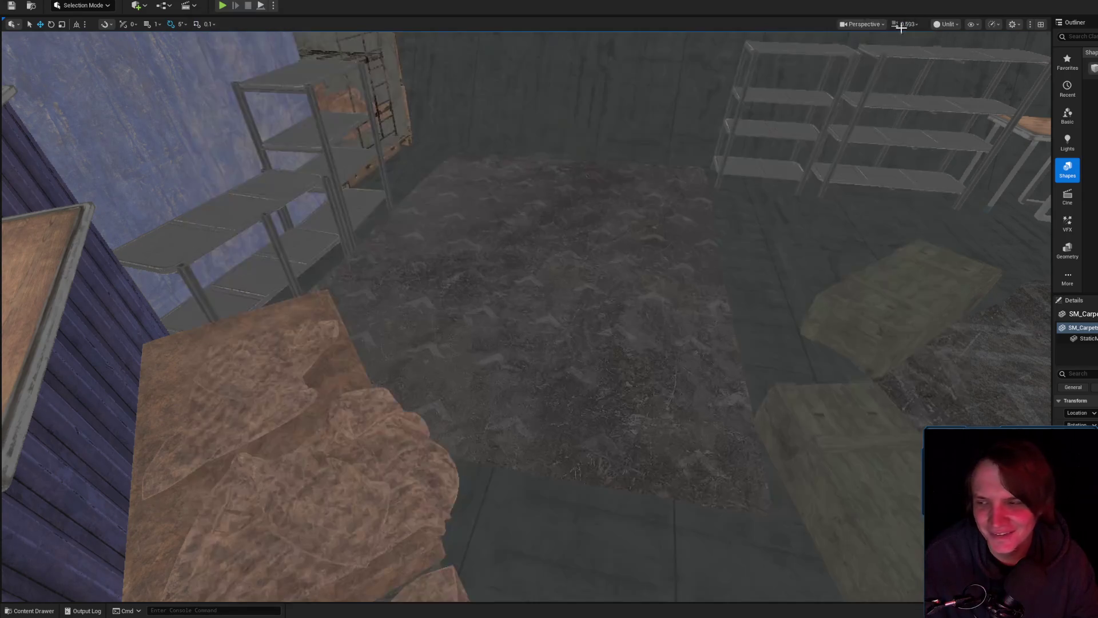
- Select the glass cooler sphere and orbit to look down over it and the crates
mouse_move(535, 291)
mouse_down()
mouse_move(514, 285)
mouse_move(535, 292)
mouse_move(534, 311)
mouse_move(584, 293)
mouse_up()
click(584, 293)
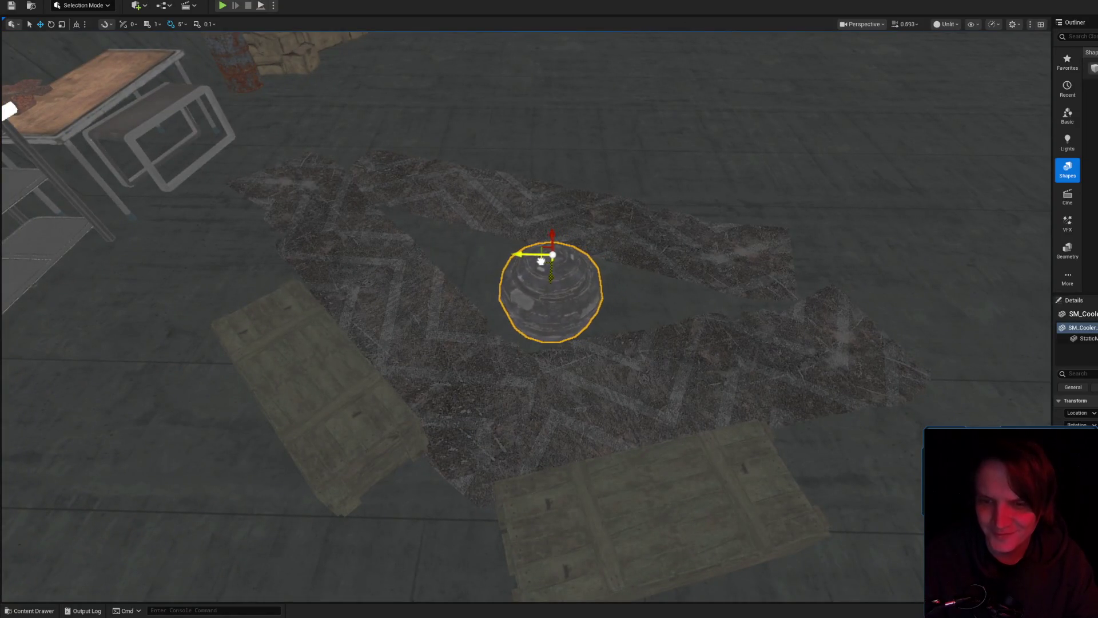
mouse_move(571, 302)
mouse_down()
mouse_move(563, 446)
mouse_move(568, 429)
mouse_up()
drag(559, 332, 585, 375)
mouse_move(614, 249)
mouse_down()
mouse_move(604, 220)
mouse_move(559, 256)
mouse_up()
drag(533, 200, 498, 255)
mouse_move(544, 351)
mouse_down()
mouse_move(528, 349)
mouse_move(544, 347)
mouse_up()
- Rotate a wooden crate about 60° and slide it up and right across the rug
click(420, 240)
drag(449, 412, 602, 471)
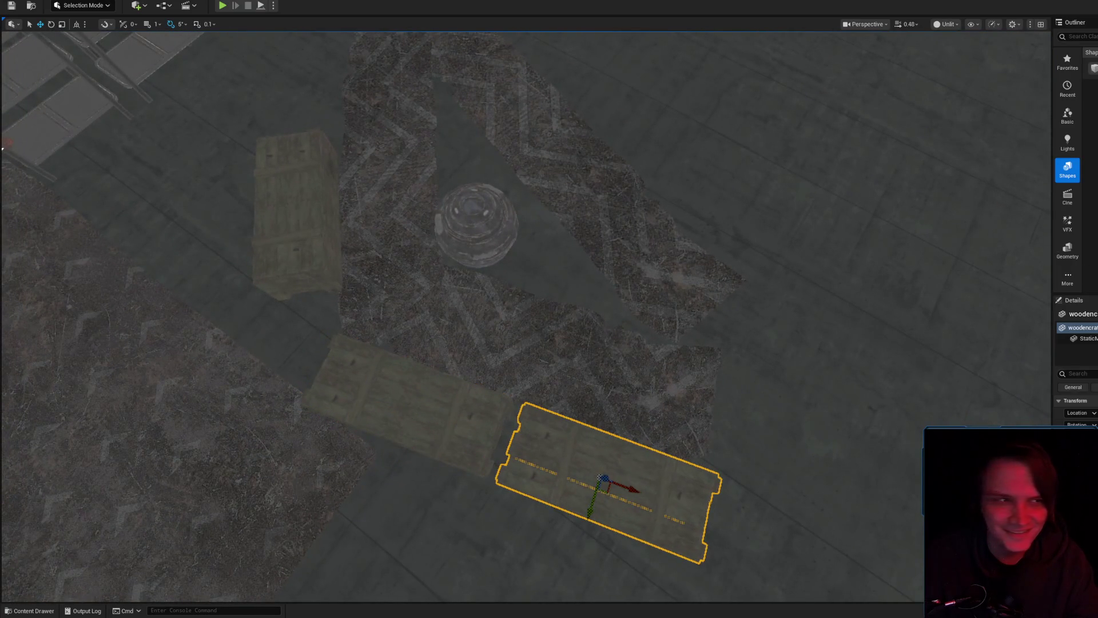
mouse_move(565, 521)
mouse_down()
mouse_move(601, 503)
mouse_move(565, 514)
mouse_up()
key(r)
mouse_move(615, 480)
mouse_down()
mouse_move(637, 436)
mouse_move(626, 407)
mouse_up()
- Let the Spider-Man intro play to the end, then go back to the search results
key(alt+Tab)
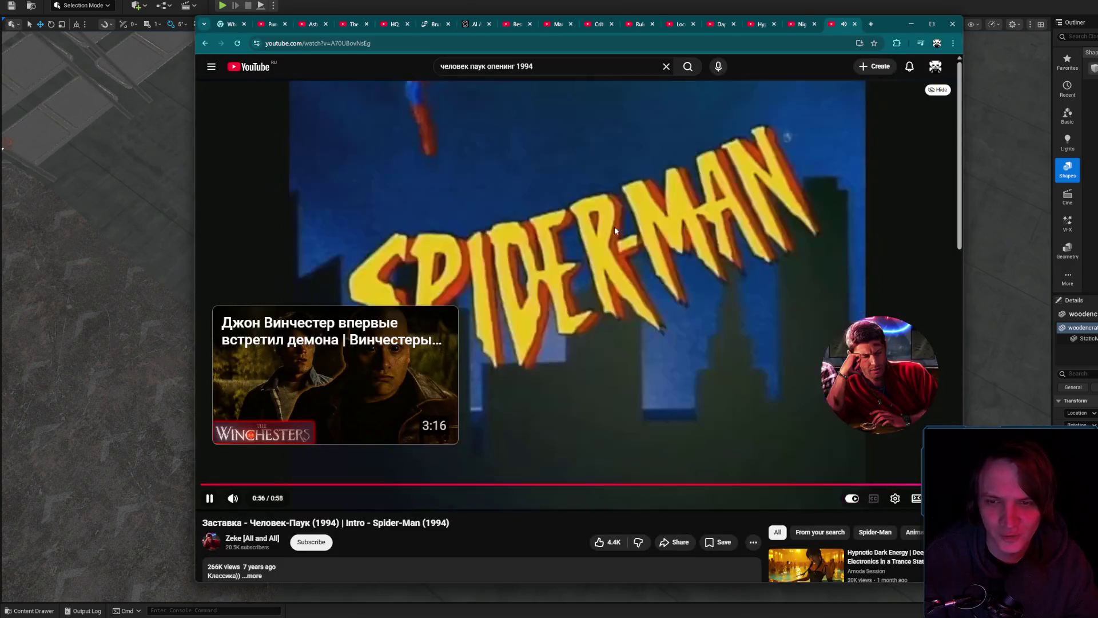
click(625, 223)
click(663, 215)
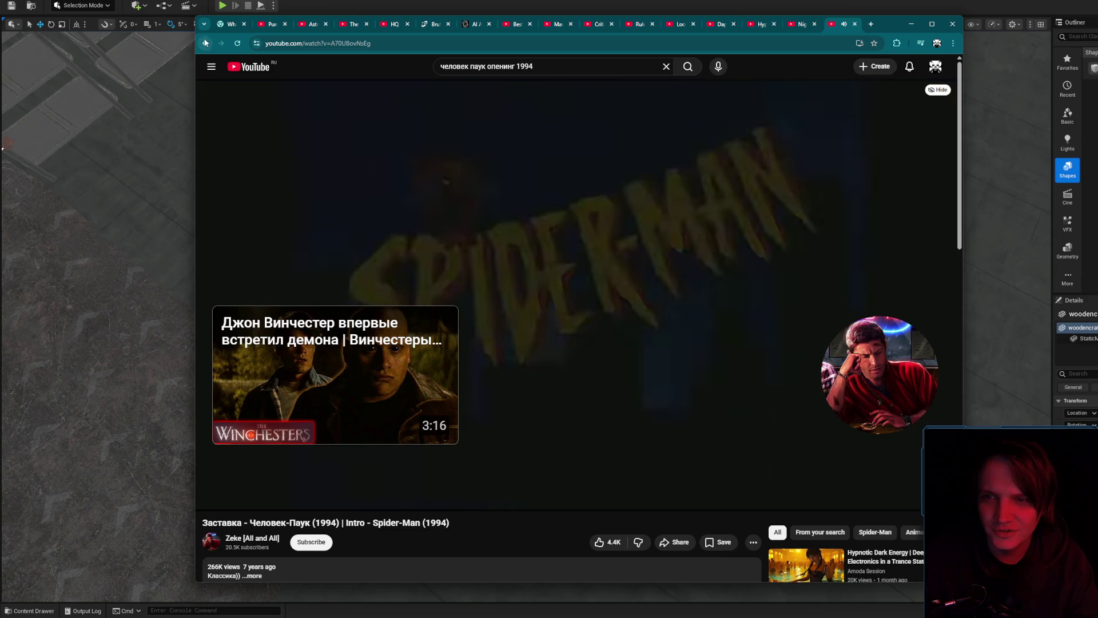
click(206, 43)
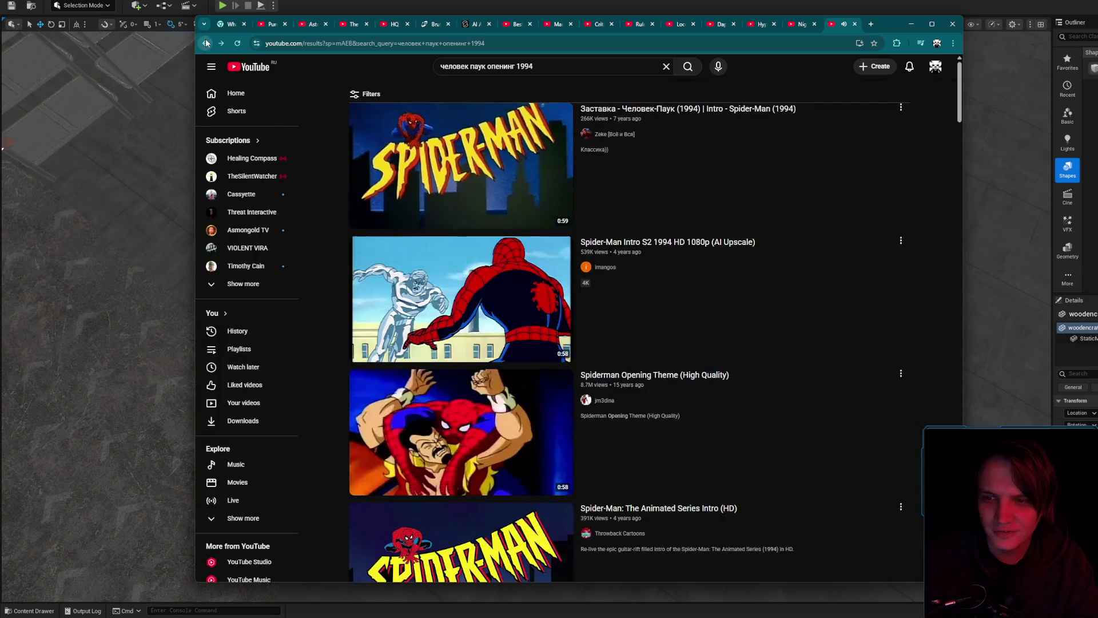
- Browse the YouTube home feed, switch to the Night Music for Work tab, and minimize the browser
scroll(265, 274, down, 3)
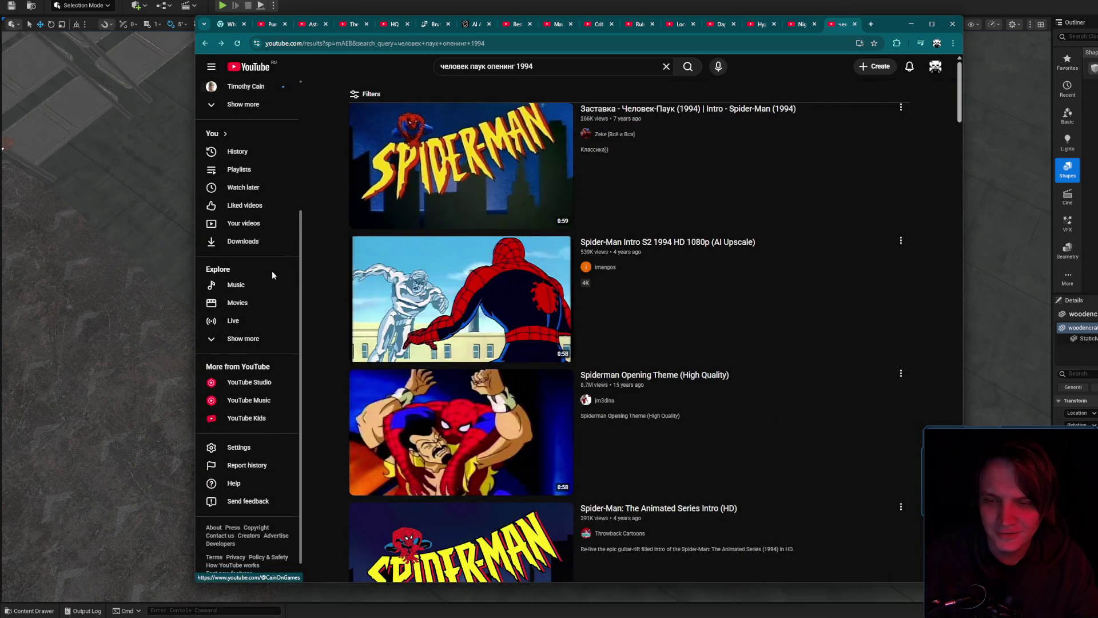
scroll(338, 269, down, 8)
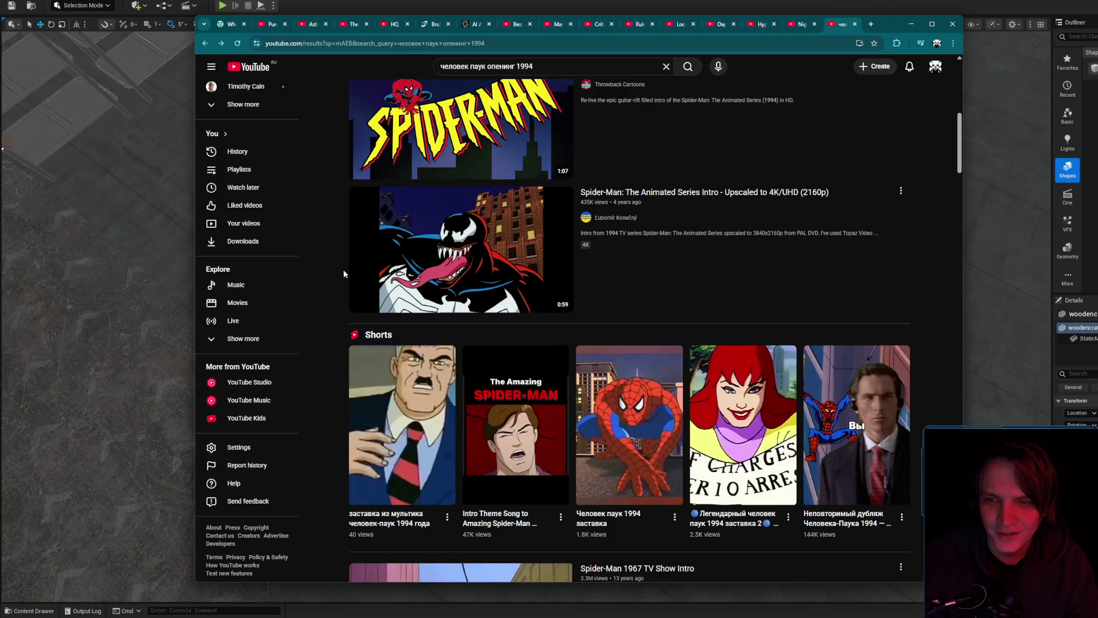
click(260, 67)
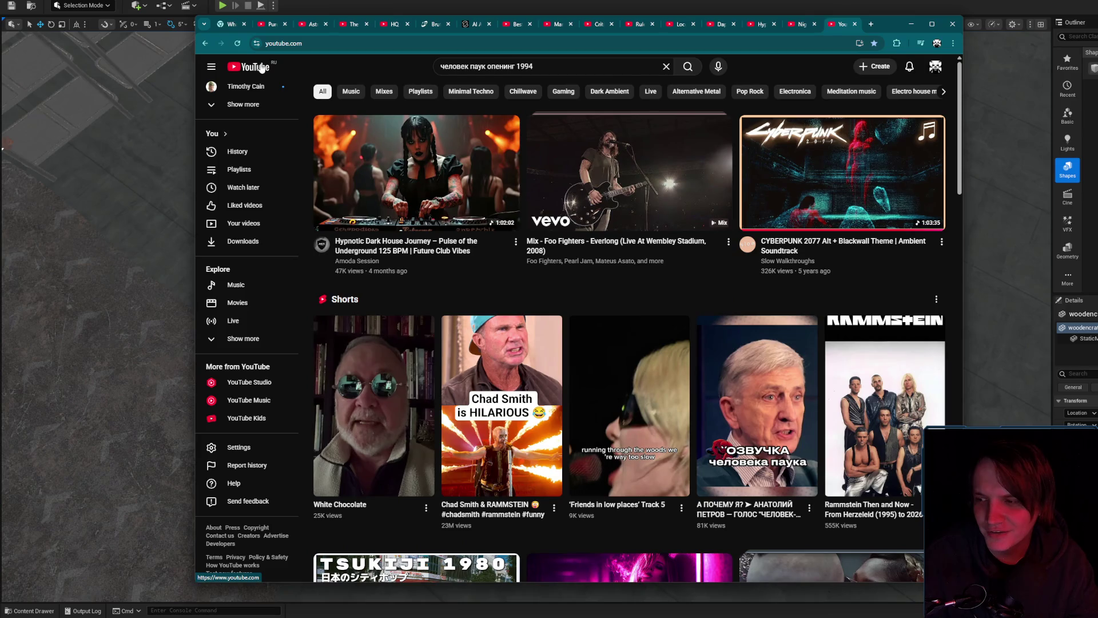
mouse_move(558, 201)
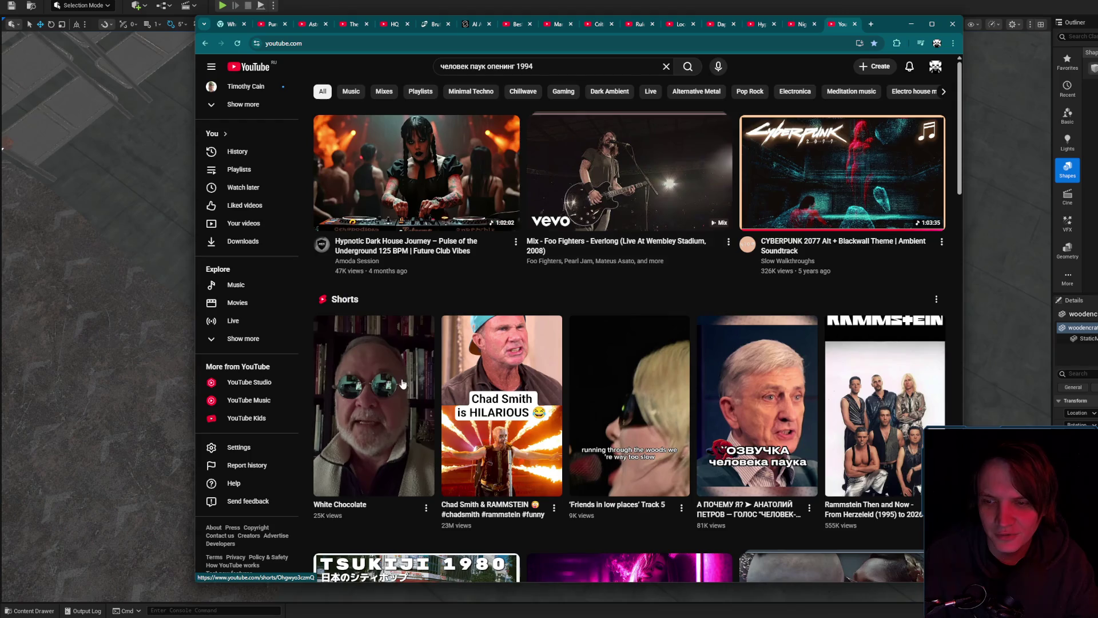
mouse_move(403, 383)
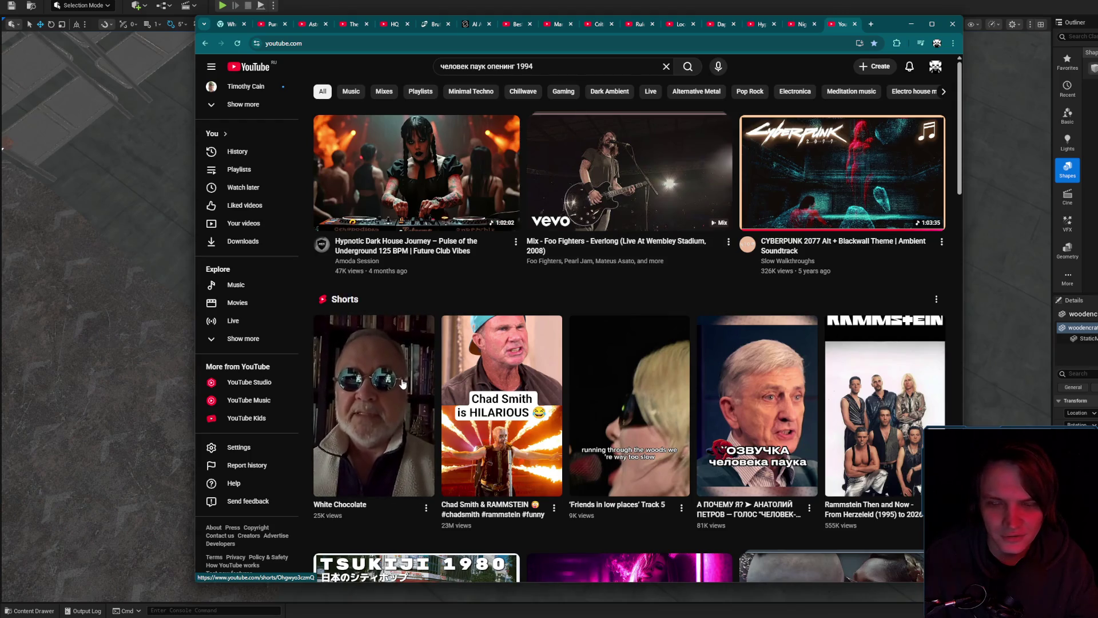
scroll(403, 384, down, 6)
scroll(403, 382, down, 3)
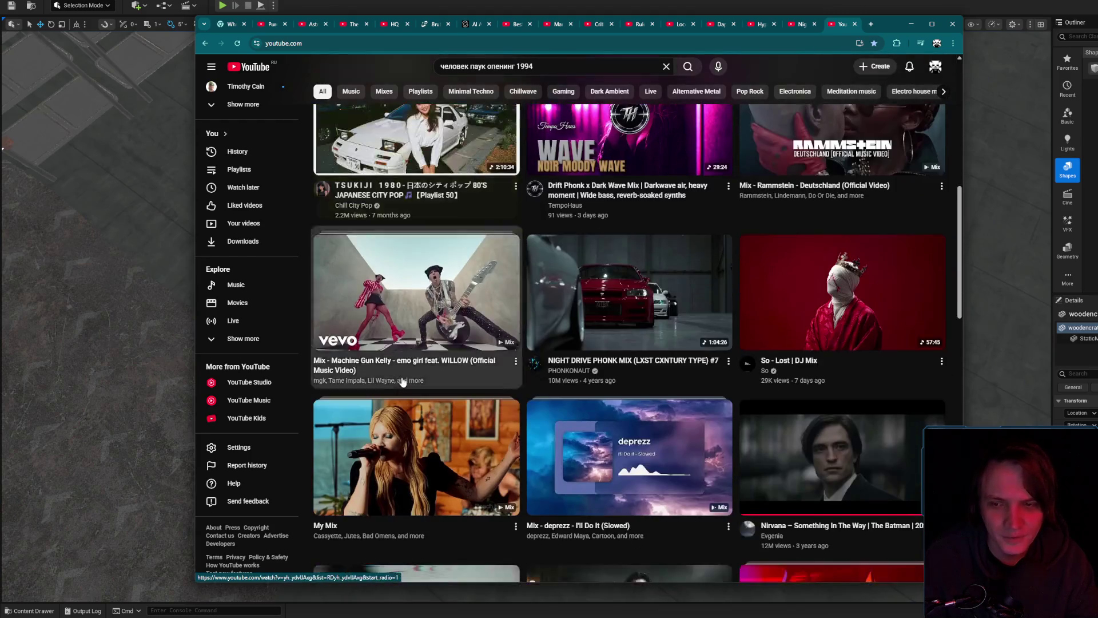
scroll(403, 383, down, 7)
key(ctrl+shift+Tab)
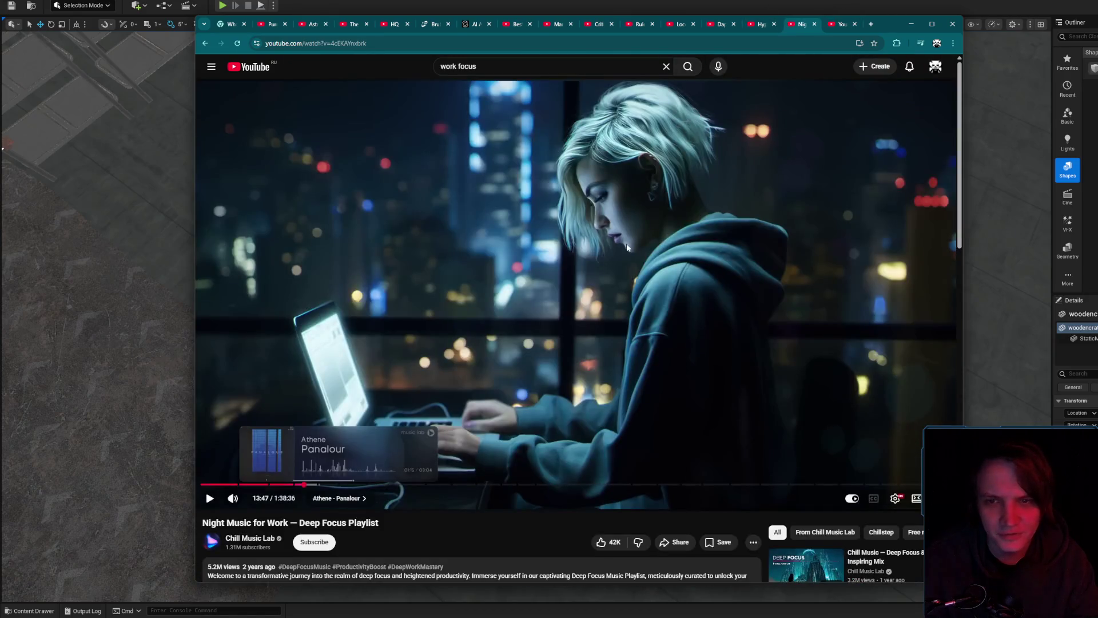
click(911, 24)
- Duplicate the selected crate to the right and rotate the copy about 90°
mouse_move(667, 303)
mouse_down()
mouse_move(492, 414)
mouse_move(681, 471)
mouse_move(730, 448)
mouse_move(640, 464)
mouse_move(725, 385)
mouse_move(707, 382)
mouse_move(749, 363)
mouse_move(637, 357)
mouse_up()
key(e)
key(r)
key(w)
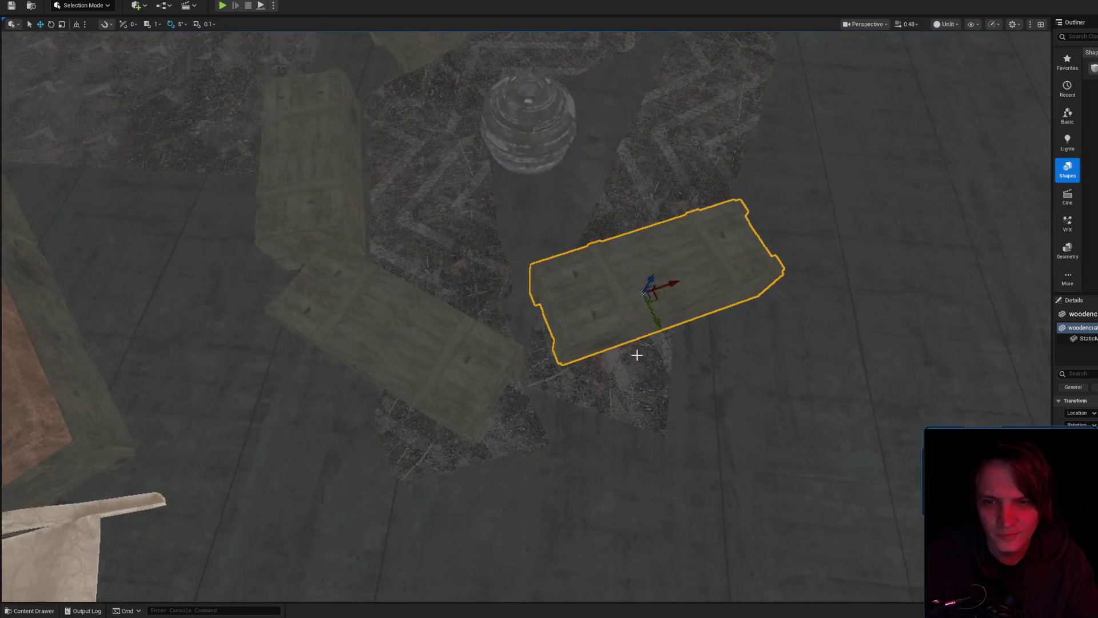
- Move the copied crate down and right and rotate it into its final angle
drag(660, 299, 672, 351)
key(e)
drag(658, 388, 698, 321)
- Select the white chair and review the MI_GardenChair parameter groups in Details
drag(564, 110, 435, 131)
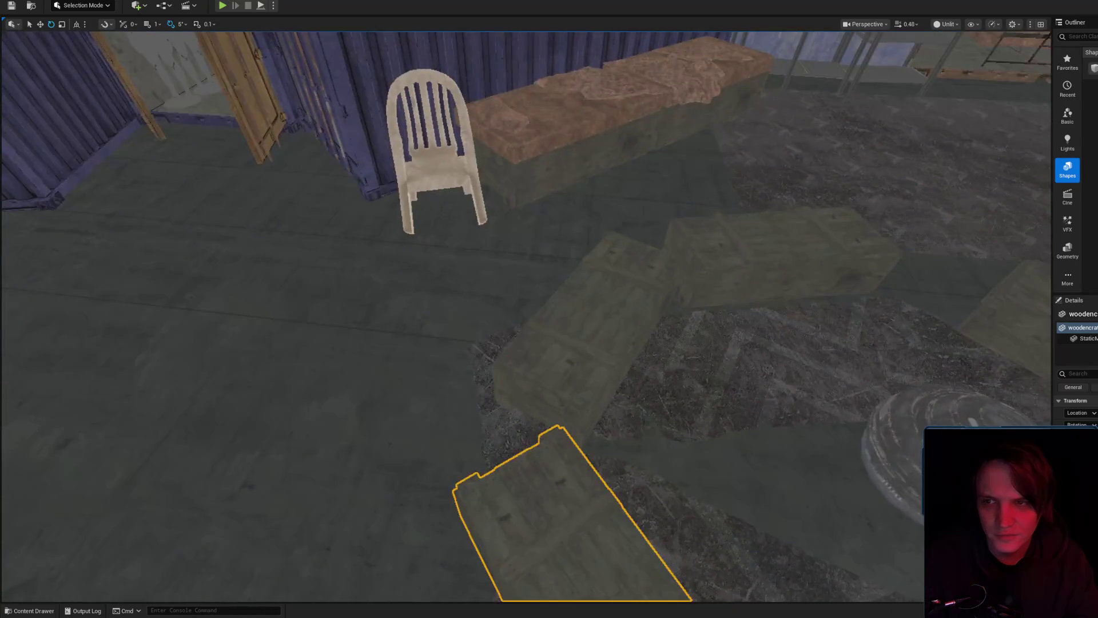
click(337, 188)
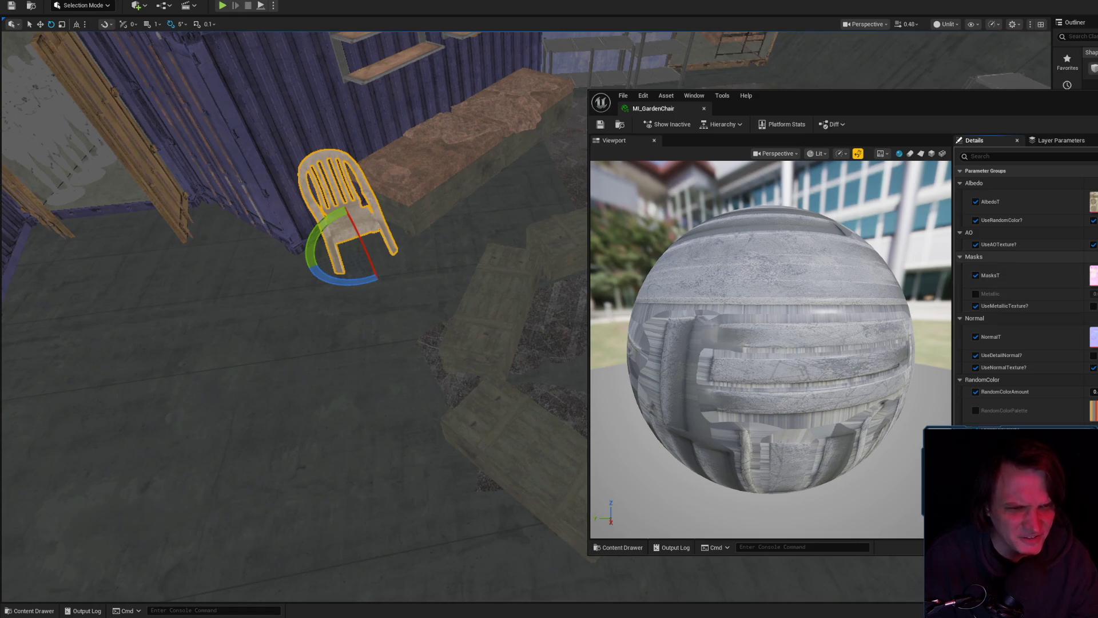
scroll(1024, 297, down, 3)
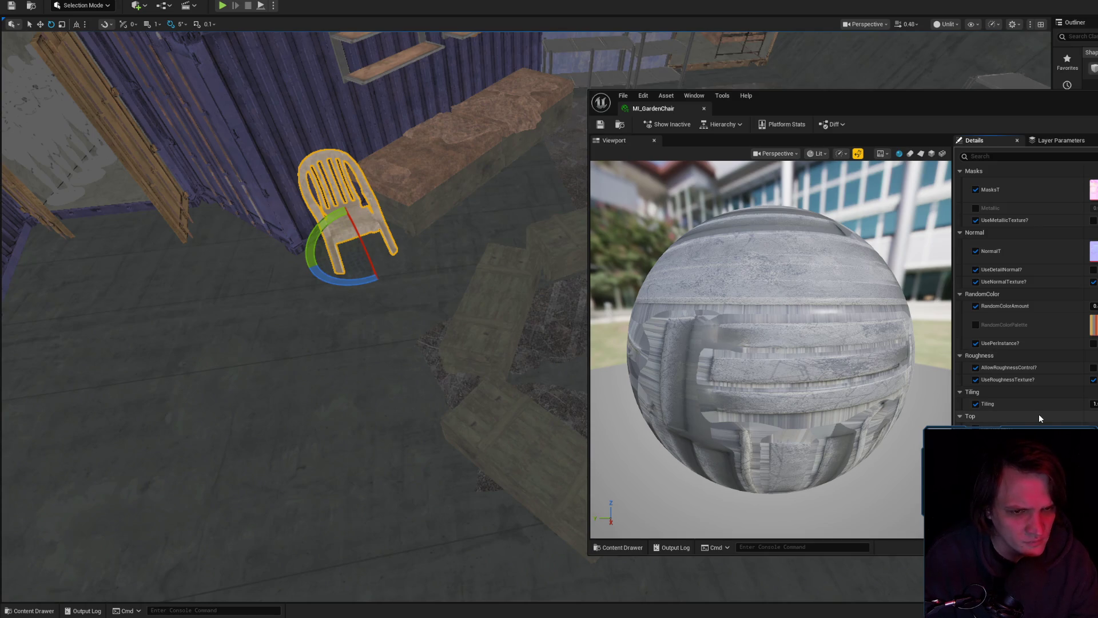
scroll(1040, 418, up, 3)
scroll(1051, 409, down, 6)
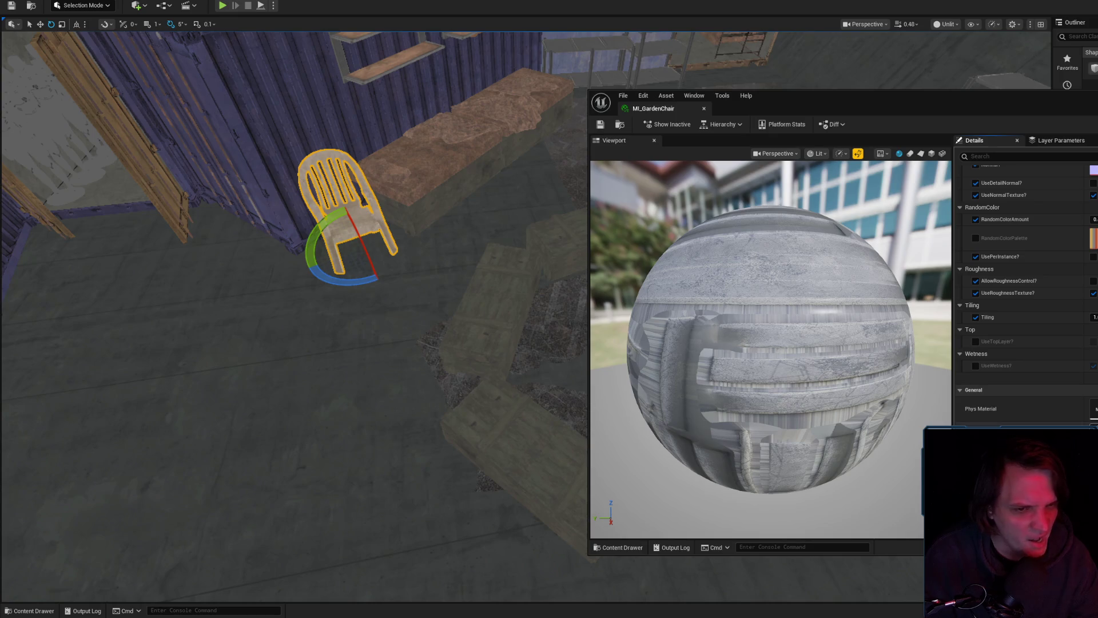
- Add a Multiply node and a constant node beside the Albedo texture nodes in M_Prop
scroll(1056, 281, down, 5)
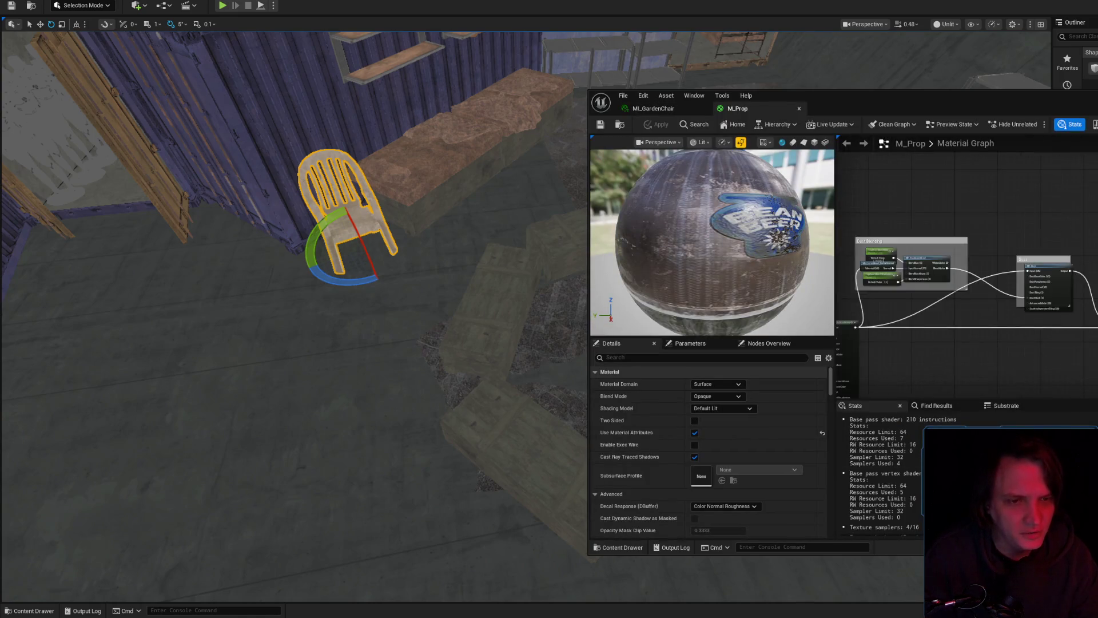
scroll(1056, 281, up, 2)
scroll(1026, 260, up, 3)
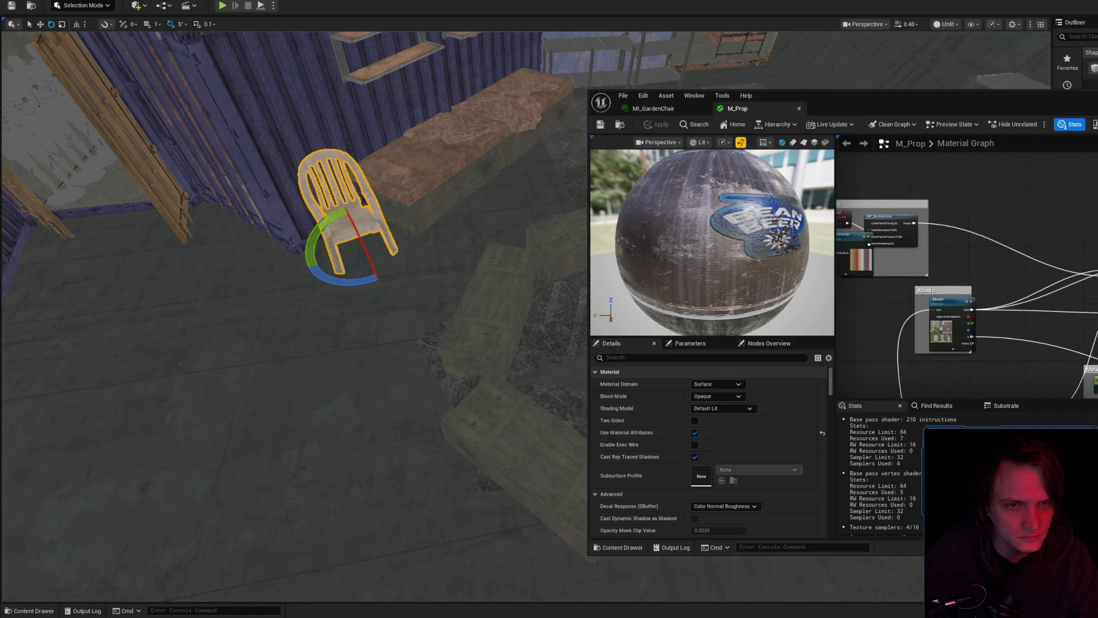
mouse_move(972, 240)
mouse_down()
mouse_move(1089, 343)
mouse_move(1085, 268)
mouse_move(1058, 297)
mouse_move(837, 167)
mouse_up()
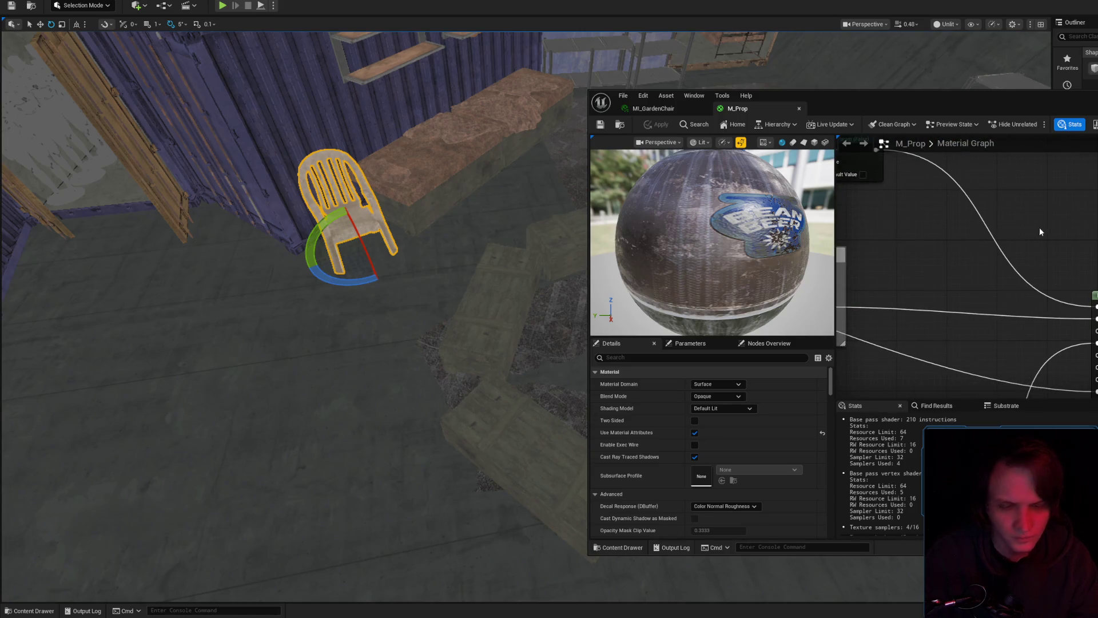
click(1044, 176)
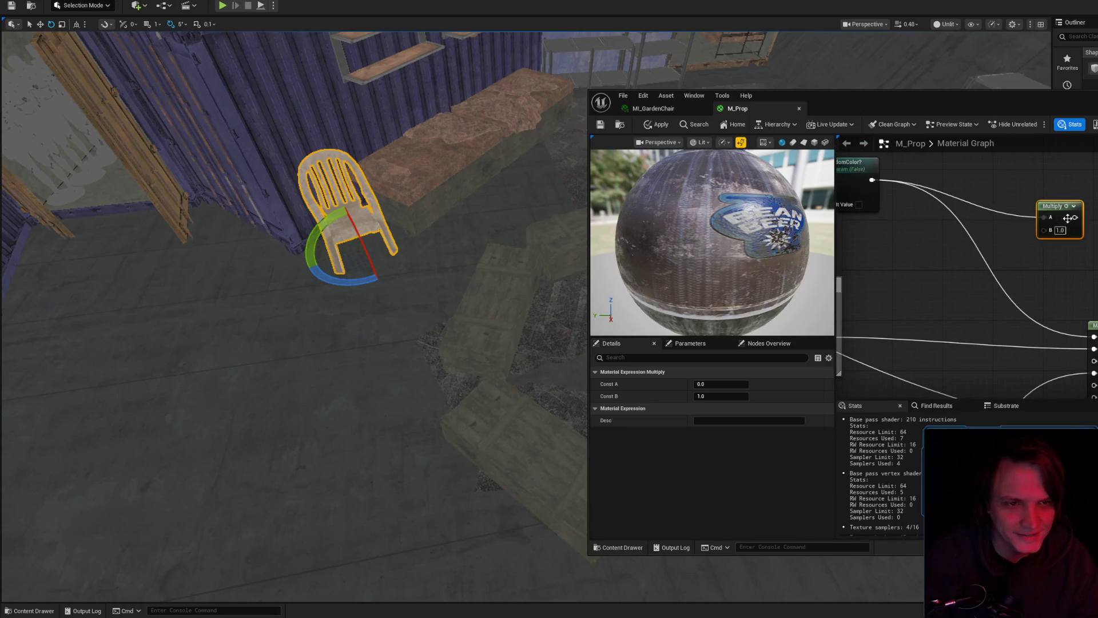
click(963, 282)
click(925, 270)
- Set the Color parameter to 1.0, wire it to Multiply B, then apply, save, and close M_Prop
right_click(934, 270)
key(Escape)
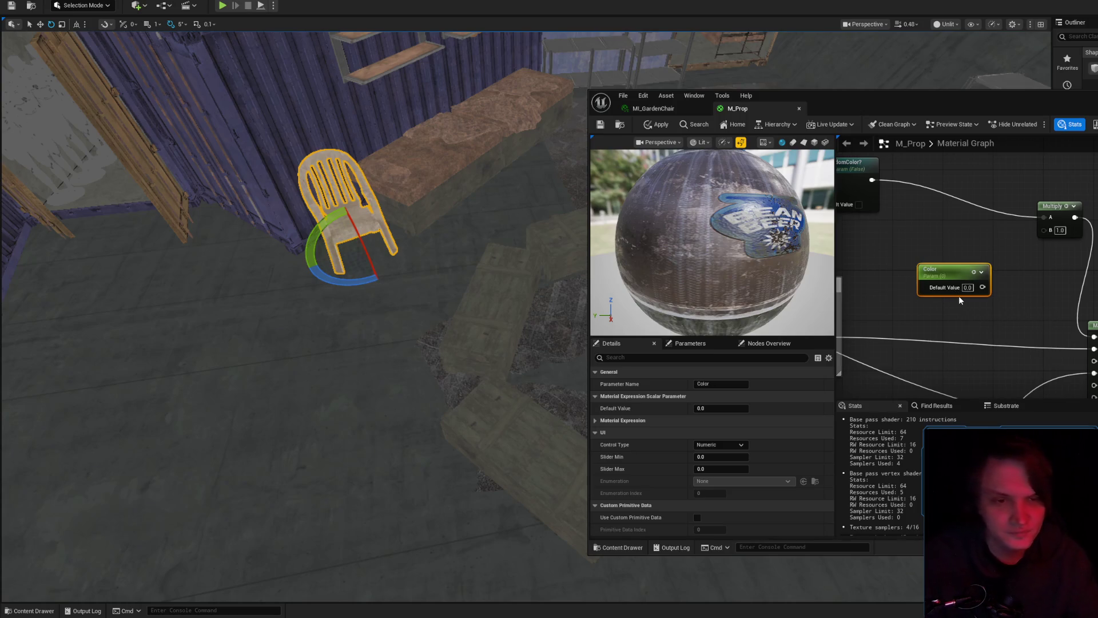
drag(967, 287, 981, 288)
drag(1047, 232, 1048, 230)
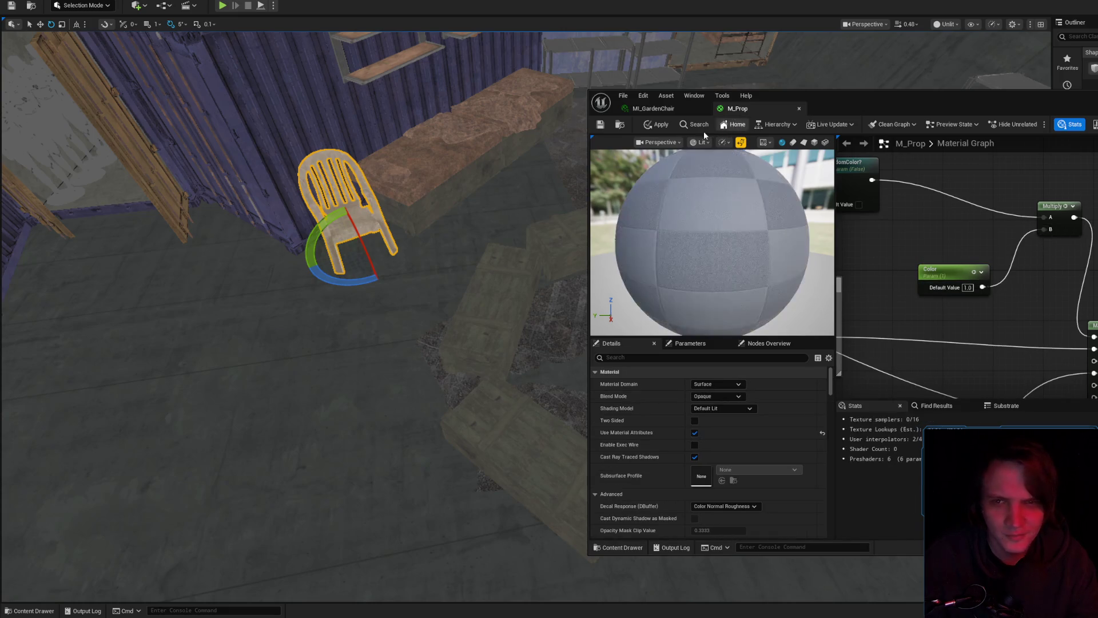
click(658, 124)
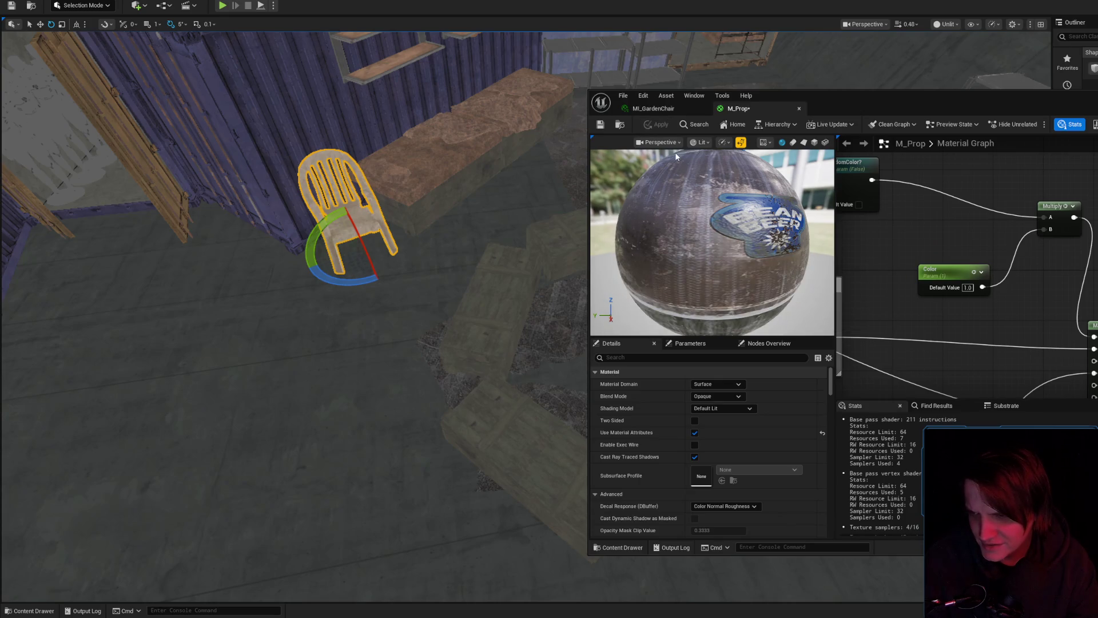
click(600, 125)
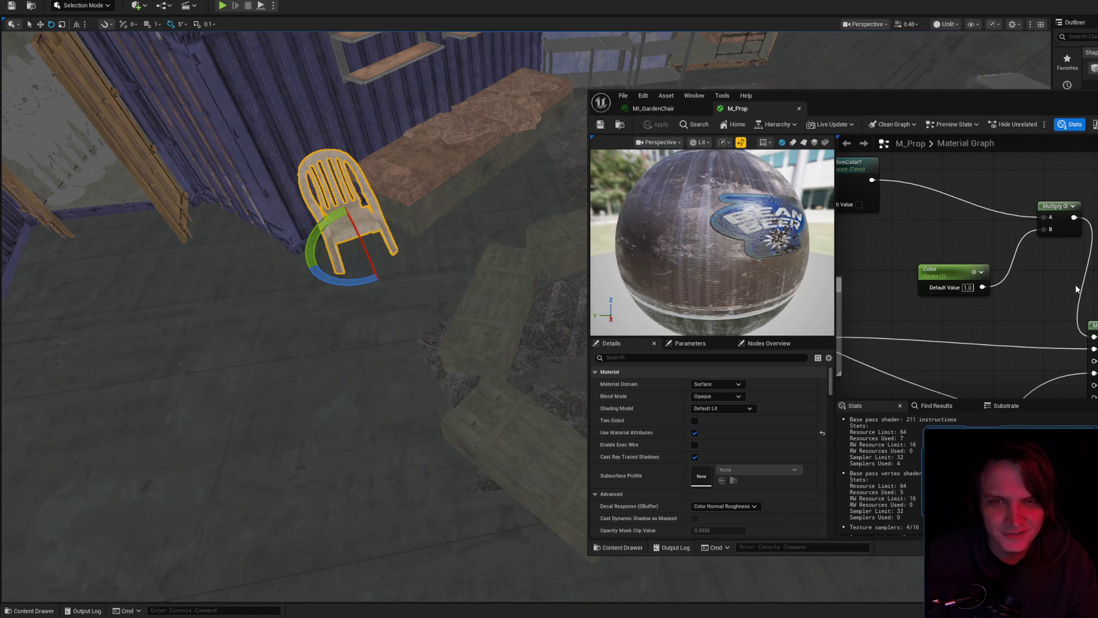
click(798, 108)
- Save the MI_GardenChair material instance and return to the level view
scroll(1042, 350, up, 5)
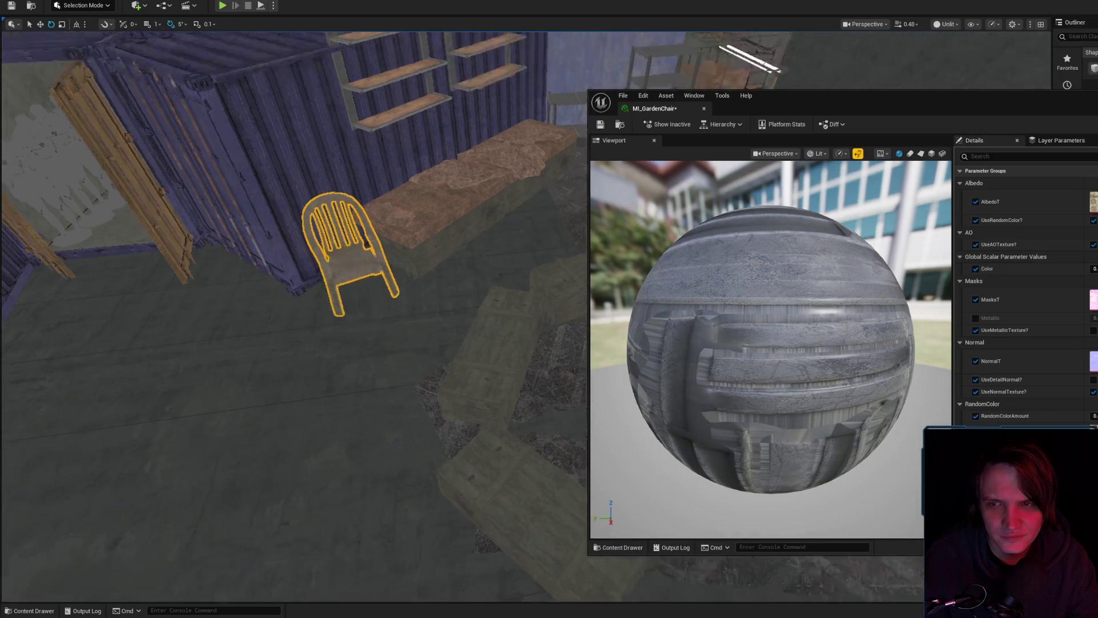
drag(454, 259, 580, 264)
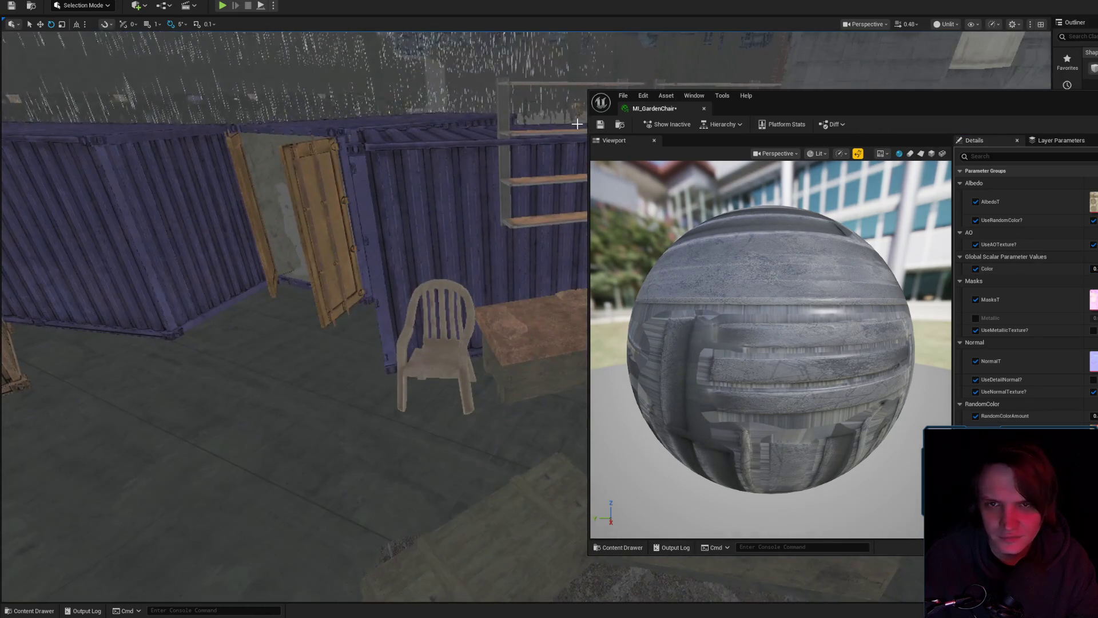
click(601, 124)
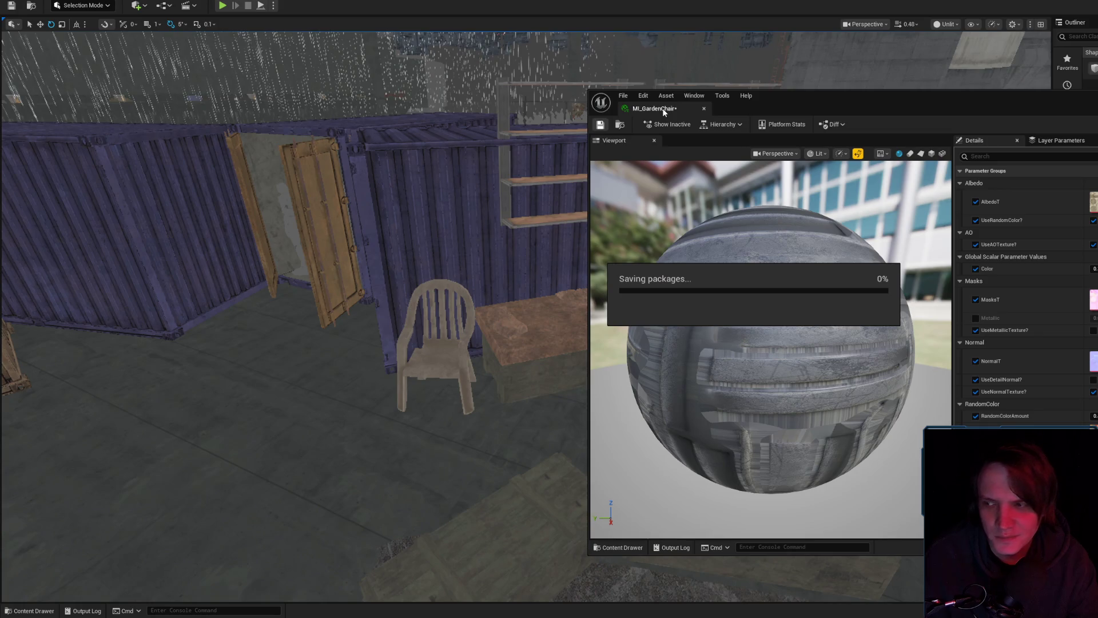
click(549, 279)
- Alt-drag a copy of the garden chair toward the crates
drag(549, 279, 549, 280)
click(510, 243)
drag(510, 244, 491, 240)
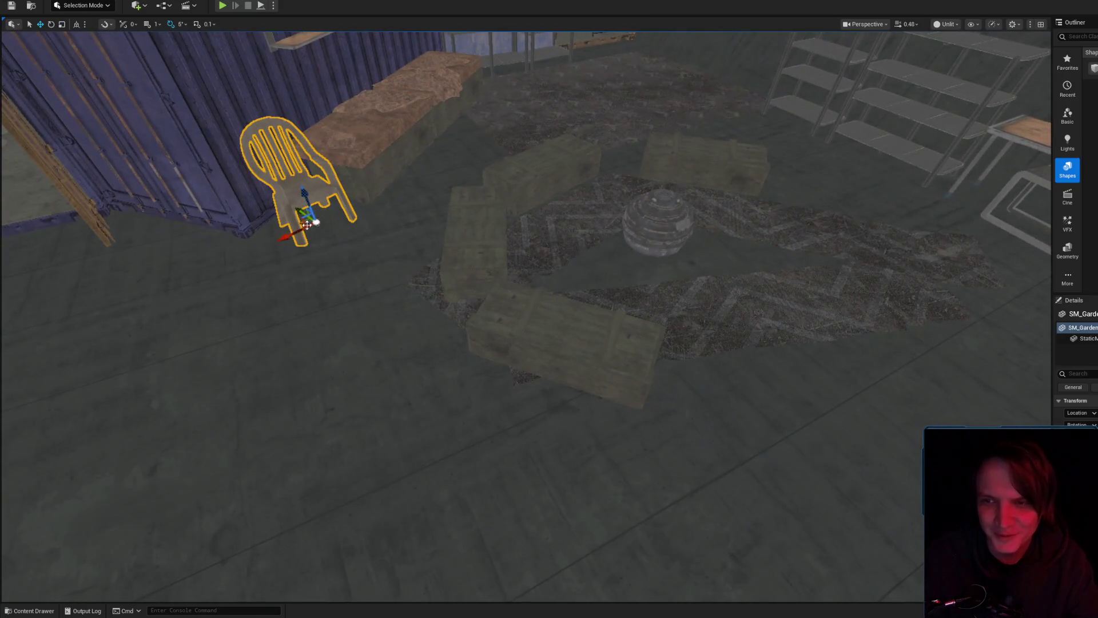
mouse_move(300, 224)
mouse_down()
mouse_move(693, 380)
mouse_move(657, 368)
mouse_move(622, 458)
mouse_up()
- Move a wooden crate along X toward the shelves and the copied chair to the rug's middle
click(500, 253)
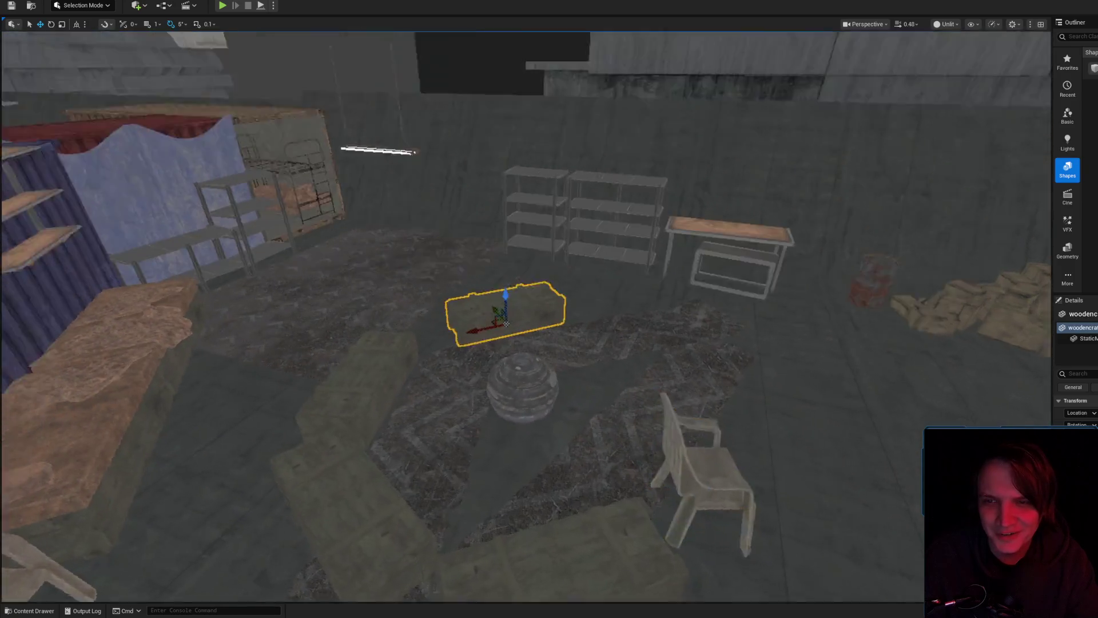
drag(436, 287, 662, 440)
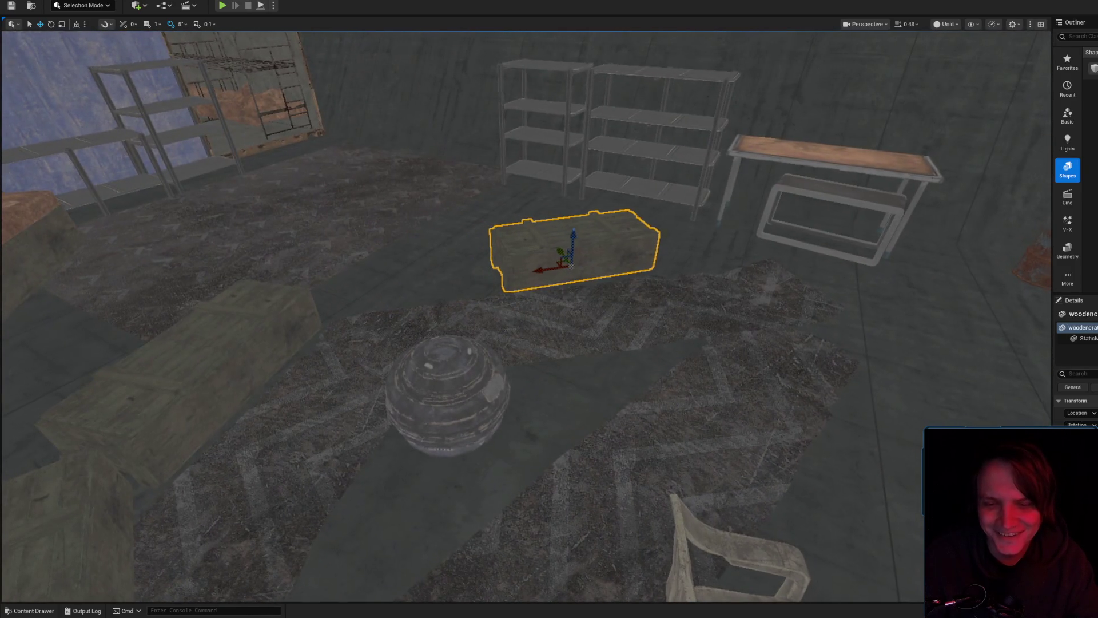
click(675, 544)
mouse_move(660, 564)
mouse_down()
mouse_move(424, 254)
mouse_move(371, 264)
mouse_up()
- Rotate the copied garden chair by 10 degrees
key(e)
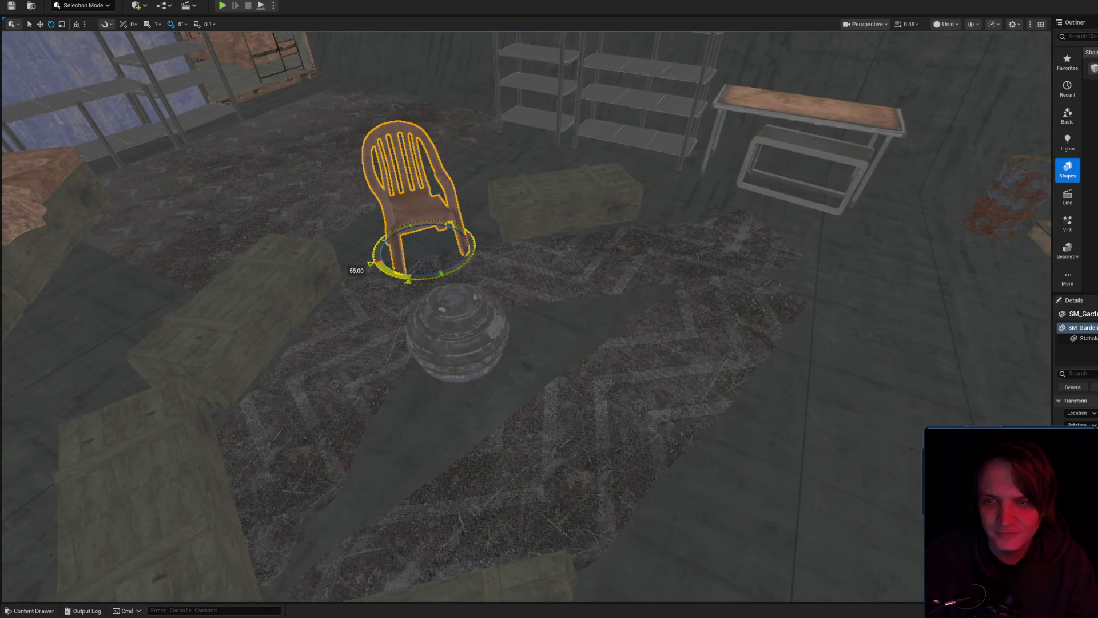
key(w)
key(f)
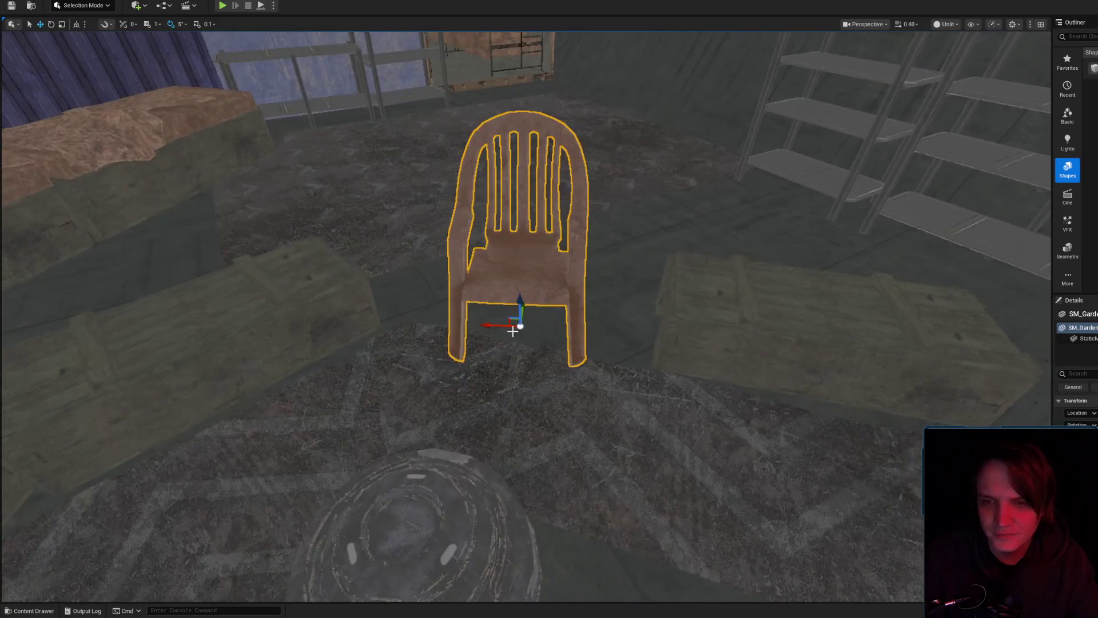
key(e)
drag(517, 324, 521, 337)
scroll(612, 300, down, 2)
key(Escape)
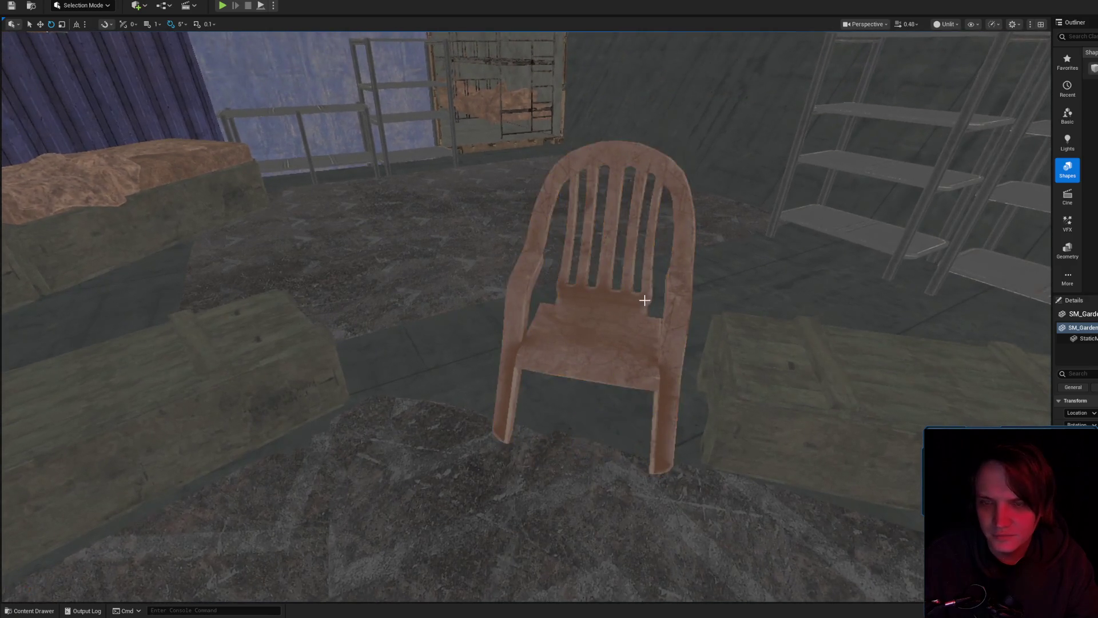
scroll(644, 299, down, 5)
drag(221, 269, 117, 183)
- Close the MI_GardenChair material editor and browse to the chair's SM_GardenChair asset
click(199, 274)
key(Escape)
click(710, 350)
drag(711, 351, 760, 343)
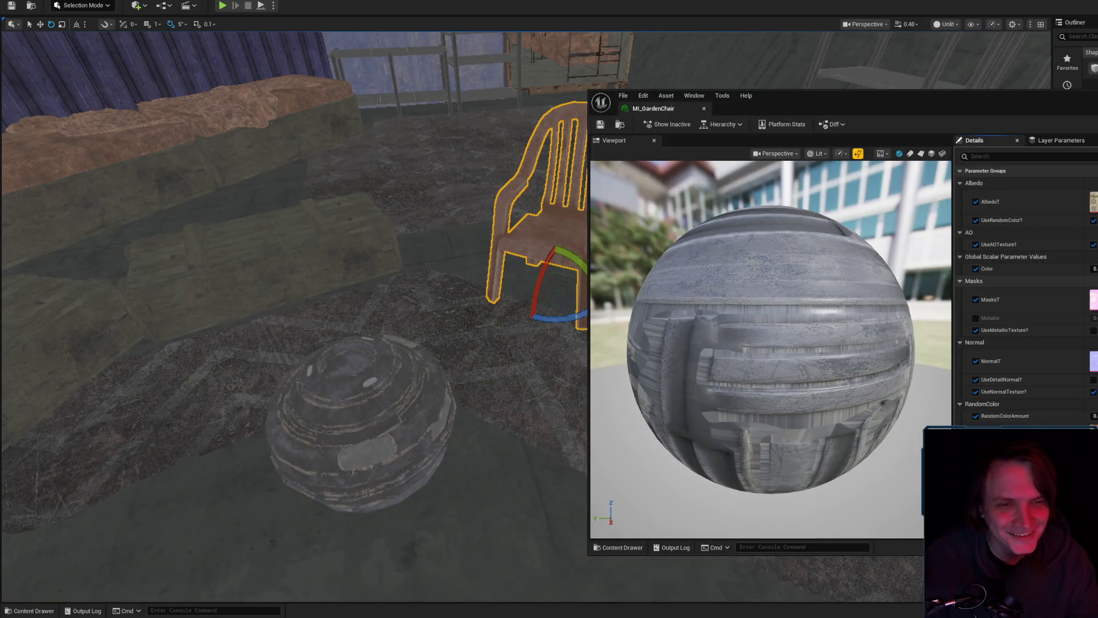
click(599, 124)
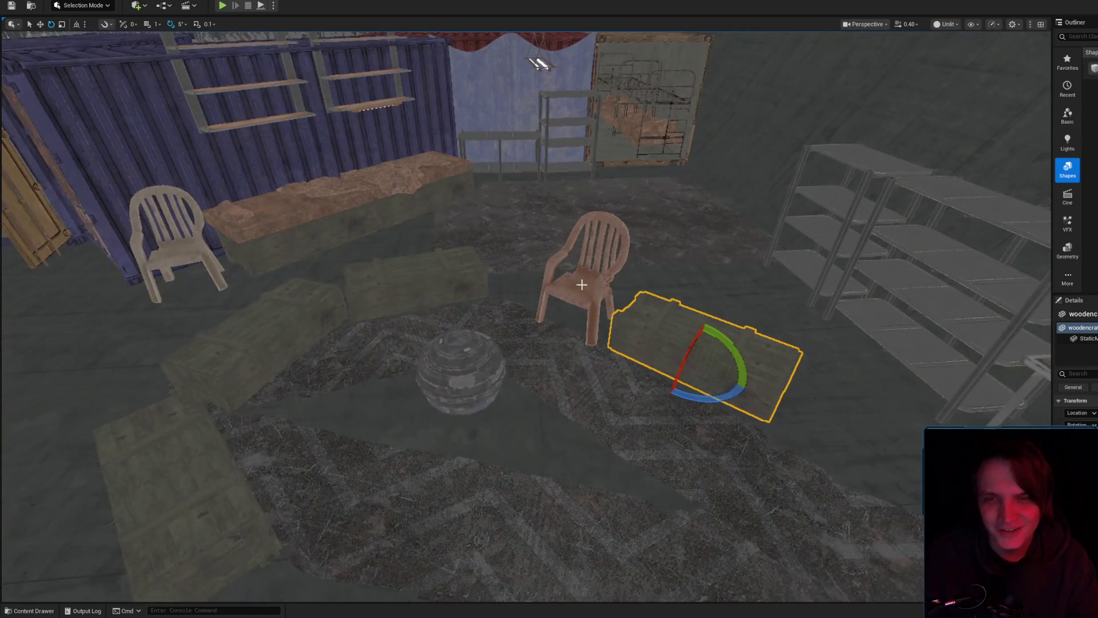
click(581, 284)
key(ctrl+b)
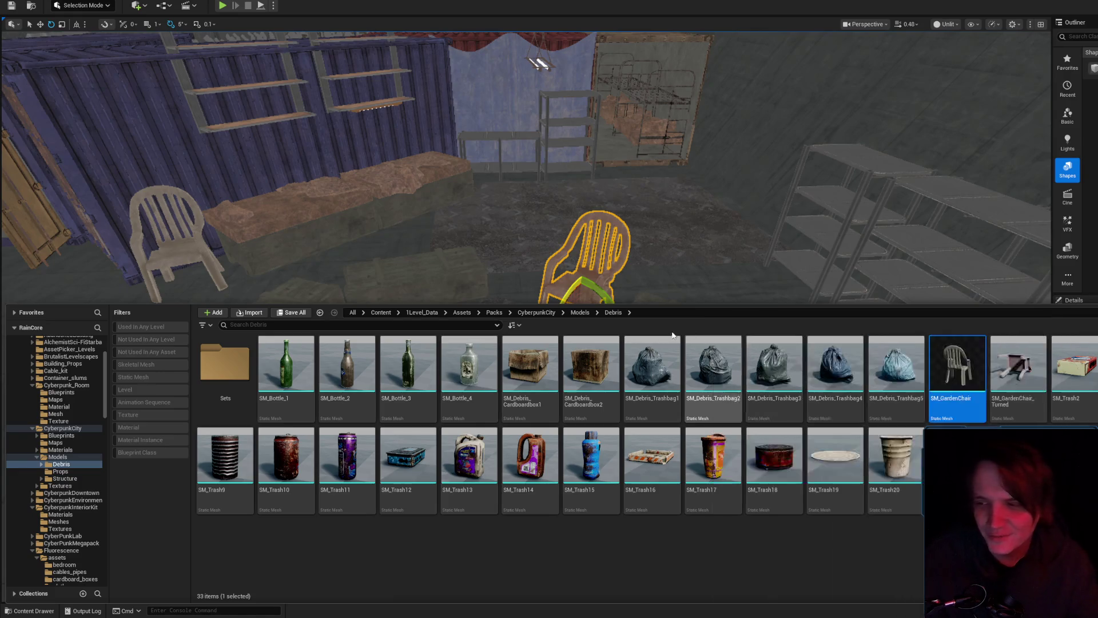
drag(613, 297, 499, 279)
- Delete the two extra blankets from the right bed
click(581, 269)
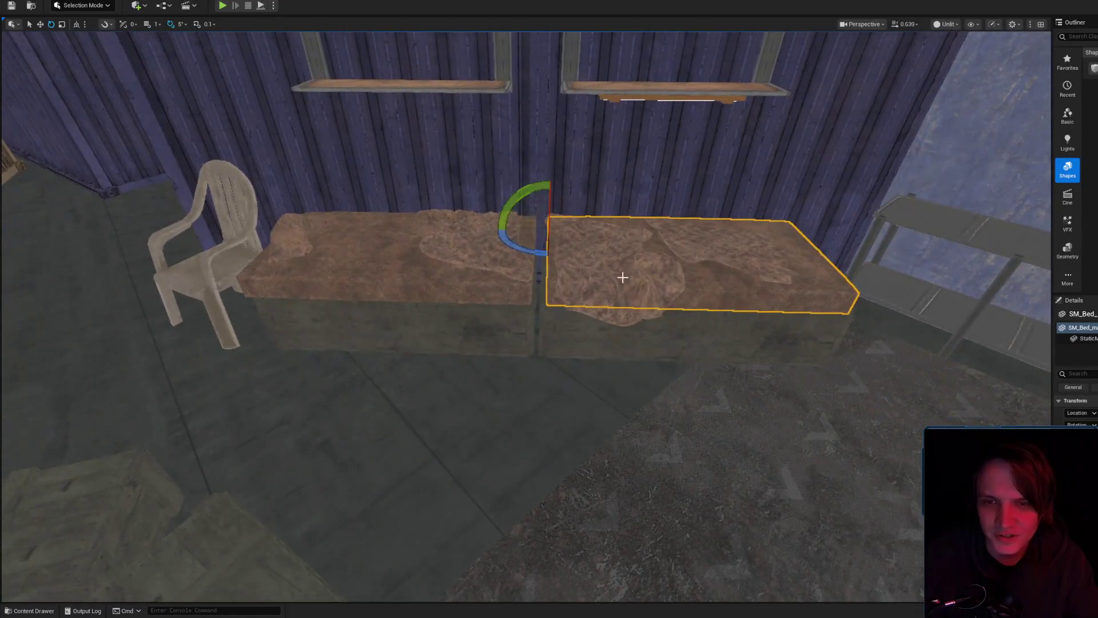
click(626, 290)
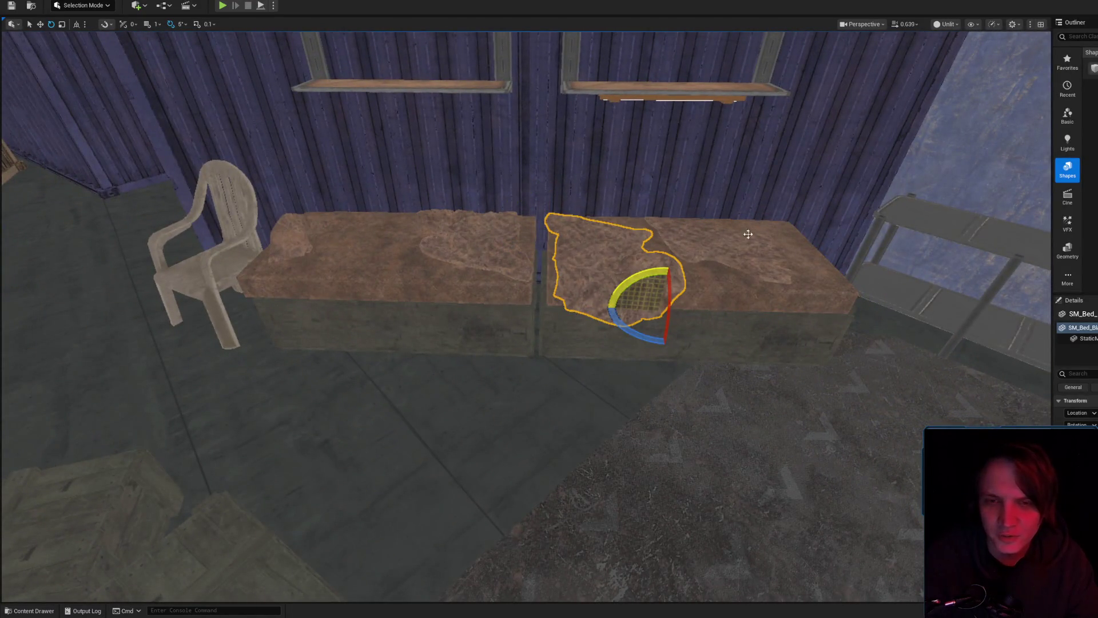
key(Delete)
click(727, 252)
key(Delete)
- Move the left bed's blanket over onto the right bed
click(457, 238)
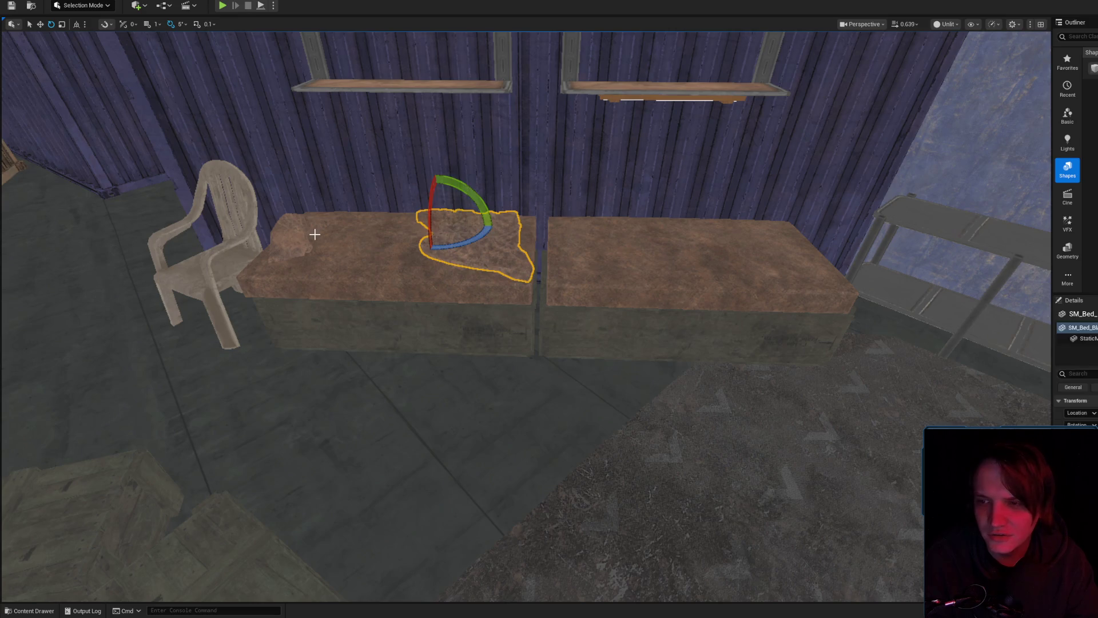
click(471, 242)
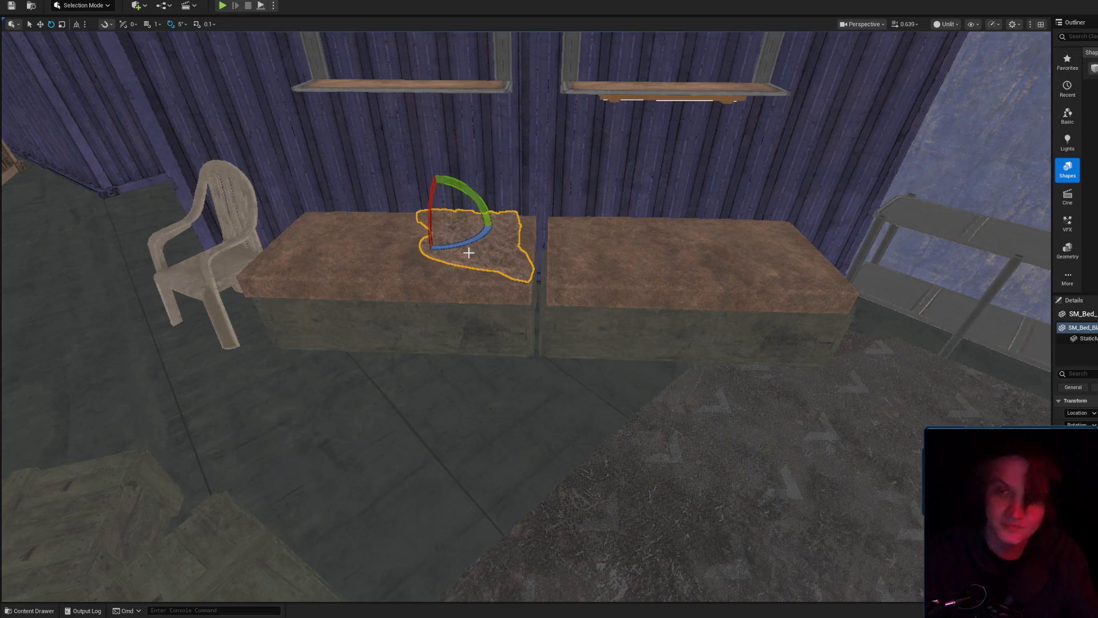
drag(415, 224, 579, 229)
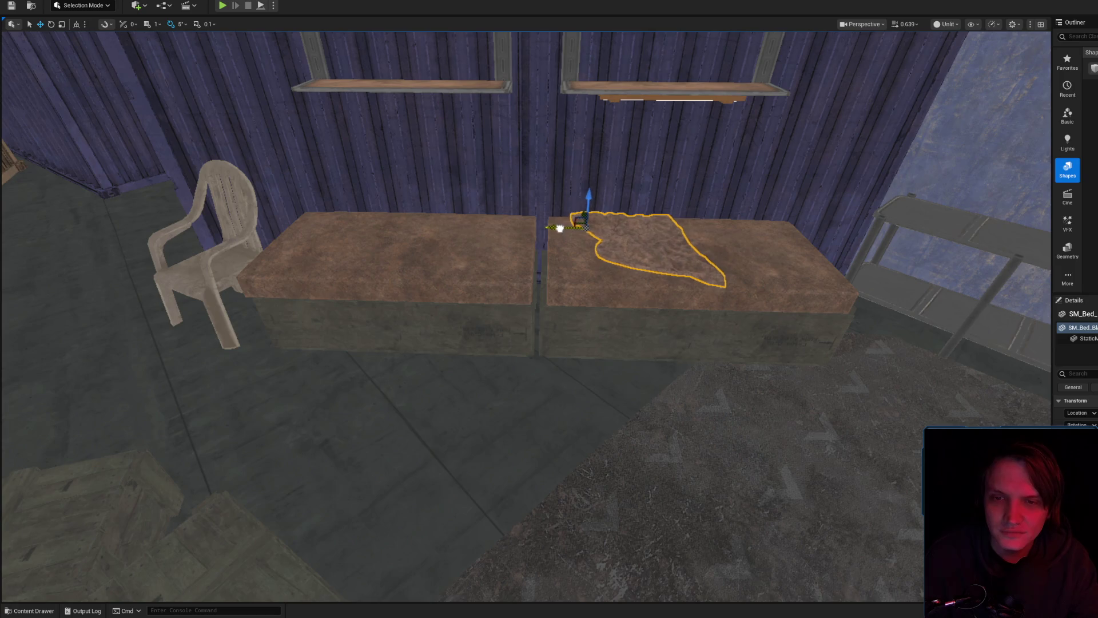
mouse_move(660, 277)
mouse_down()
mouse_move(452, 303)
mouse_move(514, 303)
mouse_move(441, 297)
mouse_move(475, 297)
mouse_move(441, 297)
mouse_move(441, 251)
mouse_move(458, 286)
mouse_move(446, 298)
mouse_up()
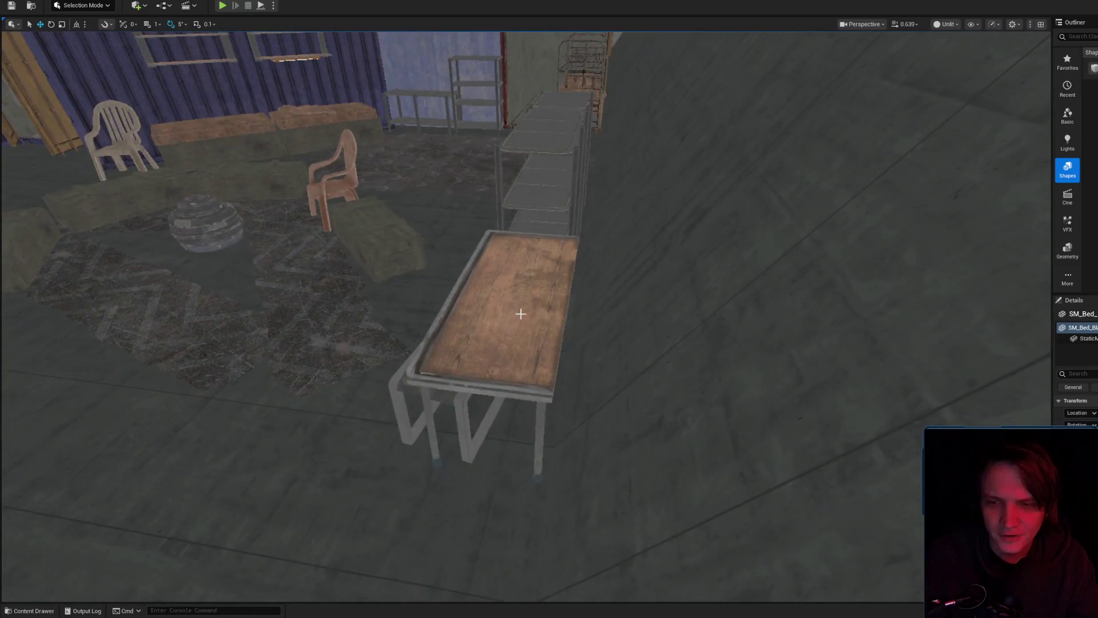
click(522, 311)
key(f)
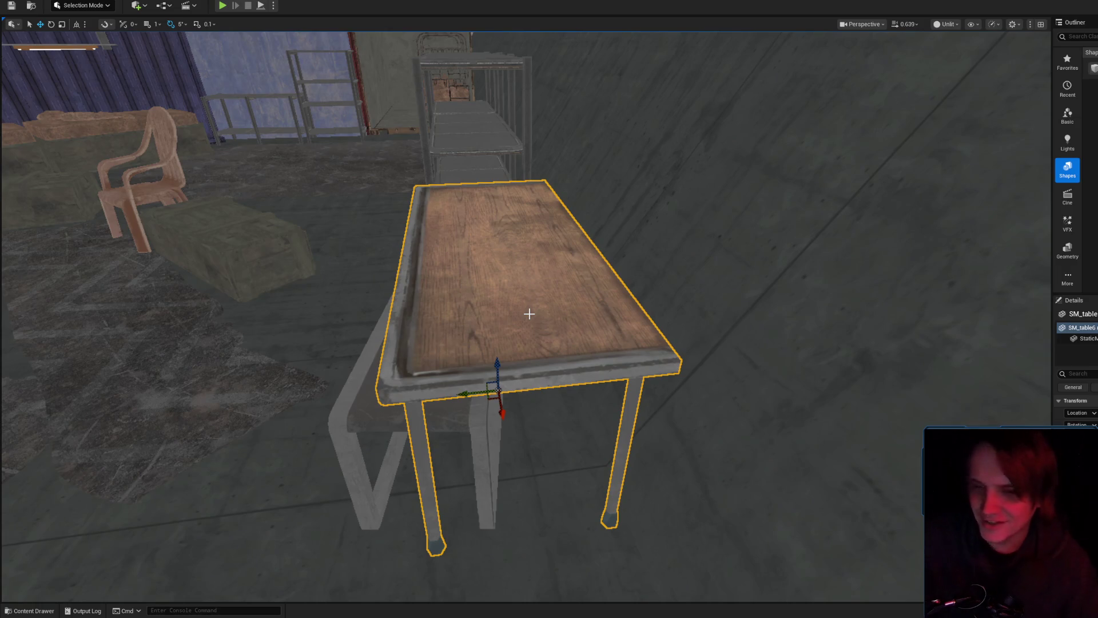
drag(543, 330, 512, 341)
key(f)
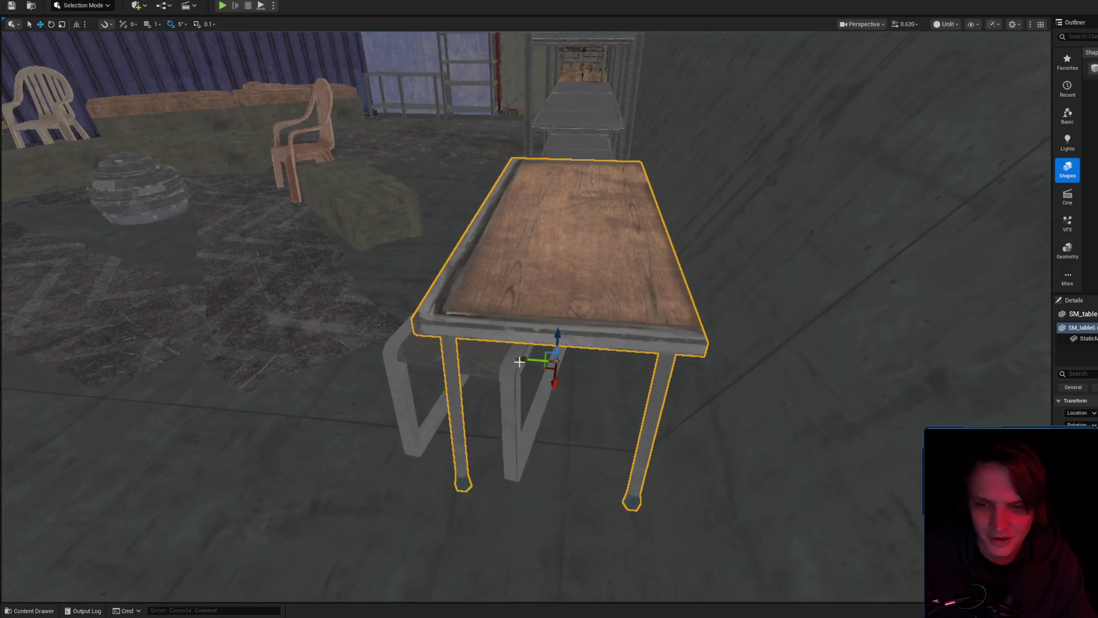
mouse_move(579, 316)
mouse_down()
mouse_move(549, 346)
mouse_move(523, 349)
mouse_move(582, 313)
mouse_up()
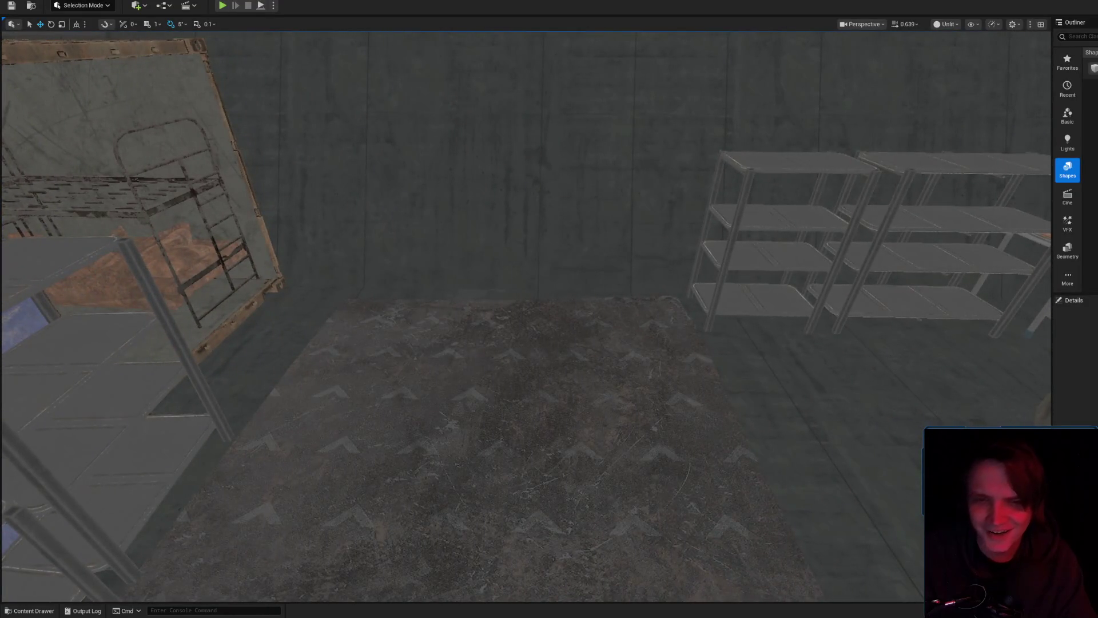
click(878, 296)
ctrl+click(915, 308)
drag(907, 318, 839, 309)
key(ctrl+z)
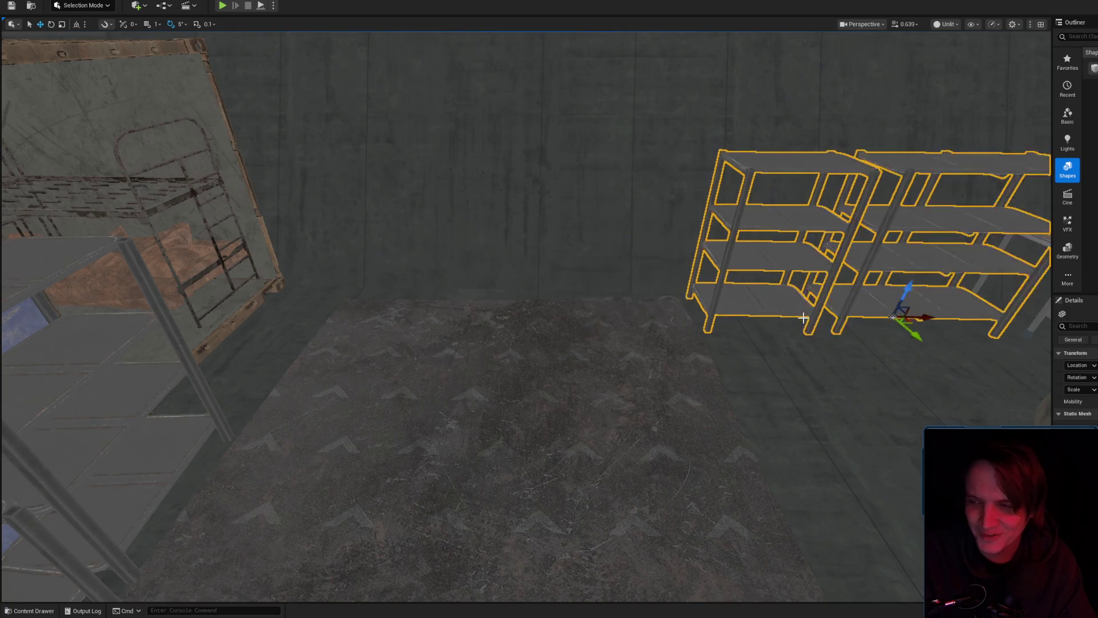
key(Escape)
drag(616, 307, 615, 306)
mouse_move(587, 266)
mouse_down()
mouse_move(385, 169)
mouse_move(494, 170)
mouse_up()
drag(532, 228, 532, 228)
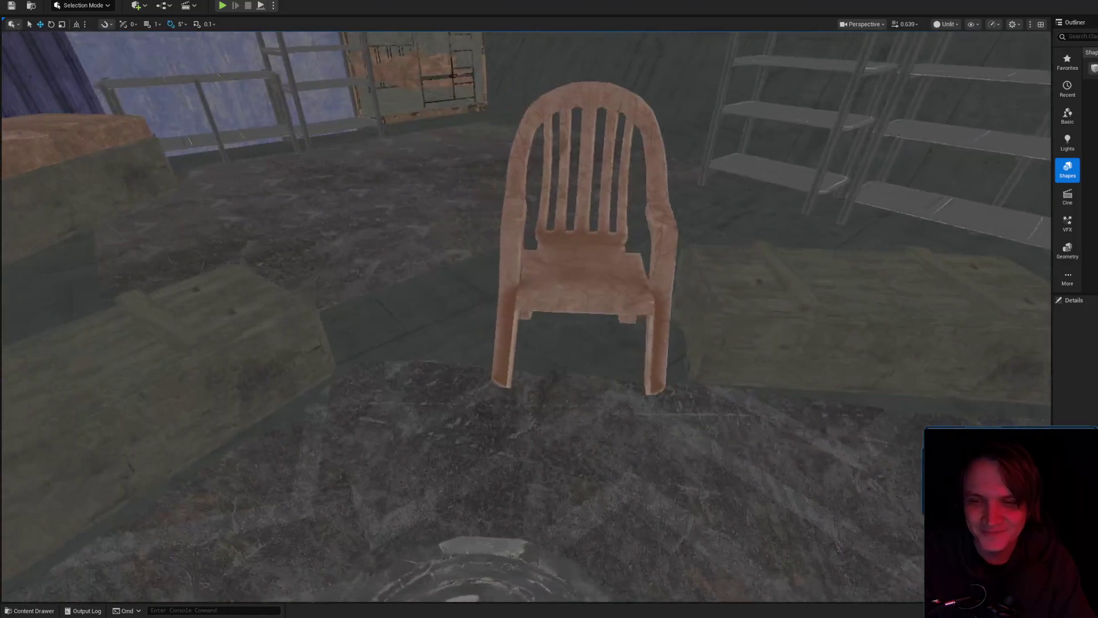
key(F11)
mouse_move(804, 197)
mouse_down()
mouse_move(843, 121)
mouse_move(965, 56)
mouse_move(773, 72)
mouse_up()
double_click(773, 72)
drag(635, 293, 636, 293)
drag(559, 316, 574, 314)
drag(705, 372, 622, 186)
click(552, 152)
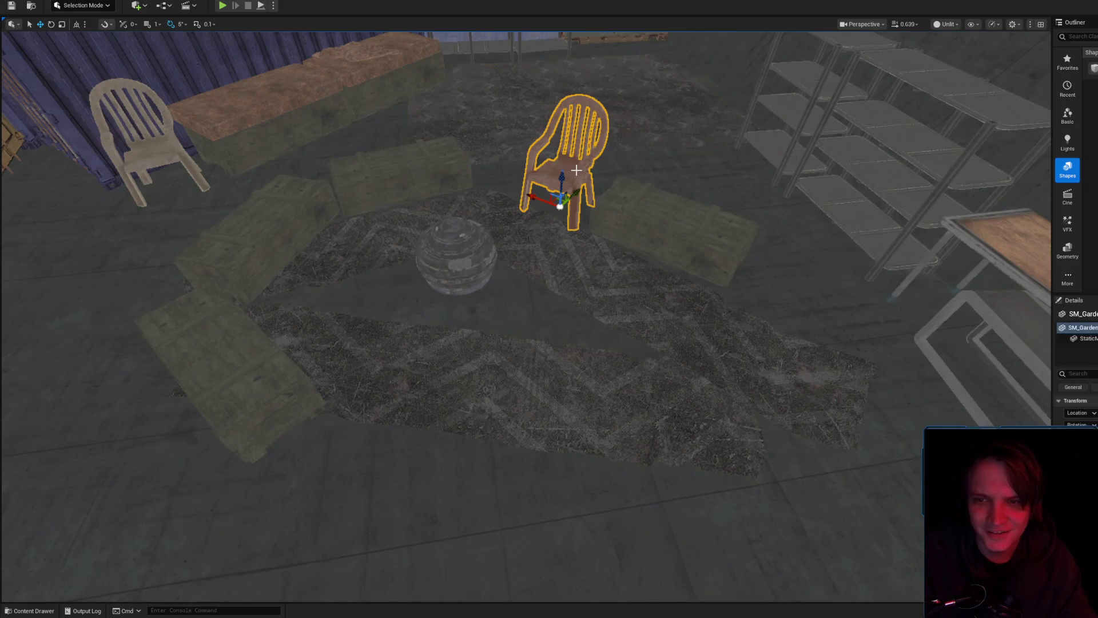
- Find SM_GardenChair among the CyberpunkCity static meshes and cancel its deletion
click(576, 170)
key(ctrl+b)
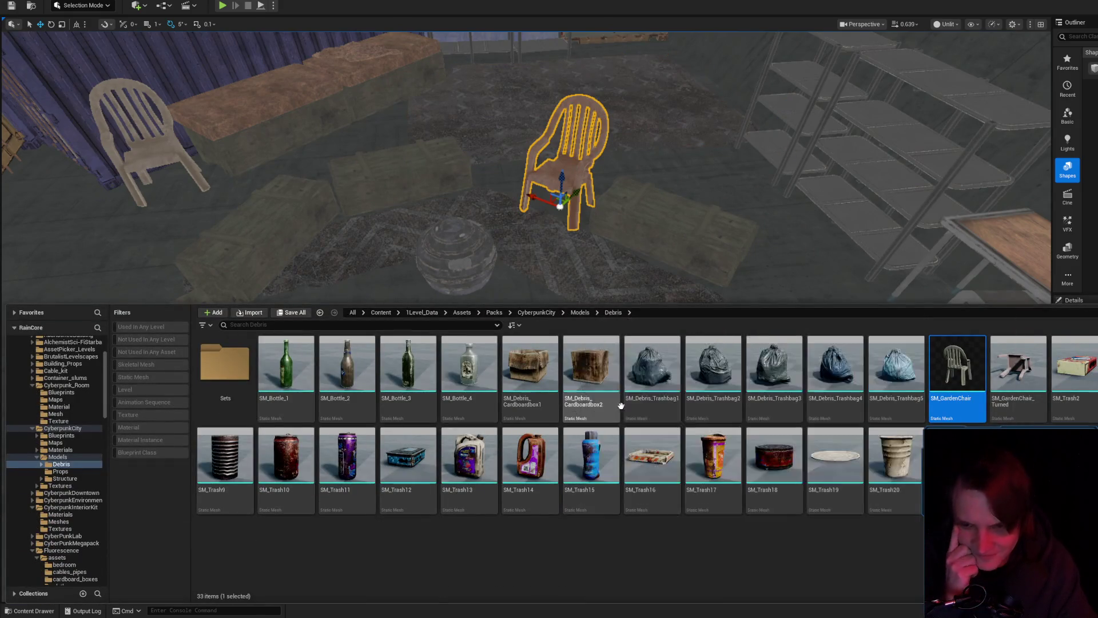
click(70, 431)
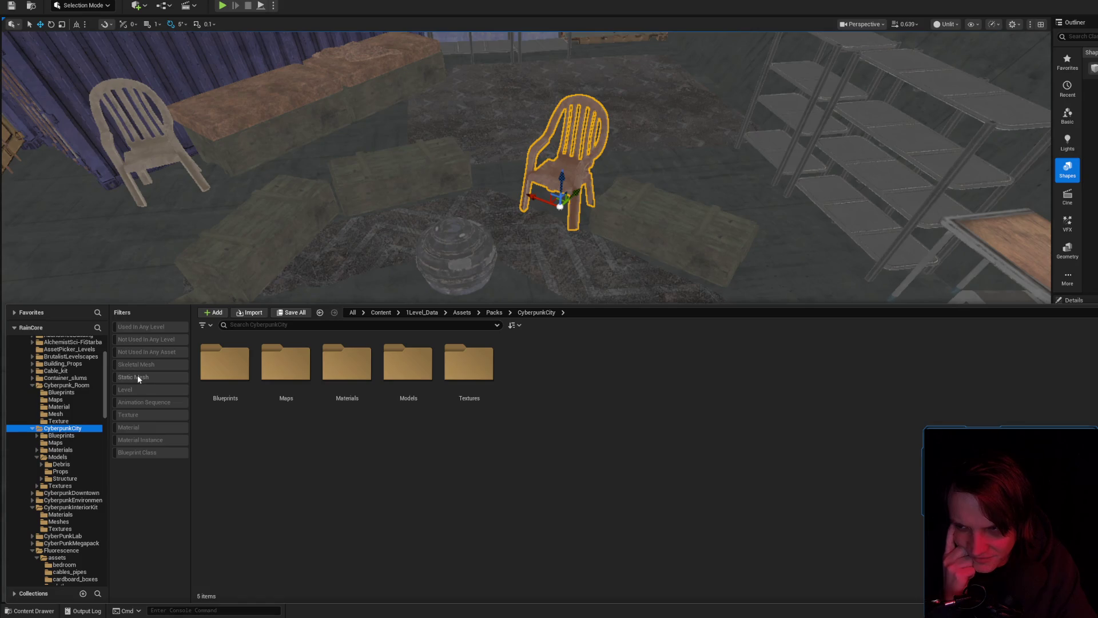
click(138, 377)
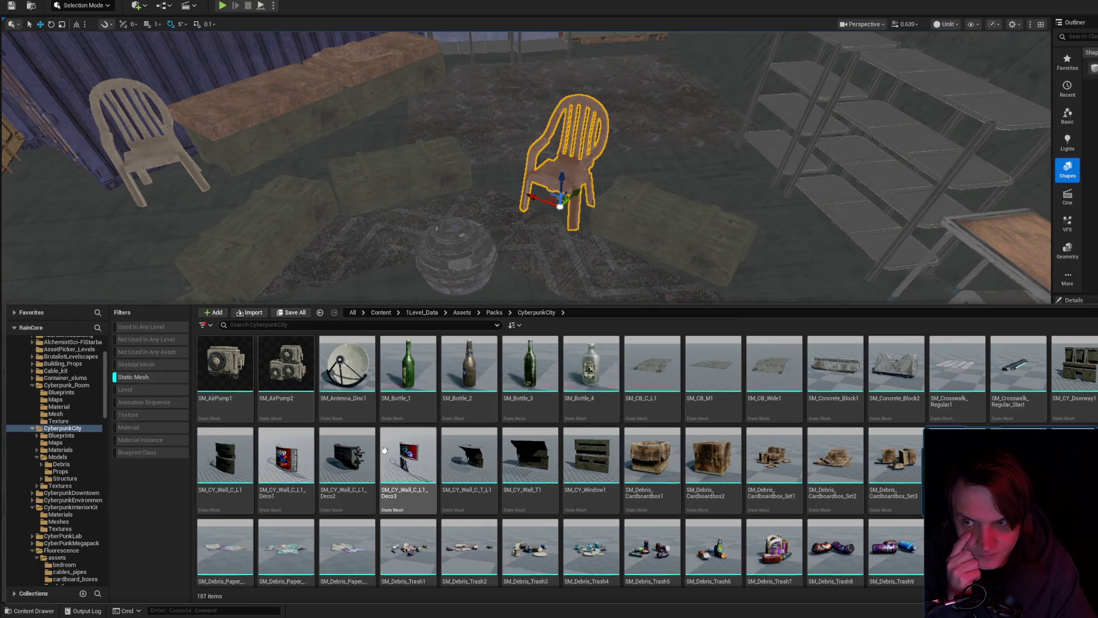
scroll(384, 450, down, 3)
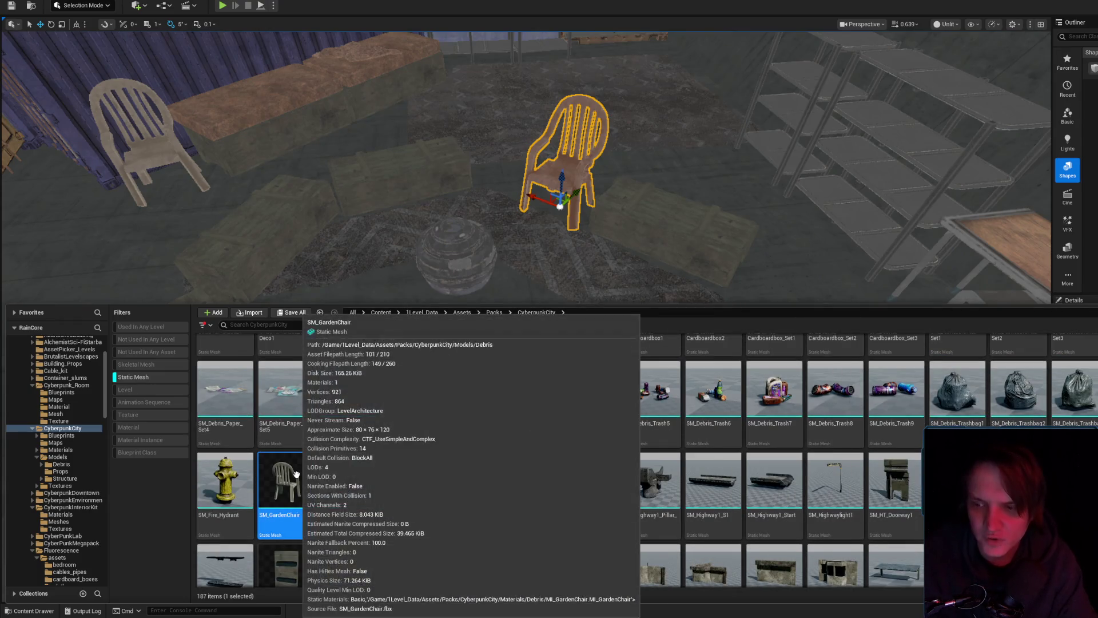
key(Delete)
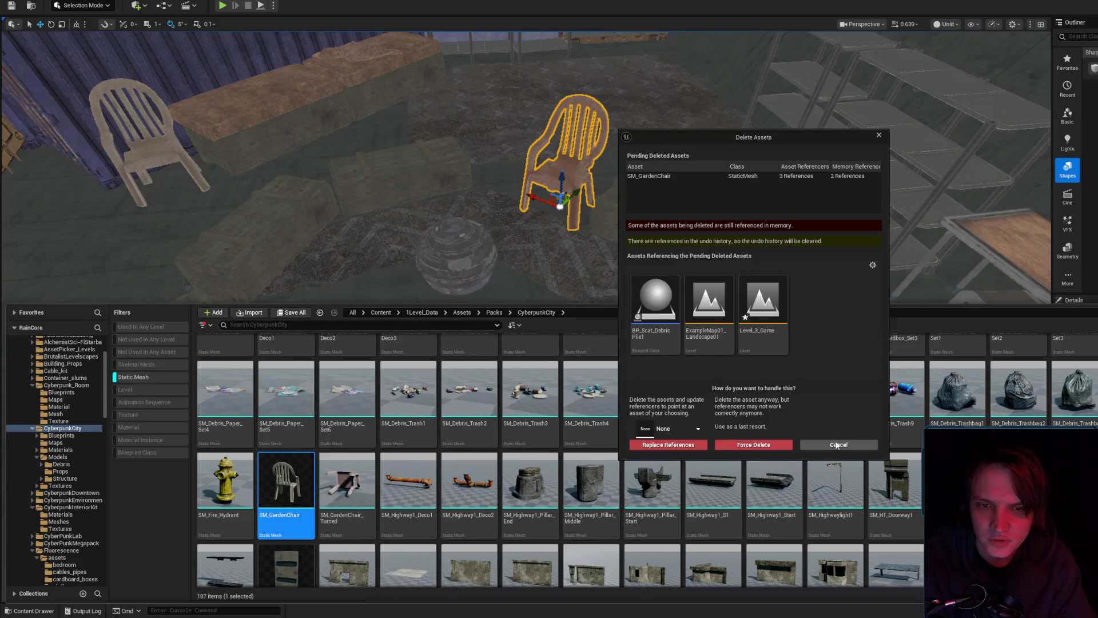
click(839, 445)
- Save the Level_3_Game map
key(ctrl+b)
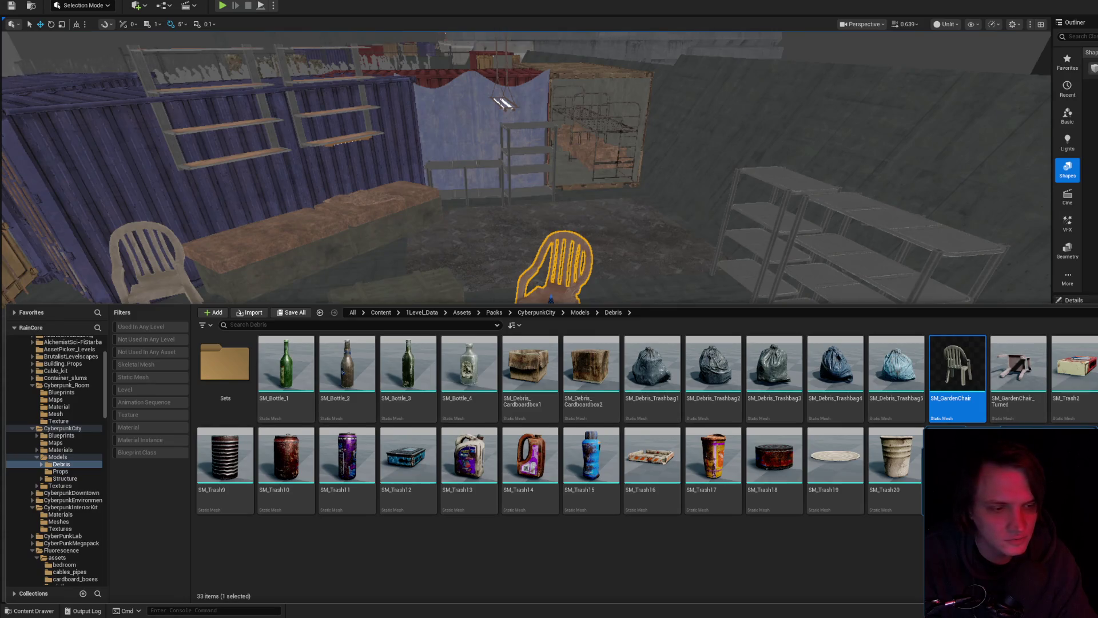
key(ctrl+shift+s)
click(828, 399)
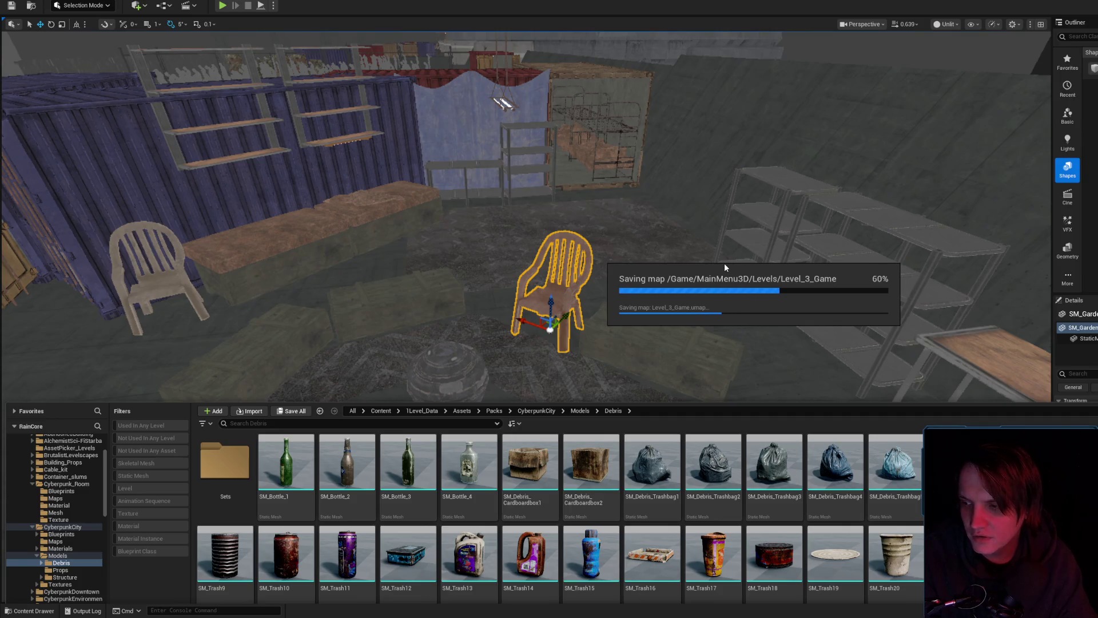
drag(711, 245, 711, 245)
- Fly through the level past the pallets and containers, varying camera speed, back to the bunker
scroll(711, 245, up, 2)
scroll(711, 244, up, 1)
scroll(711, 245, up, 2)
drag(635, 358, 620, 407)
scroll(628, 373, down, 2)
scroll(628, 374, down, 1)
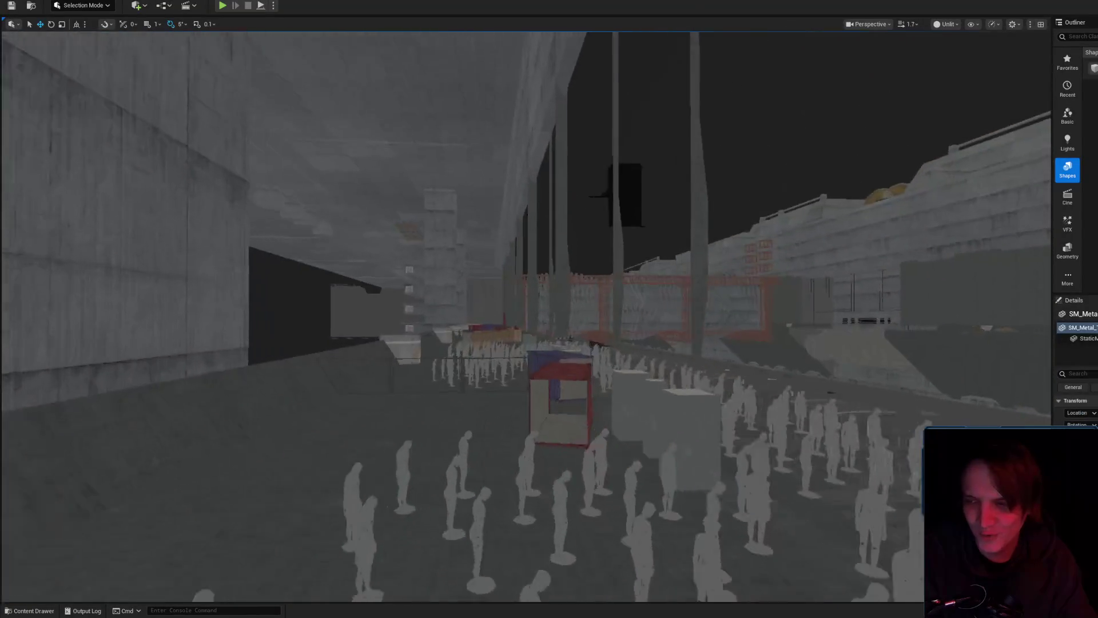
scroll(526, 314, up, 2)
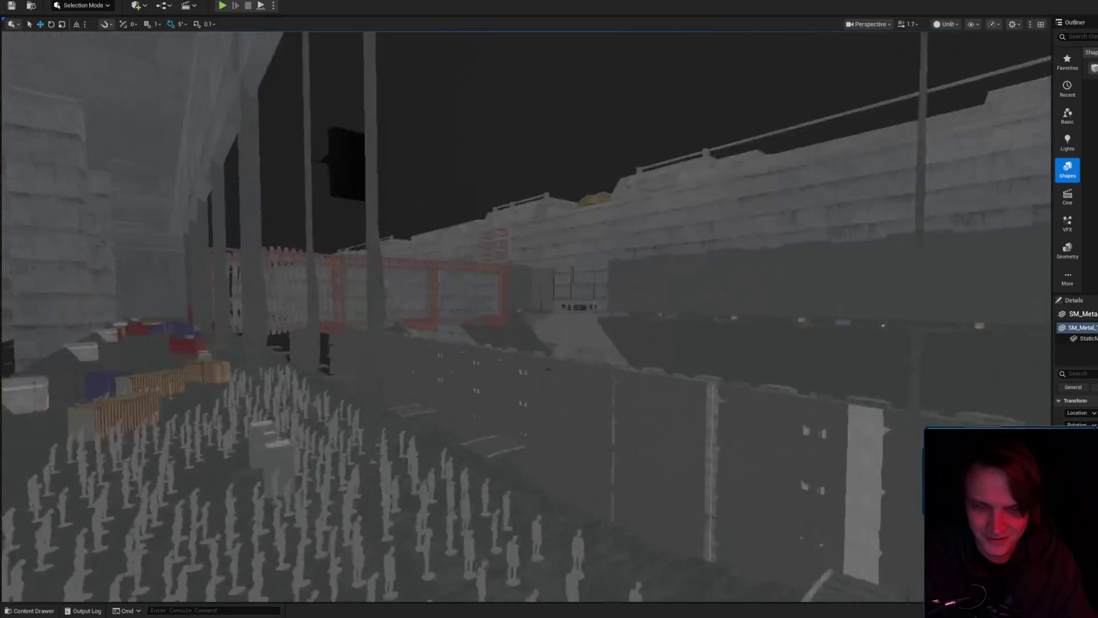
scroll(526, 314, up, 2)
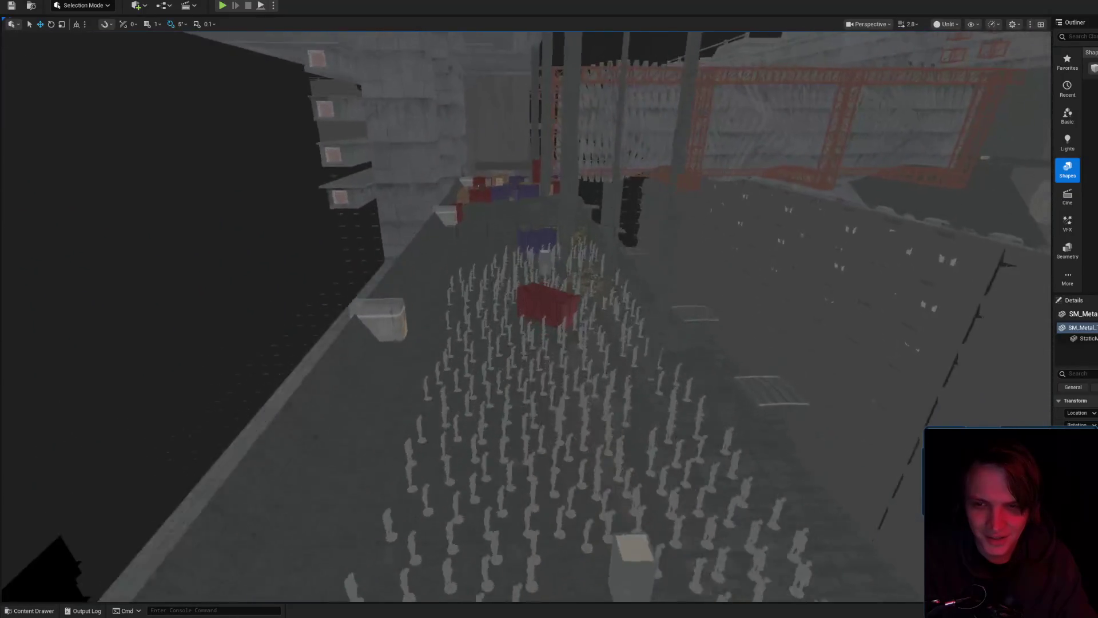
key(w)
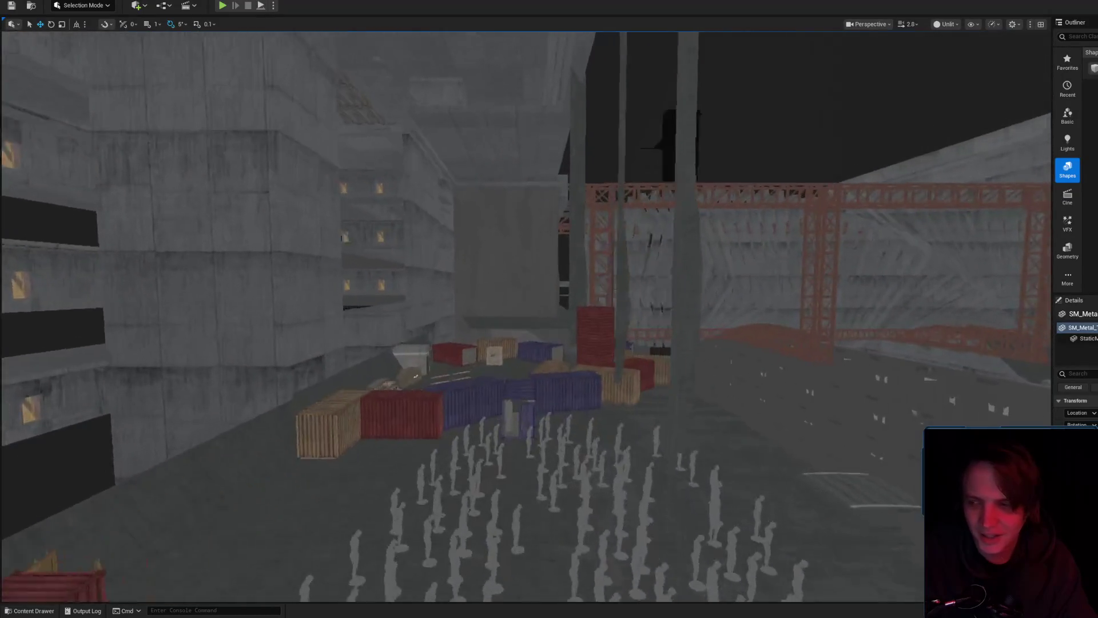
scroll(526, 315, down, 2)
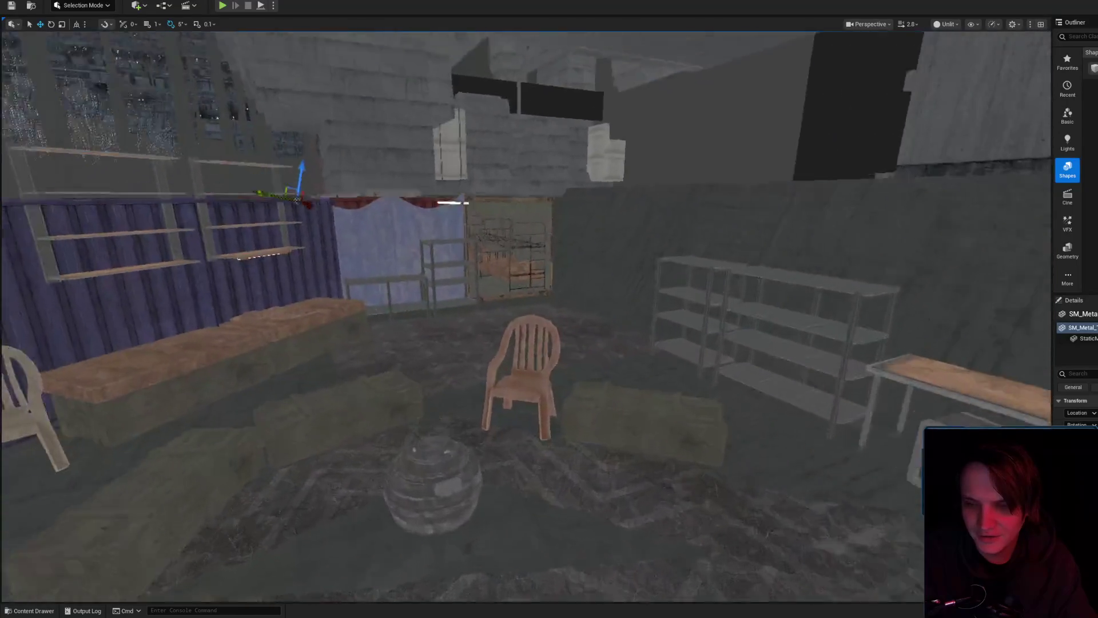
- Drag an SM_Metal chair from the Content Drawer onto the rug and rotate it
key(s)
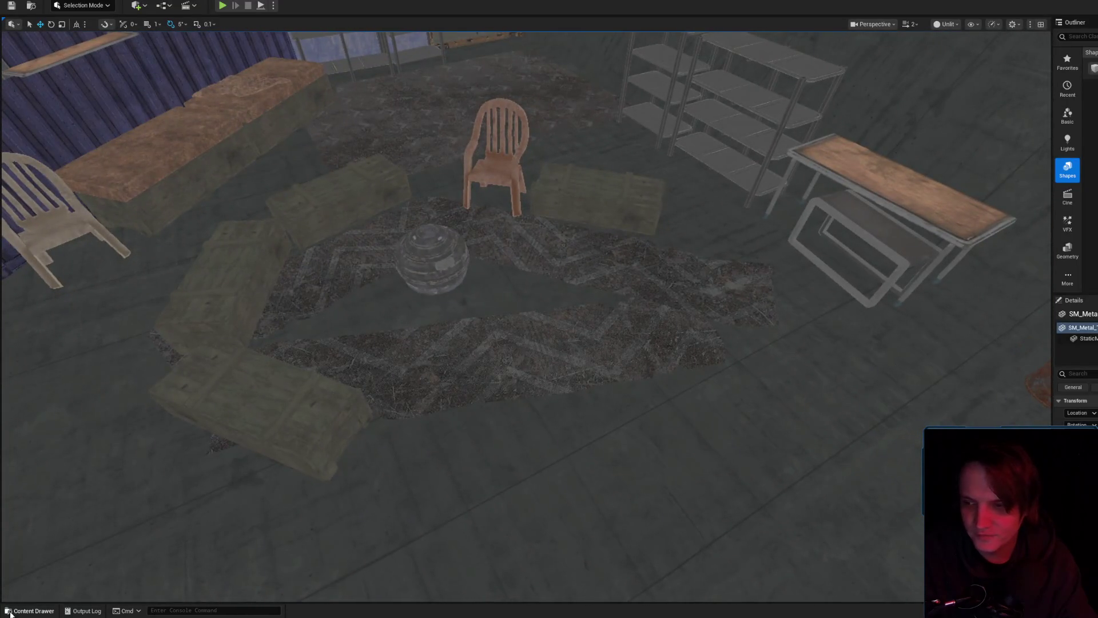
click(11, 613)
drag(1024, 413, 503, 393)
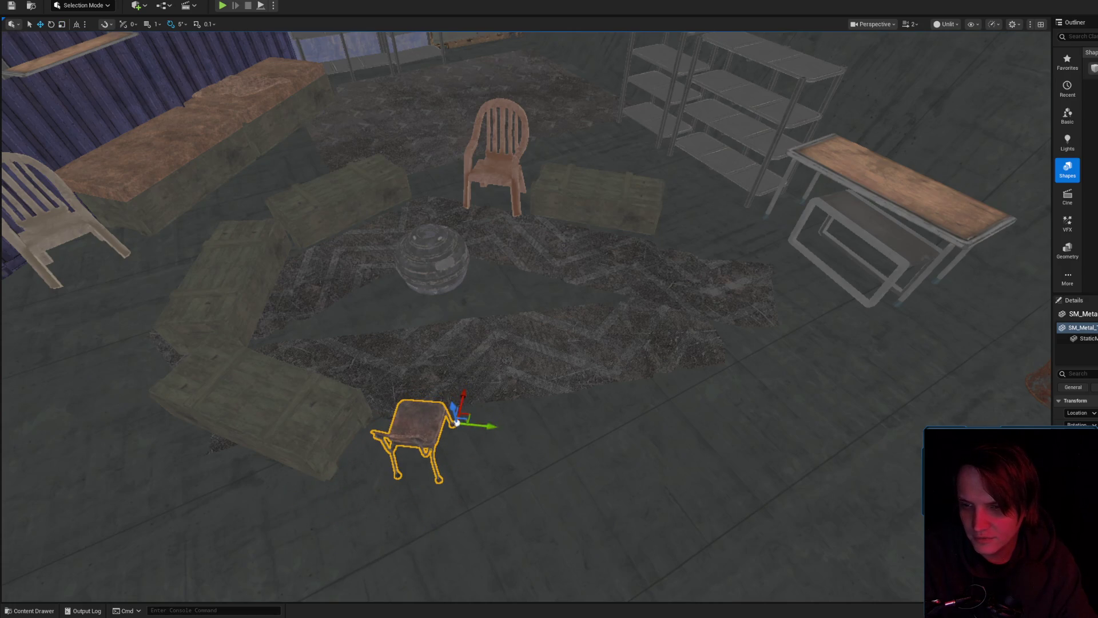
scroll(458, 422, up, 5)
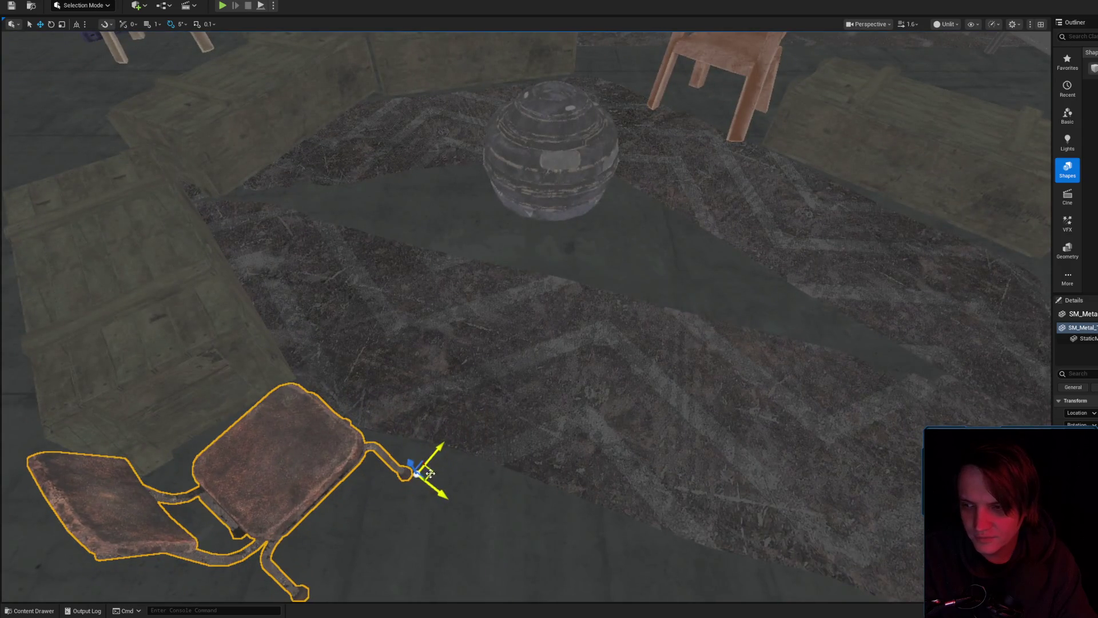
scroll(430, 472, down, 6)
key(e)
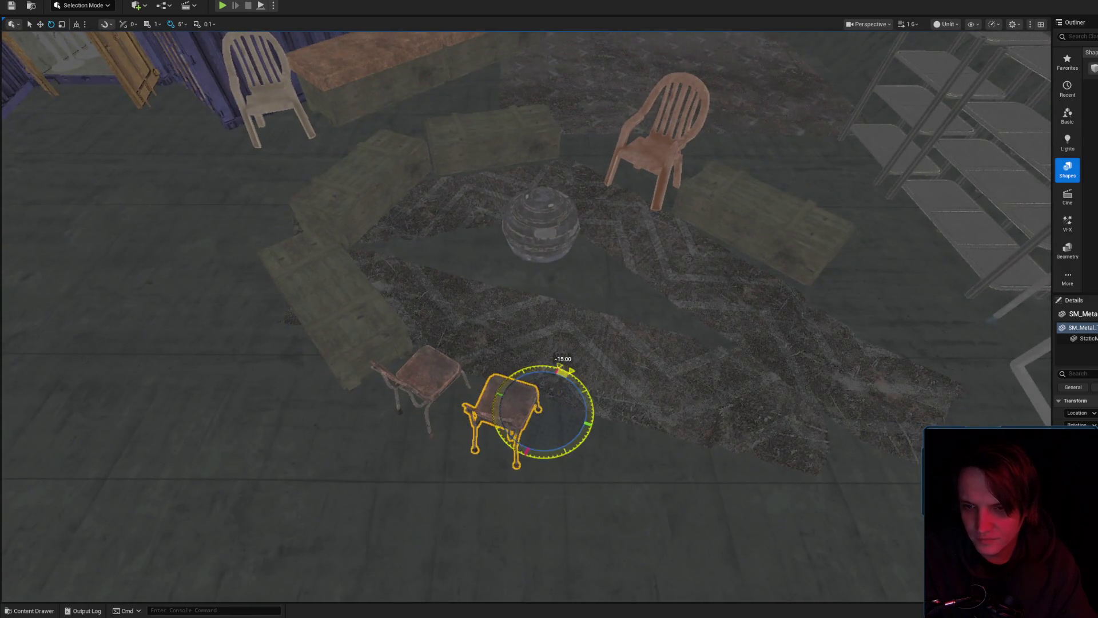
key(w)
scroll(589, 439, up, 3)
scroll(601, 459, down, 2)
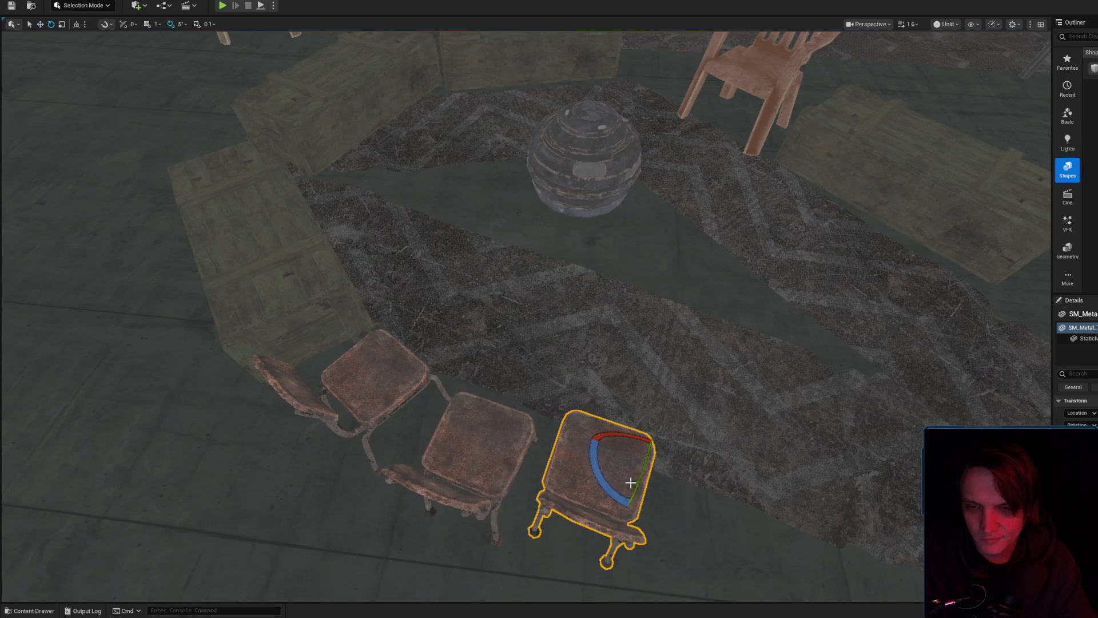
- Orbit around the room to review the row of three metal chairs on the rug
drag(542, 433, 538, 415)
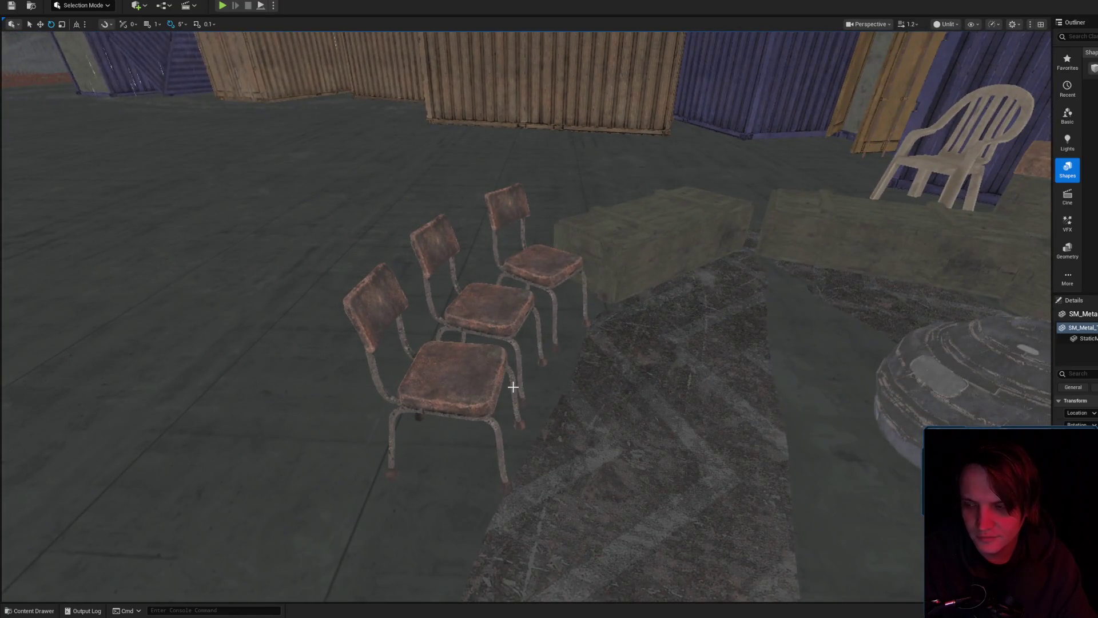
mouse_move(473, 374)
mouse_down()
mouse_move(494, 413)
mouse_move(485, 417)
mouse_move(563, 391)
mouse_up()
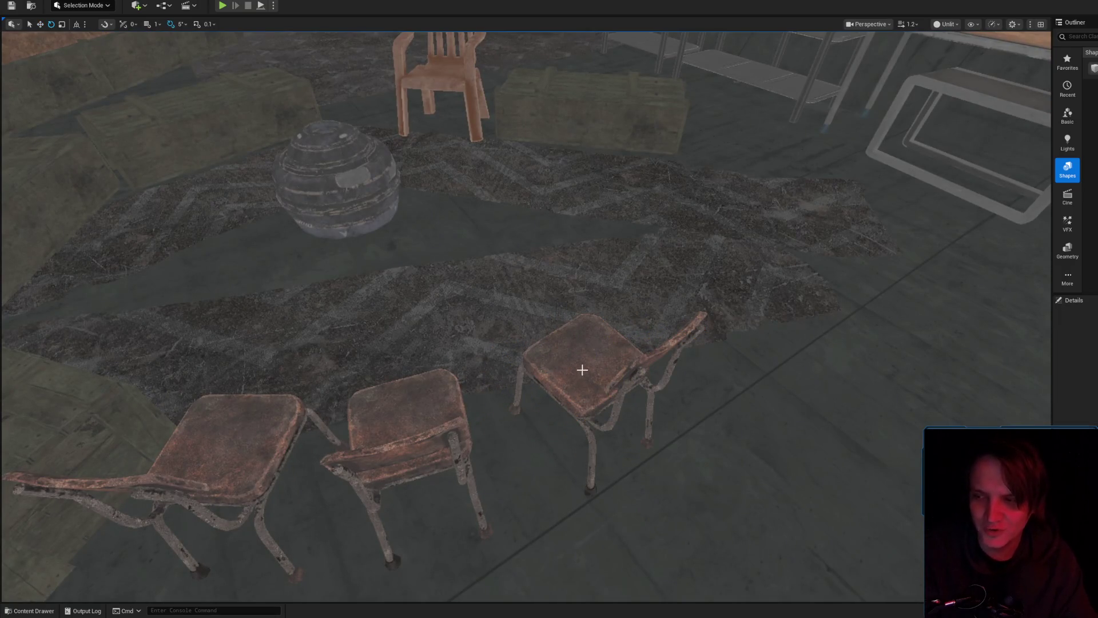
drag(549, 344, 553, 358)
scroll(555, 316, down, 1)
drag(556, 315, 555, 315)
drag(473, 378, 479, 419)
scroll(473, 378, down, 2)
right_click(574, 470)
key(Escape)
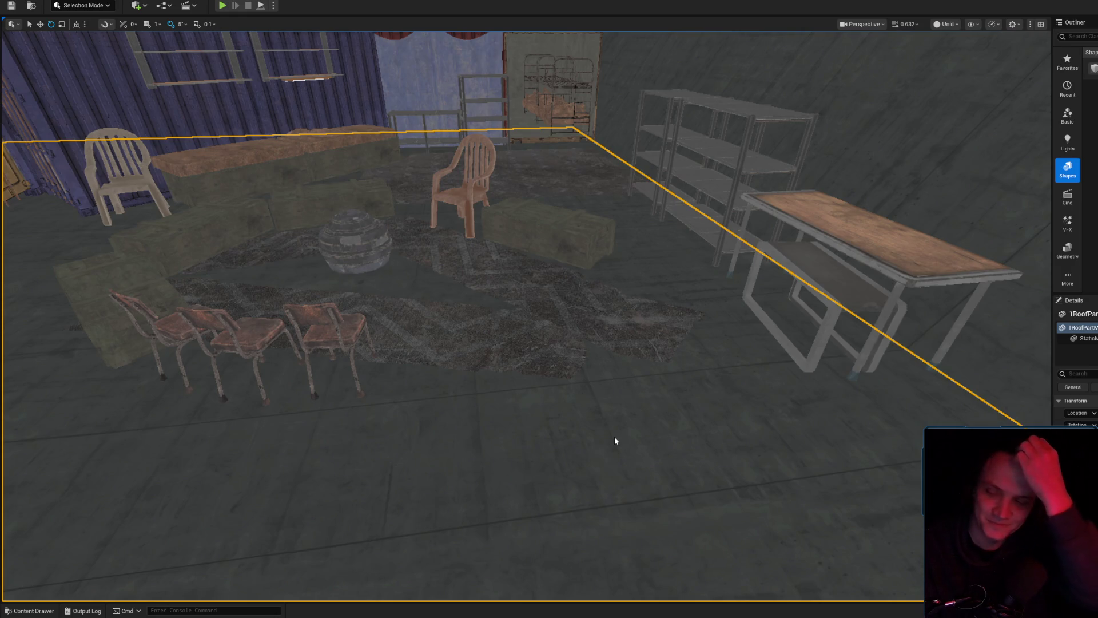
key(alt+p)
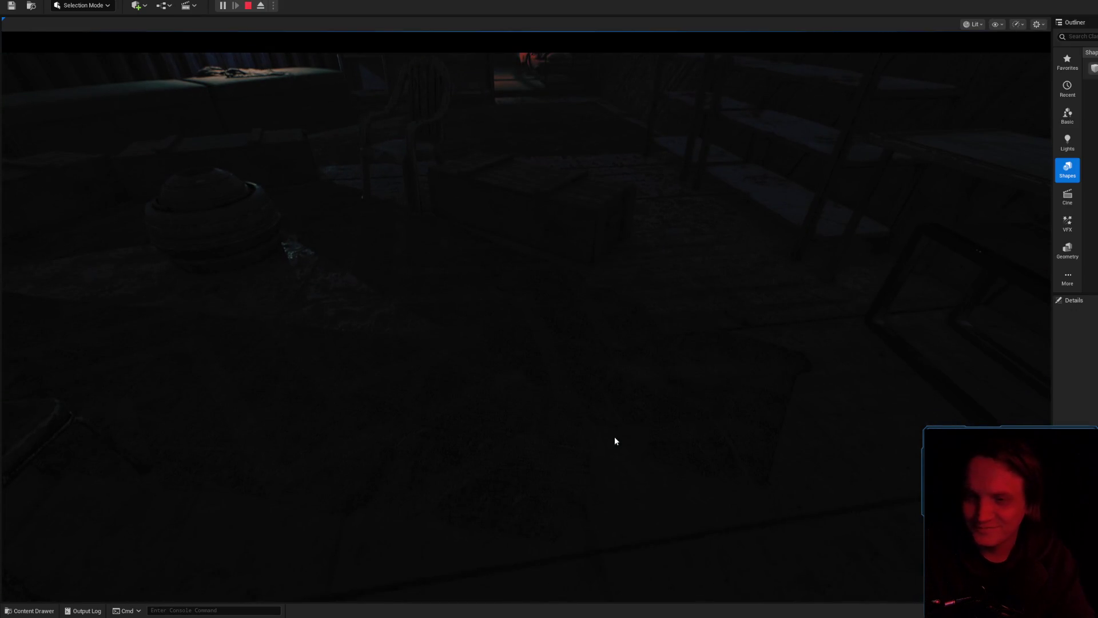
- Slide the cooler left, switch to Lit view, and set the point light just above it
key(Escape)
drag(625, 397, 625, 397)
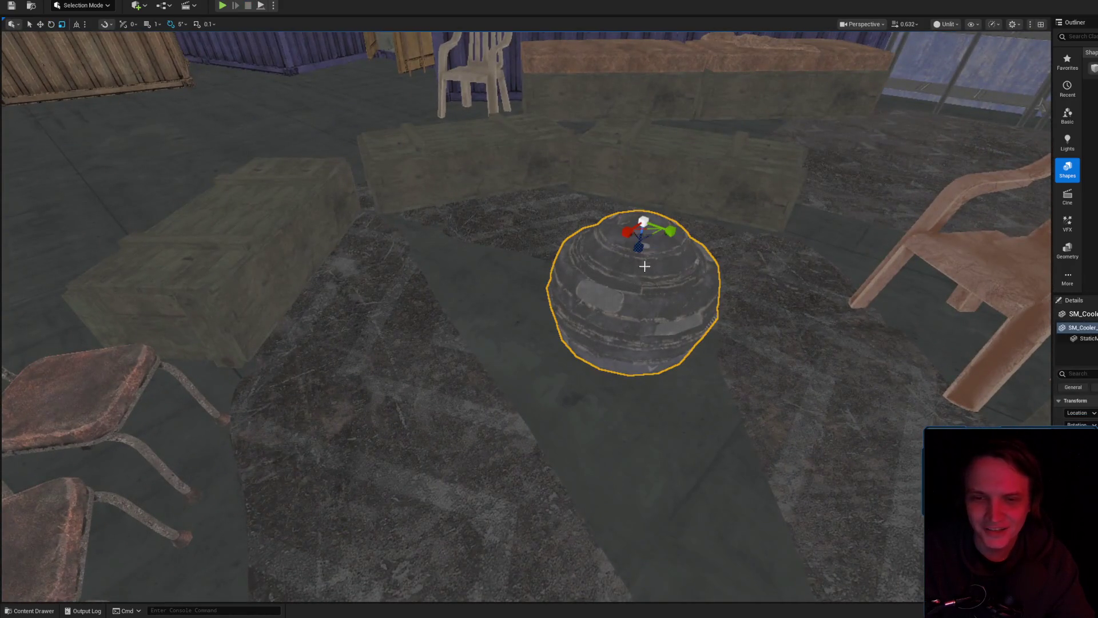
drag(627, 231, 575, 241)
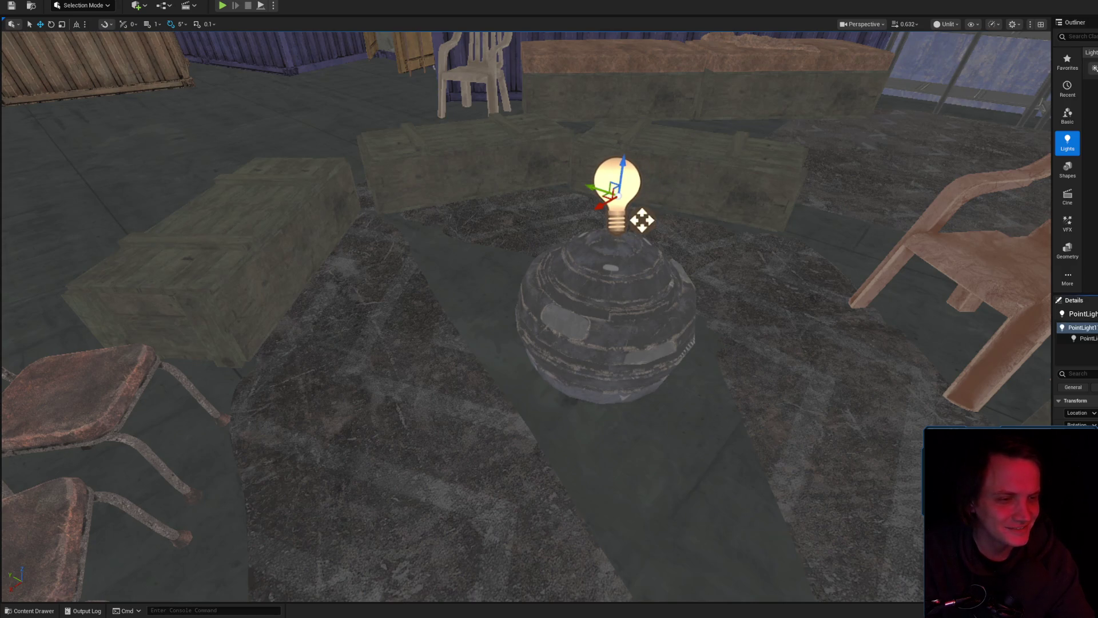
click(947, 24)
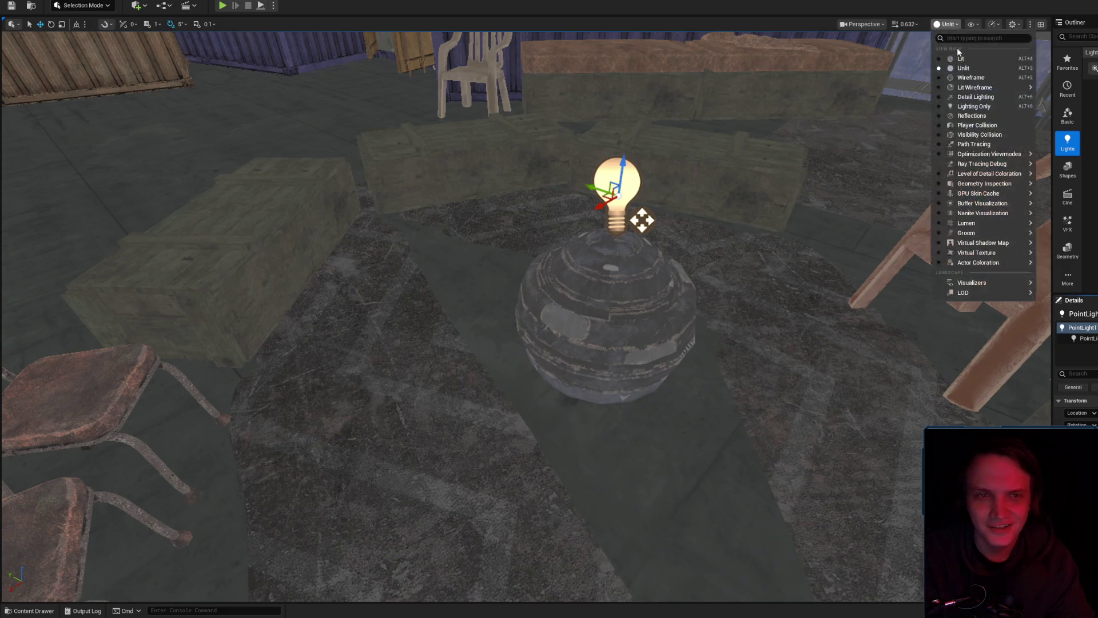
click(966, 59)
scroll(886, 266, down, 3)
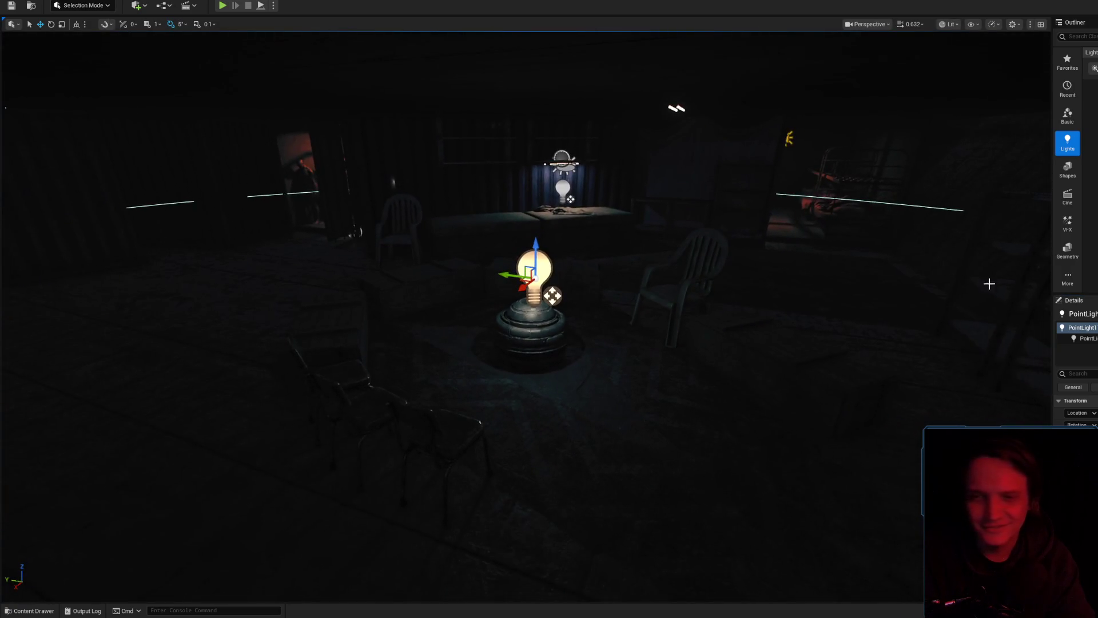
scroll(531, 297, up, 5)
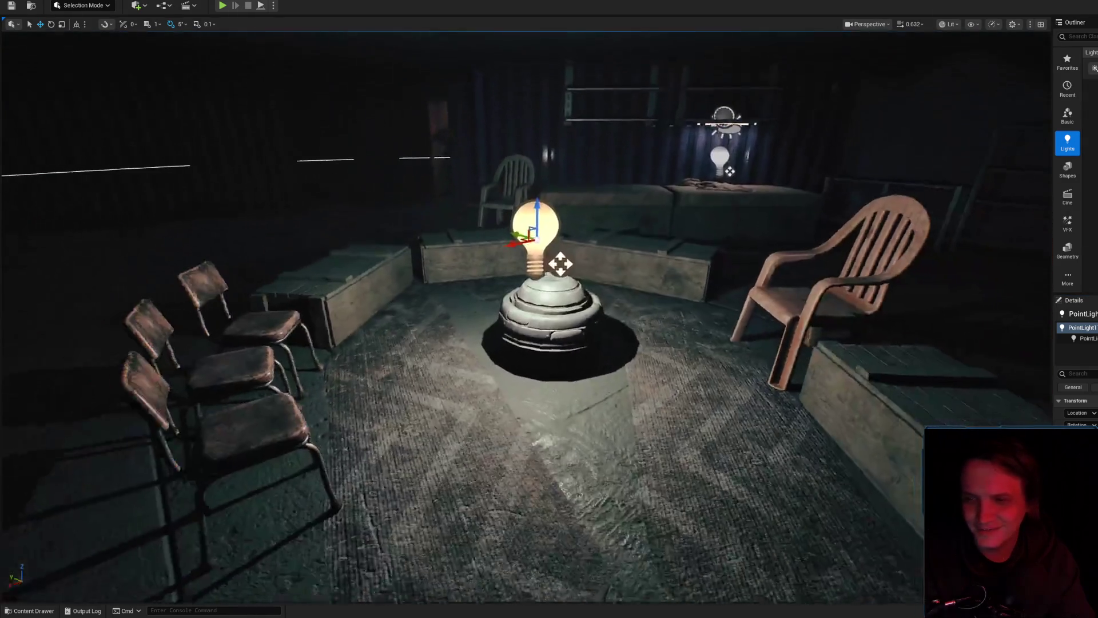
mouse_move(560, 263)
mouse_down()
mouse_move(538, 326)
mouse_move(532, 274)
mouse_move(424, 368)
mouse_up()
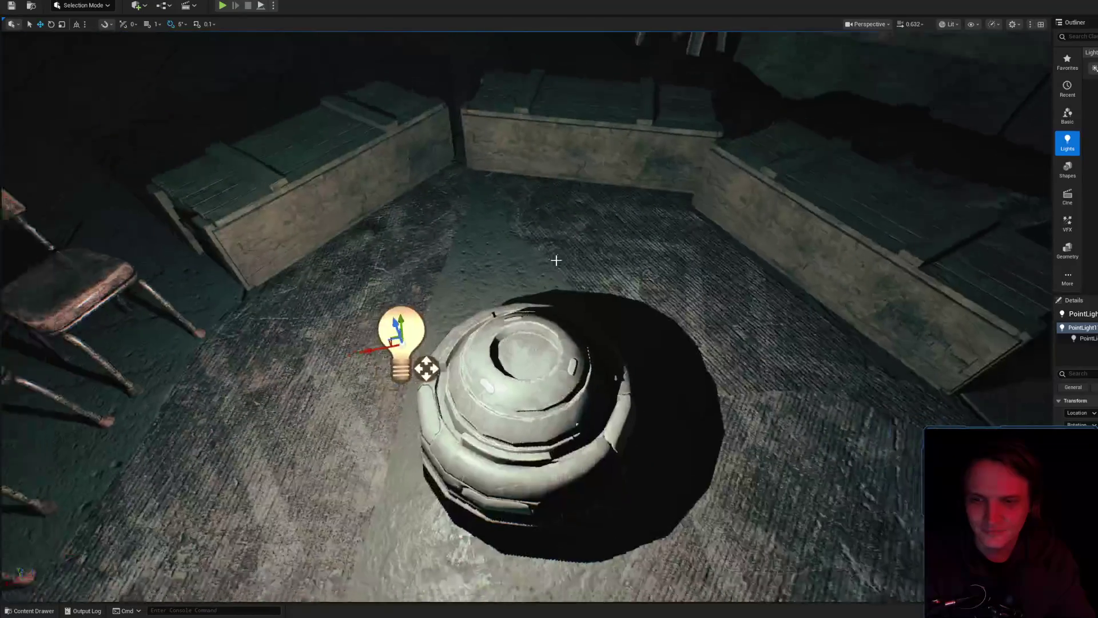
mouse_move(433, 322)
mouse_down()
mouse_move(586, 364)
mouse_move(535, 282)
mouse_move(515, 189)
mouse_move(532, 275)
mouse_up()
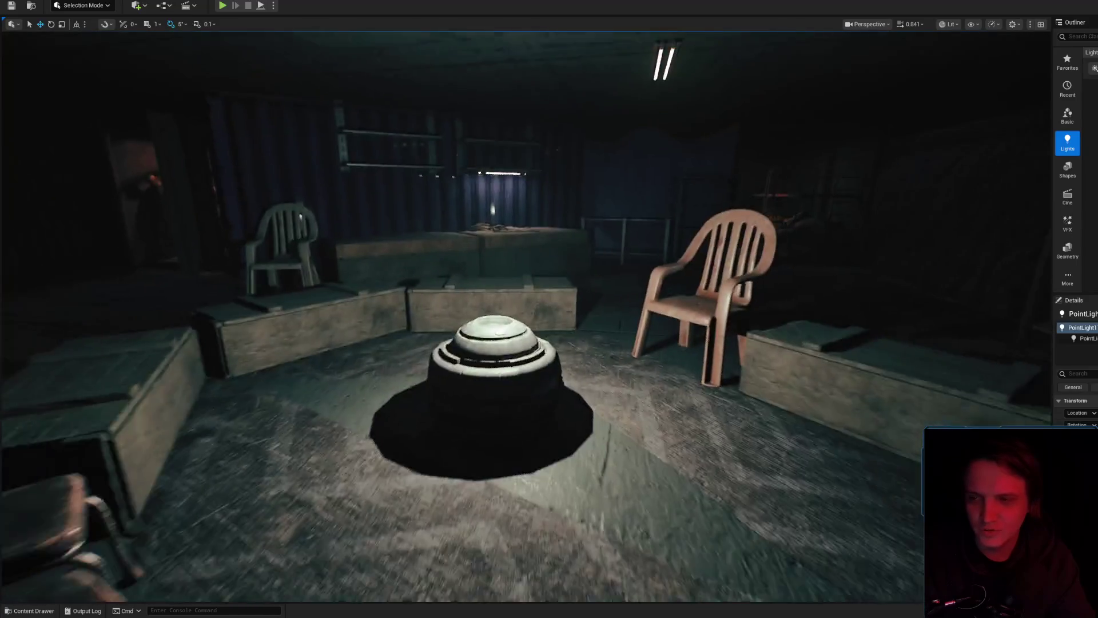
- Frame the cooler, then play-test by walking around it before releasing control with Shift+F1
click(503, 366)
key(f)
drag(495, 359, 498, 395)
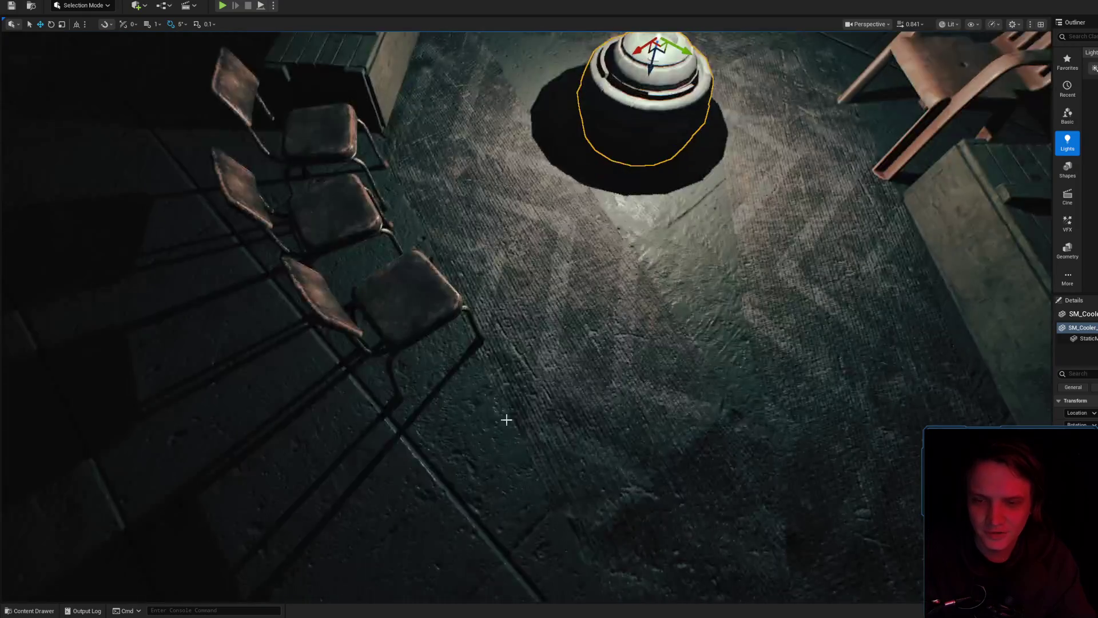
right_click(460, 499)
key(Escape)
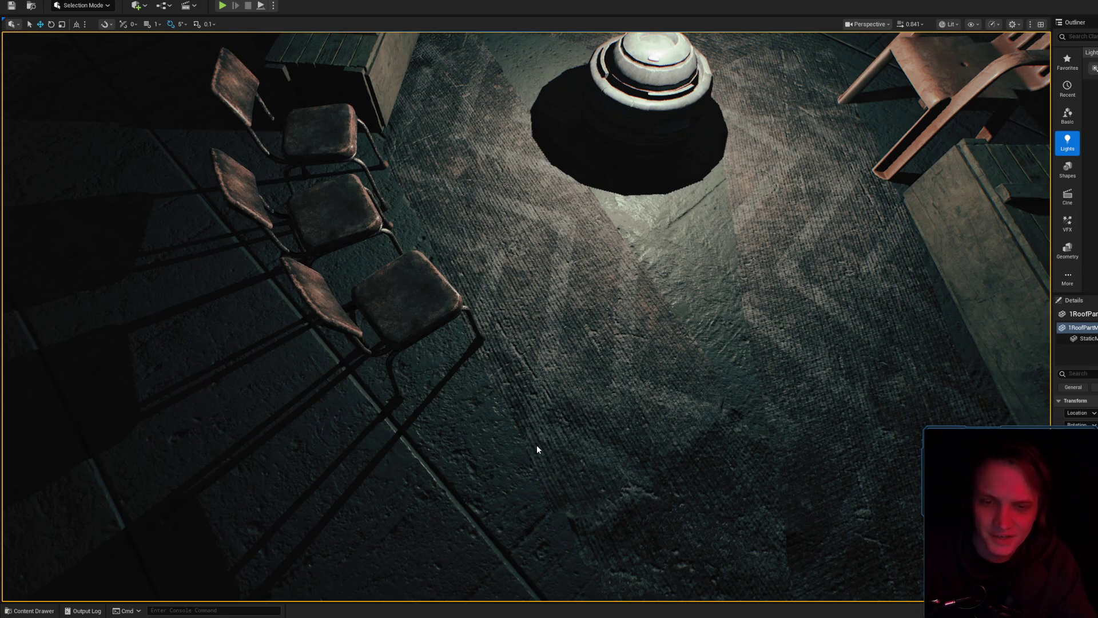
key(alt+p)
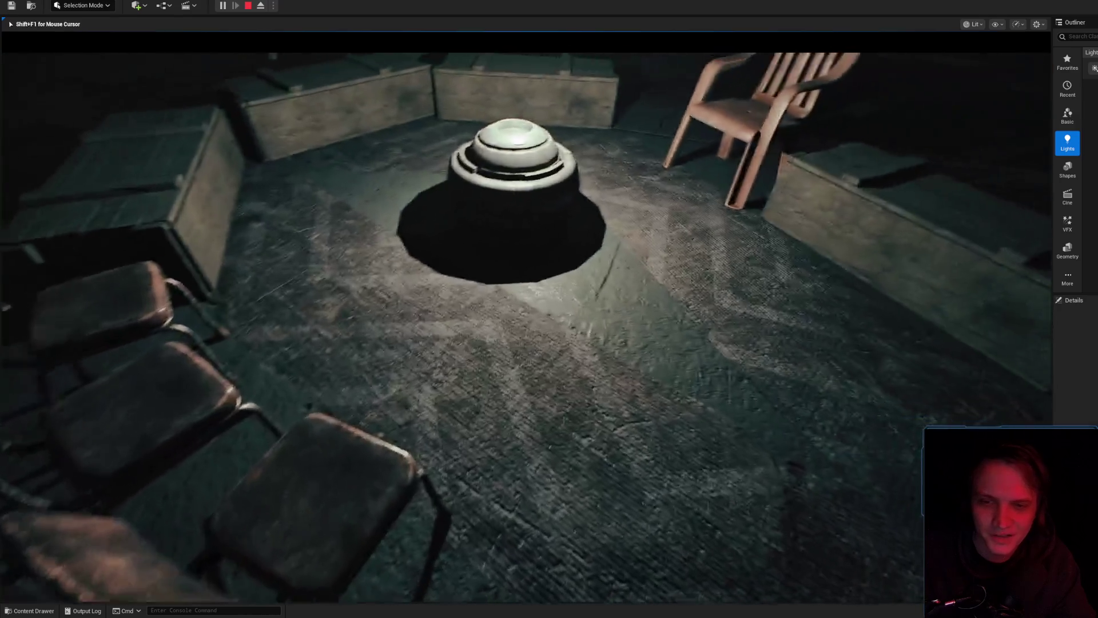
key(w)
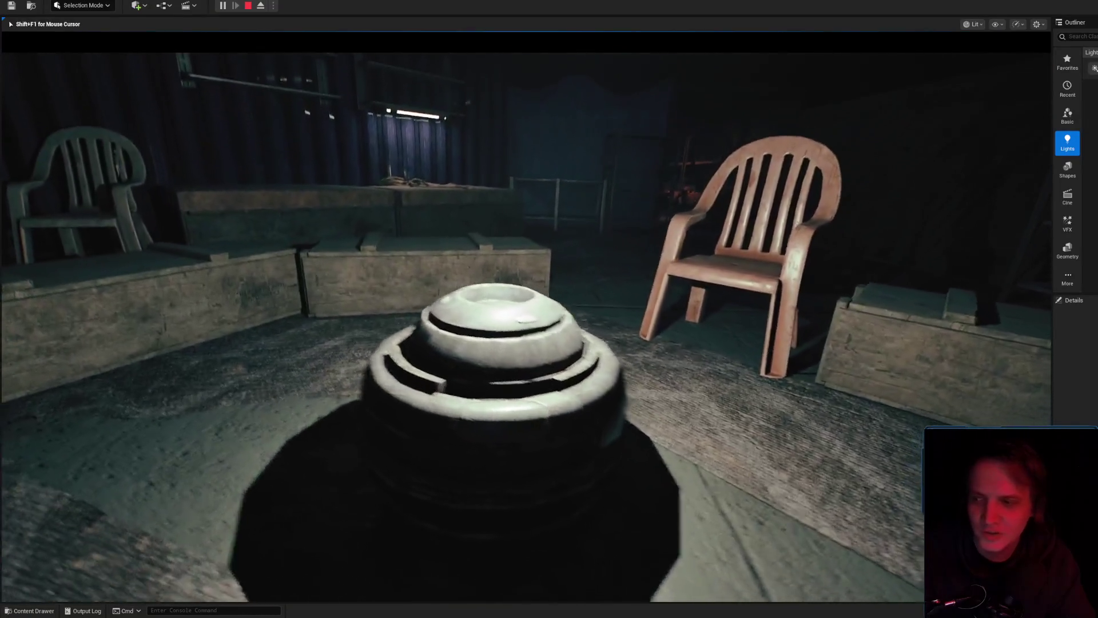
key(s)
key(w)
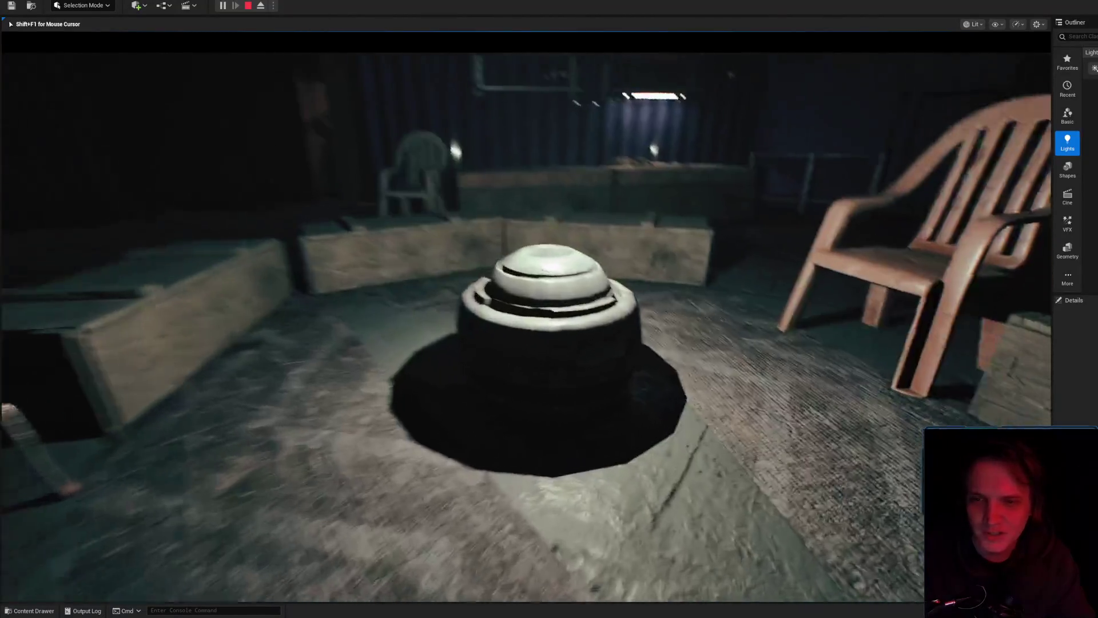
key(a)
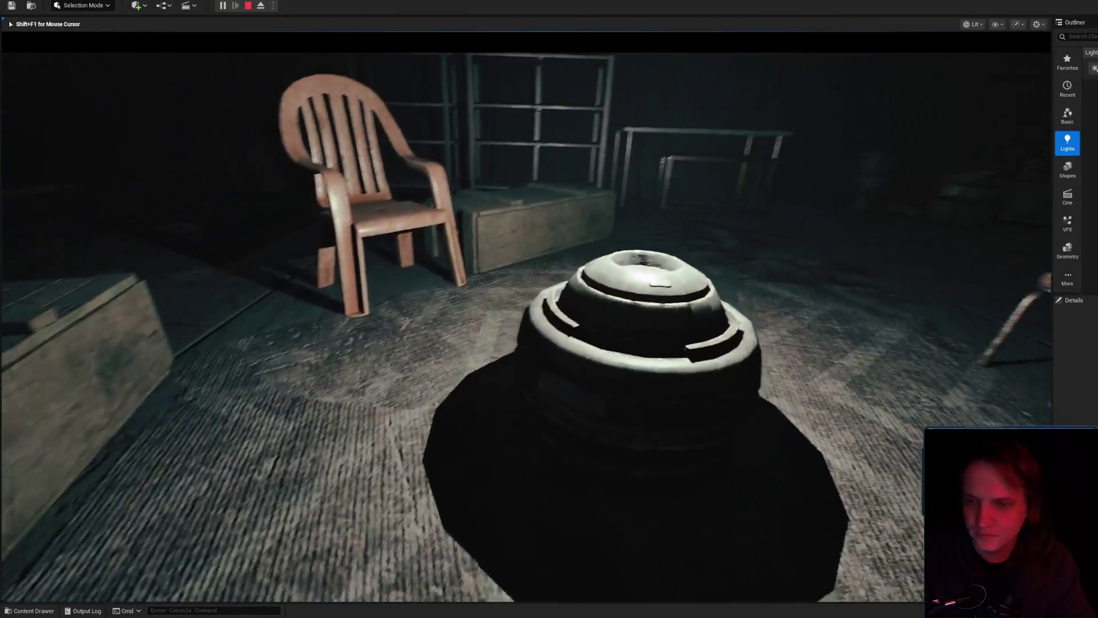
key(a)
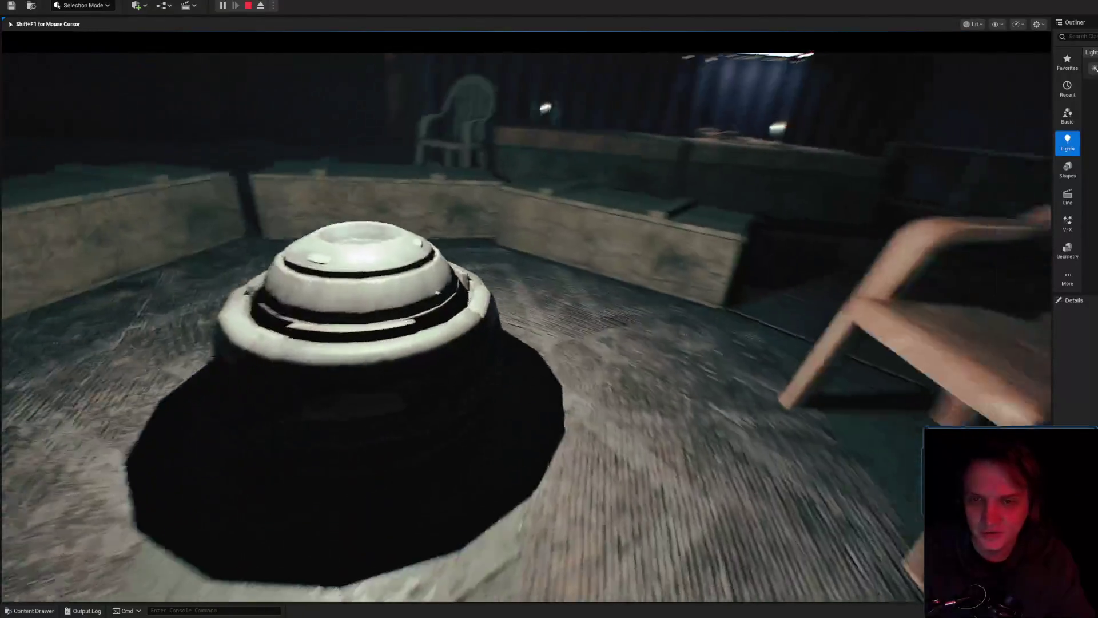
key(s)
key(shift+F1)
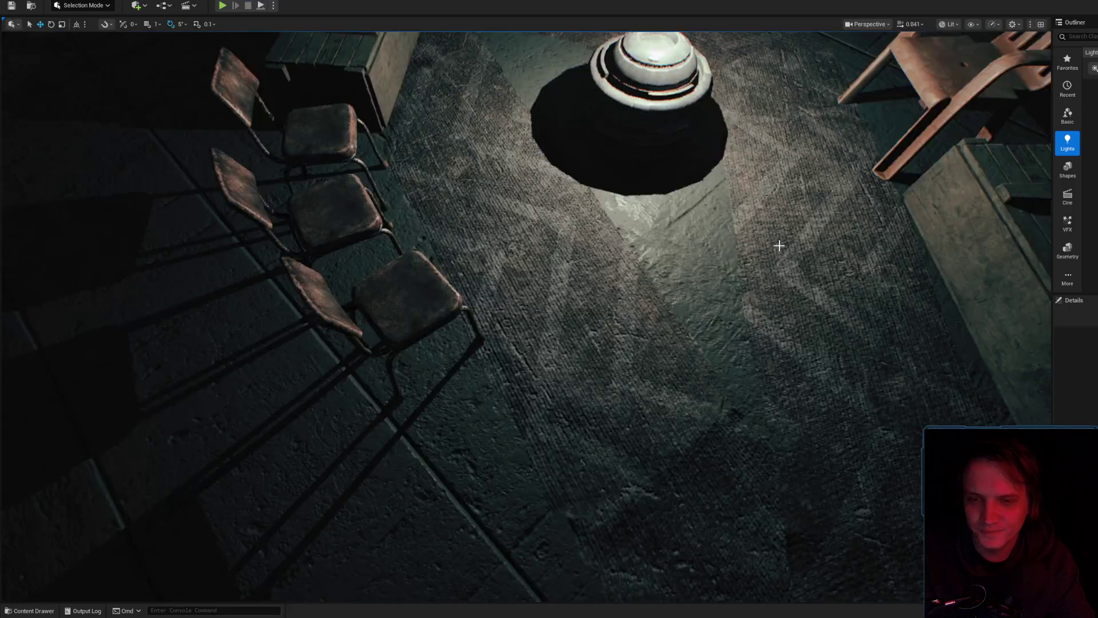
- Select a metal chair and save Level_3_Game with all modified content
key(Escape)
click(534, 321)
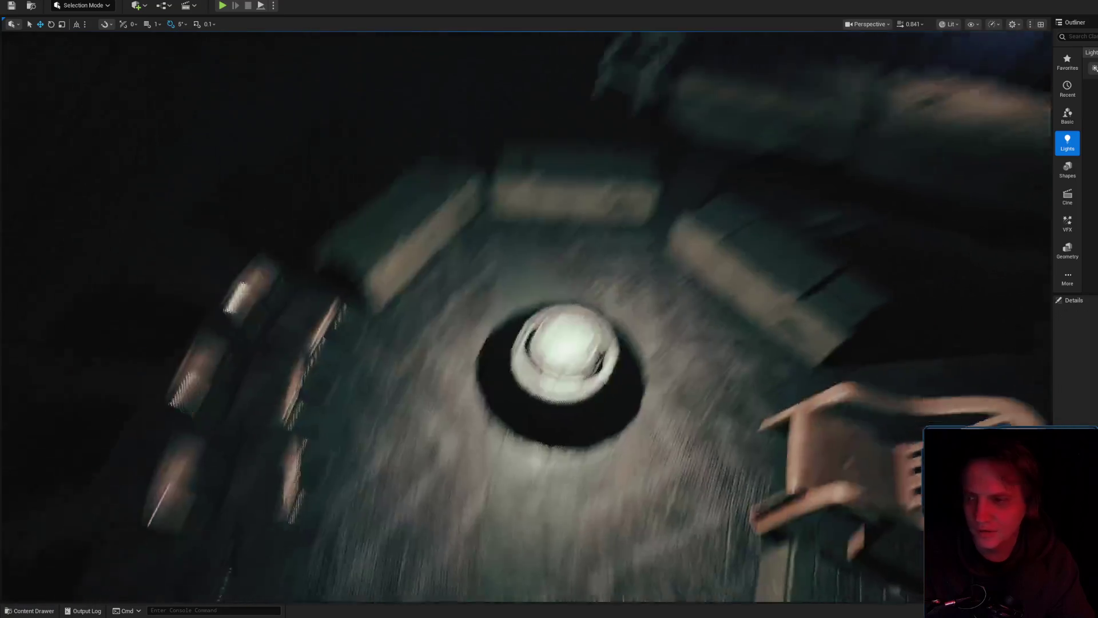
scroll(553, 328, up, 2)
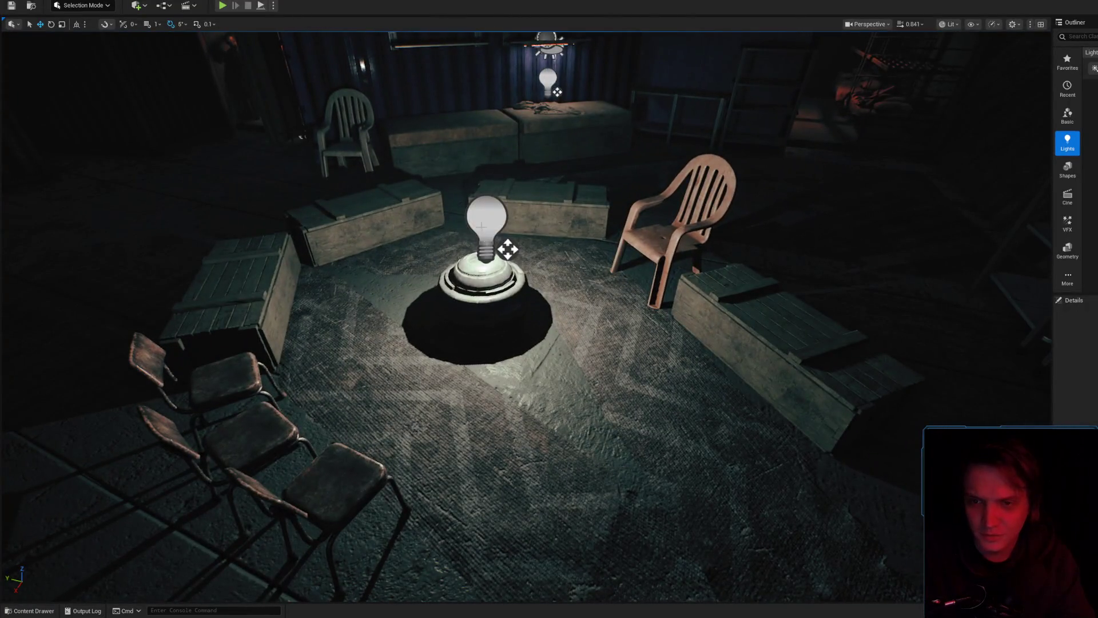
scroll(526, 314, up, 3)
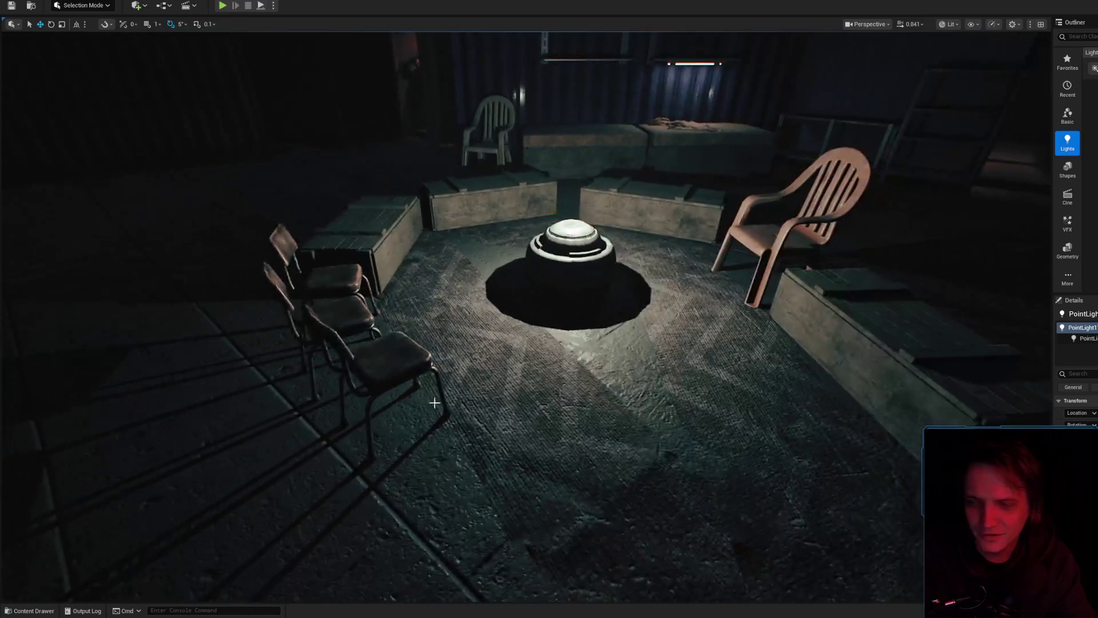
click(371, 366)
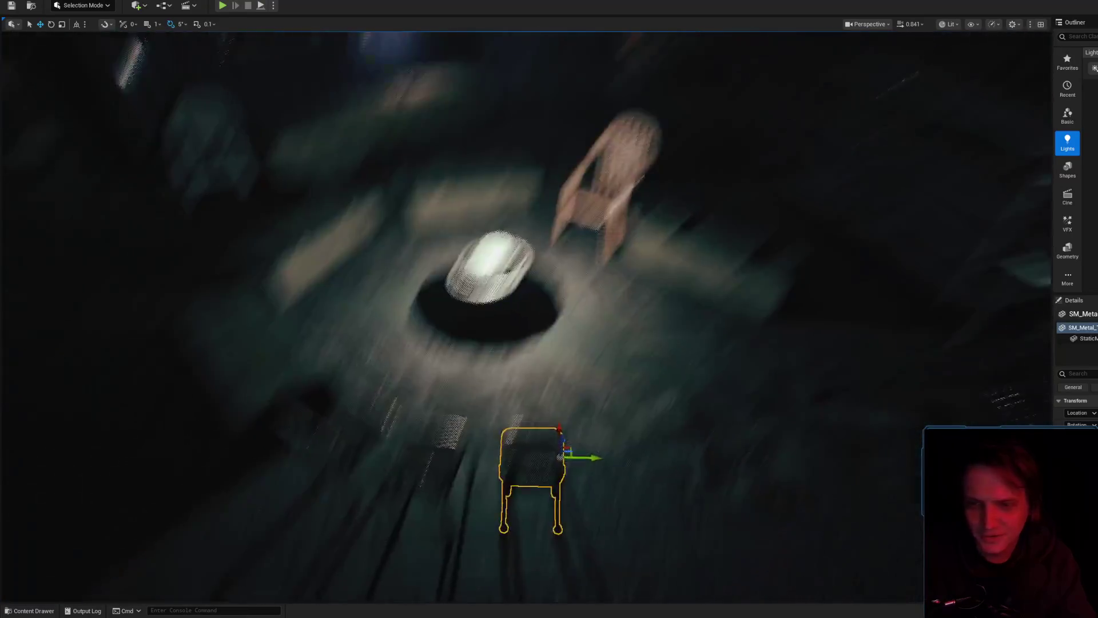
key(ctrl+b)
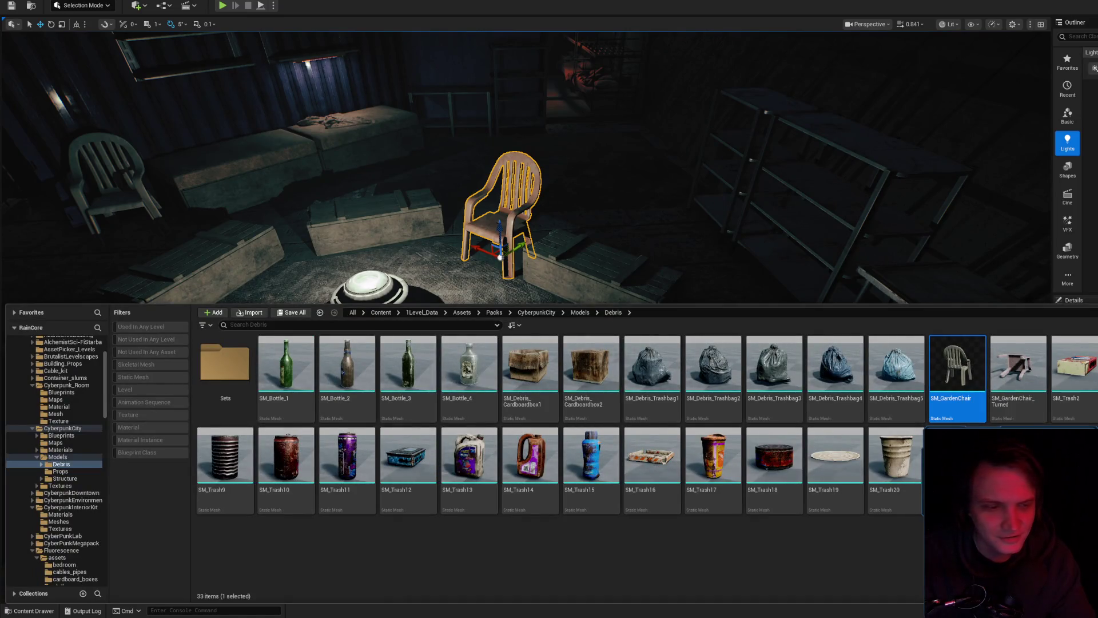
key(ctrl+shift+s)
click(829, 397)
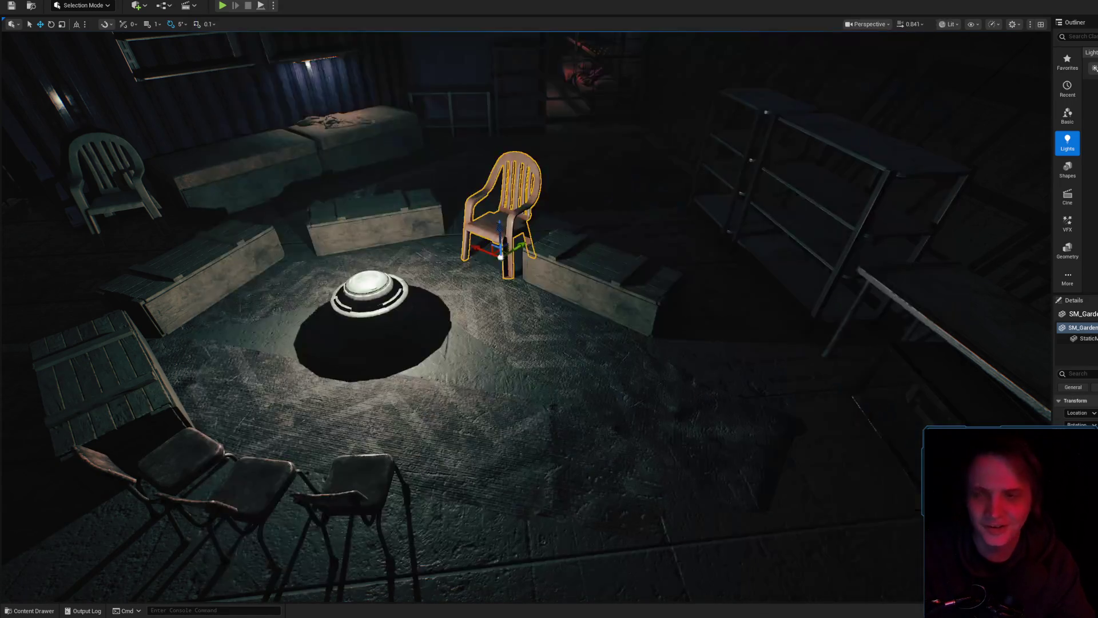
mouse_move(865, 241)
mouse_down()
mouse_move(829, 189)
mouse_move(795, 186)
mouse_move(728, 319)
mouse_move(583, 312)
mouse_move(522, 380)
mouse_up()
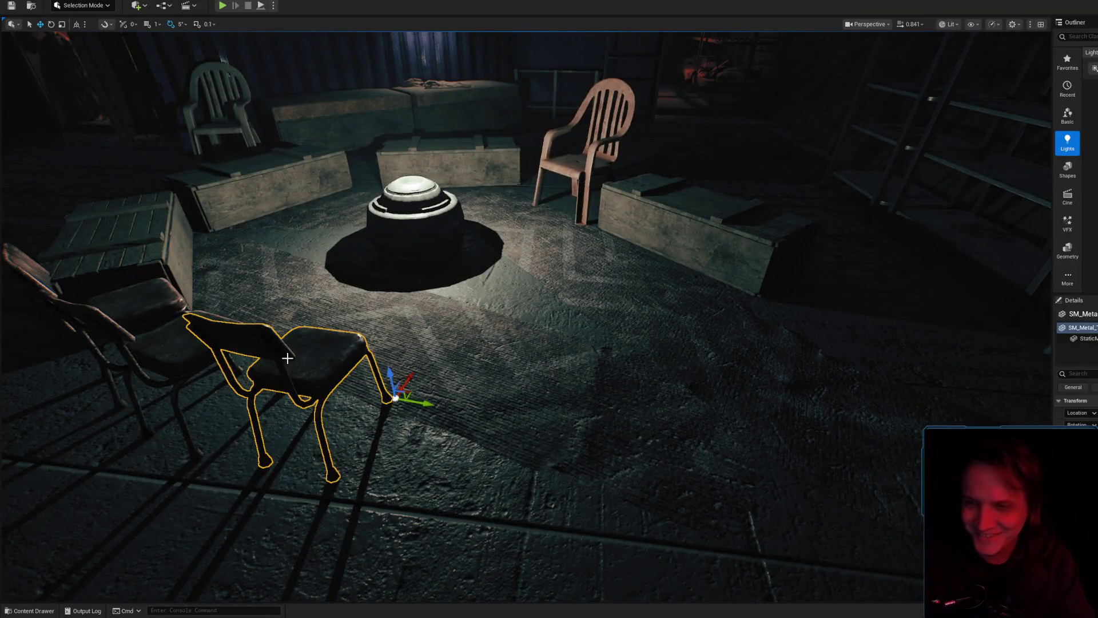
key(ctrl+space)
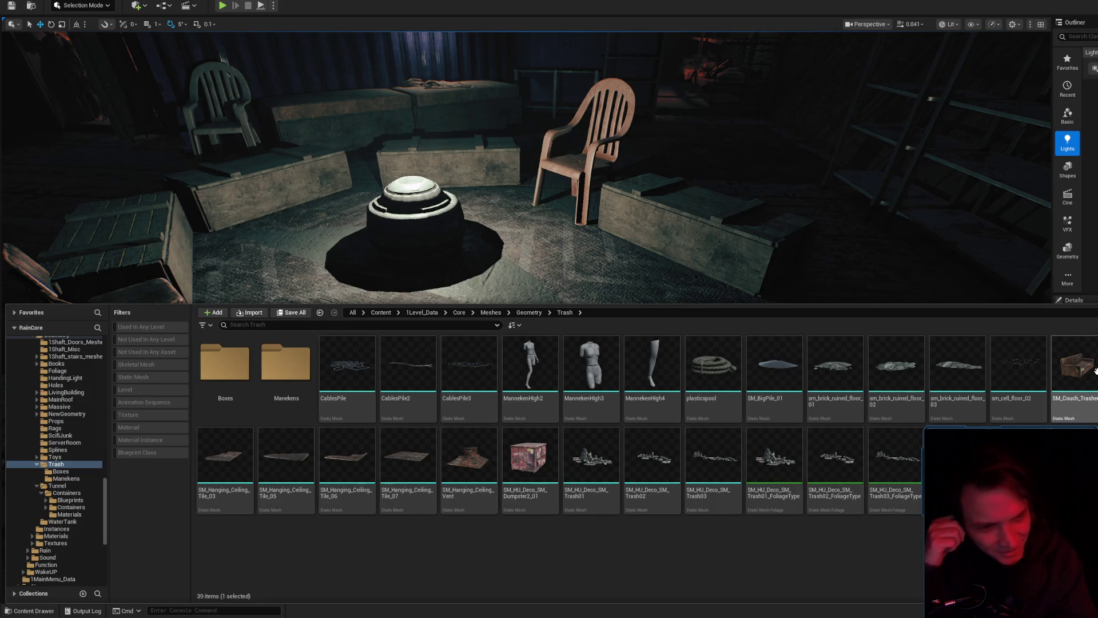
- Place the SM_Couch_Trashed couch in the room, then delete it
mouse_move(1092, 372)
mouse_down()
mouse_move(770, 265)
mouse_move(697, 327)
mouse_move(707, 314)
mouse_up()
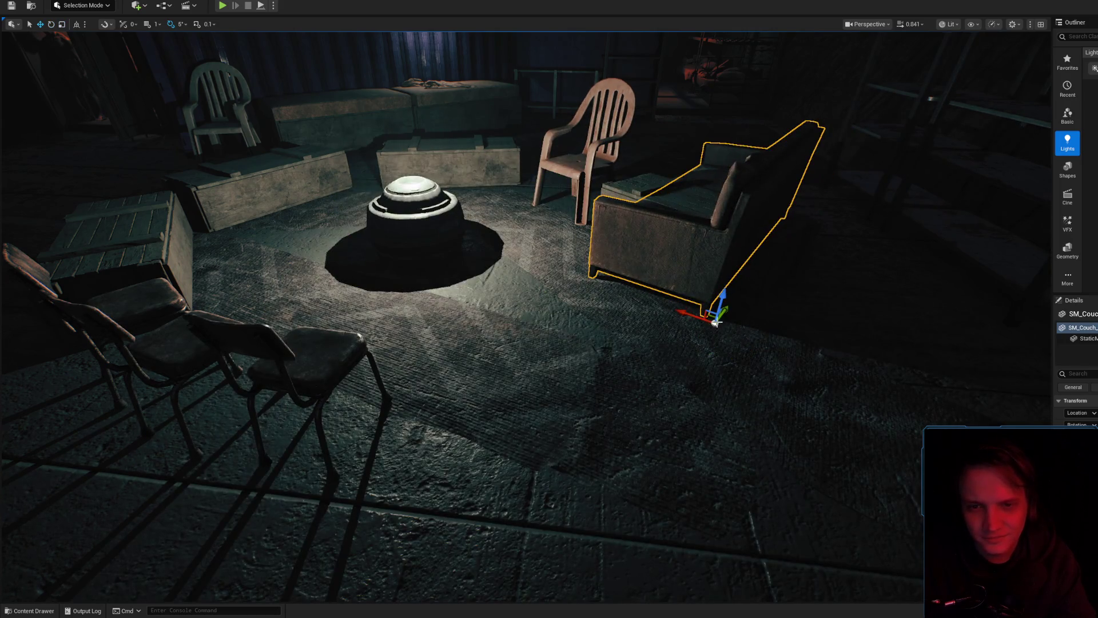
key(e)
drag(506, 541, 749, 371)
mouse_move(797, 336)
mouse_down()
mouse_move(754, 189)
mouse_move(760, 354)
mouse_move(743, 171)
mouse_move(750, 240)
mouse_move(738, 286)
mouse_move(749, 251)
mouse_move(674, 269)
mouse_up()
click(393, 356)
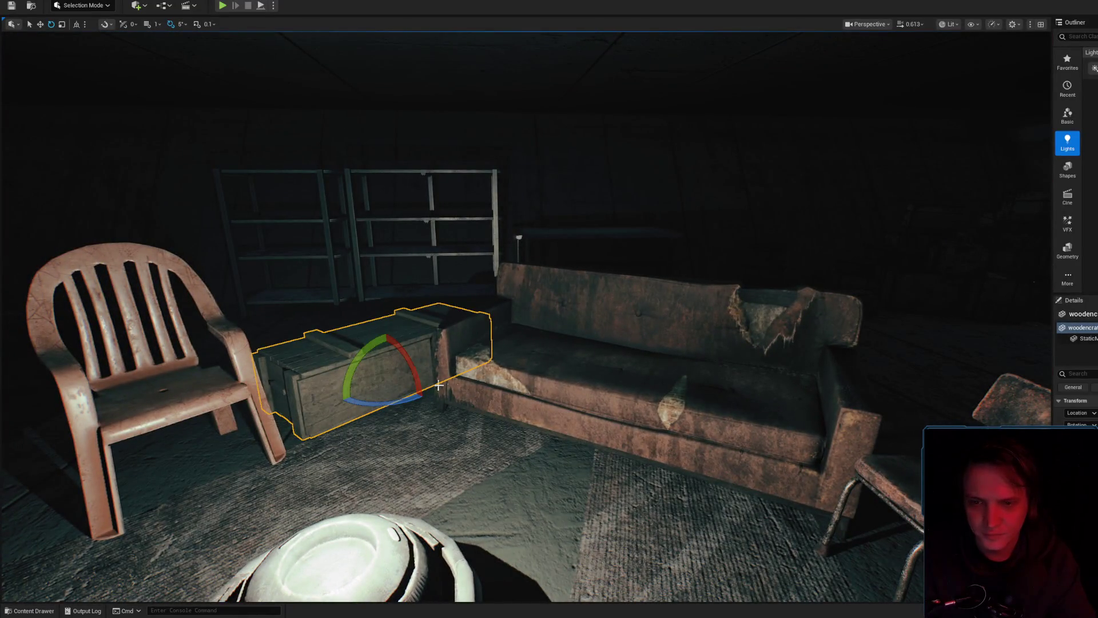
key(Delete)
- Place SM_Sofa from the Content folder, turn it about -70°, and set it beside the crate
click(7, 611)
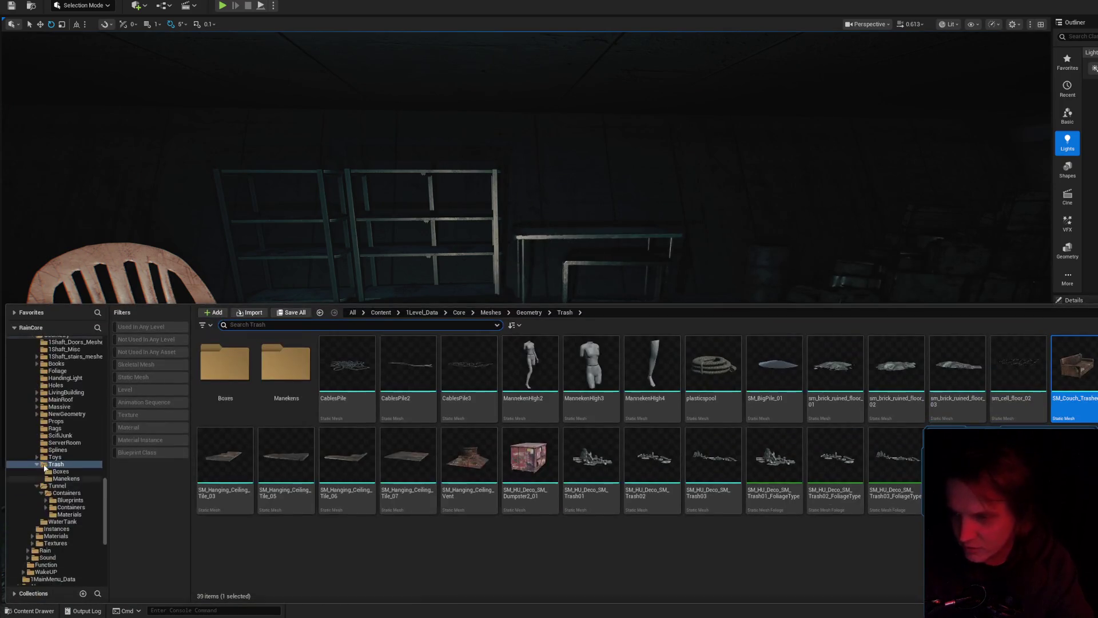
click(381, 312)
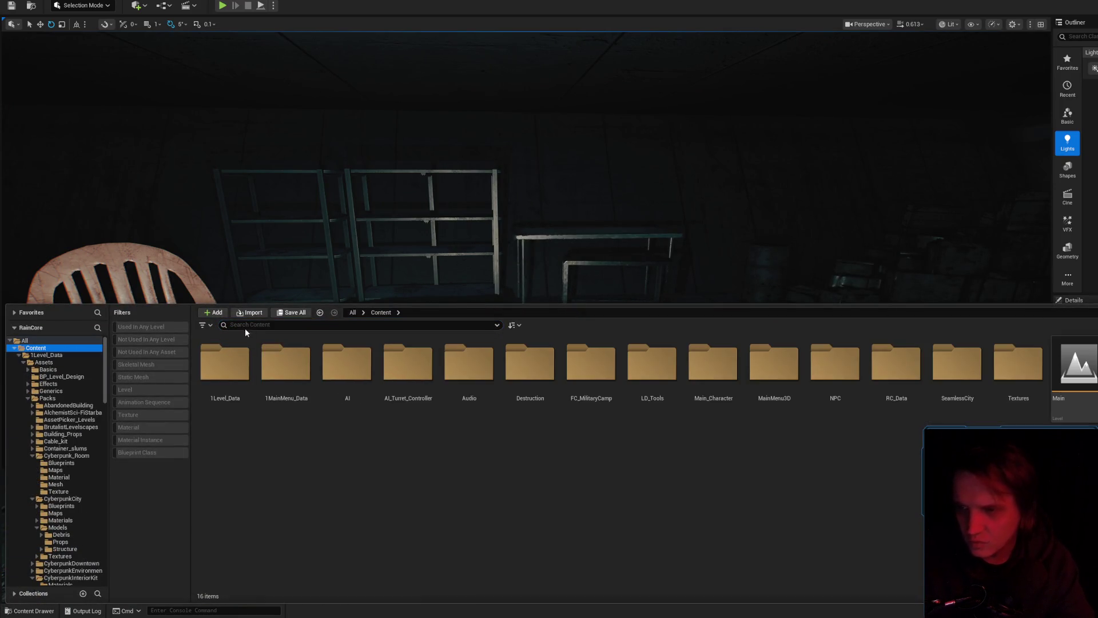
mouse_move(347, 363)
mouse_down()
mouse_move(757, 304)
mouse_move(712, 436)
mouse_up()
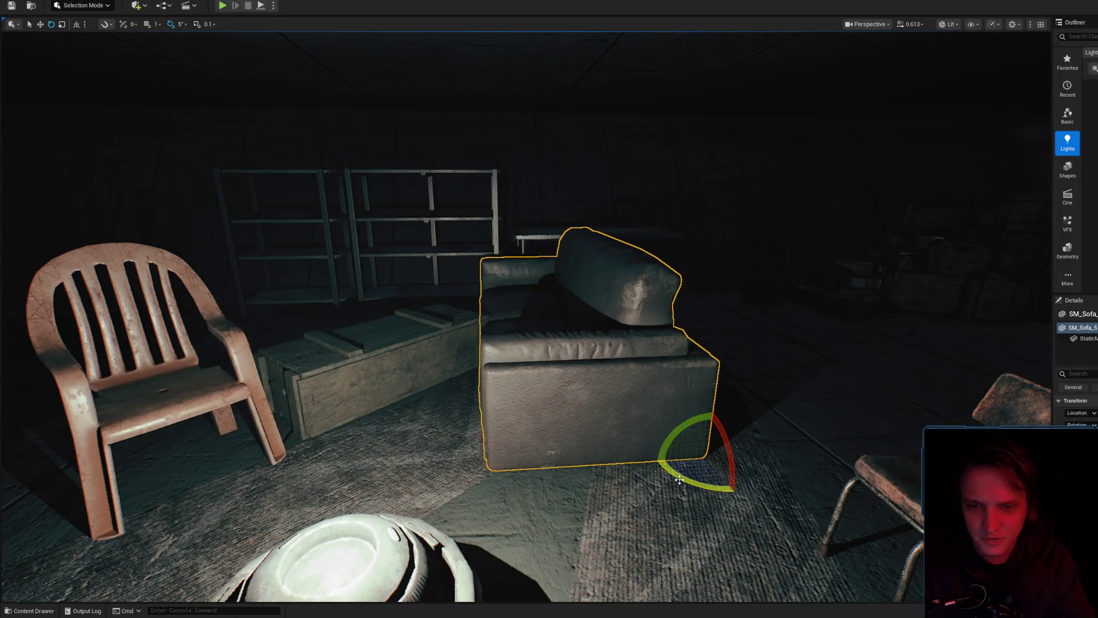
drag(679, 478, 641, 481)
mouse_move(714, 454)
mouse_down()
mouse_move(848, 368)
mouse_move(801, 369)
mouse_up()
click(457, 354)
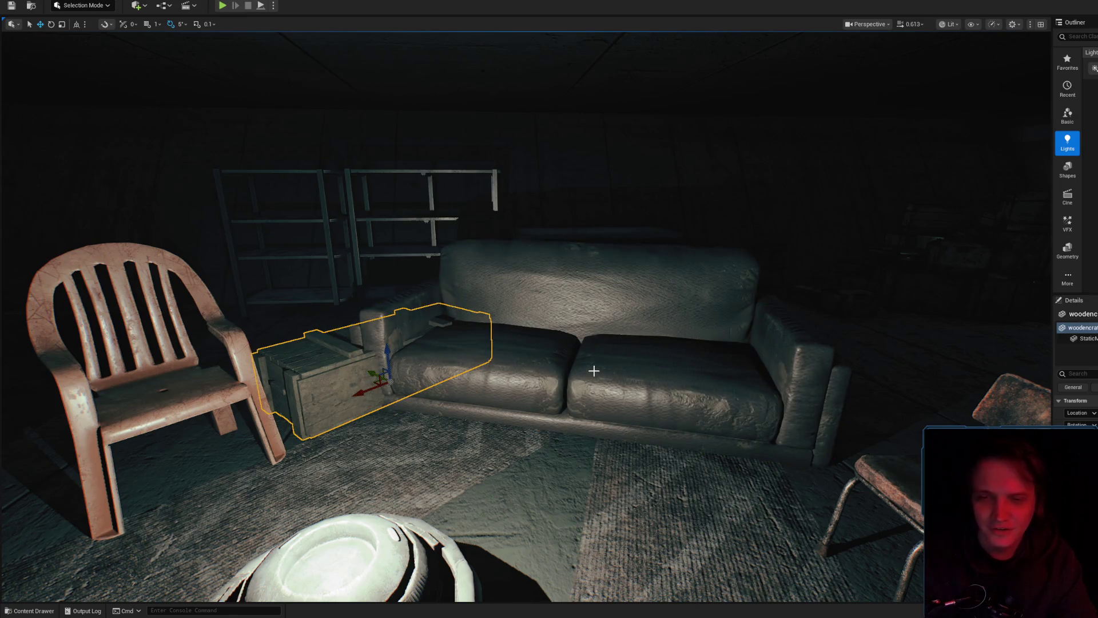
click(598, 367)
mouse_move(804, 387)
mouse_down()
mouse_move(715, 393)
mouse_move(734, 394)
mouse_up()
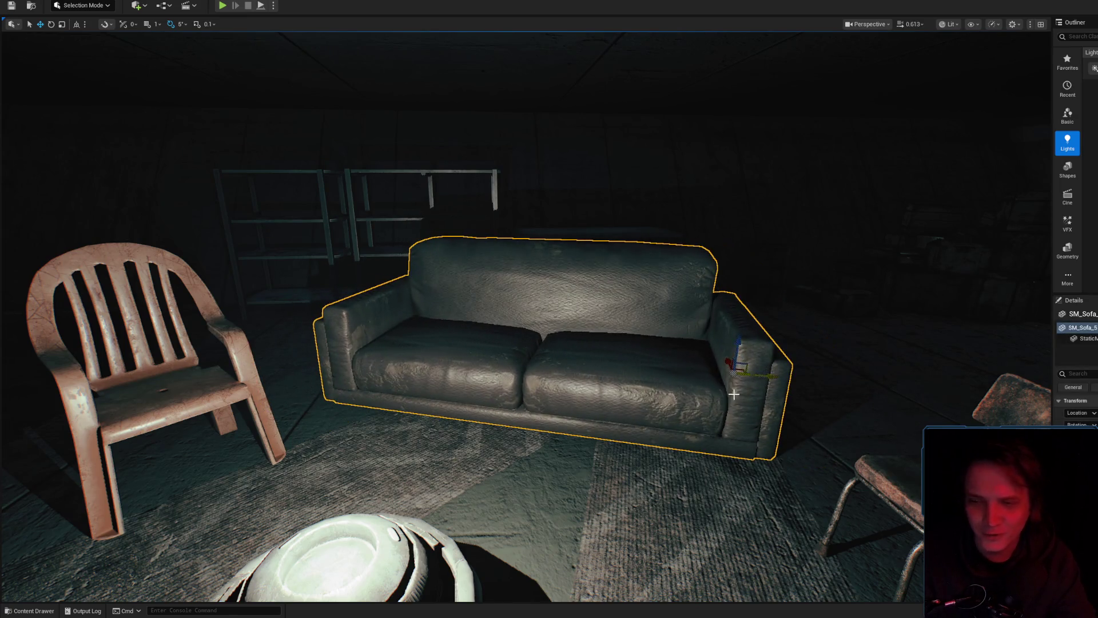
drag(514, 320, 436, 243)
click(432, 253)
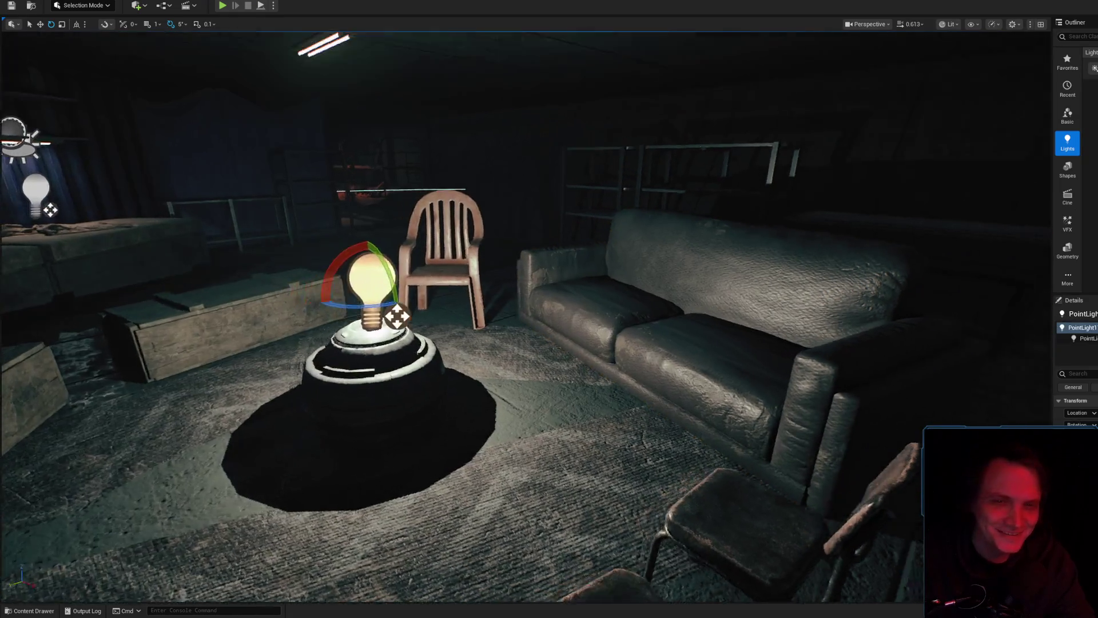
click(775, 296)
drag(775, 296, 775, 212)
mouse_move(710, 318)
mouse_down()
mouse_move(710, 343)
mouse_move(709, 317)
mouse_up()
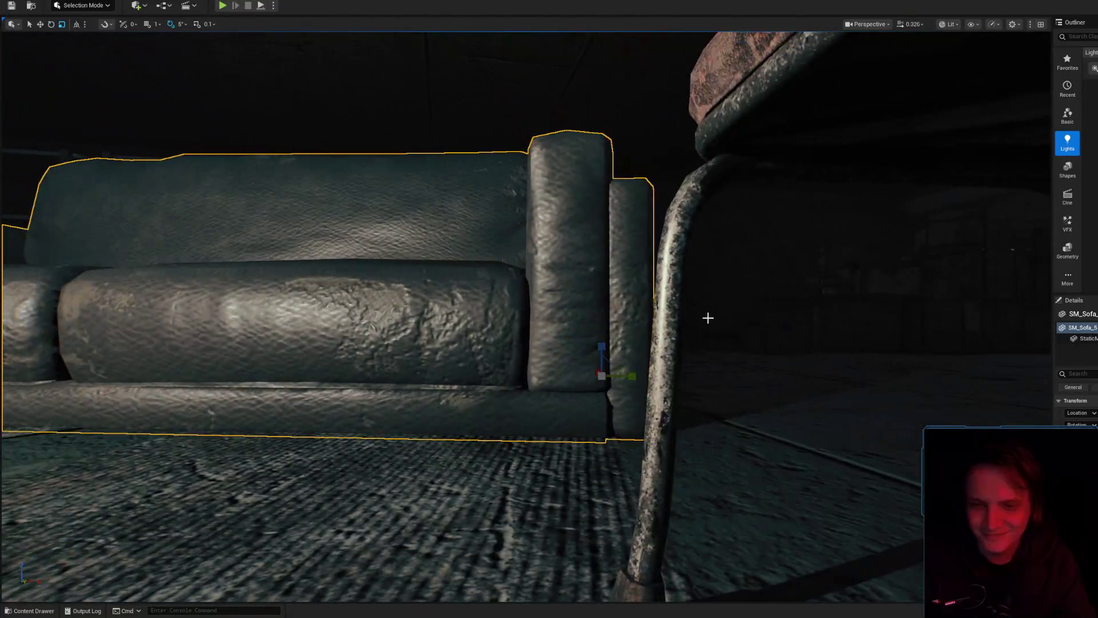
mouse_move(595, 343)
mouse_down()
mouse_move(29, 355)
mouse_move(6, 366)
mouse_up()
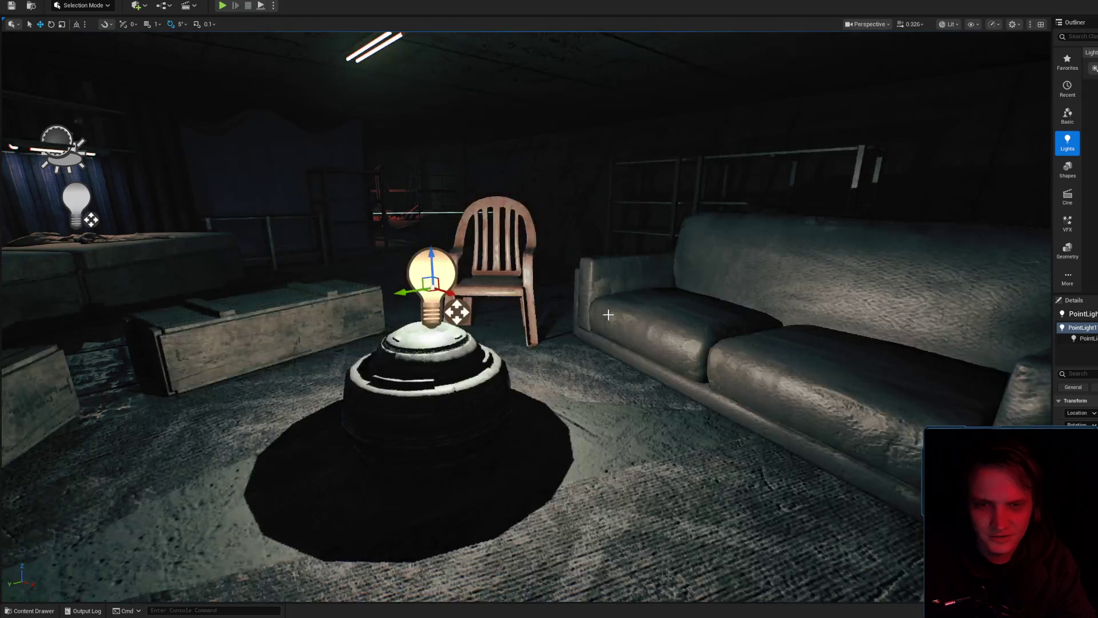
mouse_move(506, 305)
mouse_down()
mouse_move(526, 240)
mouse_move(537, 320)
mouse_move(518, 245)
mouse_up()
scroll(523, 252, up, 1)
drag(772, 451, 772, 451)
scroll(772, 451, up, 2)
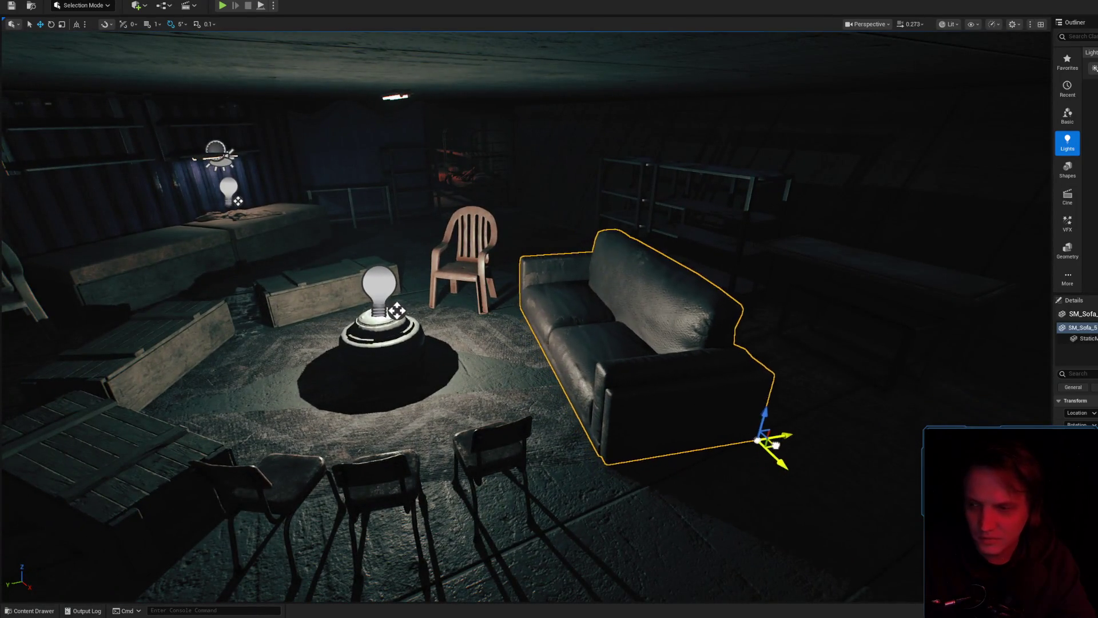
drag(709, 392, 709, 393)
key(e)
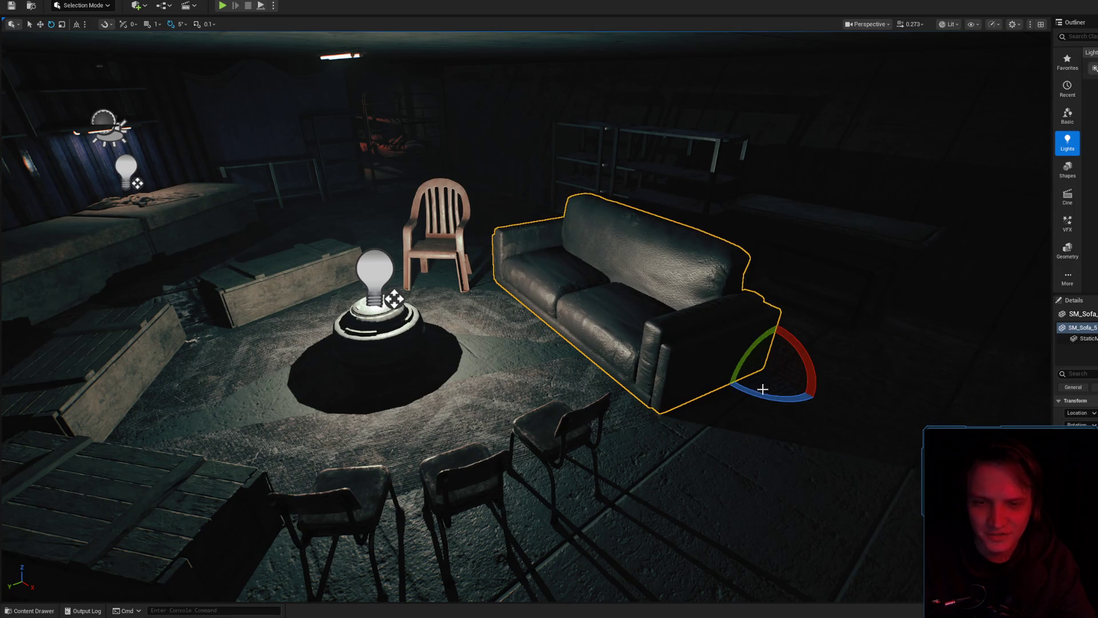
drag(781, 406, 781, 406)
key(w)
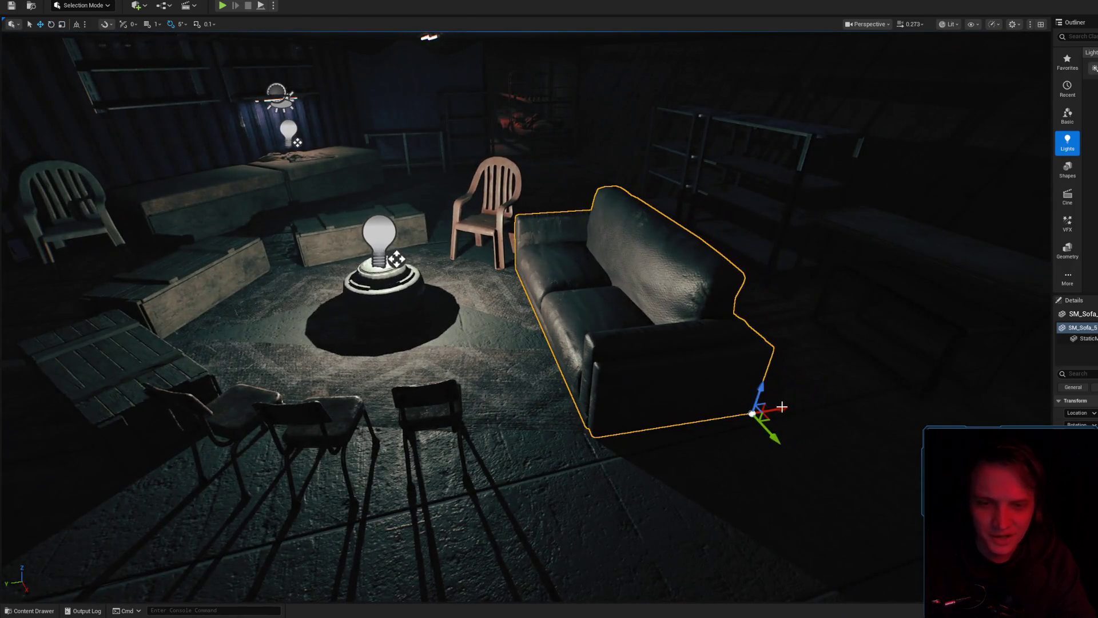
mouse_move(725, 381)
mouse_down()
mouse_move(686, 328)
mouse_move(576, 314)
mouse_up()
click(576, 314)
drag(710, 326, 711, 326)
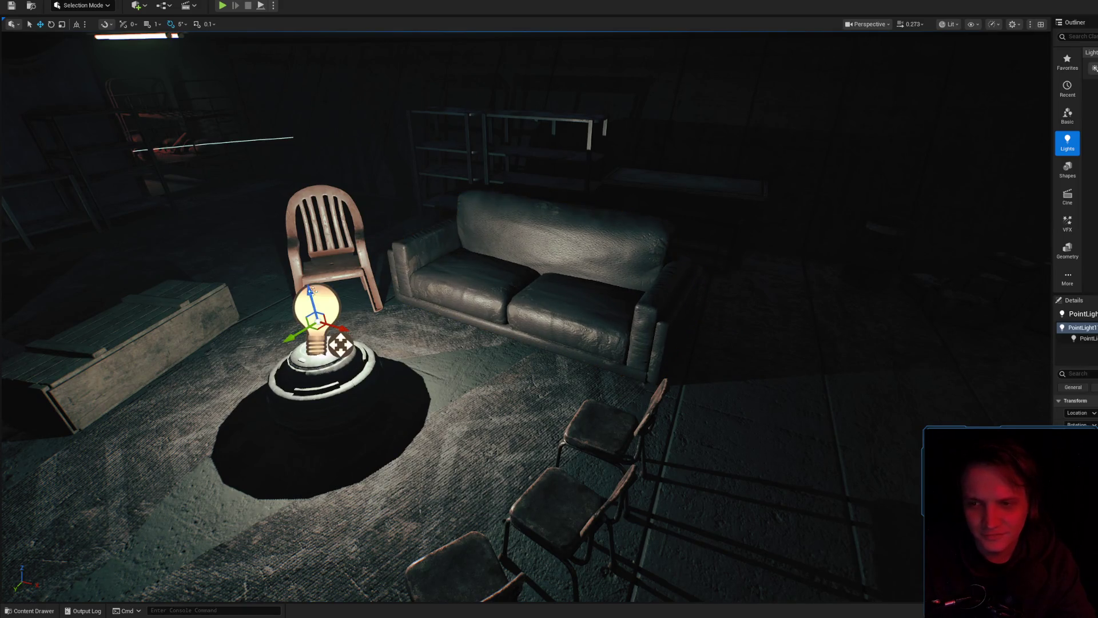
scroll(526, 308, down, 3)
drag(526, 309, 526, 309)
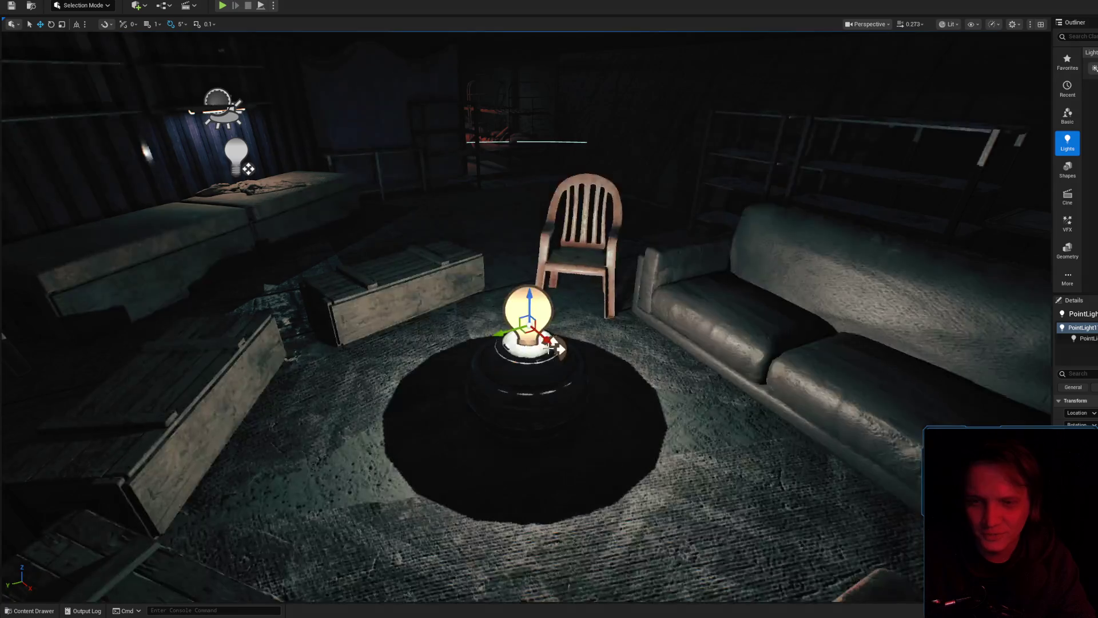
drag(511, 330, 511, 331)
click(563, 370)
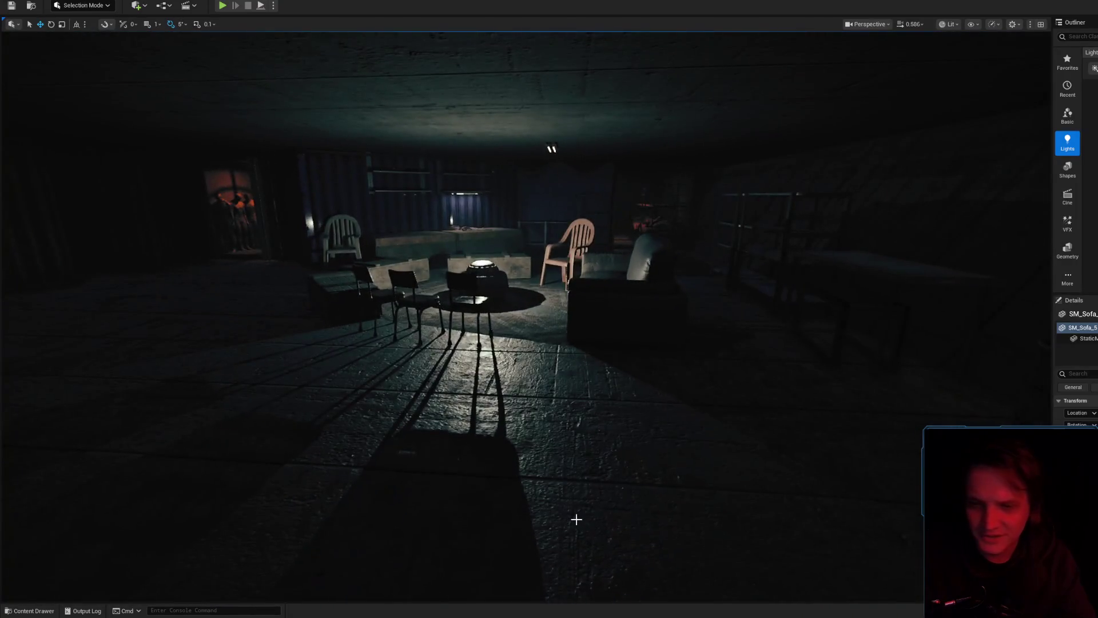
right_click(576, 518)
key(Escape)
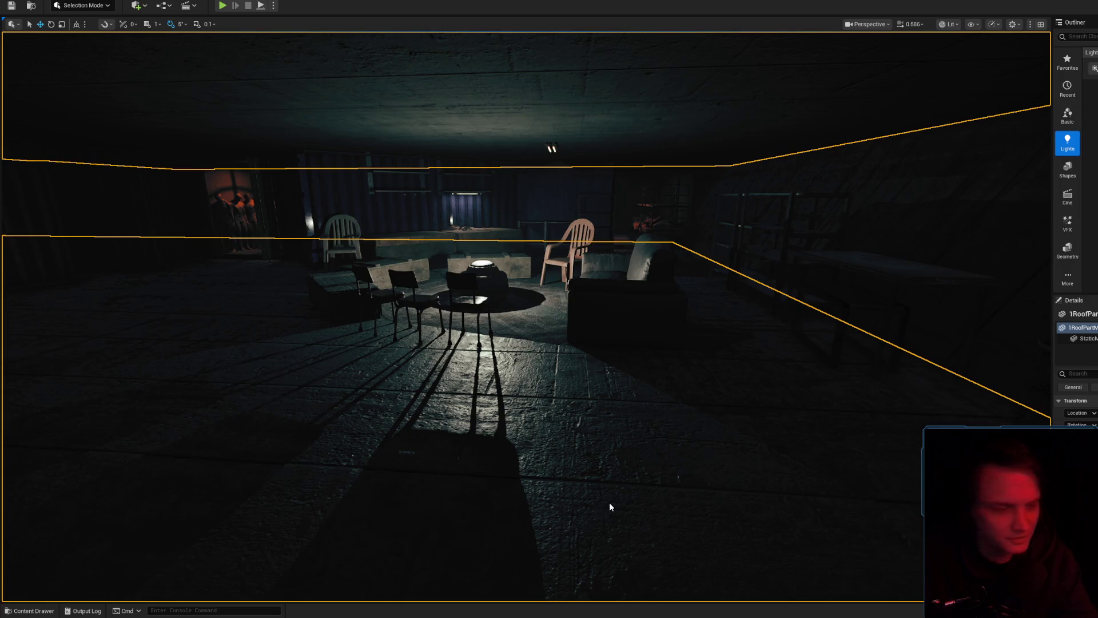
key(alt+p)
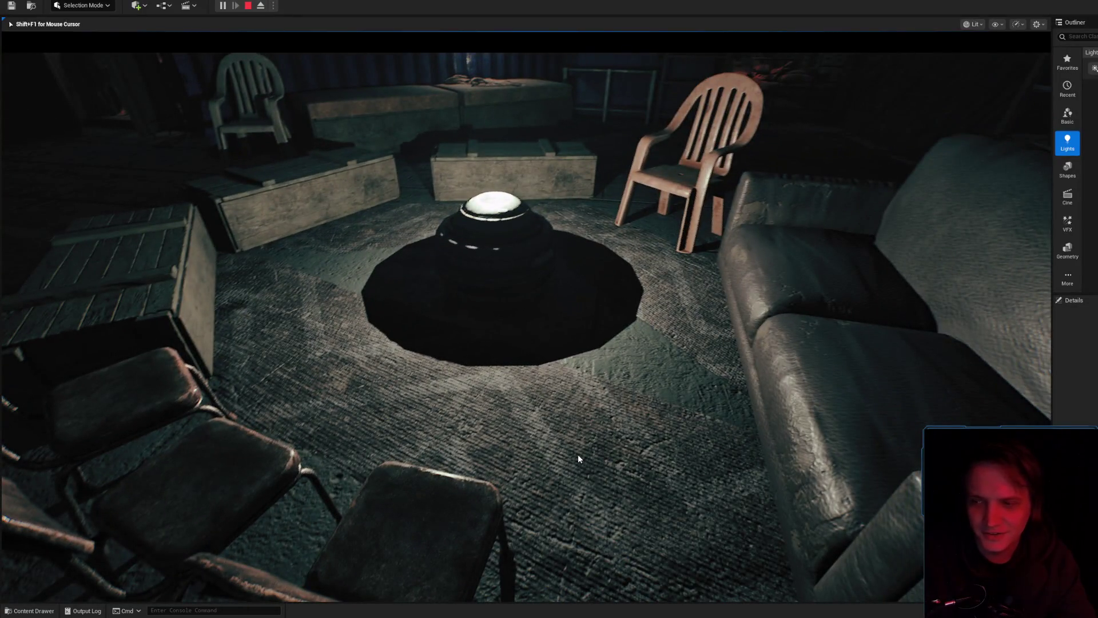
key(Escape)
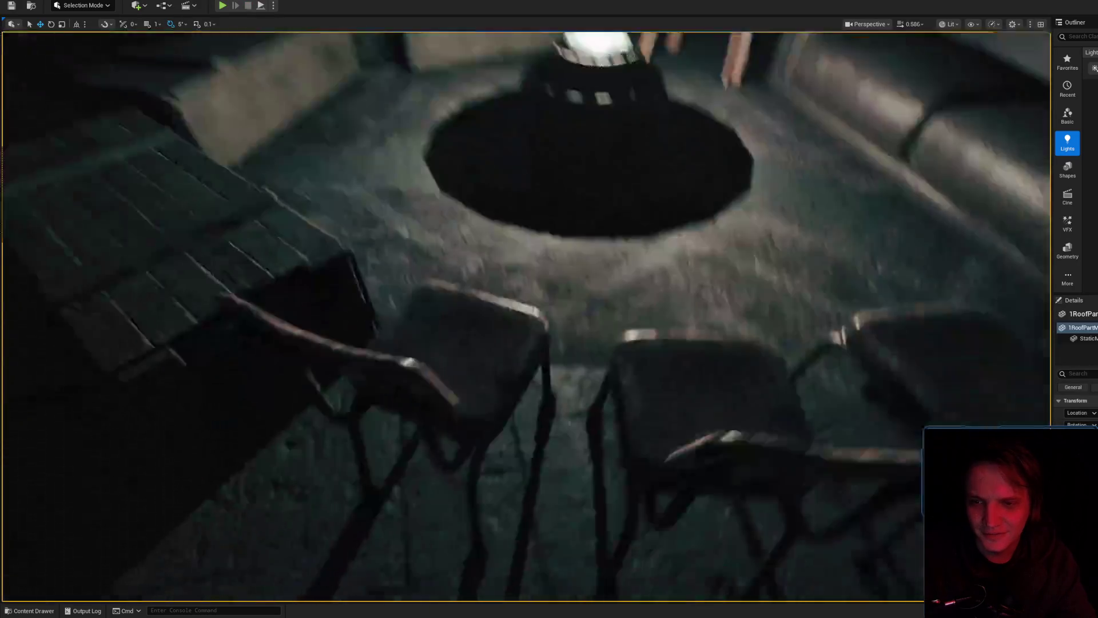
- Turn the foreground crate, and shift the left crate and rotate it 5 degrees
click(556, 440)
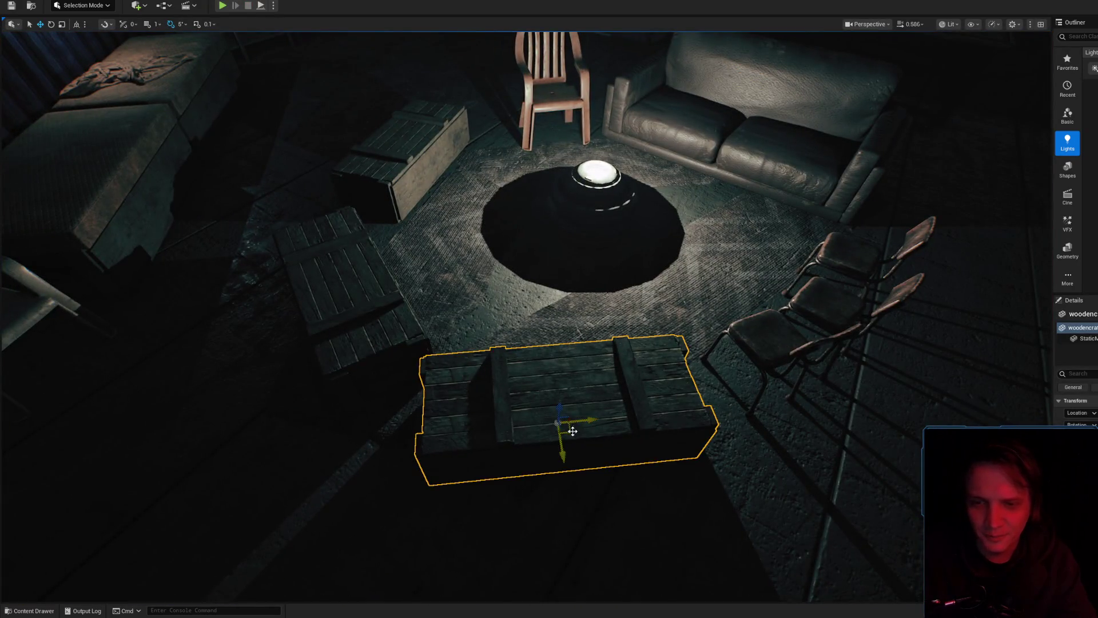
key(e)
mouse_move(564, 453)
mouse_down()
mouse_move(620, 449)
mouse_move(590, 482)
mouse_up()
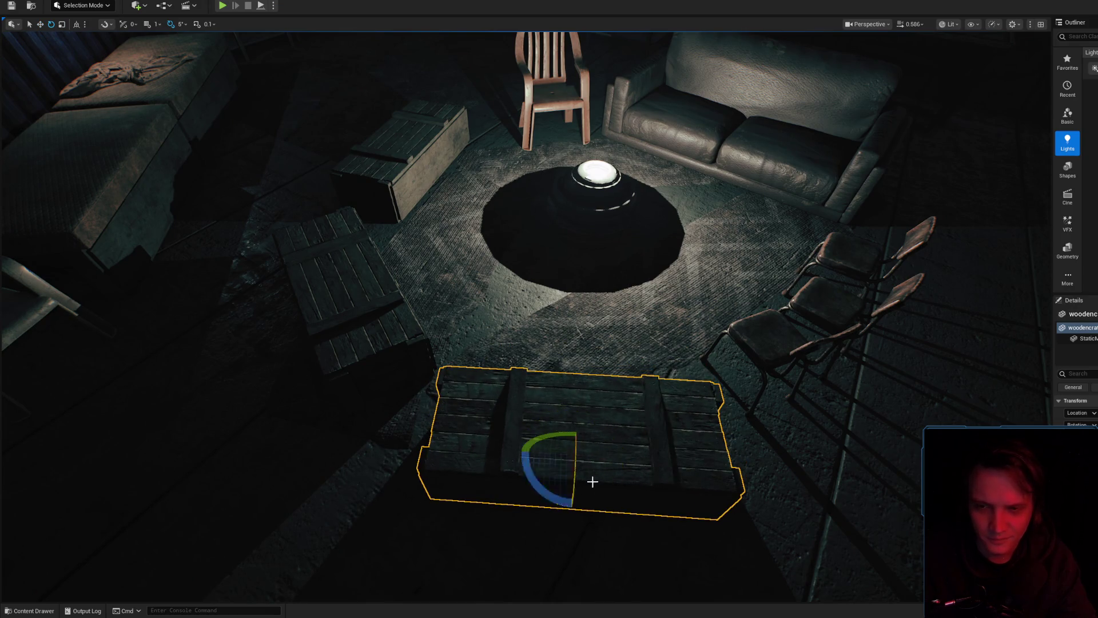
click(379, 336)
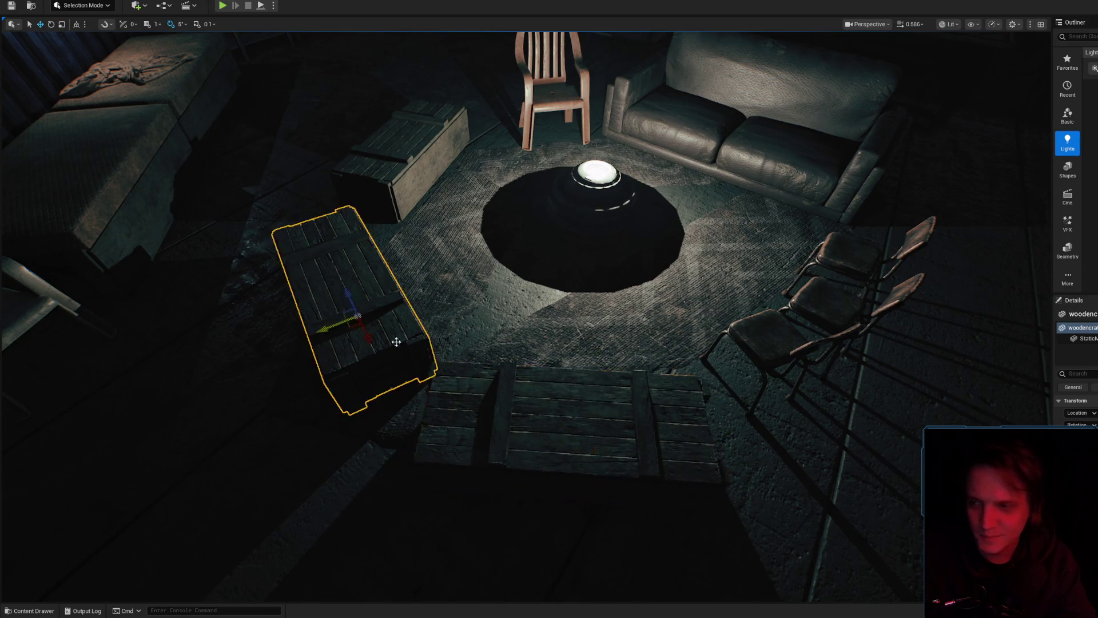
scroll(476, 383, up, 3)
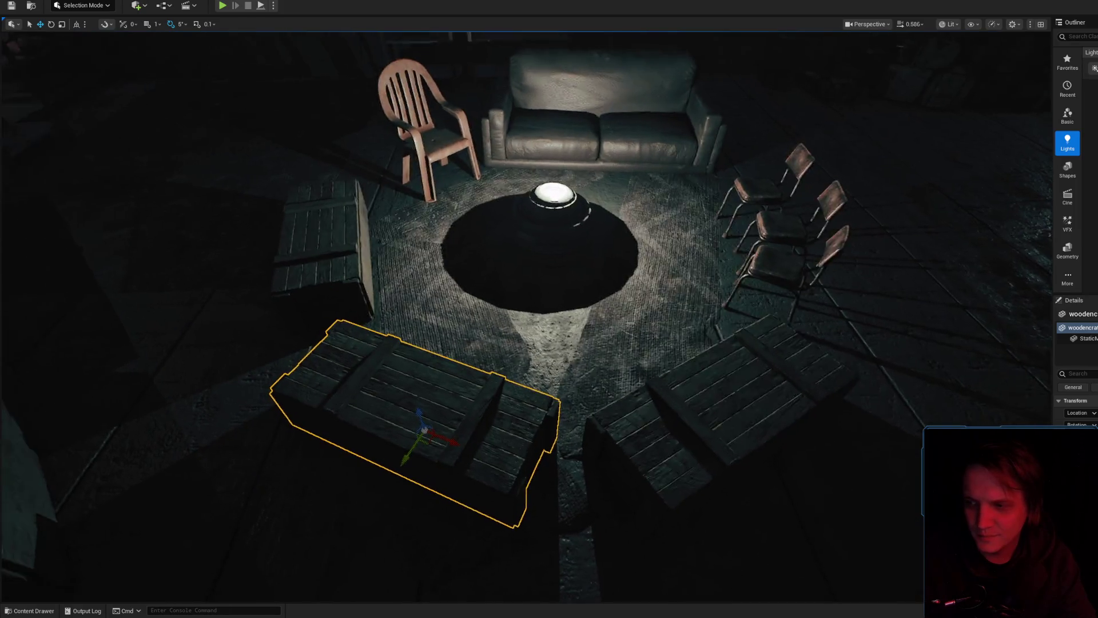
drag(384, 455, 378, 461)
drag(396, 499, 403, 495)
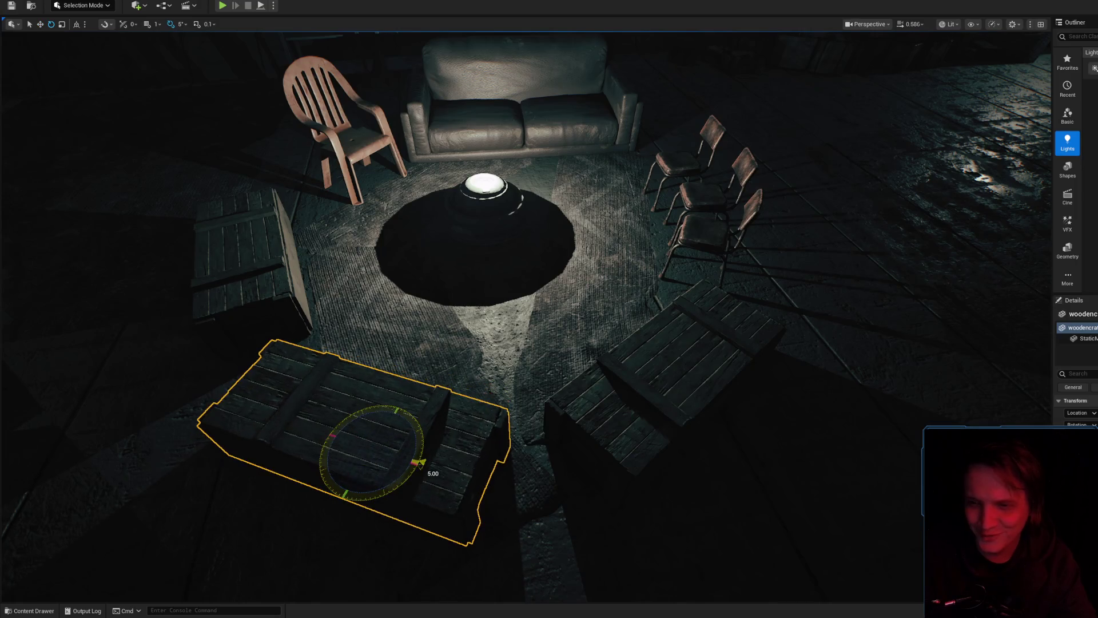
click(642, 407)
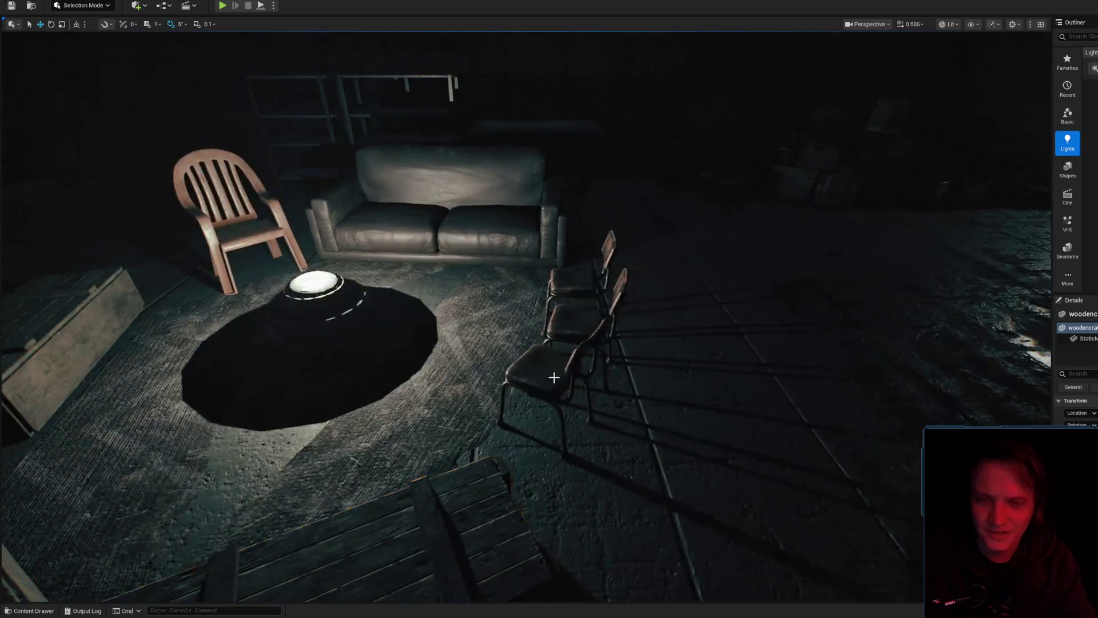
- Select the metal chairs and frame one of them in the viewport
click(558, 380)
key(f)
ctrl+click(612, 364)
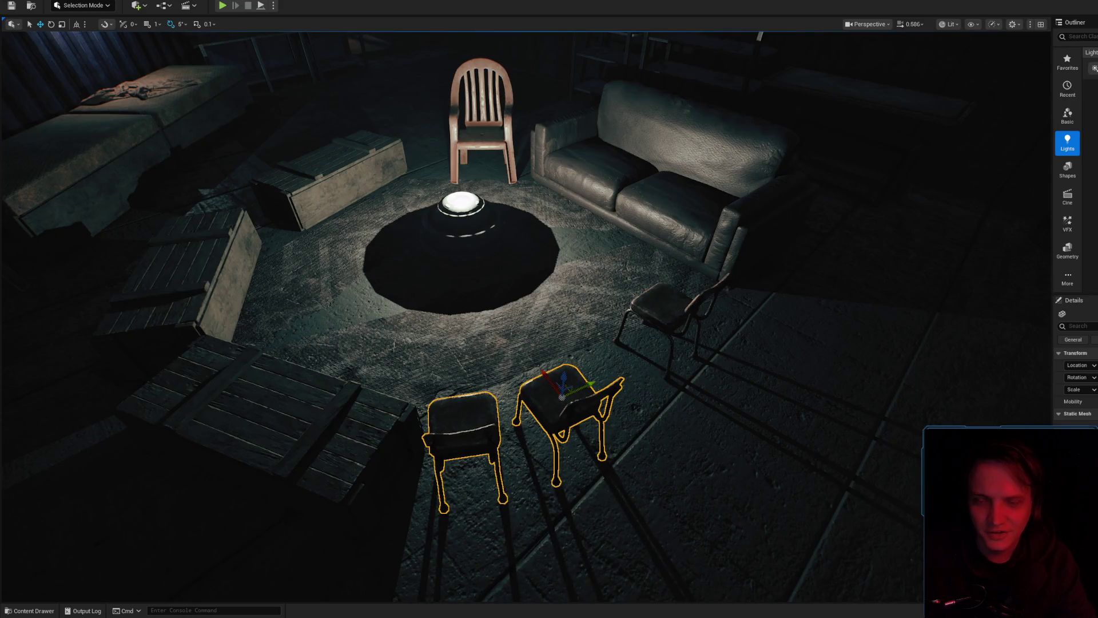
click(612, 394)
key(f)
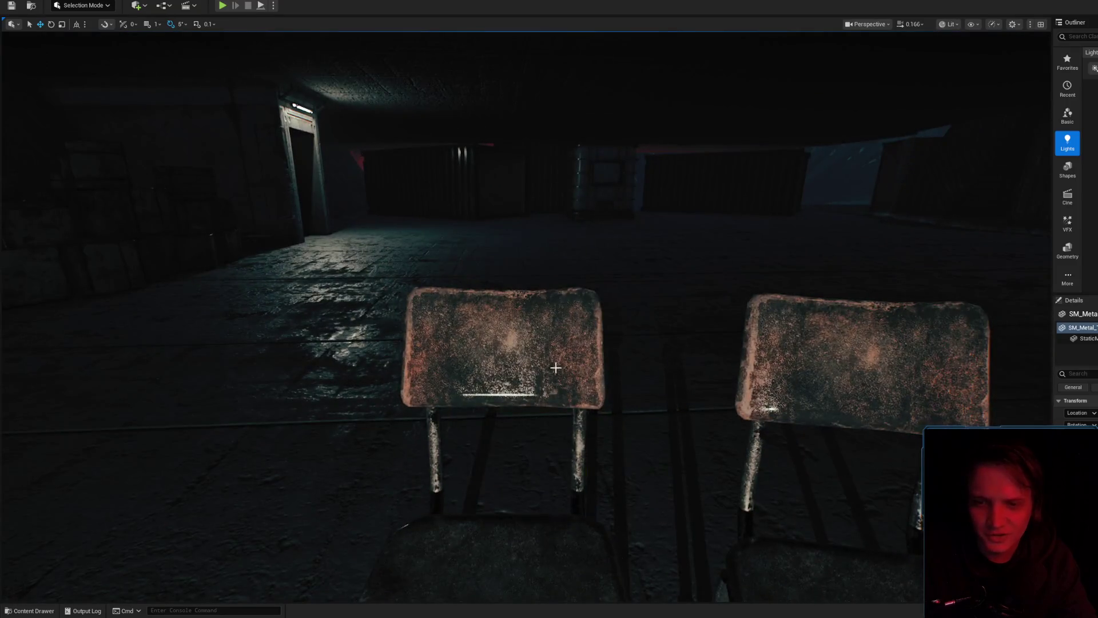
- Set the M_Metal_Chair Multiply value to 2.5 and apply it to the level
click(555, 367)
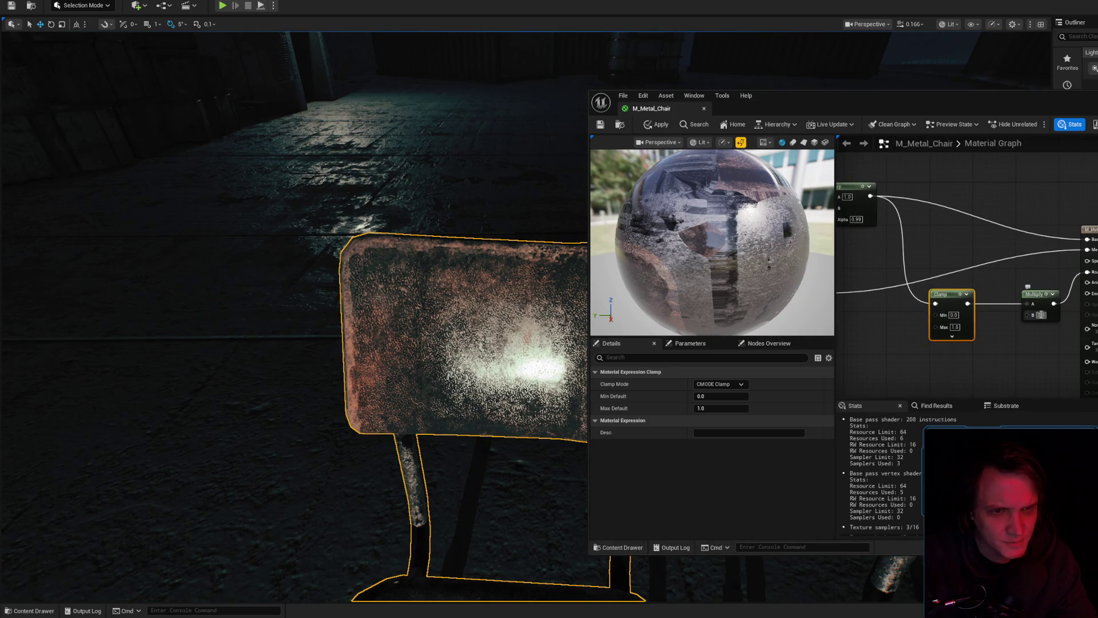
text(2.5)
key(Return)
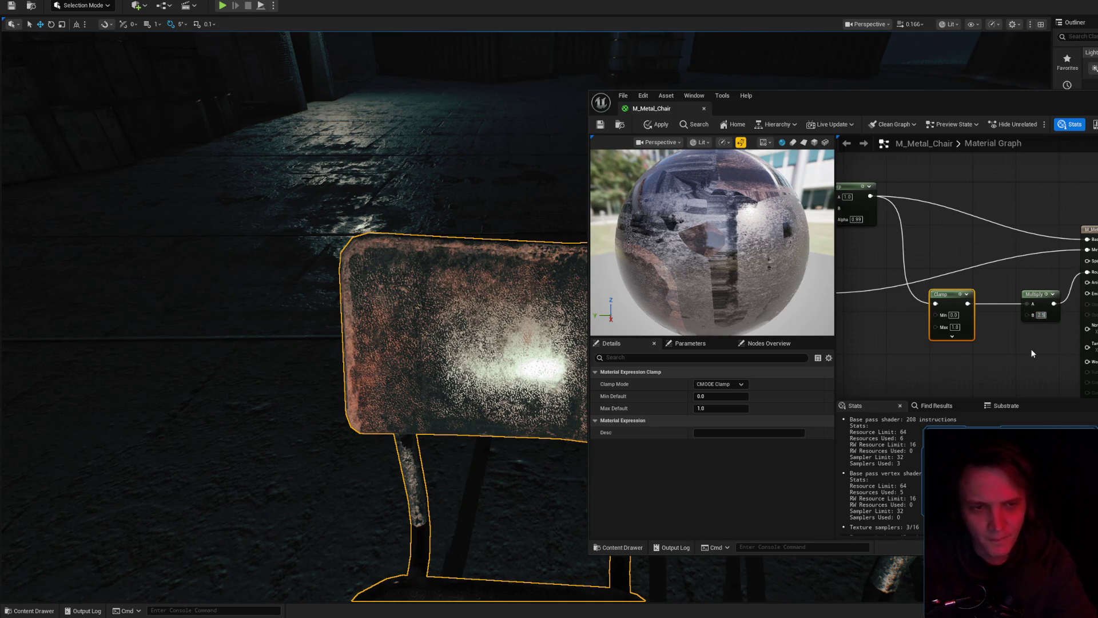
click(648, 125)
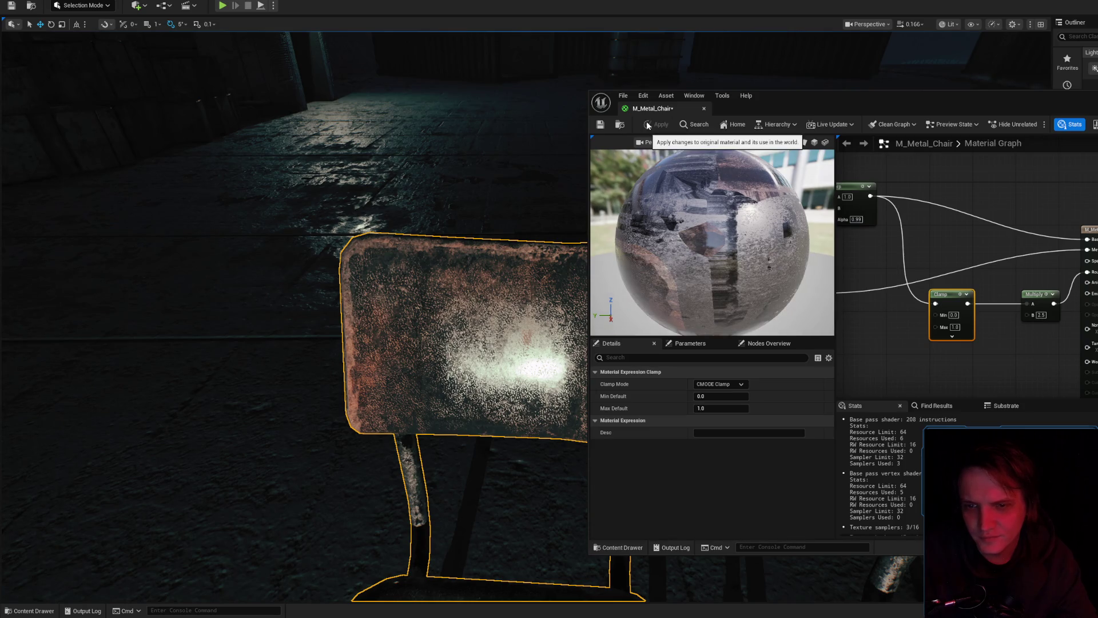
- Survey the Lerp, Multiply and Clamp nodes across the graph, re-applying the material
scroll(400, 309, down, 5)
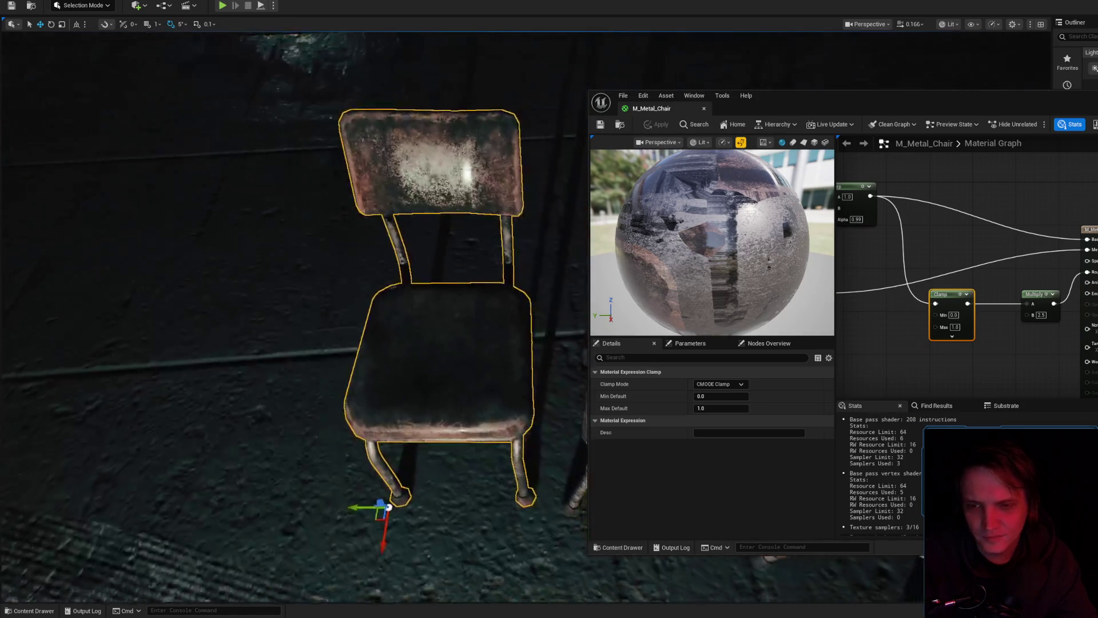
scroll(400, 309, up, 8)
scroll(401, 309, up, 5)
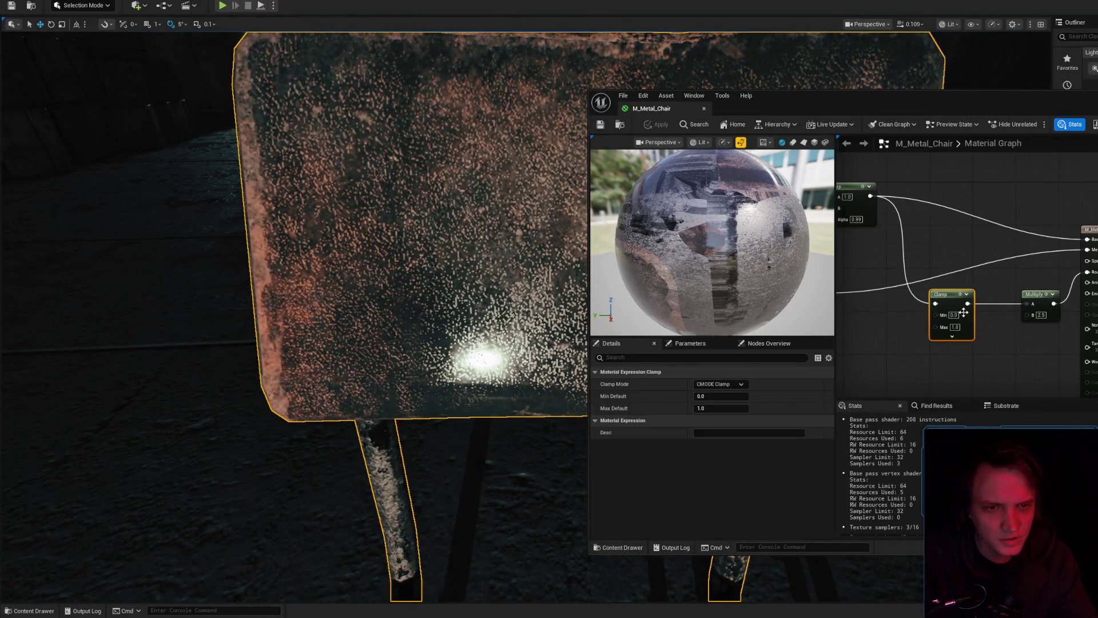
click(999, 333)
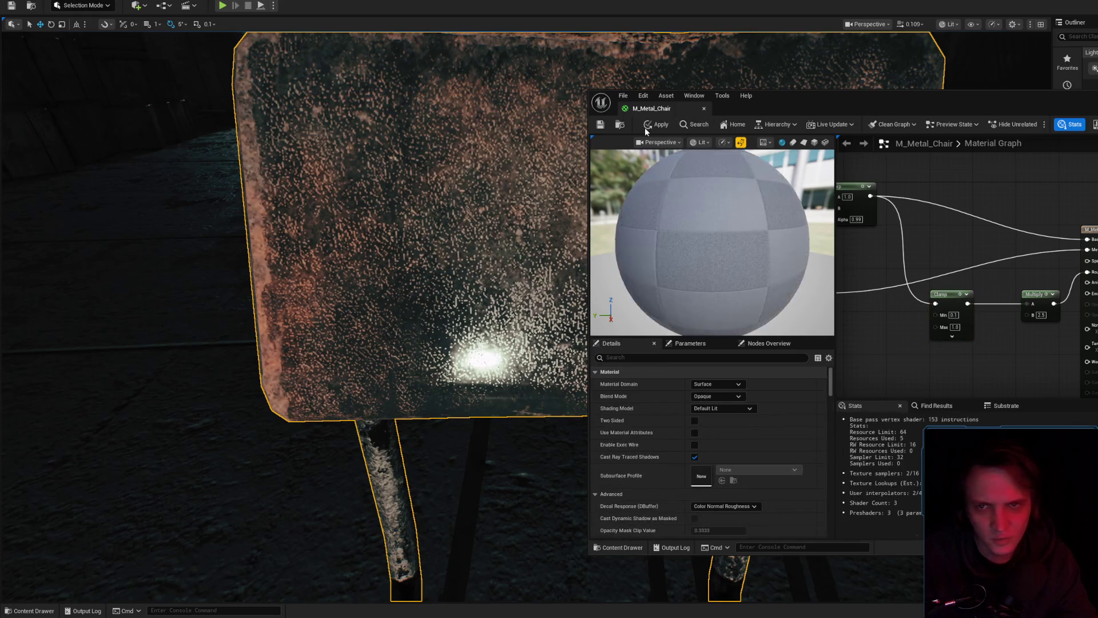
click(646, 126)
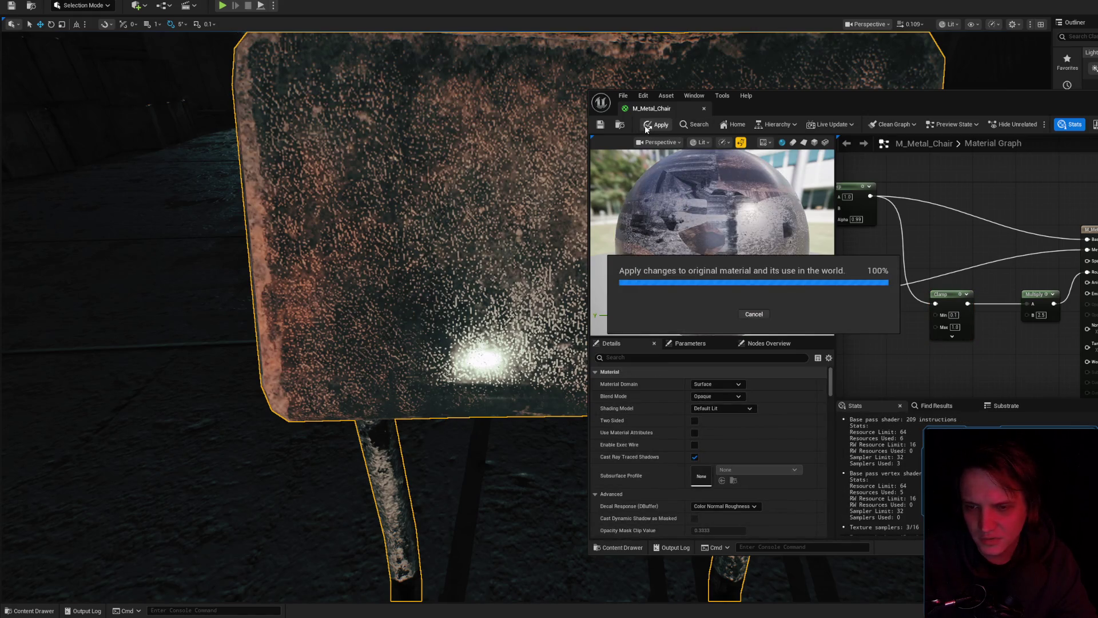
drag(401, 286, 348, 314)
mouse_move(915, 257)
mouse_down()
mouse_move(989, 303)
mouse_move(932, 219)
mouse_up()
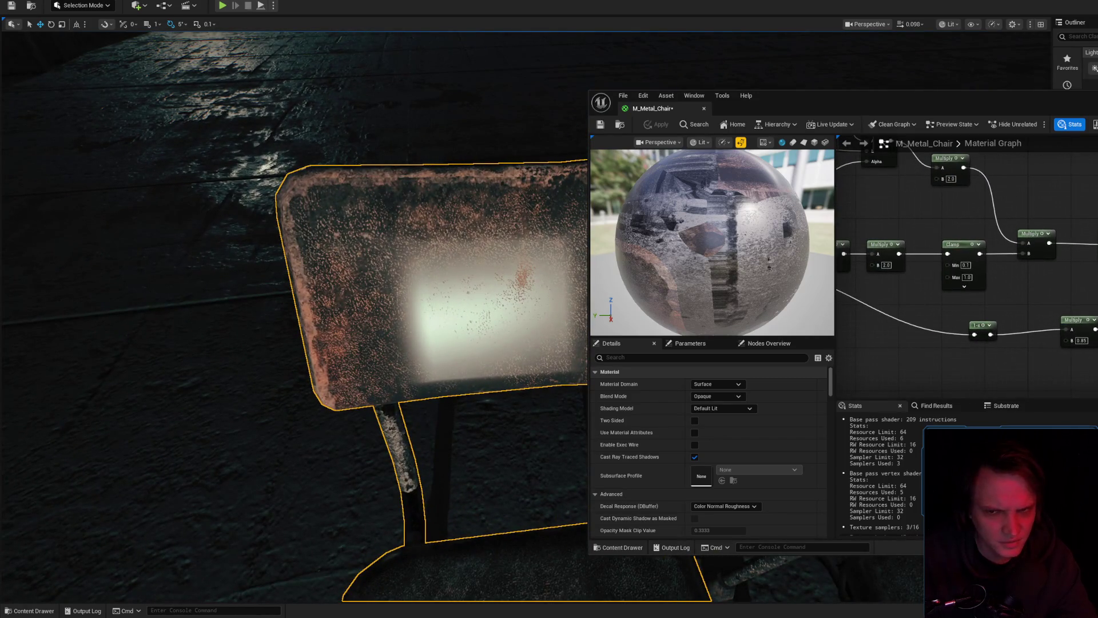
mouse_move(972, 258)
mouse_down()
mouse_move(943, 255)
mouse_move(1082, 298)
mouse_up()
drag(991, 353, 893, 292)
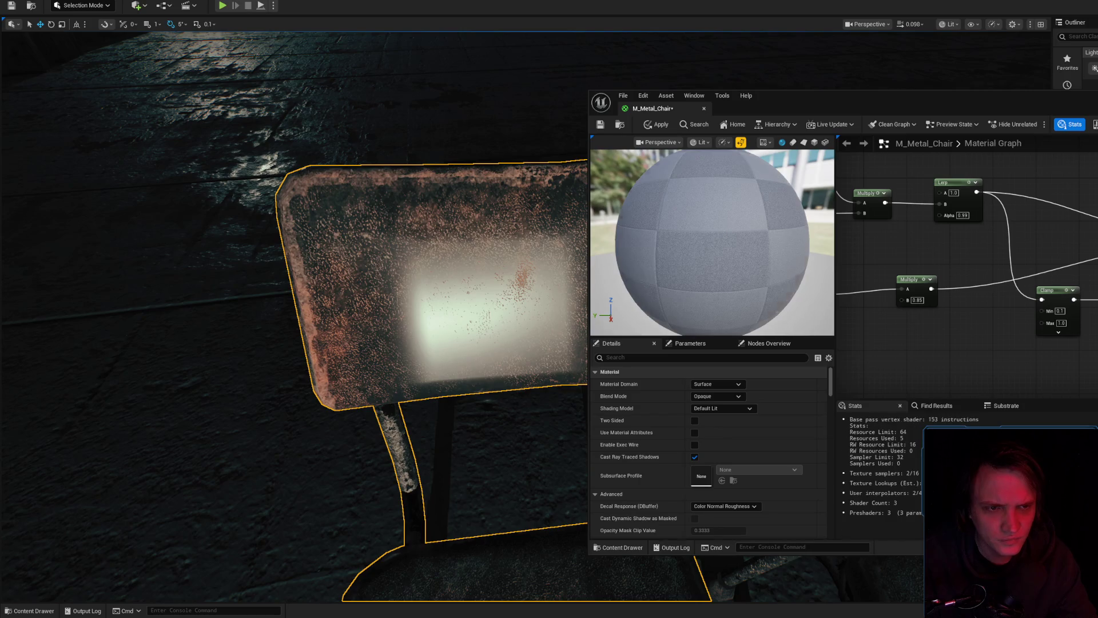
click(658, 125)
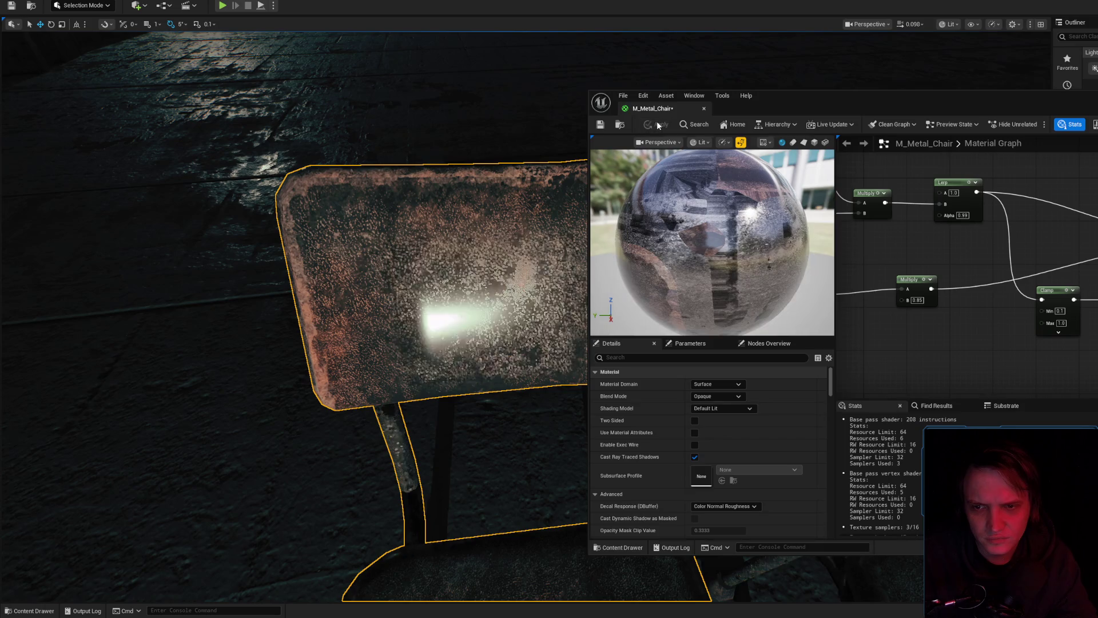
- Wire a value into the Clamp node's Min input and apply the rewired material
drag(400, 286, 371, 286)
mouse_move(1045, 270)
mouse_down()
mouse_move(1079, 309)
mouse_move(926, 222)
mouse_up()
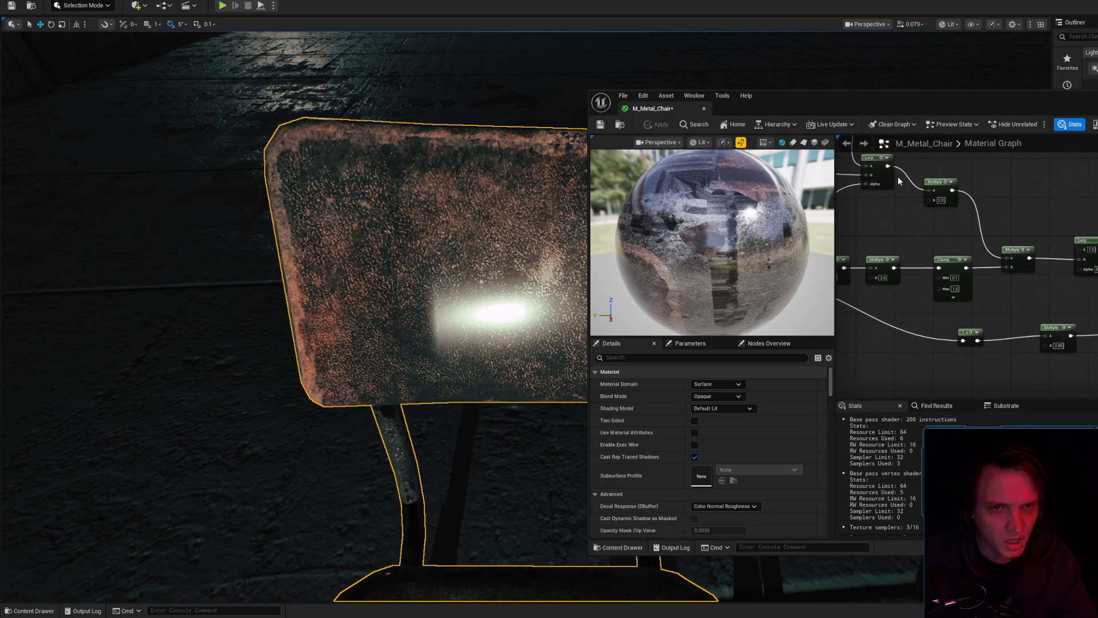
click(949, 183)
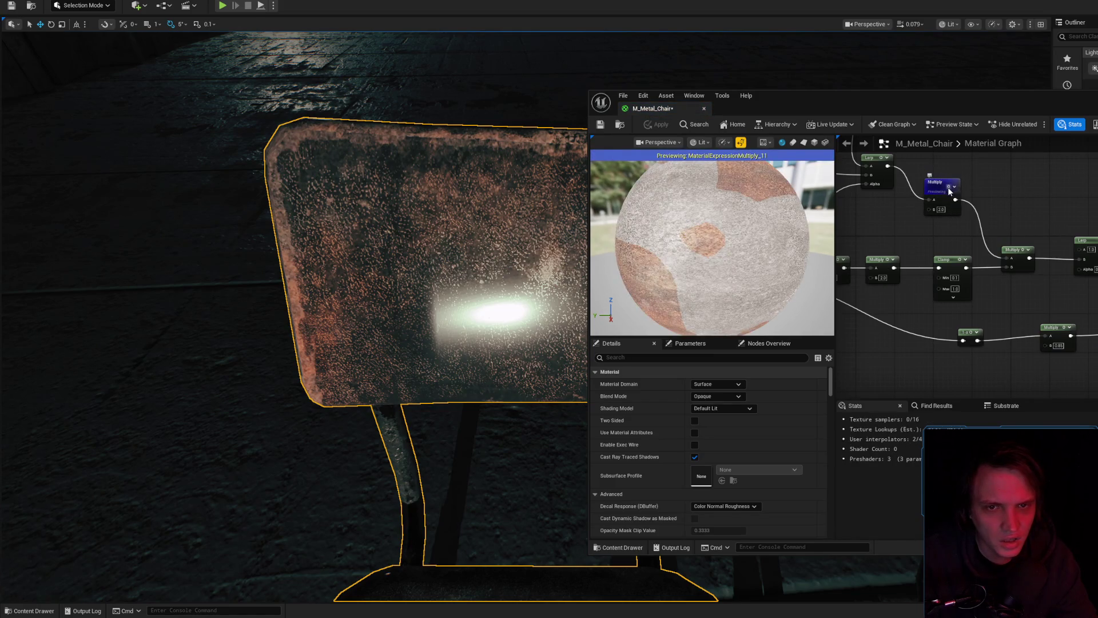
click(949, 186)
drag(949, 190, 849, 190)
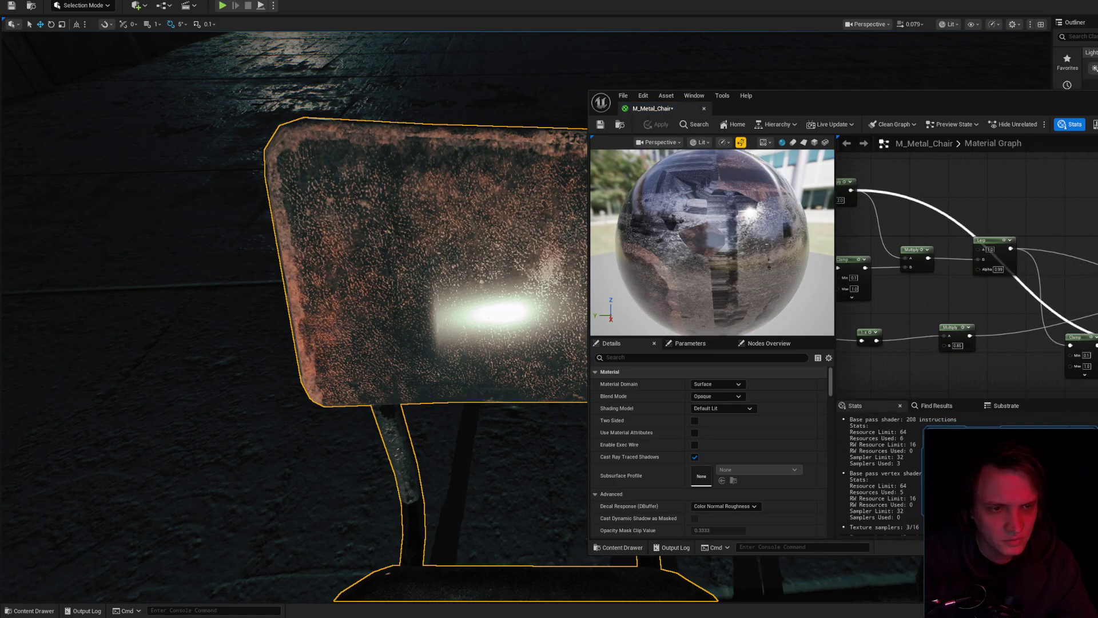
drag(1077, 355, 1080, 355)
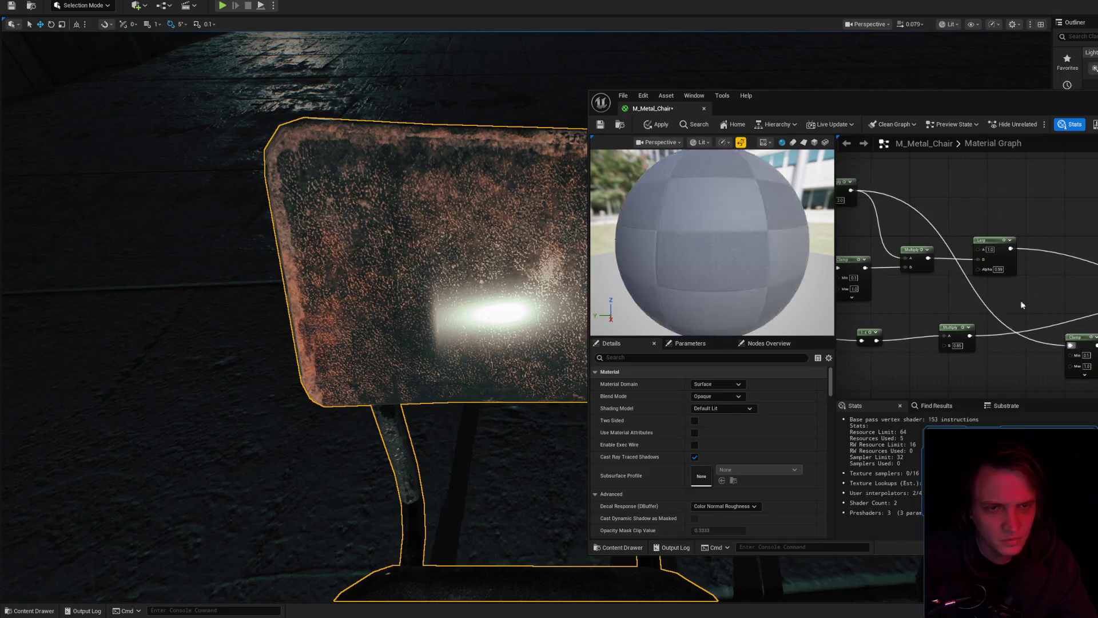
click(653, 125)
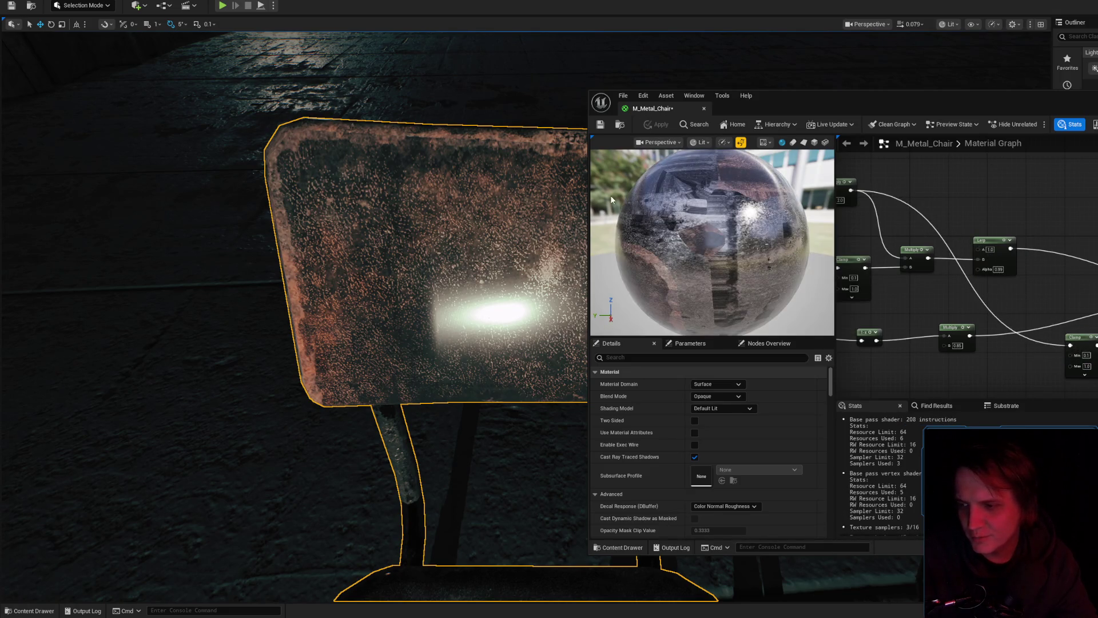
- Undo the latest node change and push the final material to the chairs
mouse_move(549, 216)
mouse_down()
mouse_move(537, 263)
mouse_move(526, 240)
mouse_move(549, 216)
mouse_up()
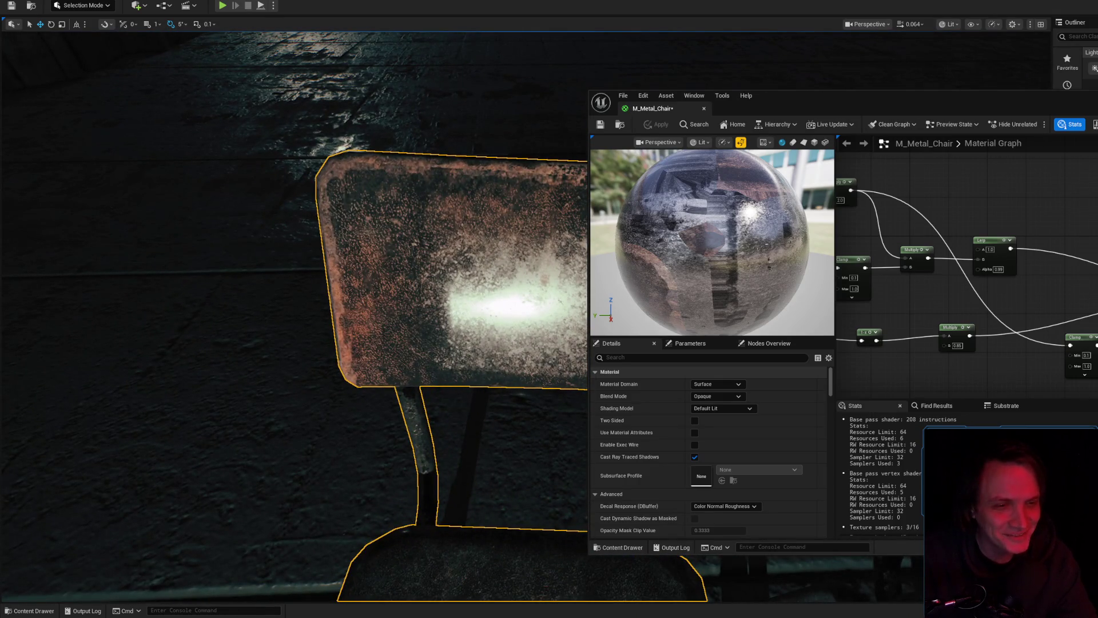
key(ctrl+z)
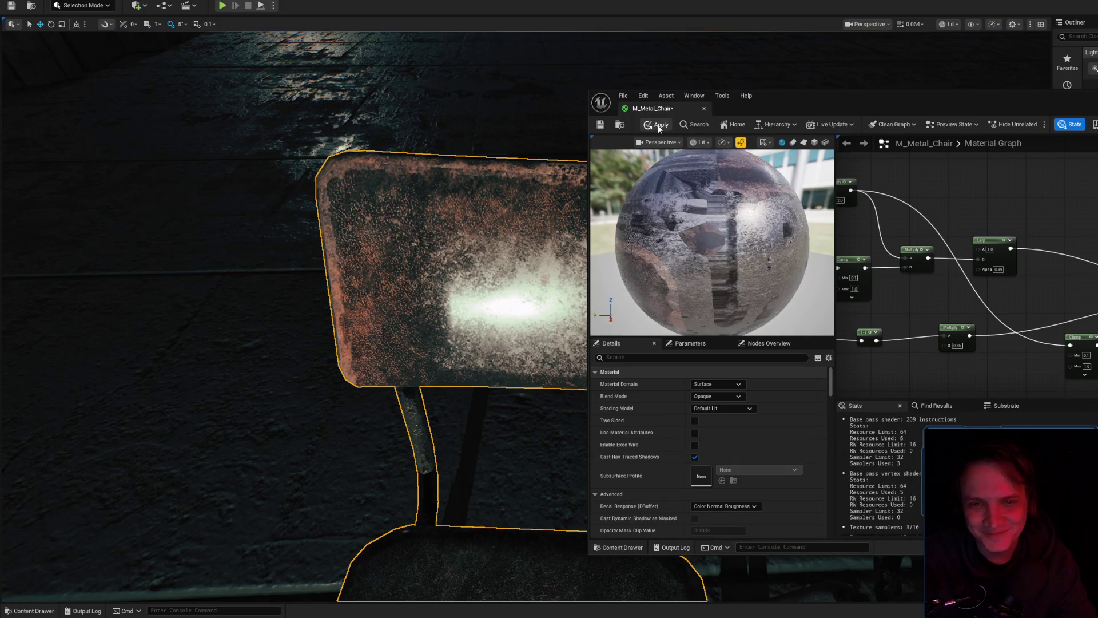
click(658, 125)
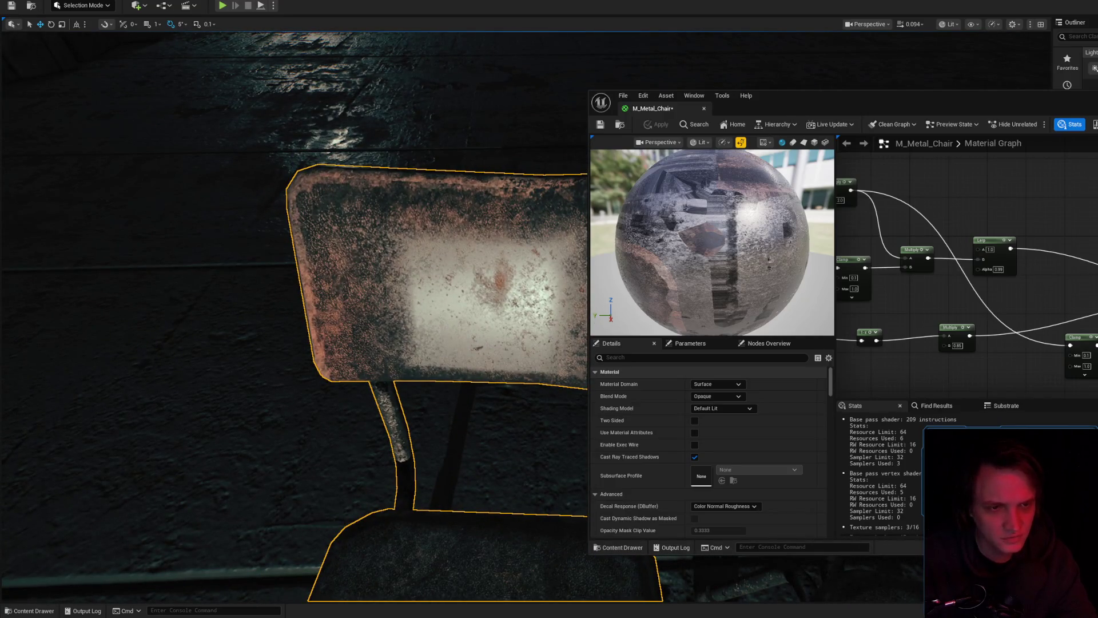
click(656, 129)
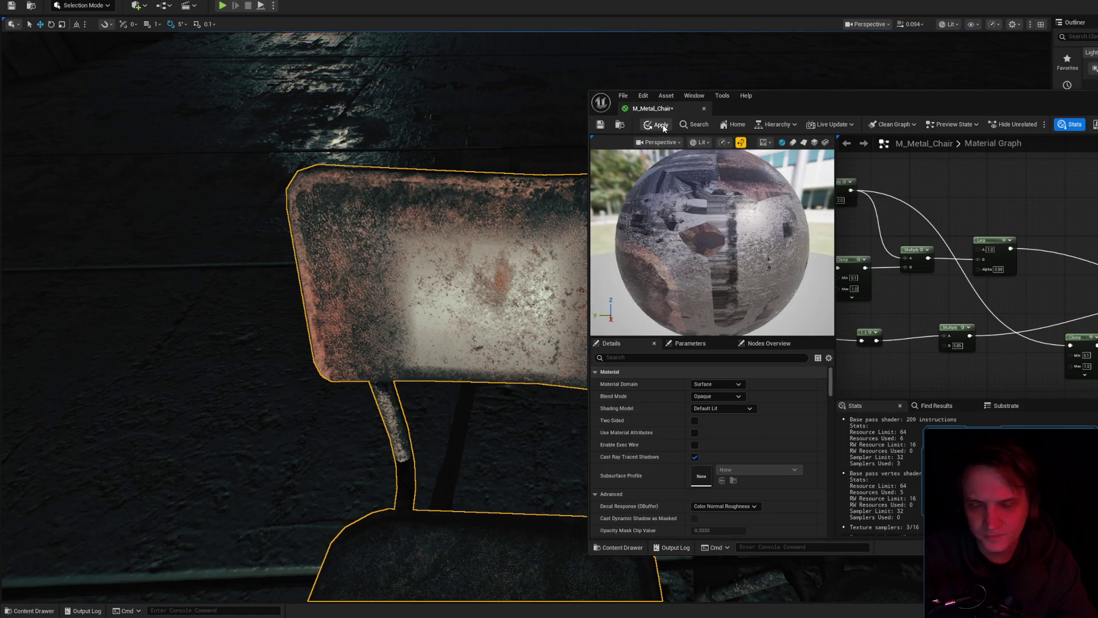
click(661, 125)
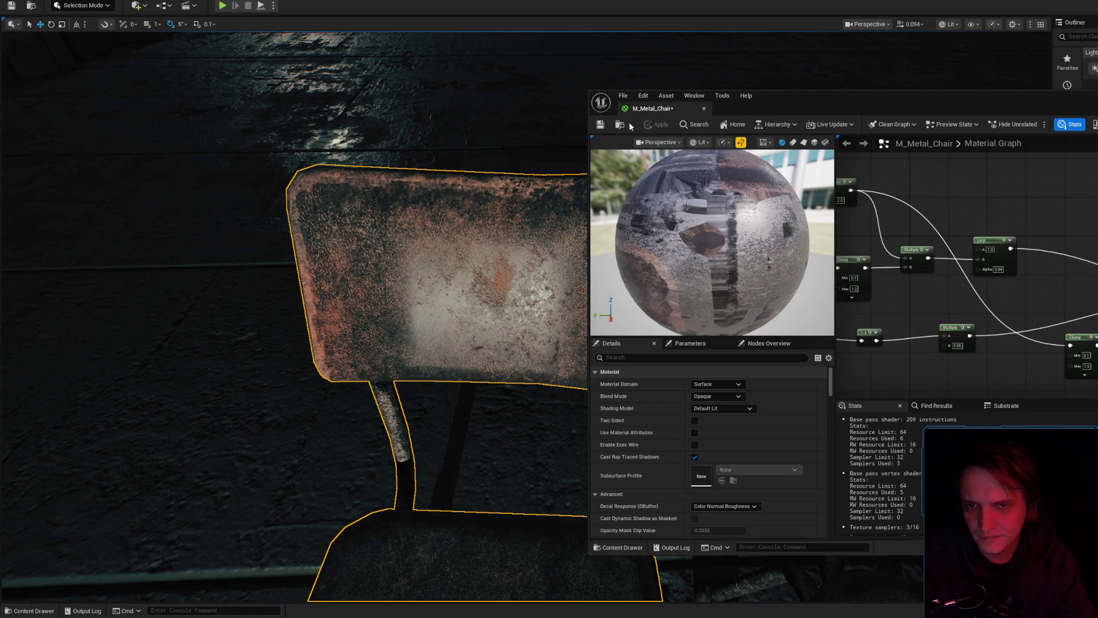
- Fly around the row of metal chairs to review them up close
key(s)
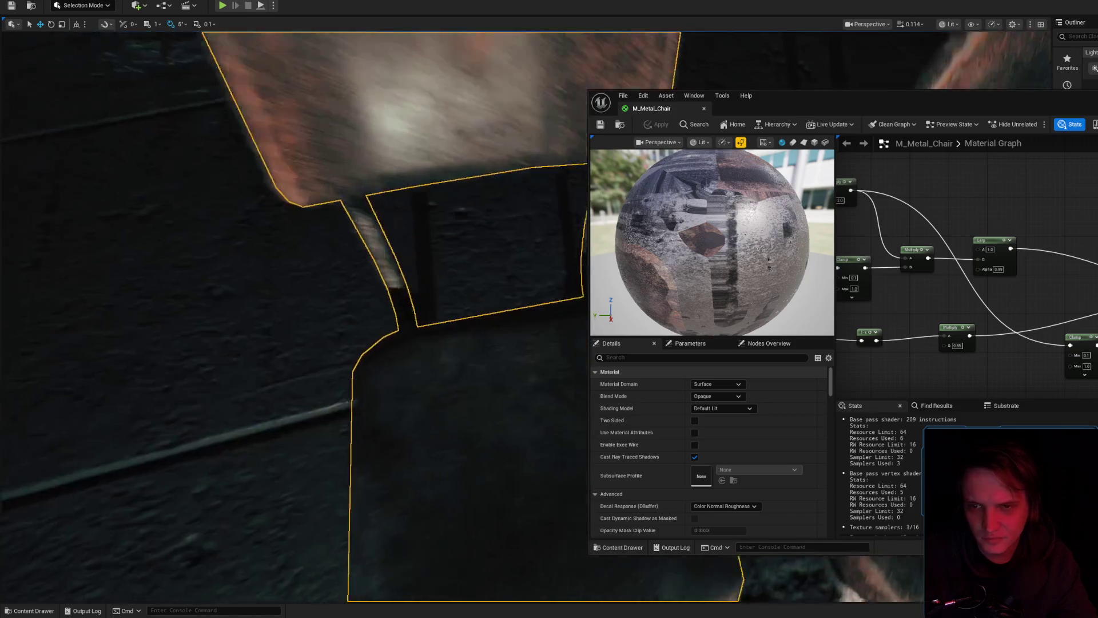
key(Escape)
key(s)
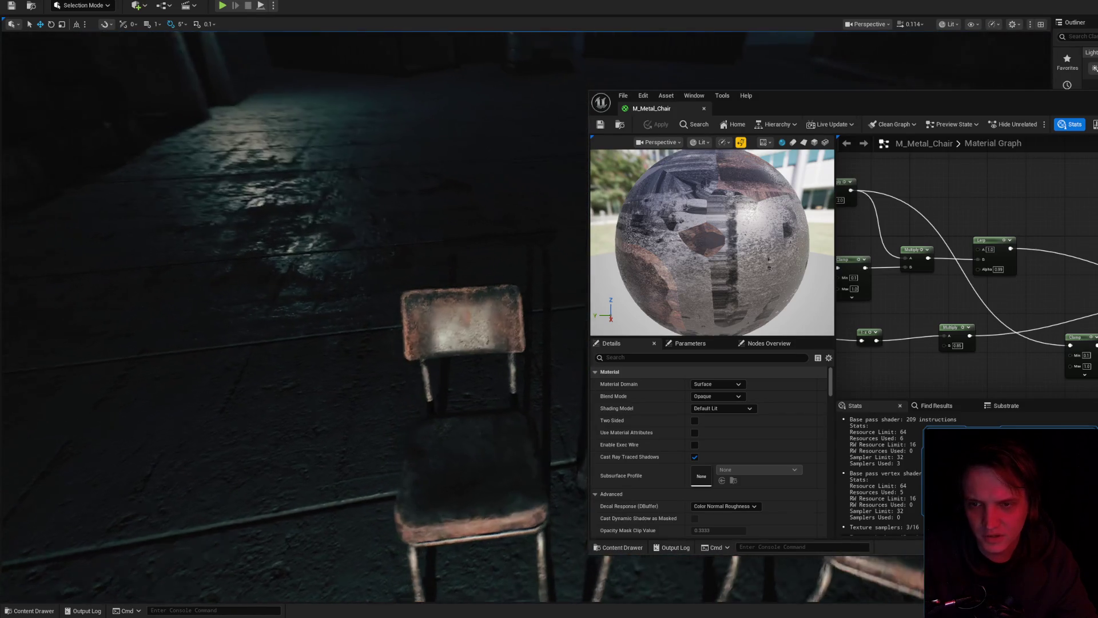
key(w)
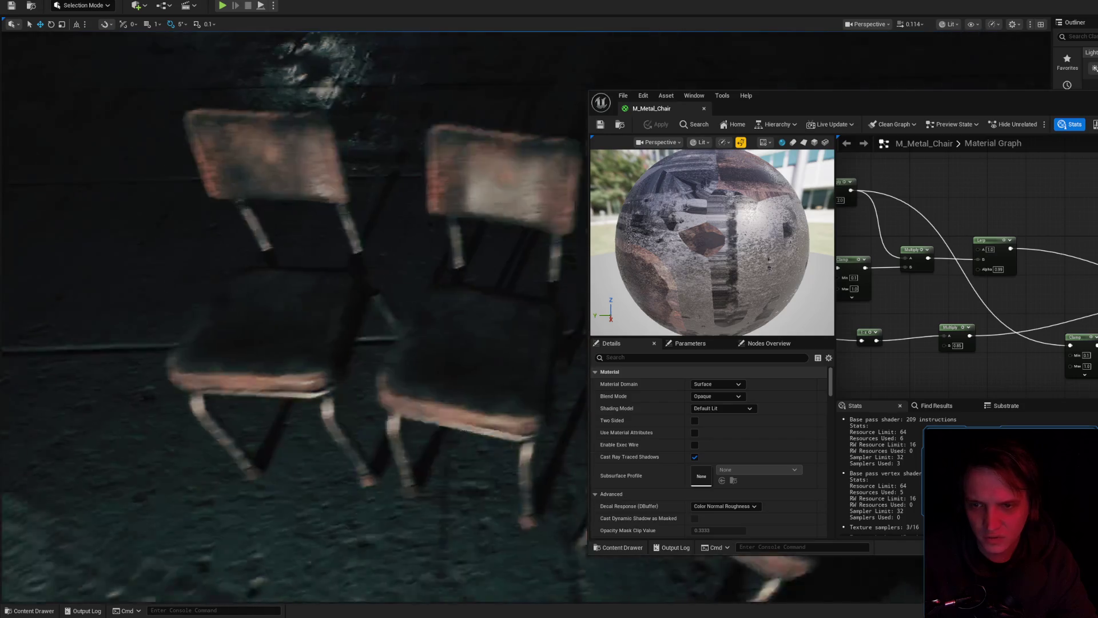
key(s)
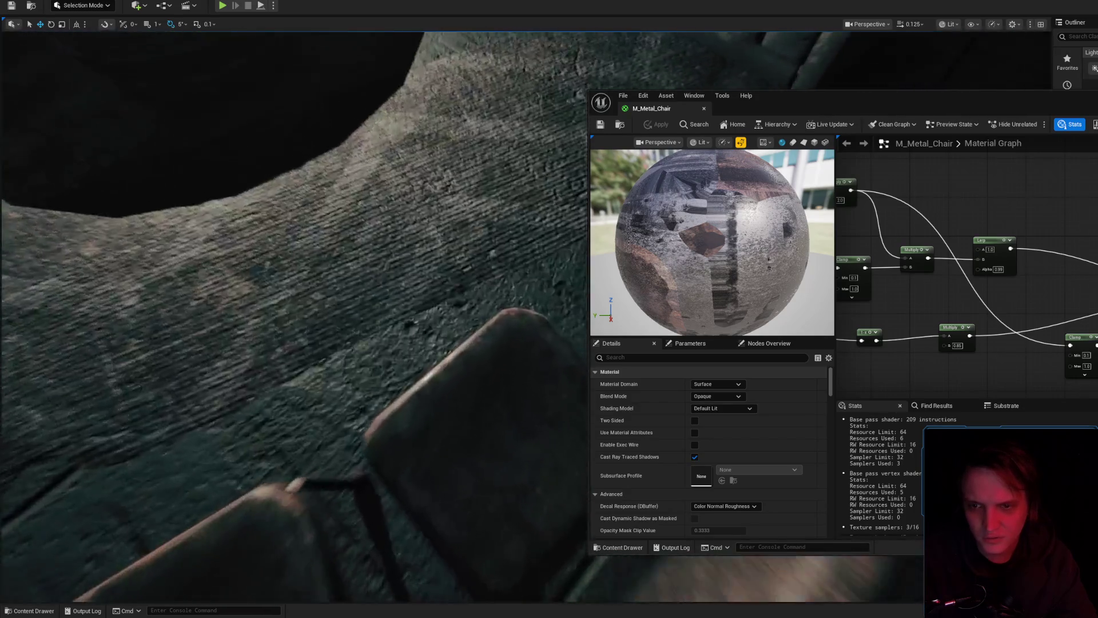
scroll(293, 315, up, 2)
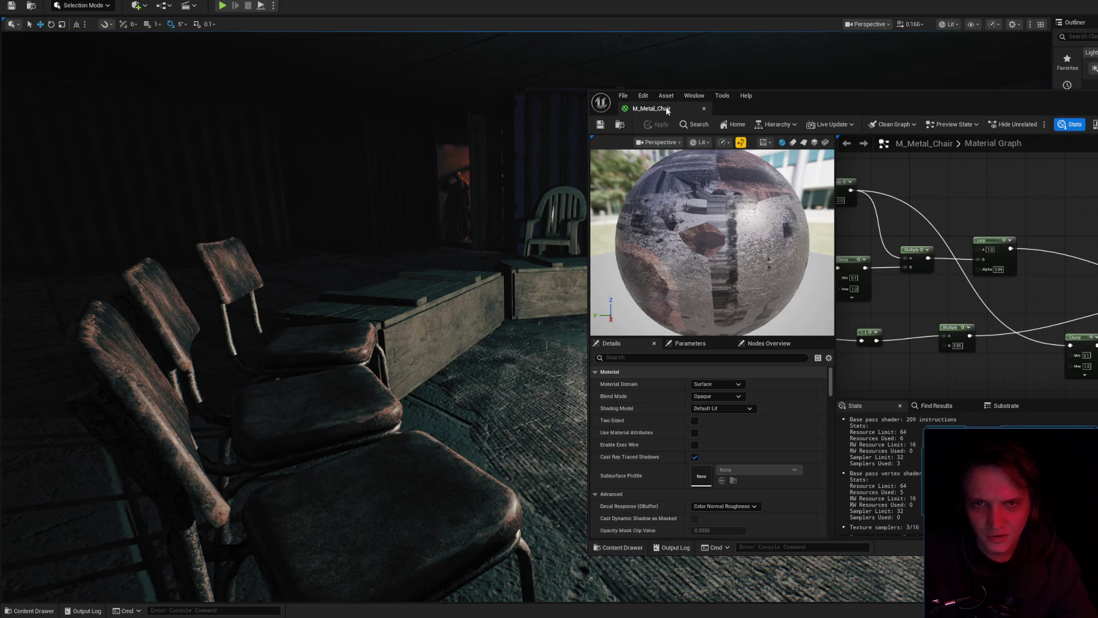
key(w)
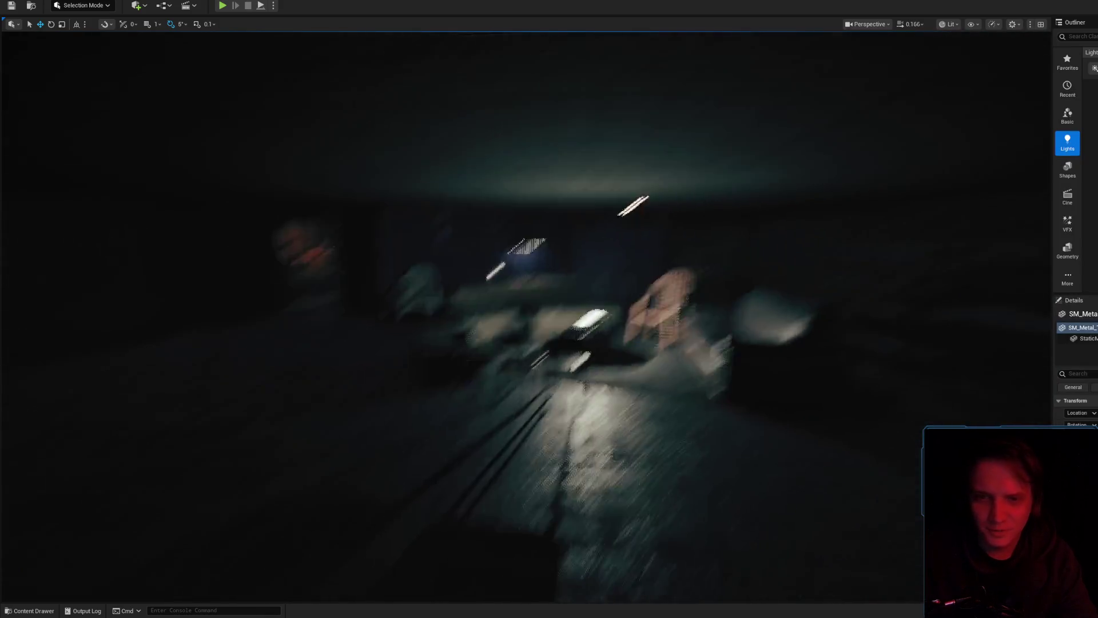
scroll(526, 315, up, 5)
key(w)
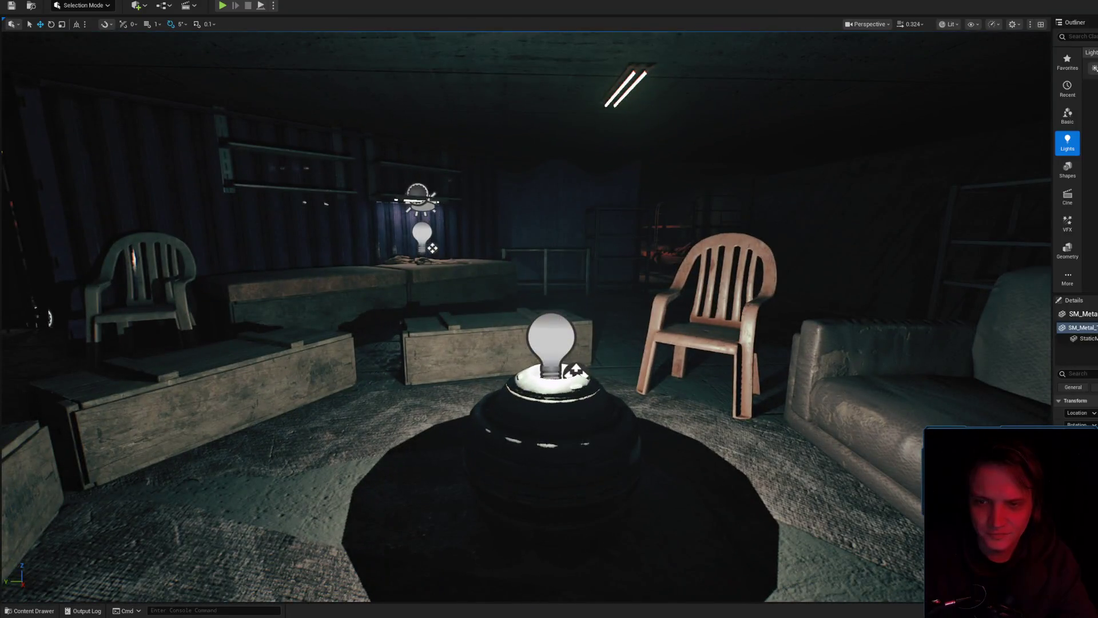
- Inspect the lamp's point light and the wall lamp fixture, then switch to Chrome
click(551, 343)
key(s)
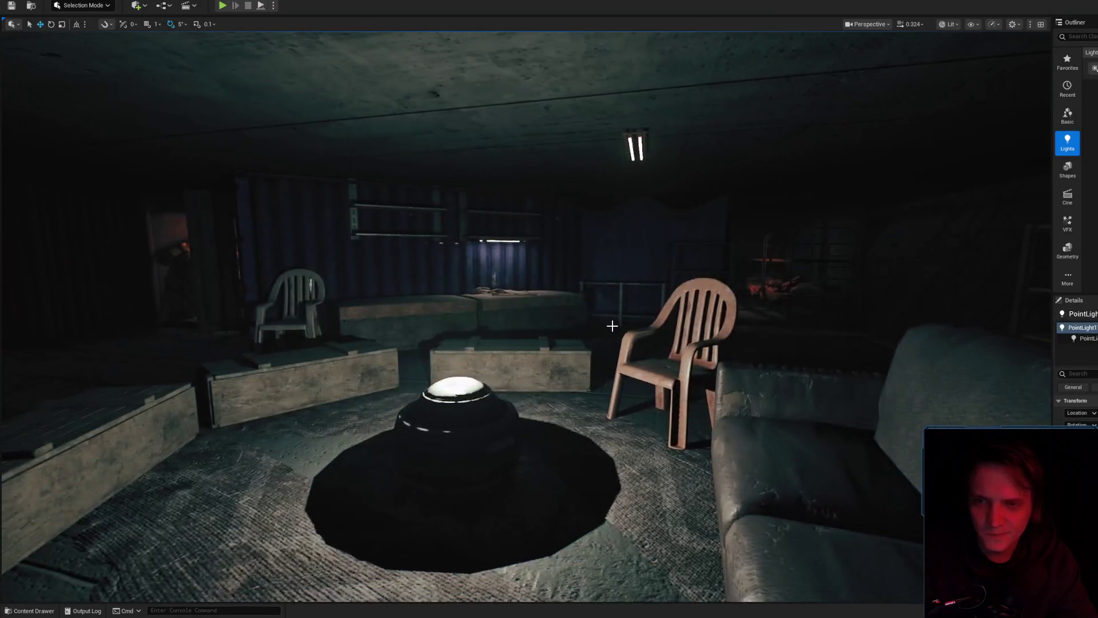
key(w)
scroll(572, 320, up, 2)
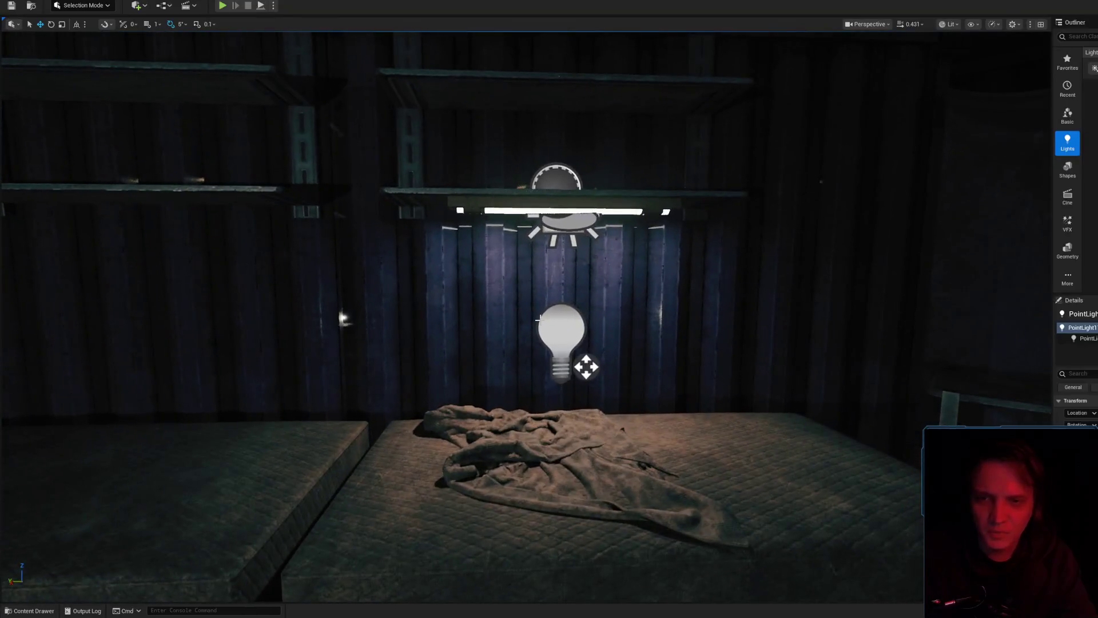
click(572, 177)
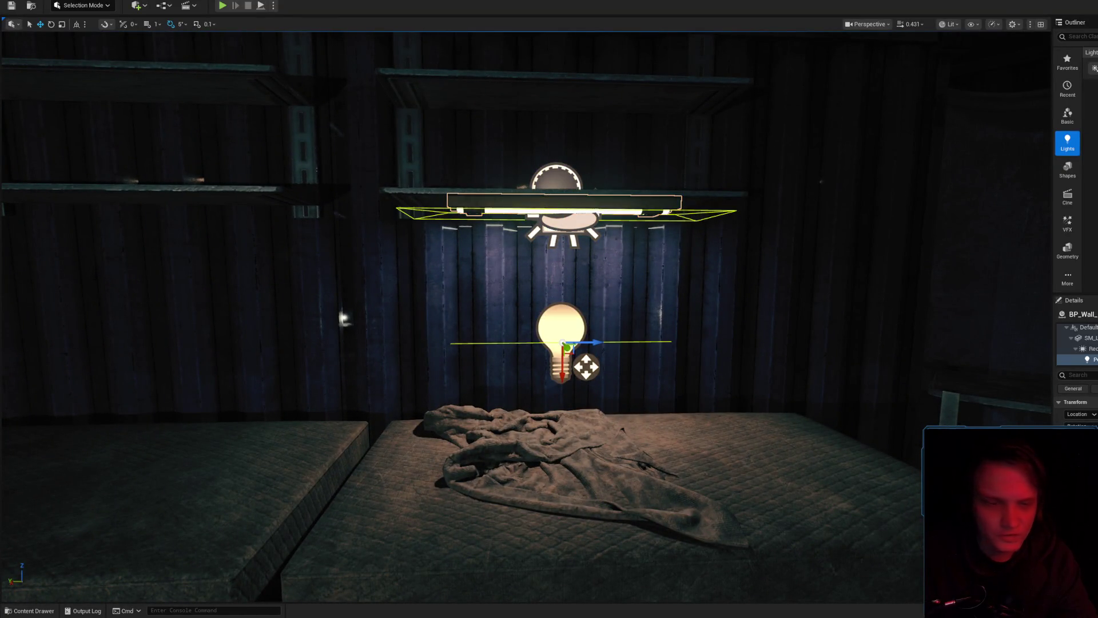
mouse_move(567, 378)
mouse_down()
mouse_move(567, 315)
mouse_move(566, 343)
mouse_up()
scroll(733, 399, up, 3)
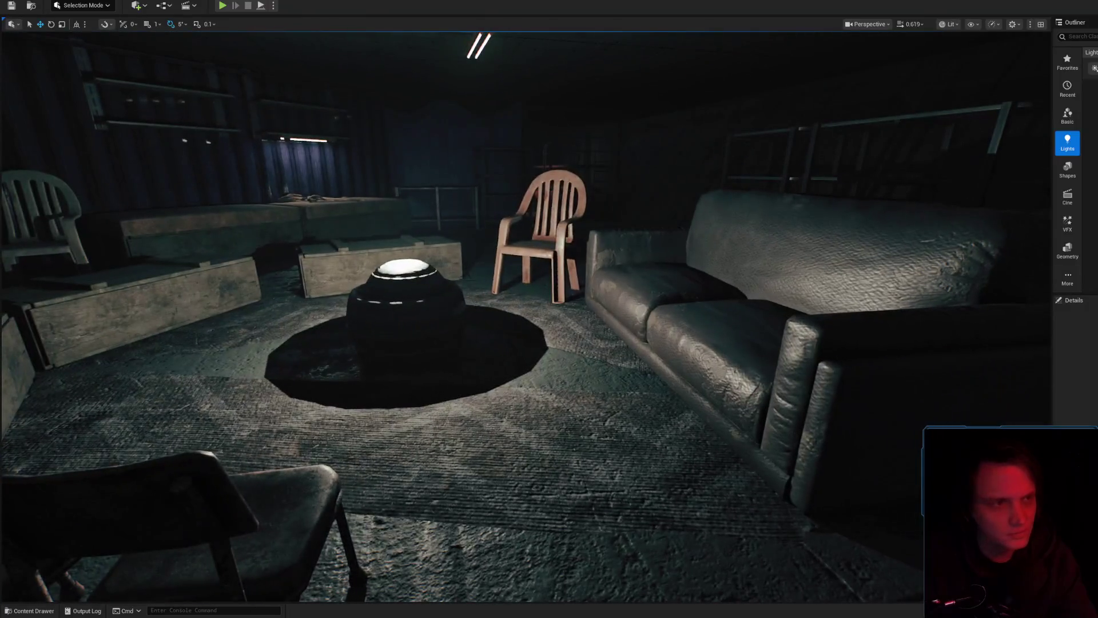
key(alt+Tab)
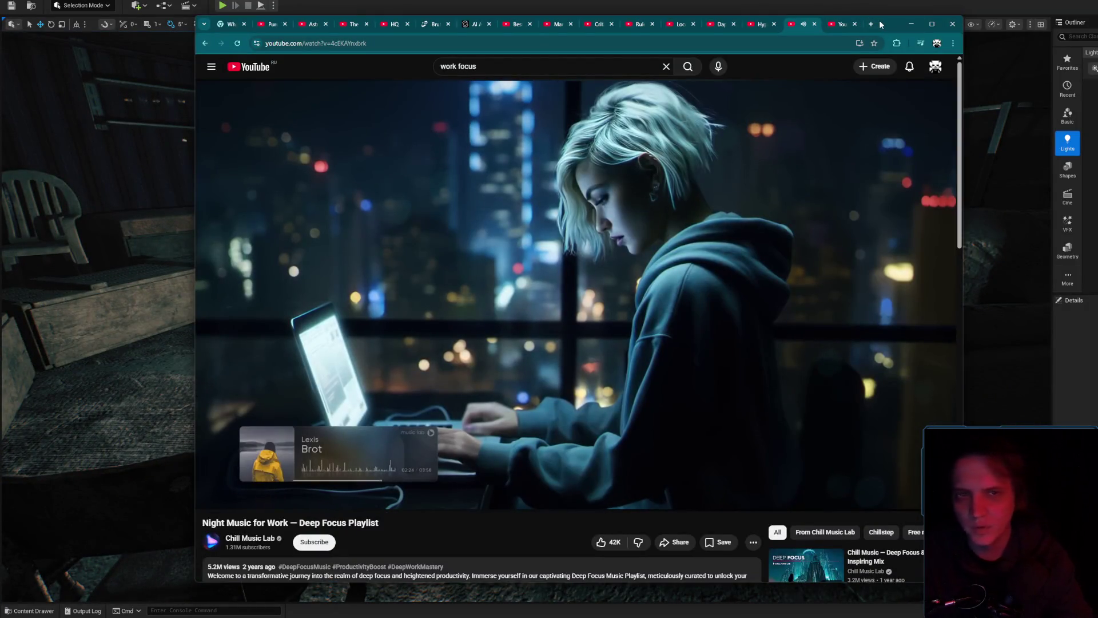
- Search Google in a new tab for 'bladerunner more than huamns'
click(871, 24)
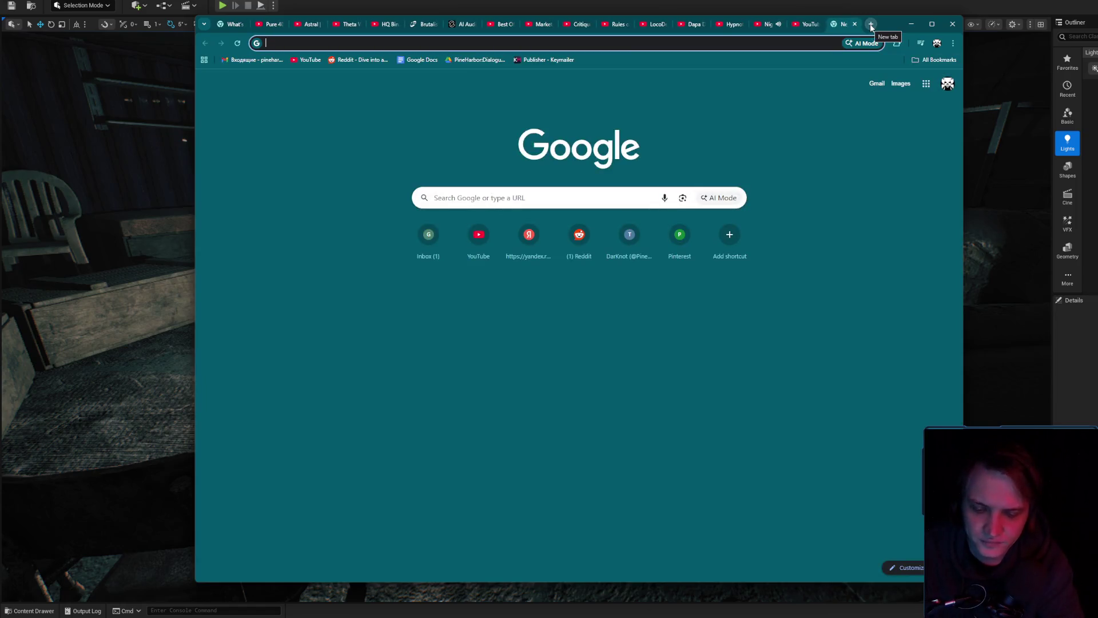
text(blad)
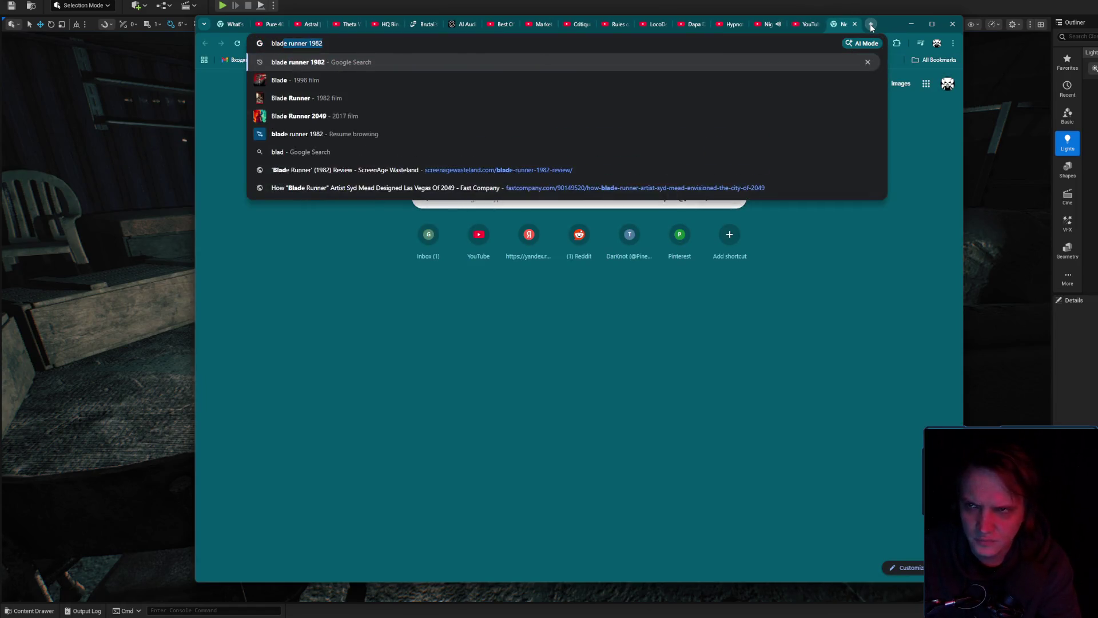
text(erunner more tha)
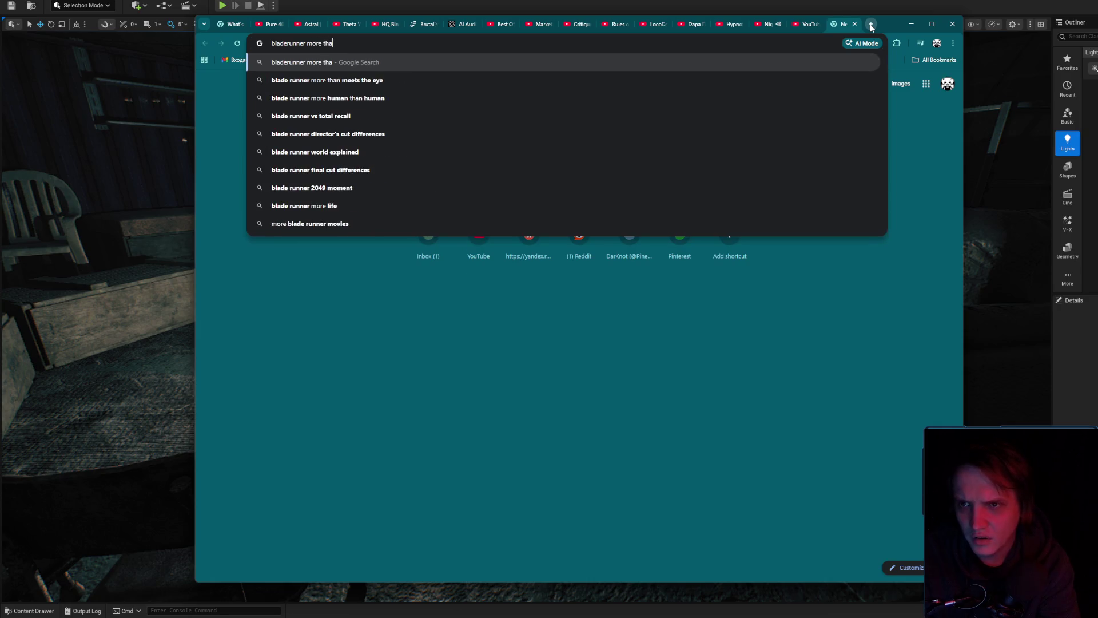
text(n huamns)
key(Return)
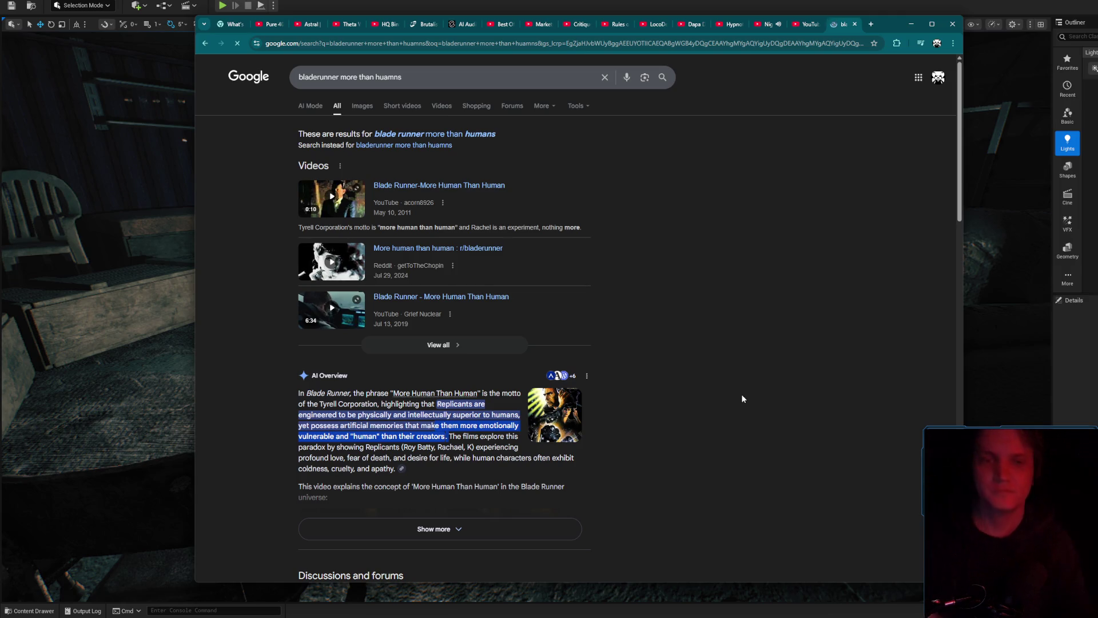
- Minimize Chrome and view the three chairs from above, selecting the middle one
click(812, 24)
click(911, 24)
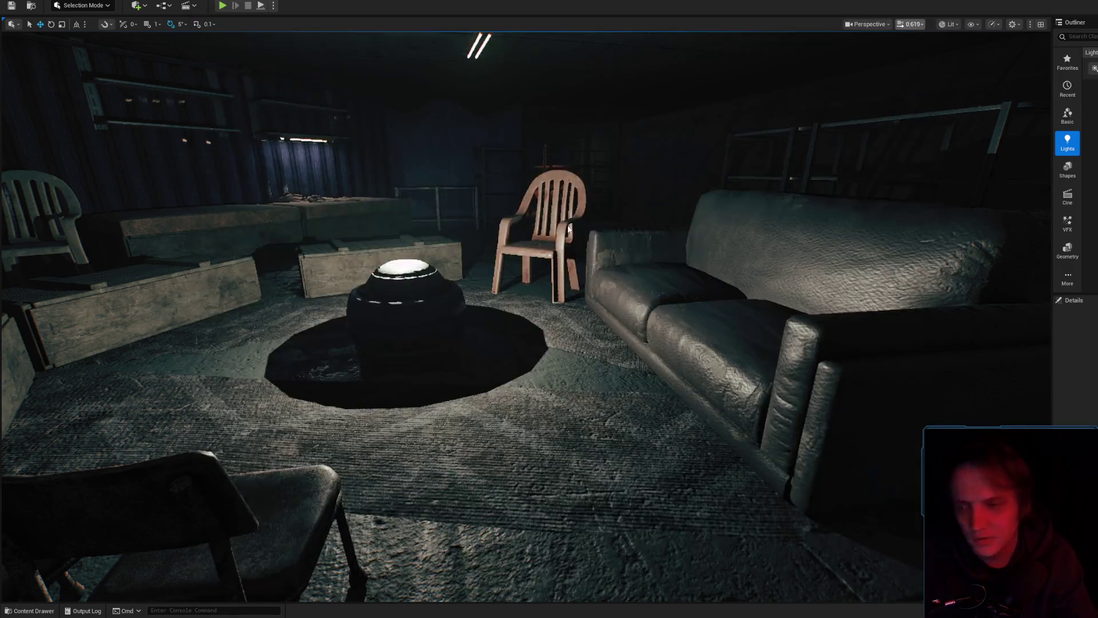
key(f)
mouse_move(523, 318)
mouse_down()
mouse_move(524, 297)
mouse_move(572, 217)
mouse_up()
mouse_move(562, 323)
mouse_down()
mouse_move(566, 360)
mouse_move(562, 323)
mouse_up()
click(536, 351)
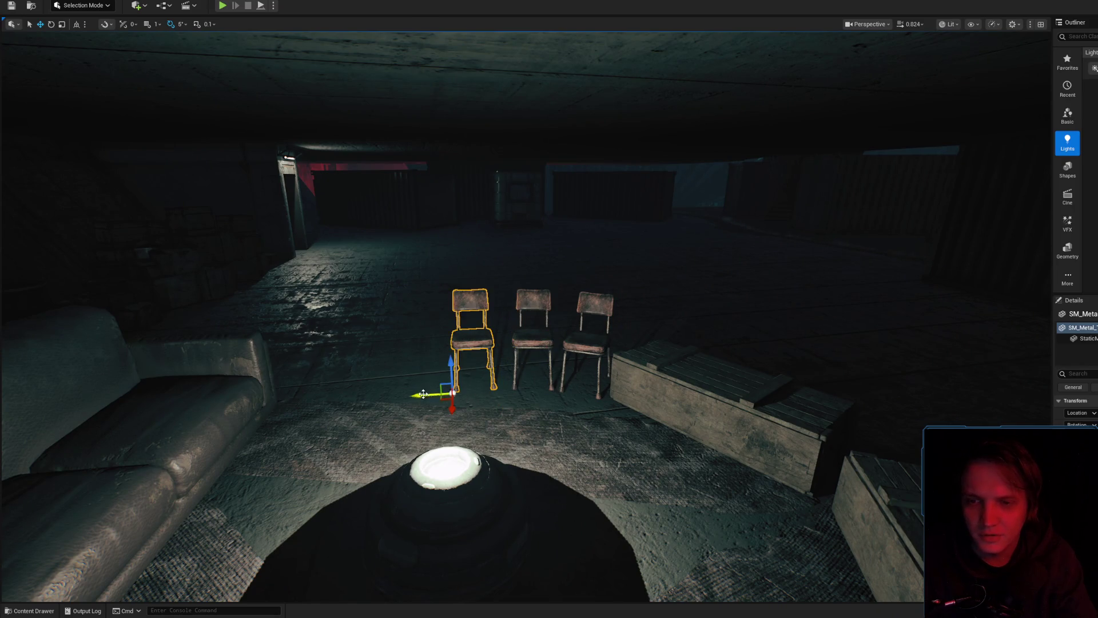
- Check the ceiling roof part, then fly back in close to the middle chair
mouse_move(606, 379)
mouse_down()
mouse_move(605, 412)
mouse_move(515, 412)
mouse_move(446, 394)
mouse_move(603, 400)
mouse_move(602, 423)
mouse_move(602, 369)
mouse_up()
click(624, 181)
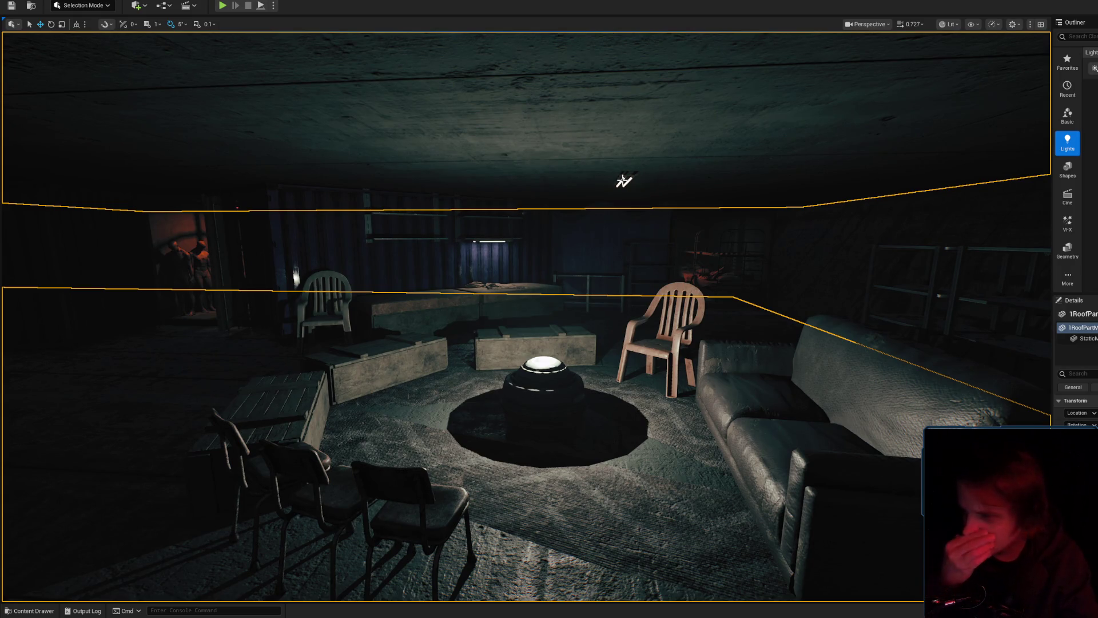
mouse_move(624, 181)
mouse_down()
mouse_move(612, 93)
mouse_move(632, 216)
mouse_move(610, 217)
mouse_move(611, 343)
mouse_move(589, 338)
mouse_move(611, 331)
mouse_move(611, 309)
mouse_move(629, 320)
mouse_move(629, 343)
mouse_move(621, 303)
mouse_move(621, 343)
mouse_move(620, 303)
mouse_move(621, 332)
mouse_move(606, 326)
mouse_move(621, 320)
mouse_up()
key(Escape)
scroll(629, 320, down, 2)
scroll(620, 332, down, 1)
scroll(615, 329, down, 4)
drag(581, 238, 581, 237)
click(581, 238)
- Pan toward the sofa and lamp and view the room in game view
drag(568, 304, 595, 326)
scroll(568, 304, up, 2)
scroll(572, 315, up, 1)
key(g)
key(g)
mouse_move(528, 286)
mouse_down()
mouse_move(547, 346)
mouse_move(491, 272)
mouse_move(493, 370)
mouse_move(514, 347)
mouse_move(501, 236)
mouse_move(524, 213)
mouse_move(526, 172)
mouse_up()
- Focus on the PointLight and move it up above the central table lamp
scroll(526, 207, down, 3)
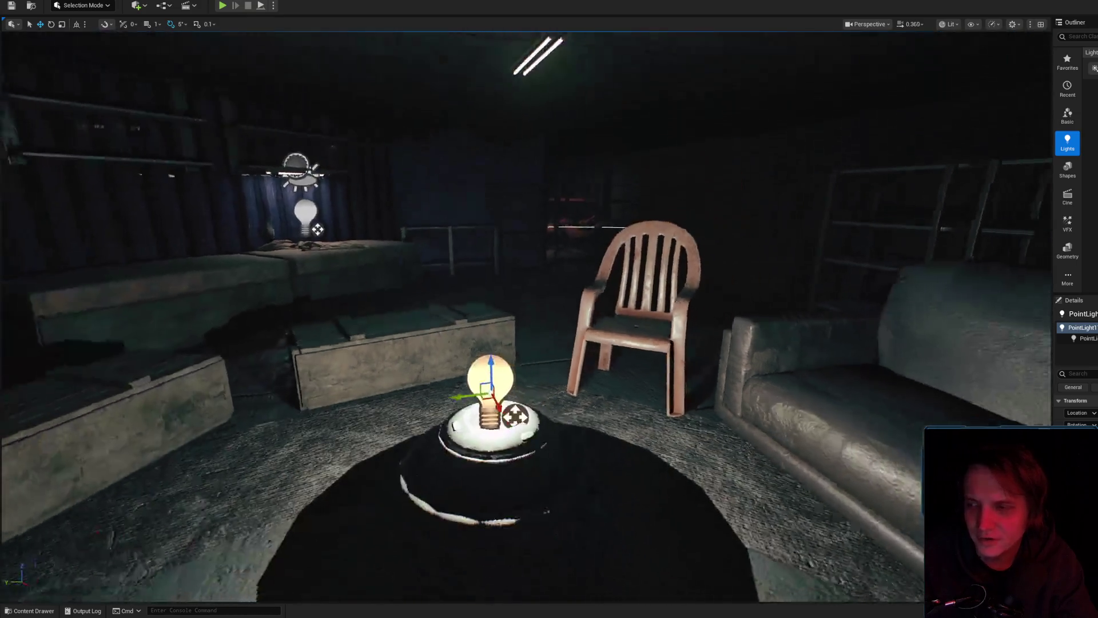
scroll(526, 286, down, 5)
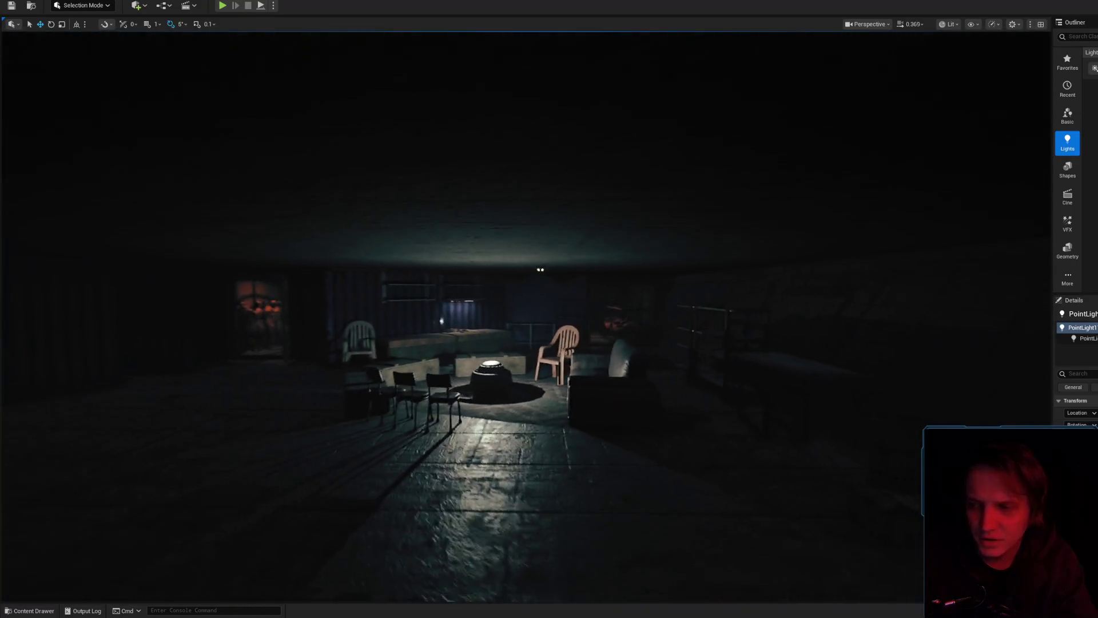
scroll(530, 241, up, 5)
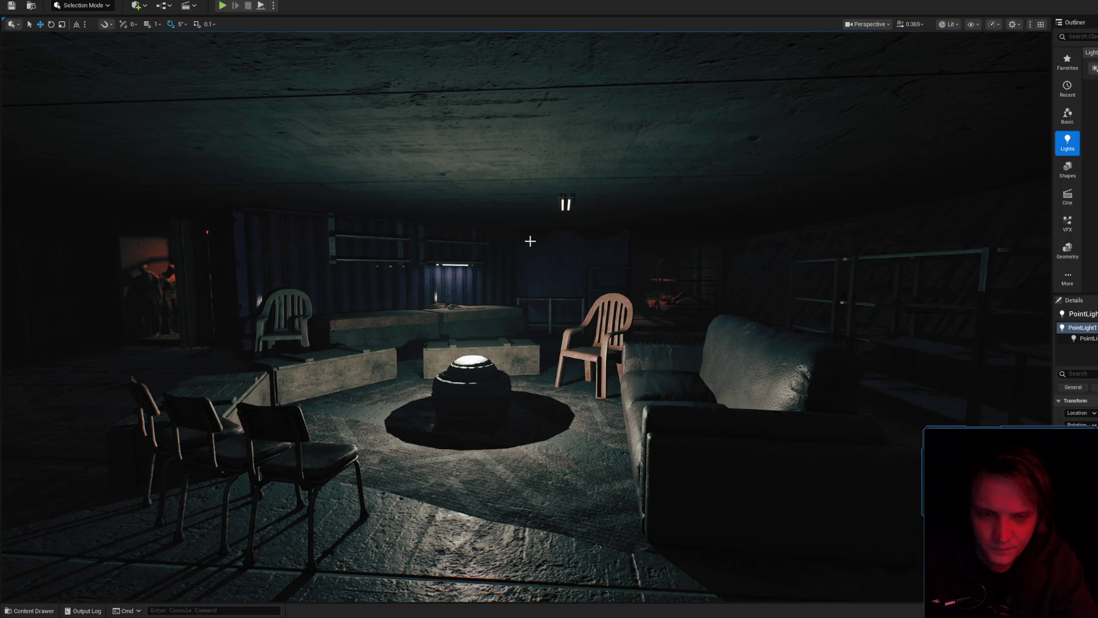
key(f)
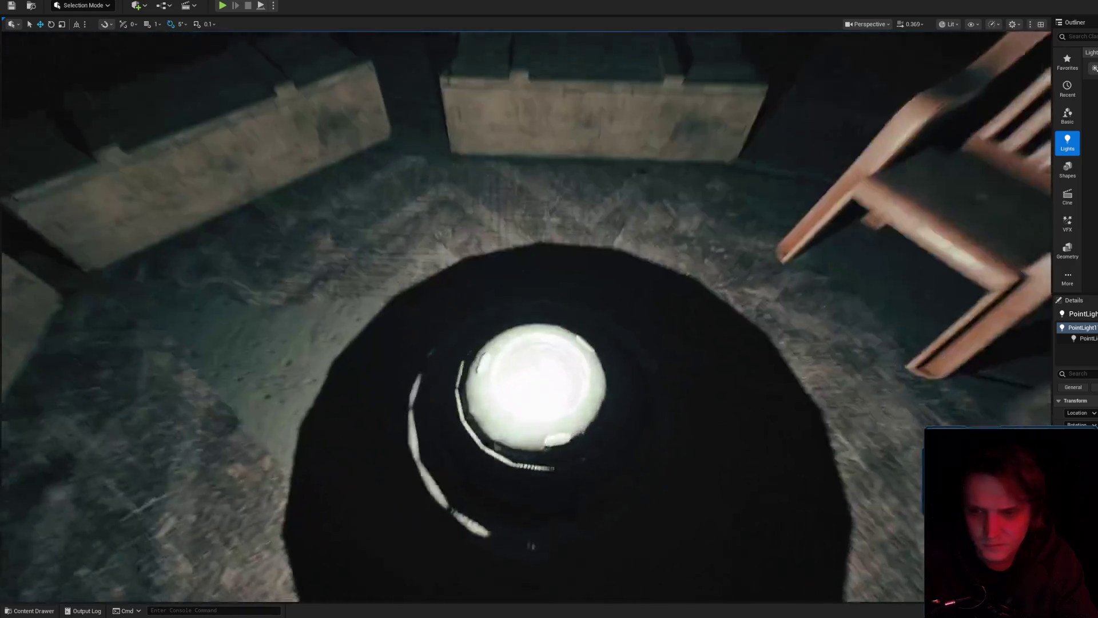
scroll(506, 389, up, 3)
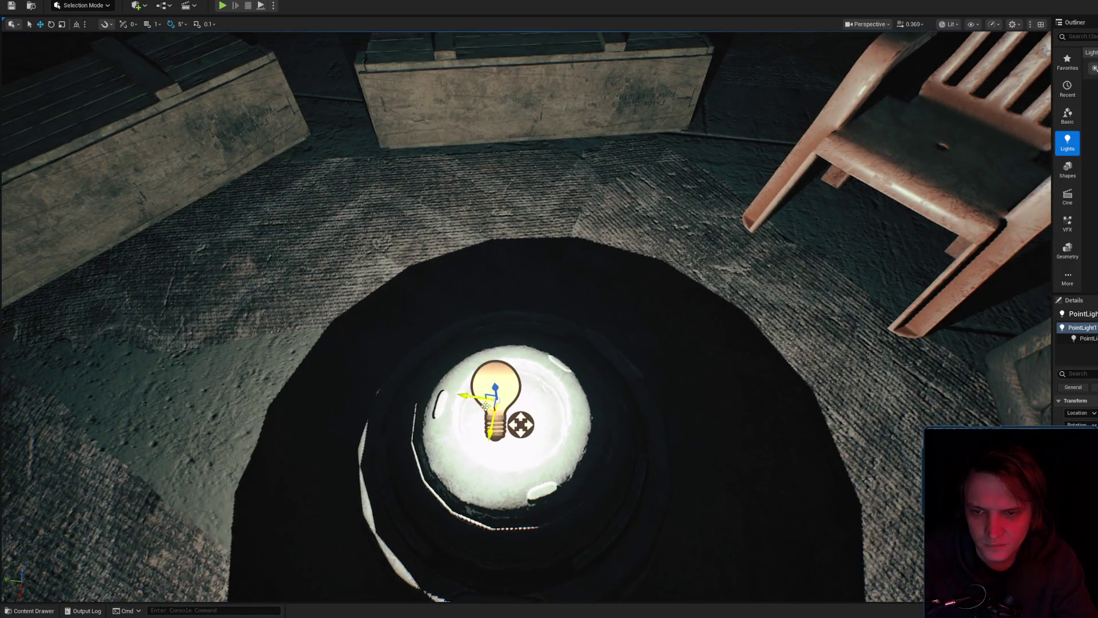
mouse_move(487, 410)
mouse_down()
mouse_move(517, 386)
mouse_move(516, 409)
mouse_move(478, 411)
mouse_move(502, 390)
mouse_move(526, 403)
mouse_move(467, 382)
mouse_move(535, 394)
mouse_move(494, 413)
mouse_up()
- Fly out of the bunker to the wooden catwalks and scaffold walkway area
drag(558, 390, 558, 390)
scroll(558, 390, up, 5)
scroll(558, 390, up, 3)
scroll(559, 390, down, 4)
scroll(558, 390, down, 2)
scroll(558, 390, down, 2)
scroll(558, 390, down, 2)
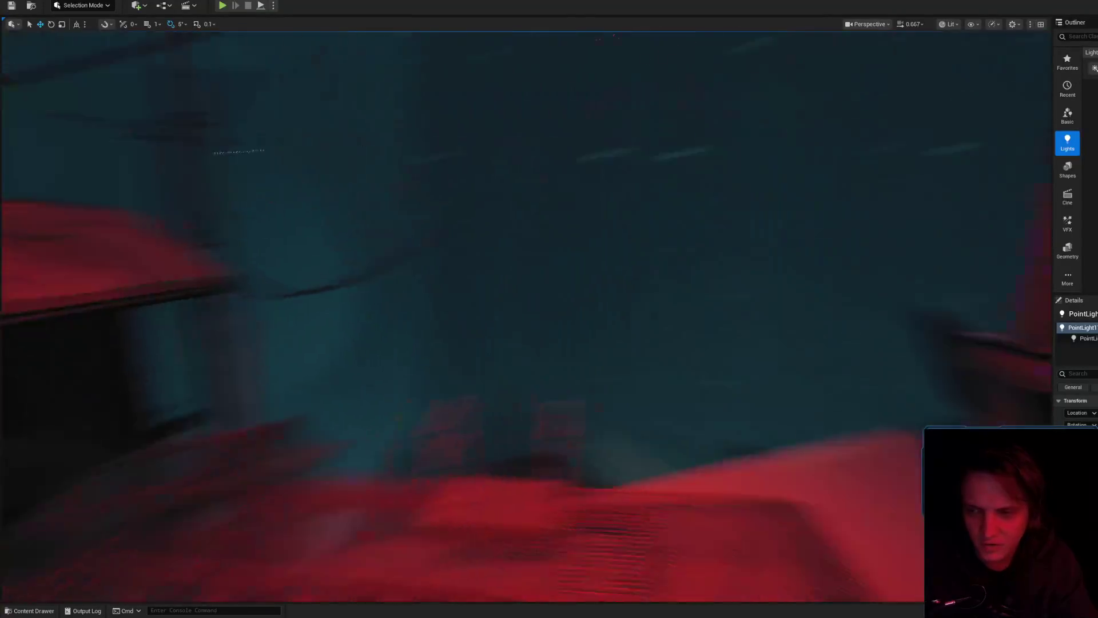
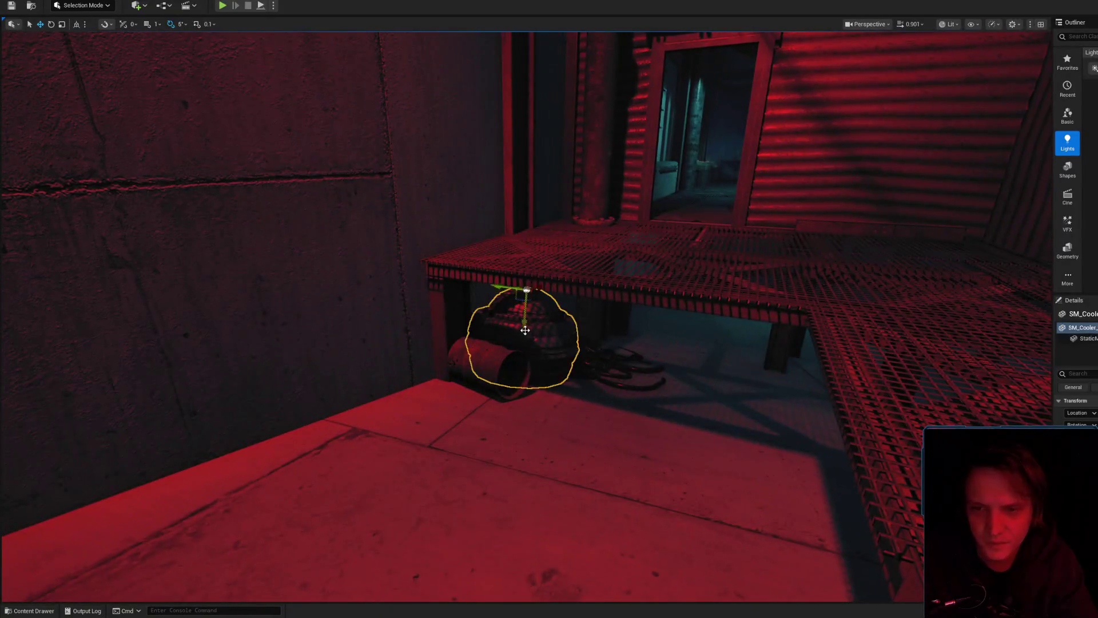
- Fly the camera back to the lamp room with chairs and crates, and switch to Game View
key(ctrl+space)
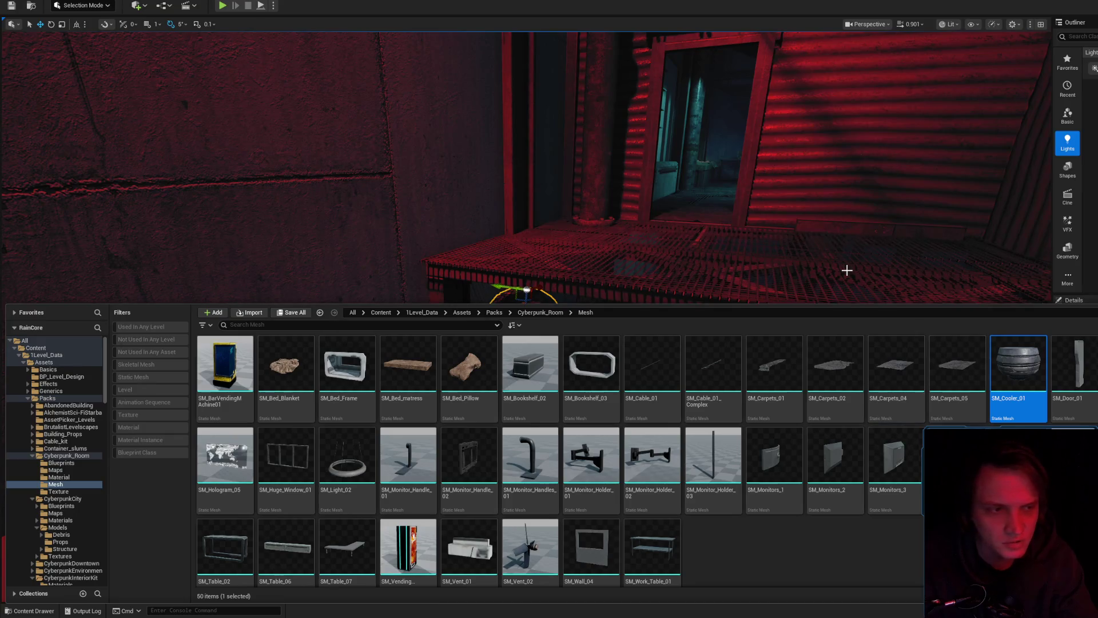
mouse_move(728, 256)
mouse_down()
mouse_move(680, 240)
mouse_move(652, 263)
mouse_move(624, 300)
mouse_move(661, 324)
mouse_up()
scroll(646, 274, down, 2)
scroll(629, 295, down, 1)
scroll(646, 312, down, 3)
key(g)
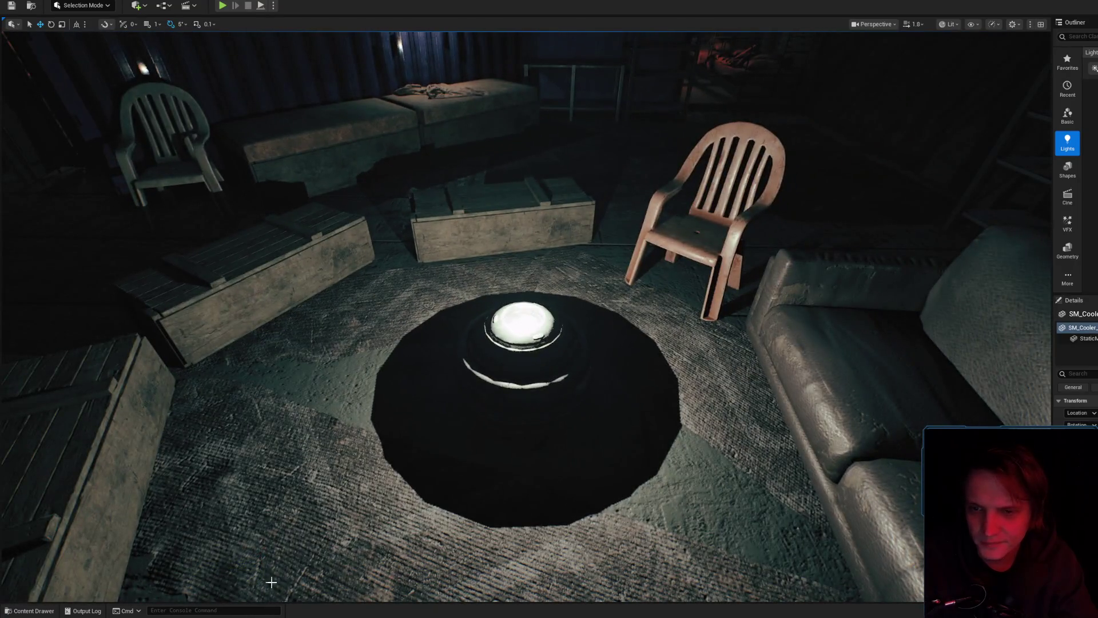
click(6, 611)
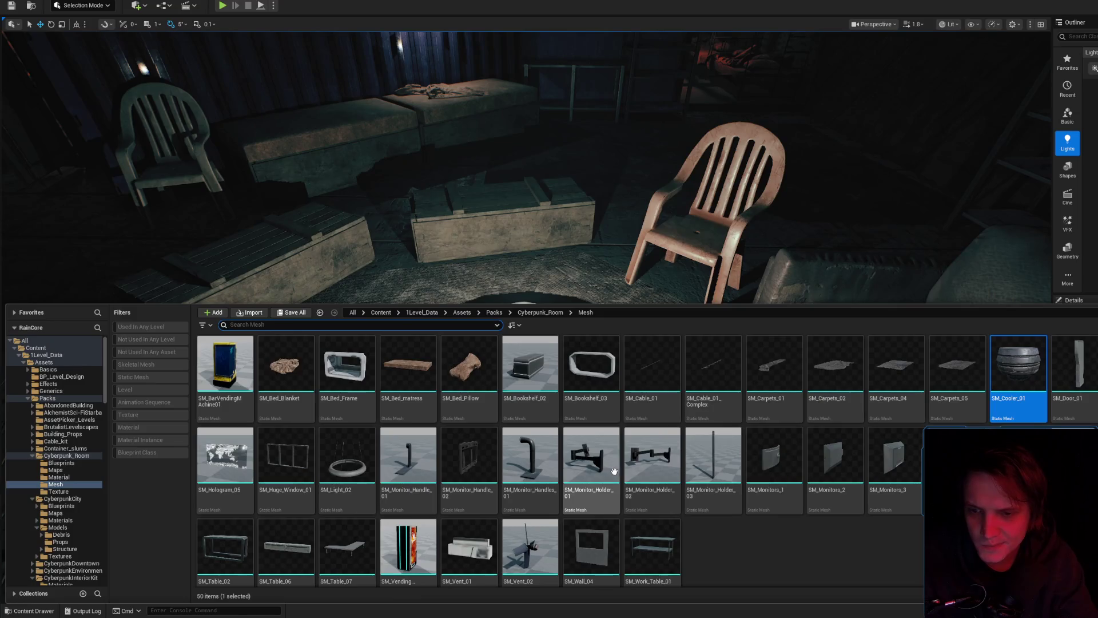
- Show the Content folder filtered to Static Mesh assets and scroll through them
click(37, 347)
click(143, 377)
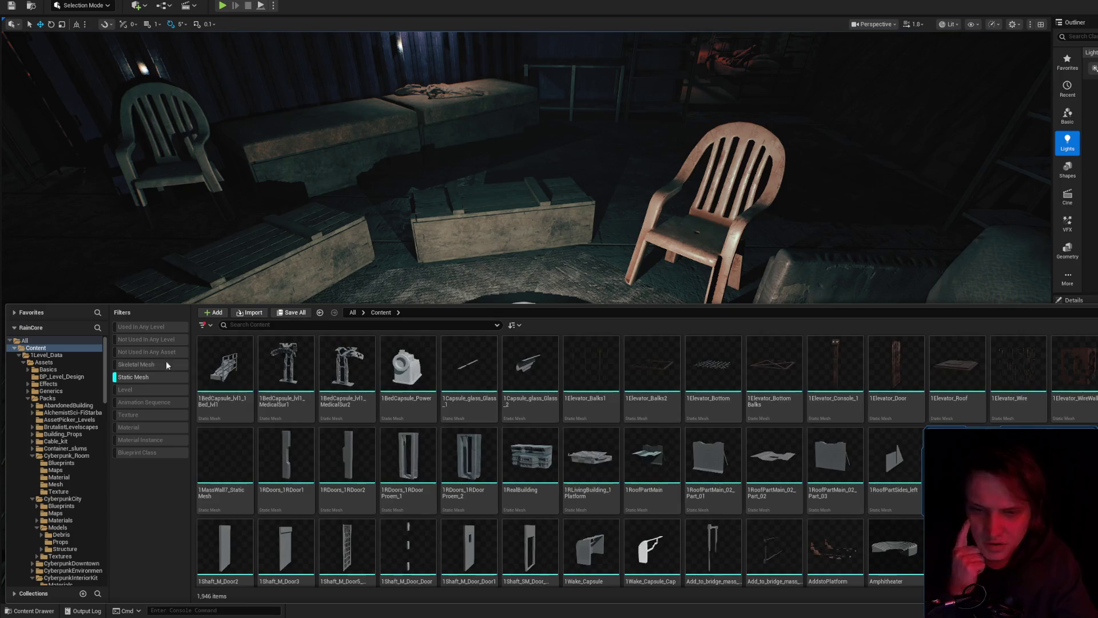
scroll(637, 426, down, 10)
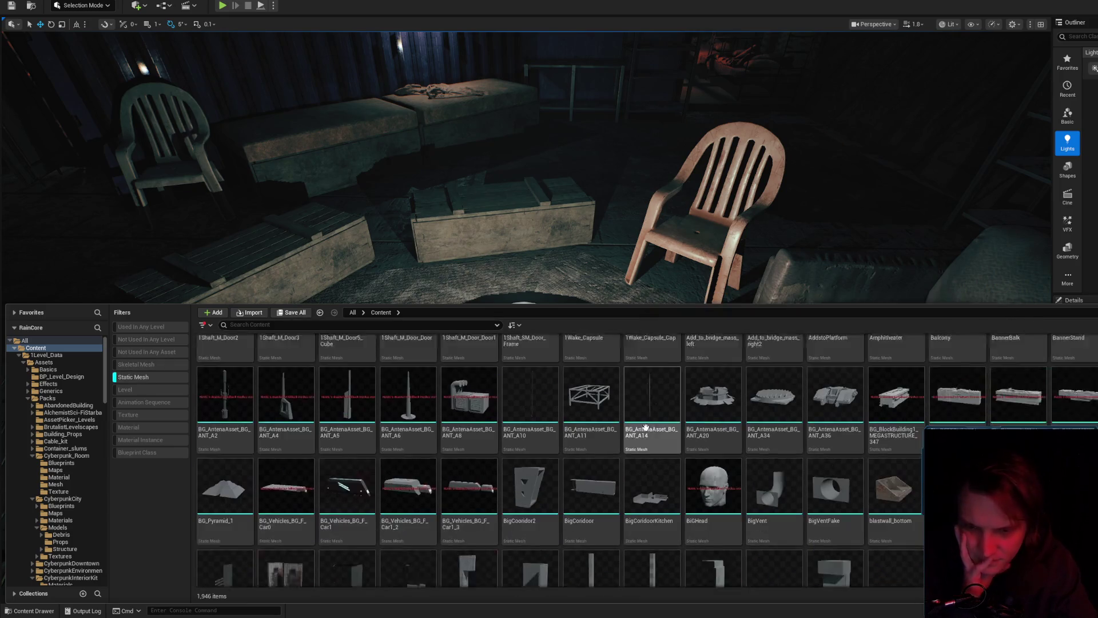
scroll(865, 428, down, 10)
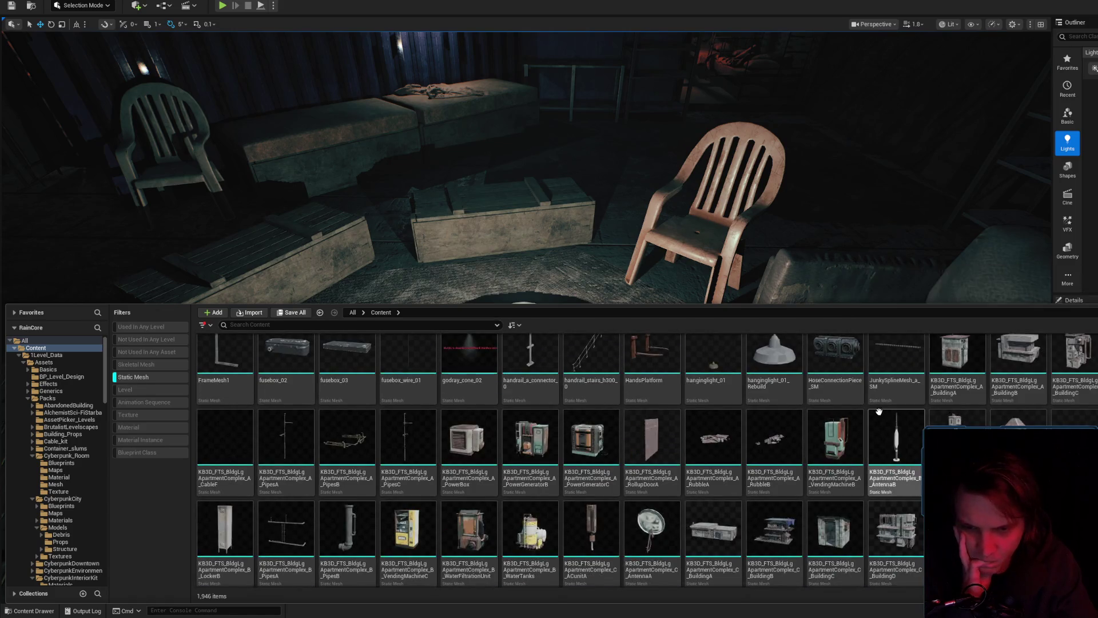
scroll(891, 420, down, 2)
scroll(891, 420, down, 5)
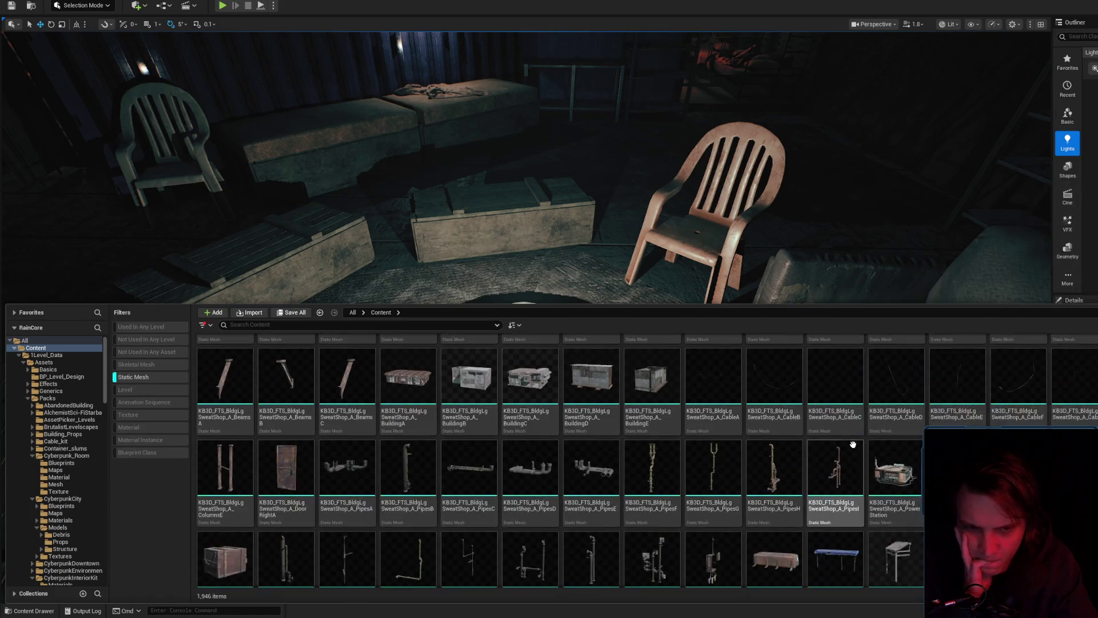
scroll(852, 429, down, 5)
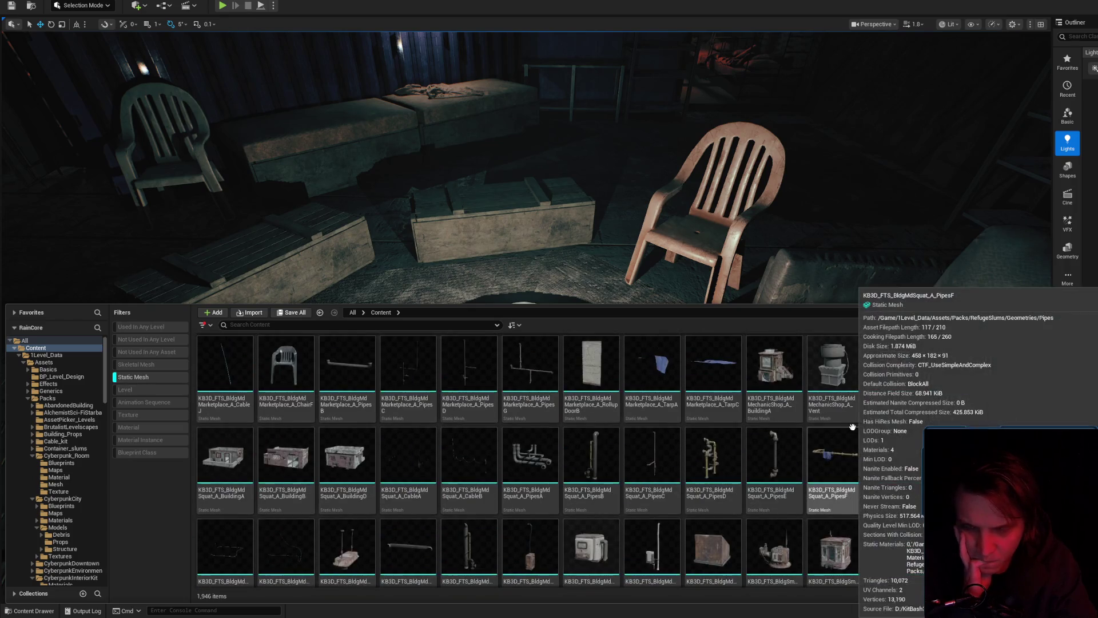
- Find MetalJug_SM further down and place it beside the crate near the lamp
mouse_move(852, 427)
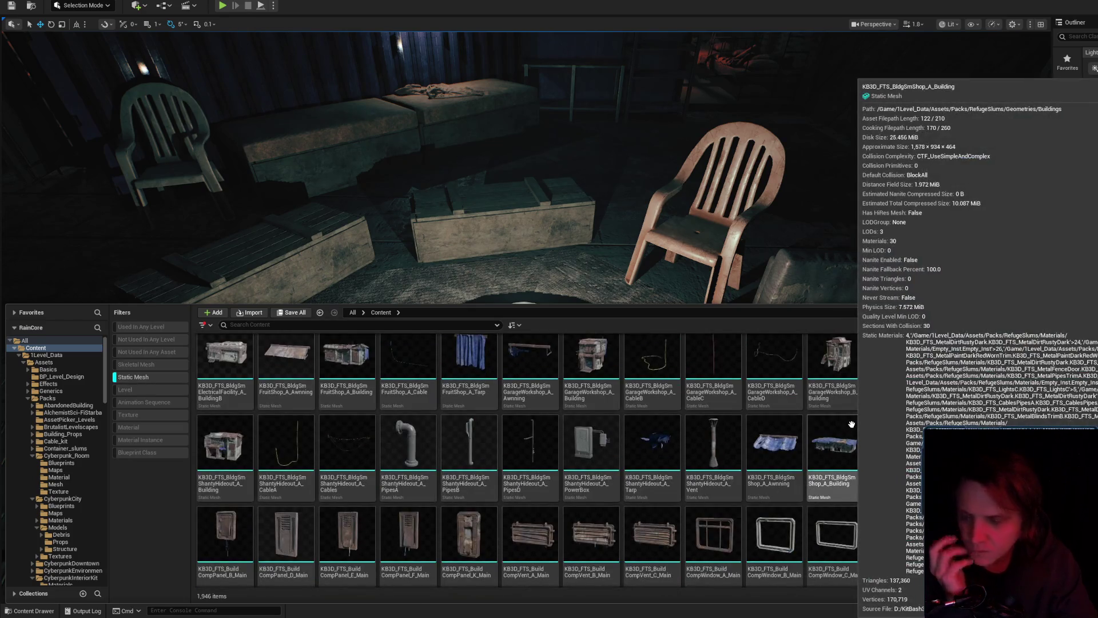
scroll(850, 424, down, 4)
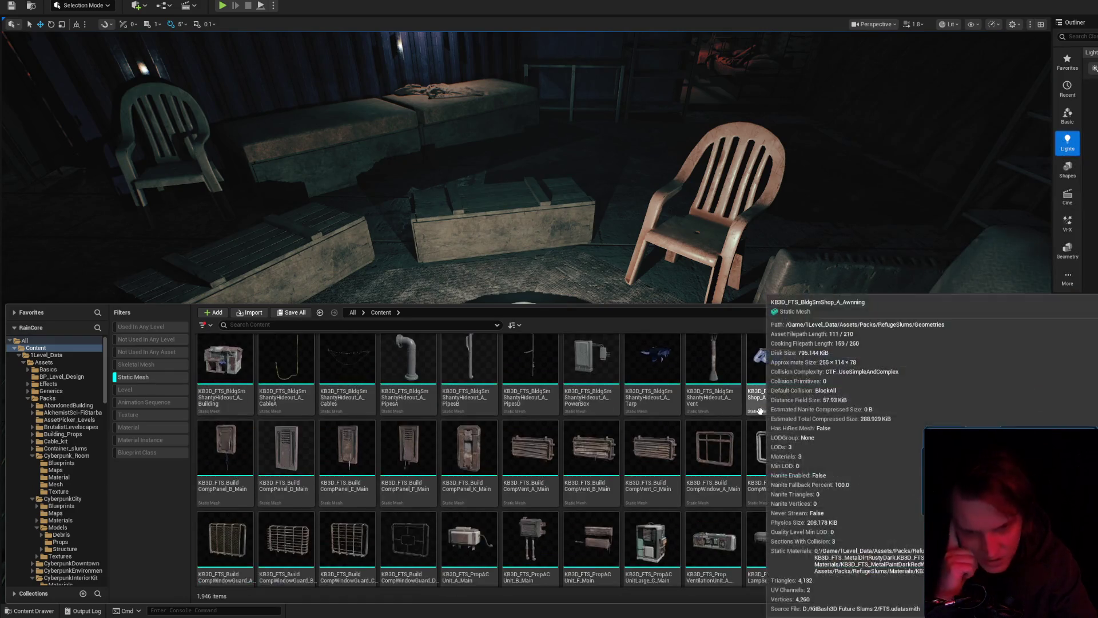
scroll(850, 424, down, 3)
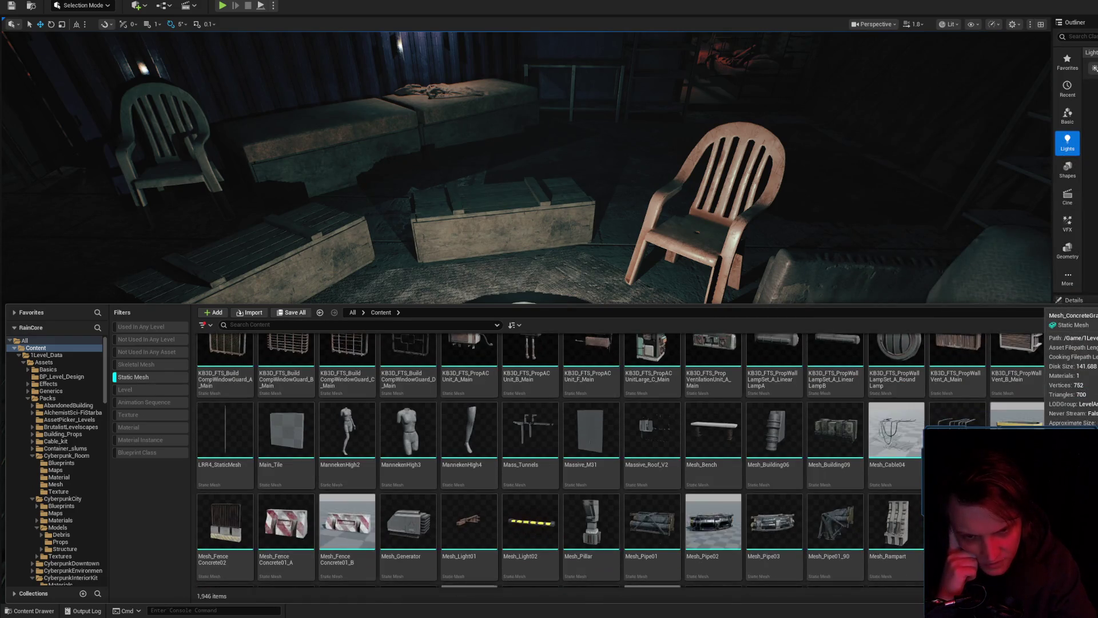
mouse_move(1018, 451)
scroll(798, 458, down, 2)
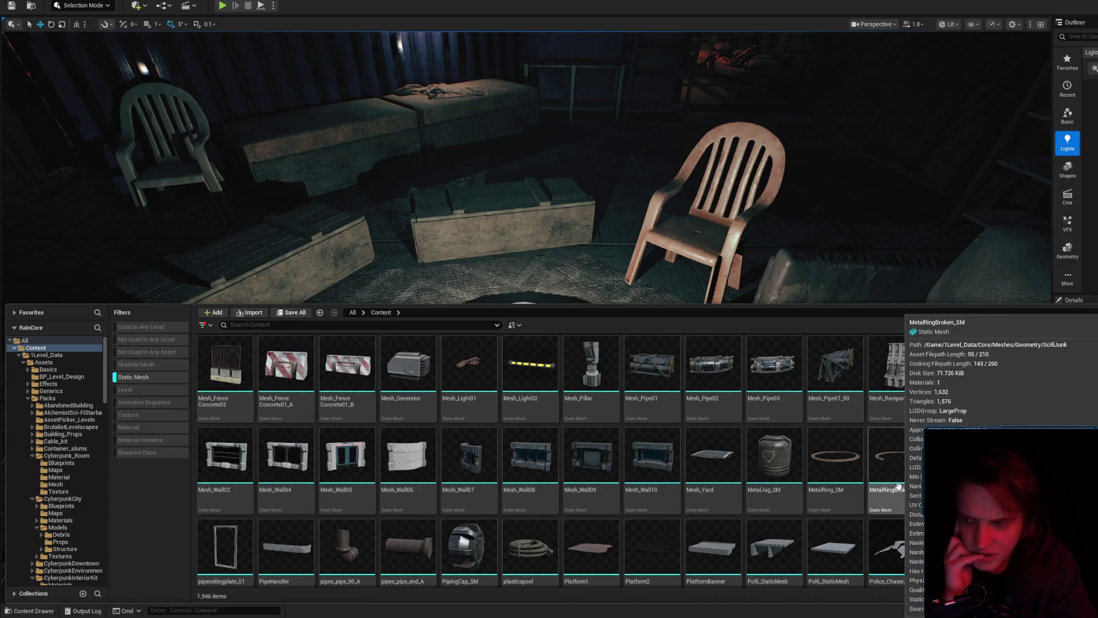
scroll(889, 483, down, 2)
mouse_move(766, 358)
mouse_down()
mouse_move(763, 366)
mouse_move(451, 274)
mouse_move(396, 370)
mouse_move(417, 269)
mouse_move(398, 301)
mouse_move(431, 306)
mouse_move(387, 441)
mouse_move(355, 343)
mouse_move(356, 361)
mouse_up()
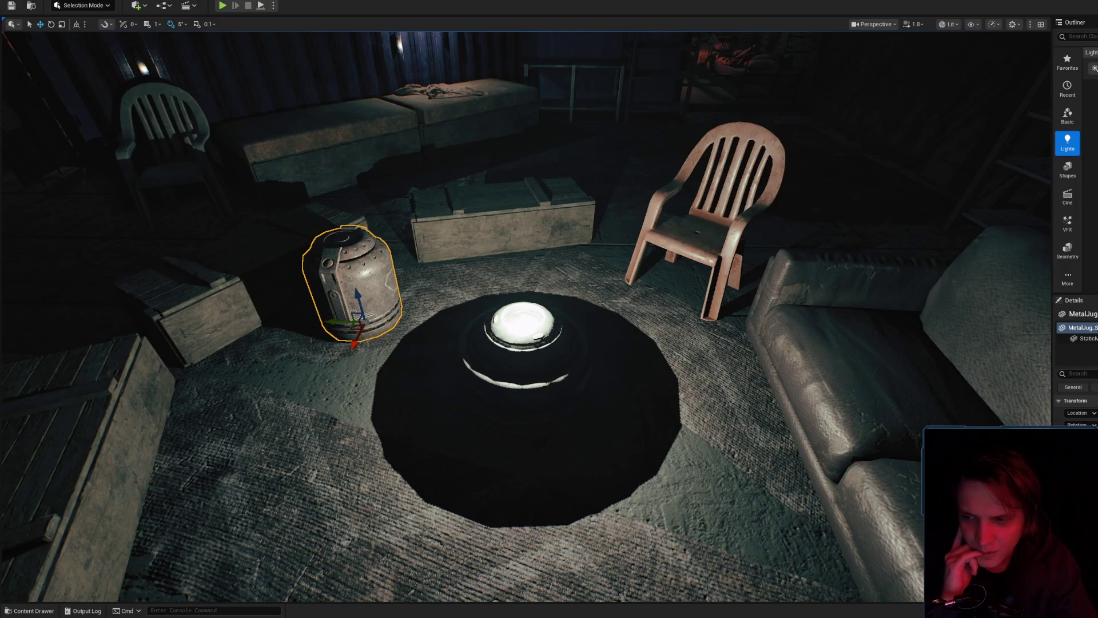
- Move the metal jug toward the back-right of the room and focus the view on it
click(34, 610)
mouse_move(629, 258)
mouse_down()
mouse_move(654, 397)
mouse_move(326, 358)
mouse_move(449, 380)
mouse_move(401, 366)
mouse_move(355, 371)
mouse_move(458, 308)
mouse_up()
scroll(549, 309, up, 4)
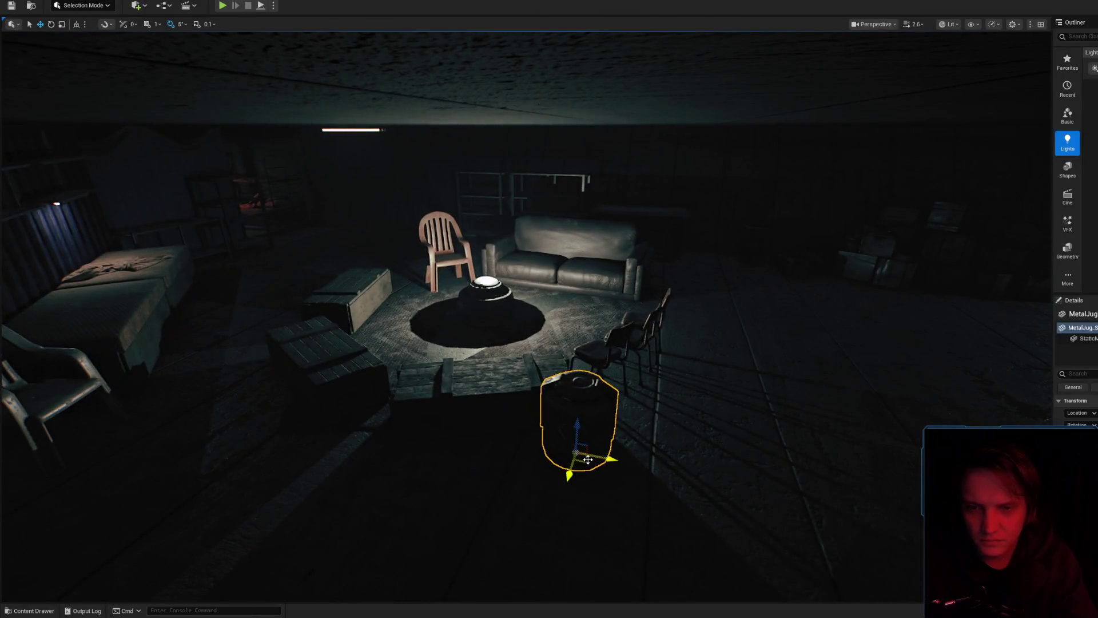
drag(588, 459, 733, 290)
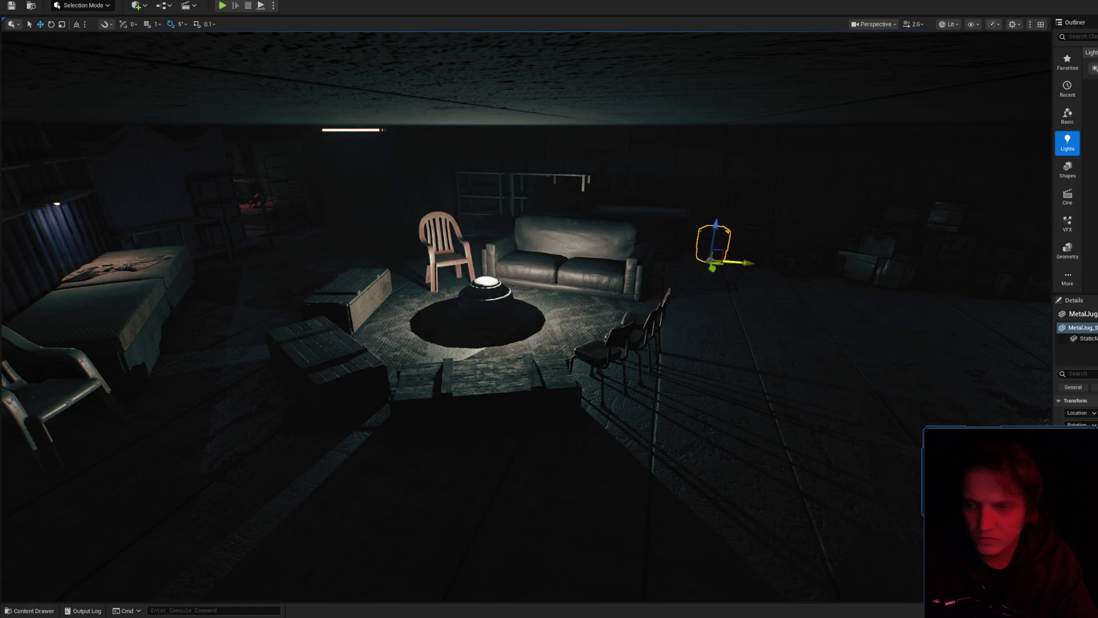
key(f)
- Look across the room at eye level, select the hanging ceiling light, and reopen the asset library
scroll(608, 384, down, 3)
mouse_move(563, 401)
mouse_down()
mouse_move(620, 379)
mouse_move(574, 409)
mouse_up()
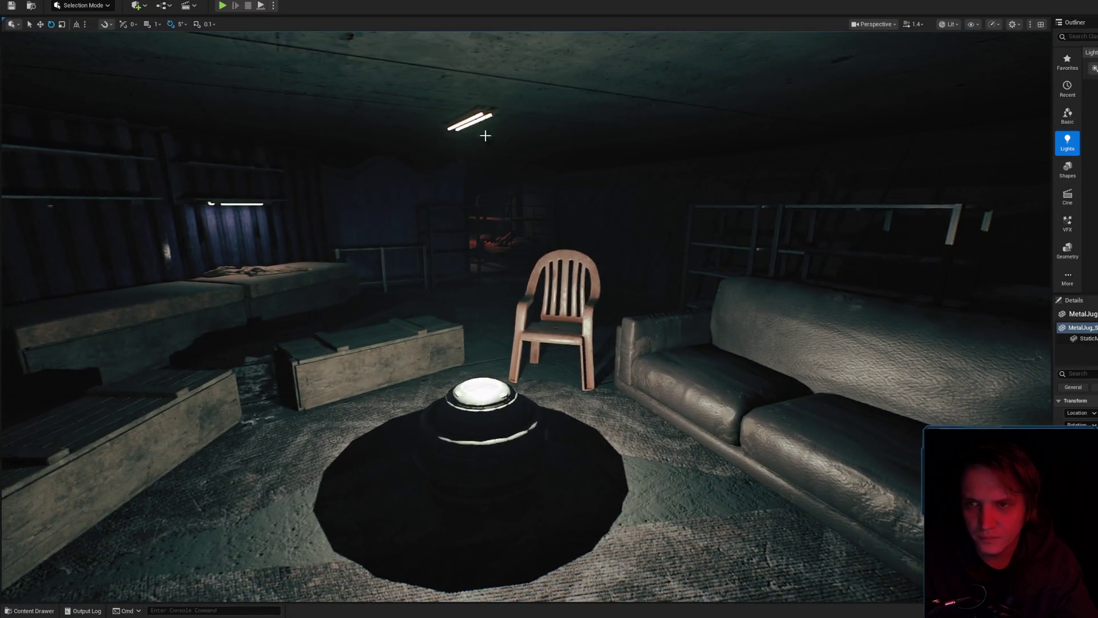
click(465, 118)
scroll(453, 262, up, 3)
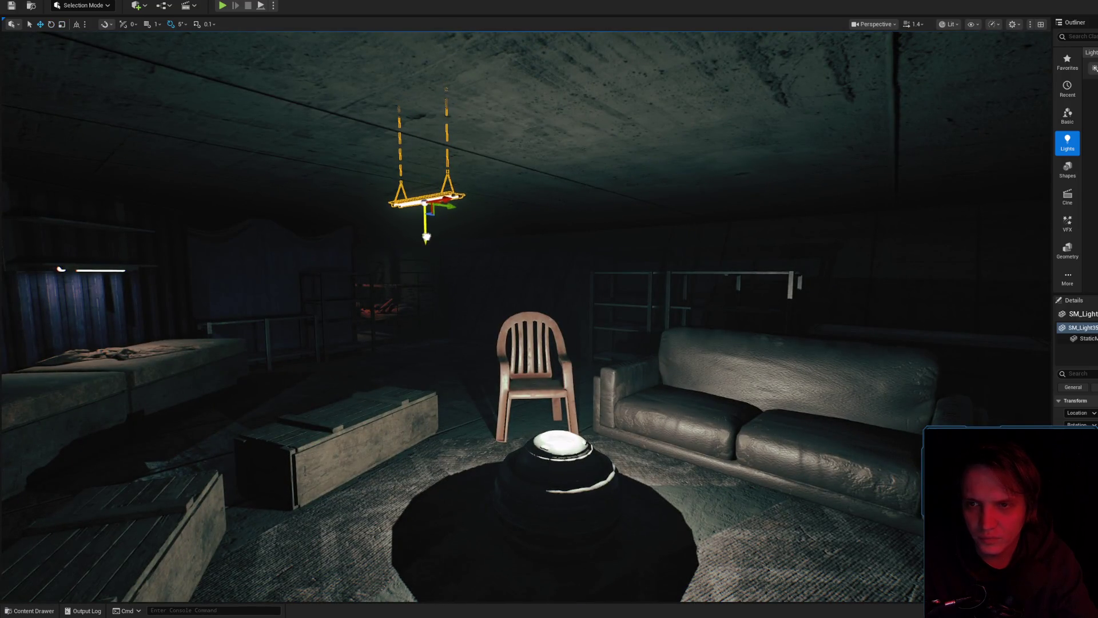
scroll(433, 250, down, 3)
drag(507, 260, 501, 237)
key(ctrl+space)
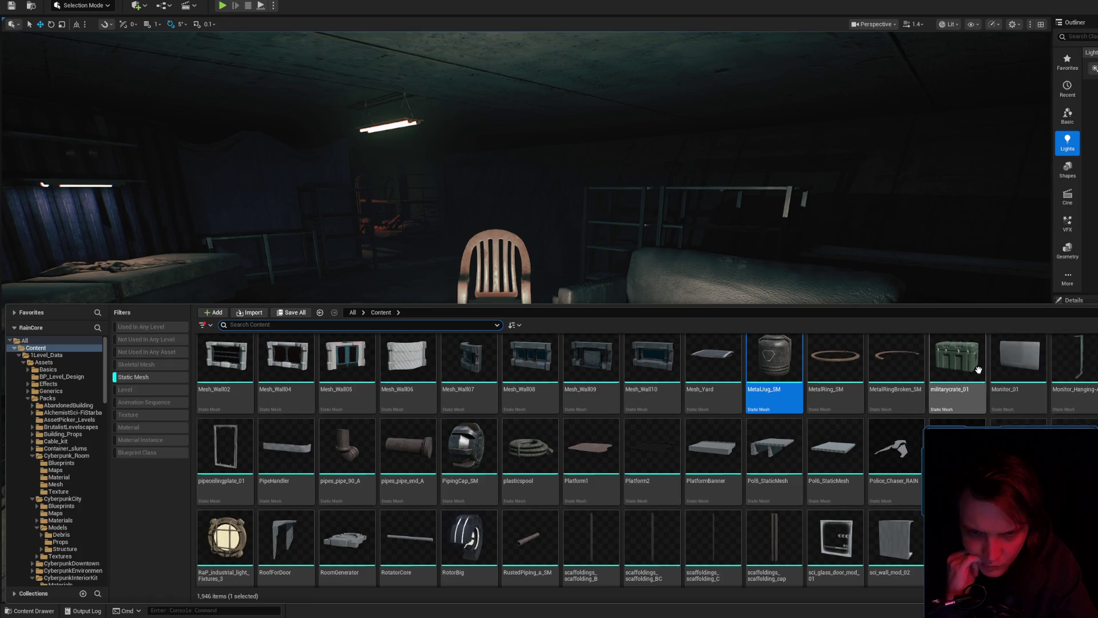
click(532, 449)
mouse_move(530, 446)
mouse_down()
mouse_move(364, 308)
mouse_move(823, 395)
mouse_move(366, 343)
mouse_move(286, 440)
mouse_move(375, 276)
mouse_up()
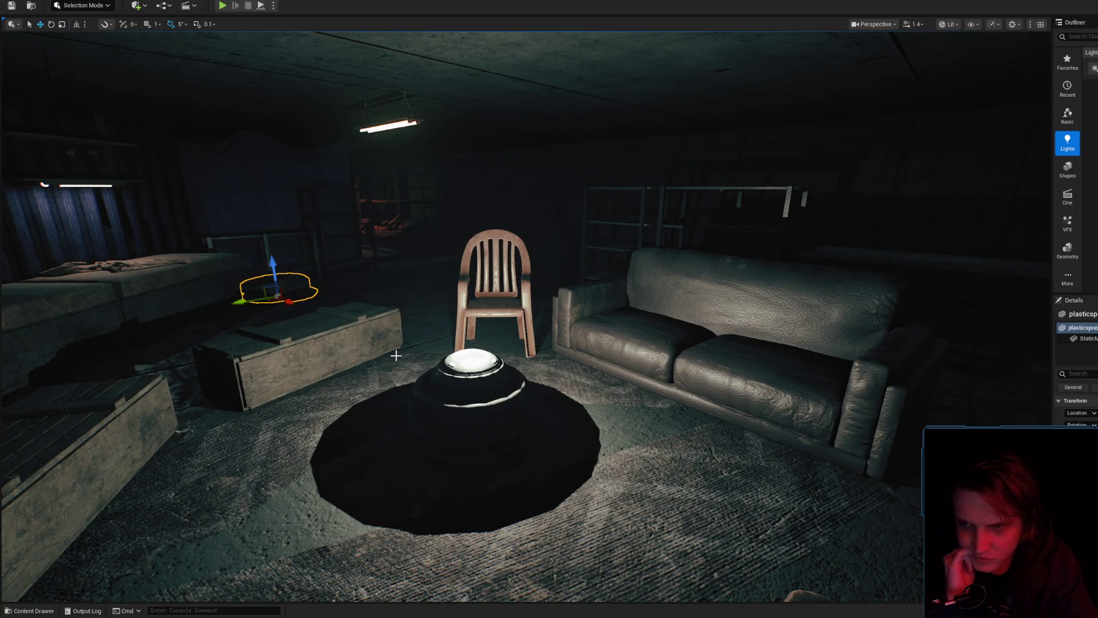
click(11, 611)
scroll(771, 429, down, 3)
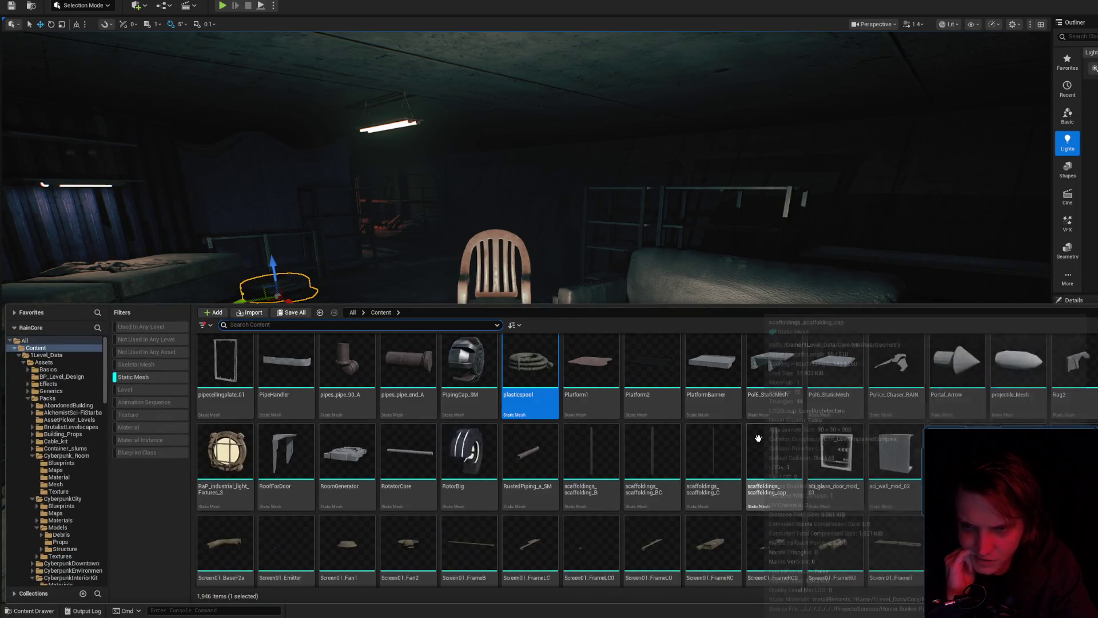
scroll(939, 409, down, 10)
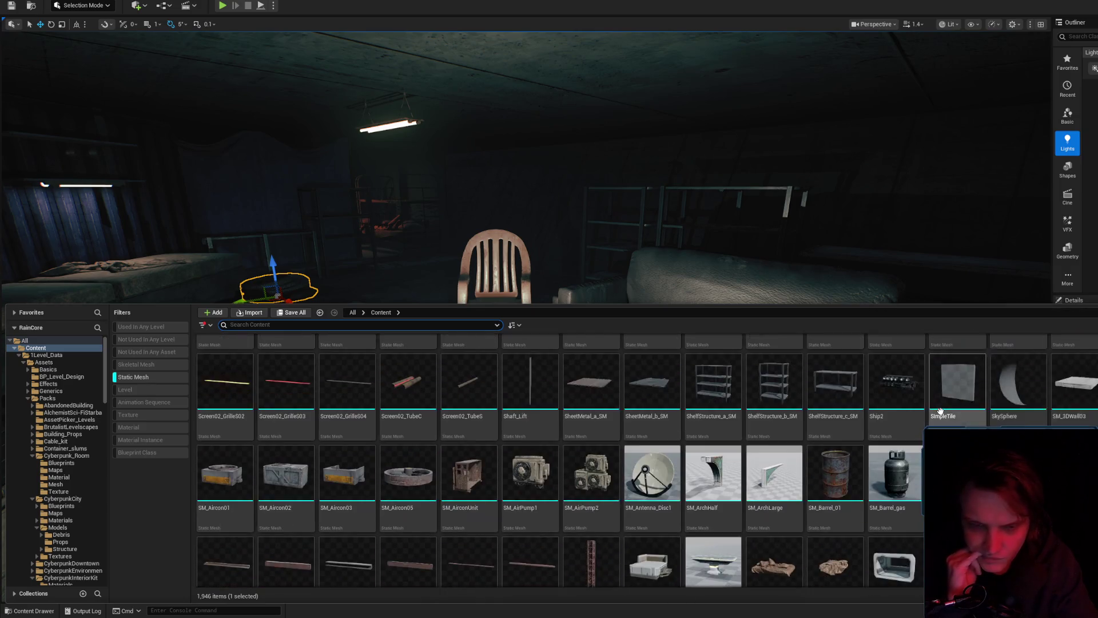
mouse_move(938, 403)
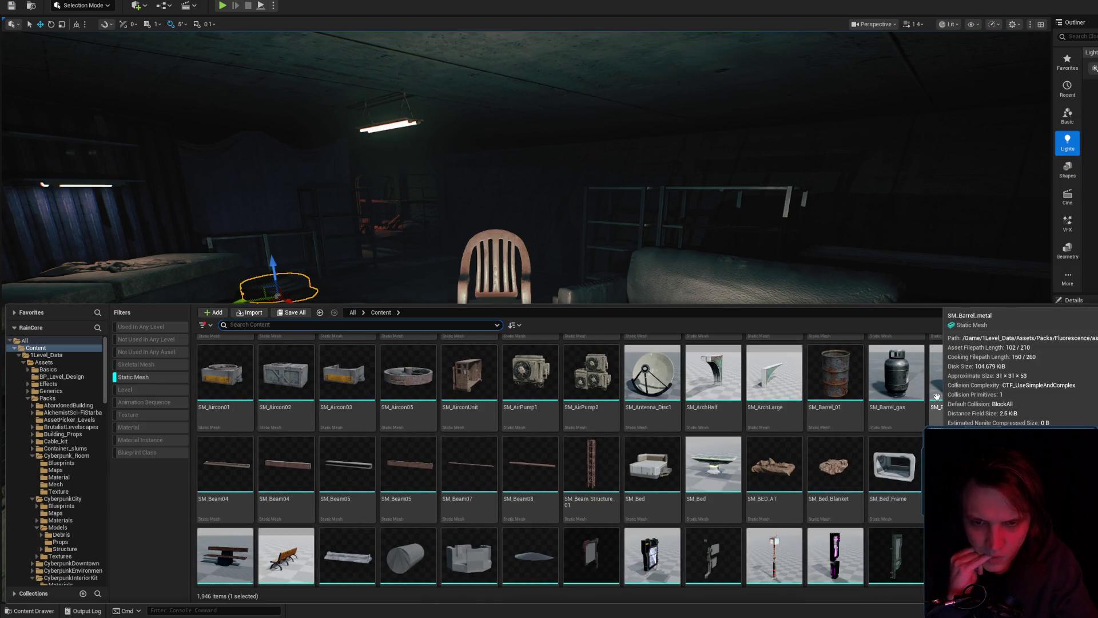
scroll(936, 397, down, 1)
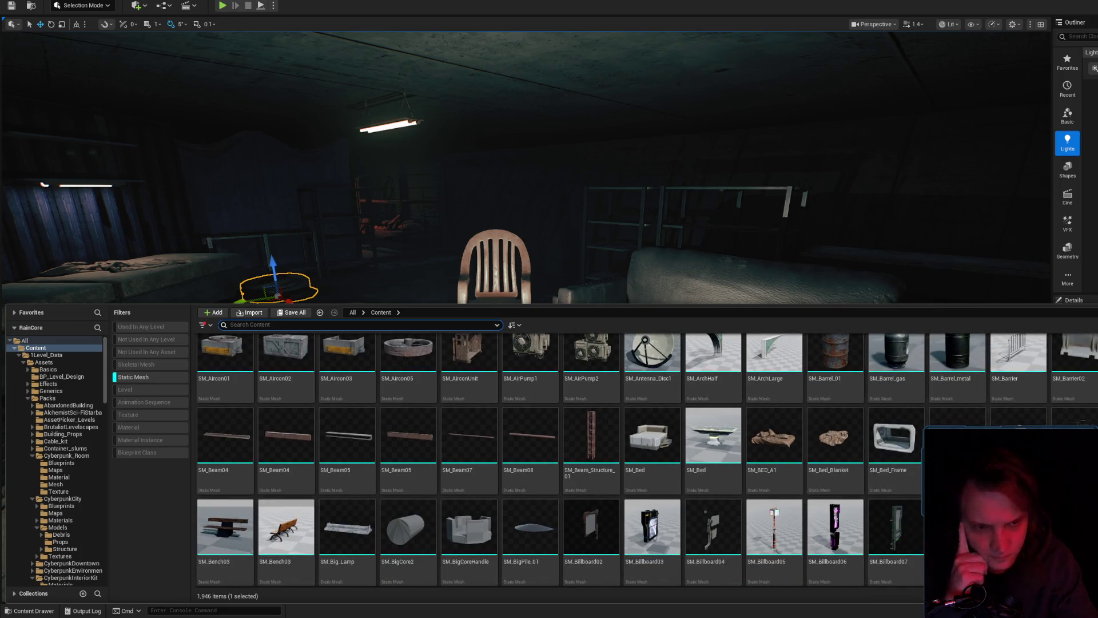
scroll(611, 457, up, 2)
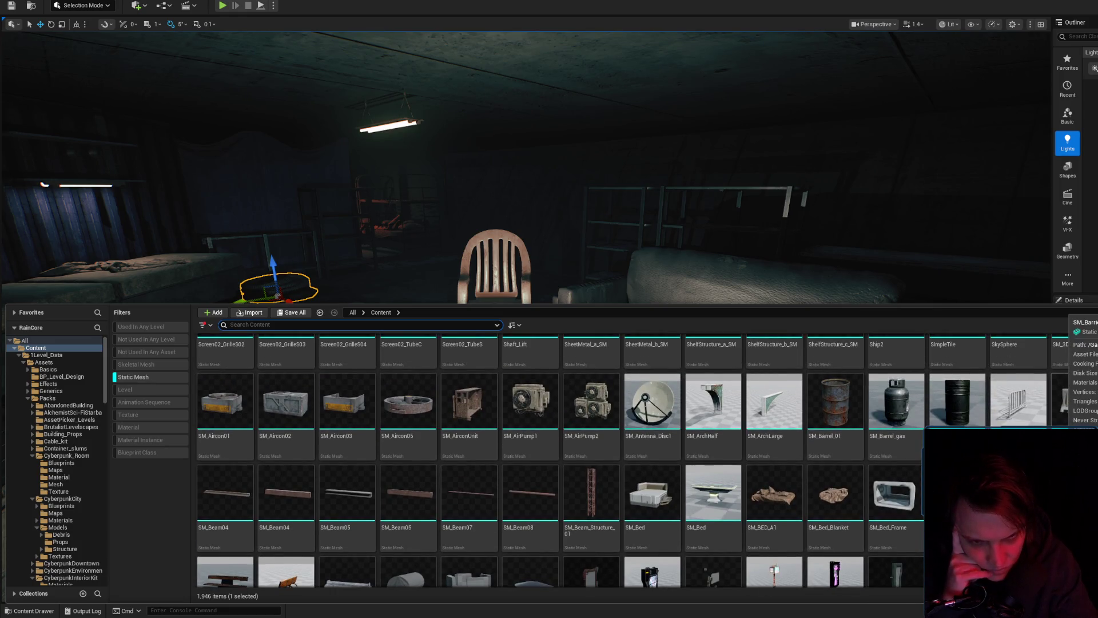
scroll(577, 461, down, 7)
scroll(606, 460, down, 8)
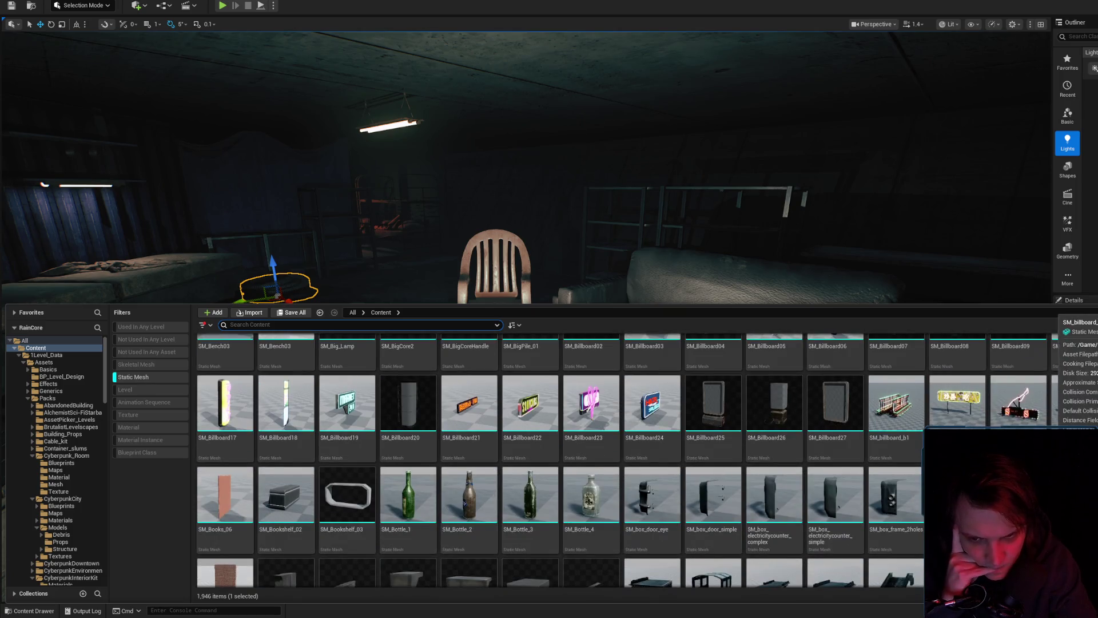
scroll(565, 460, down, 14)
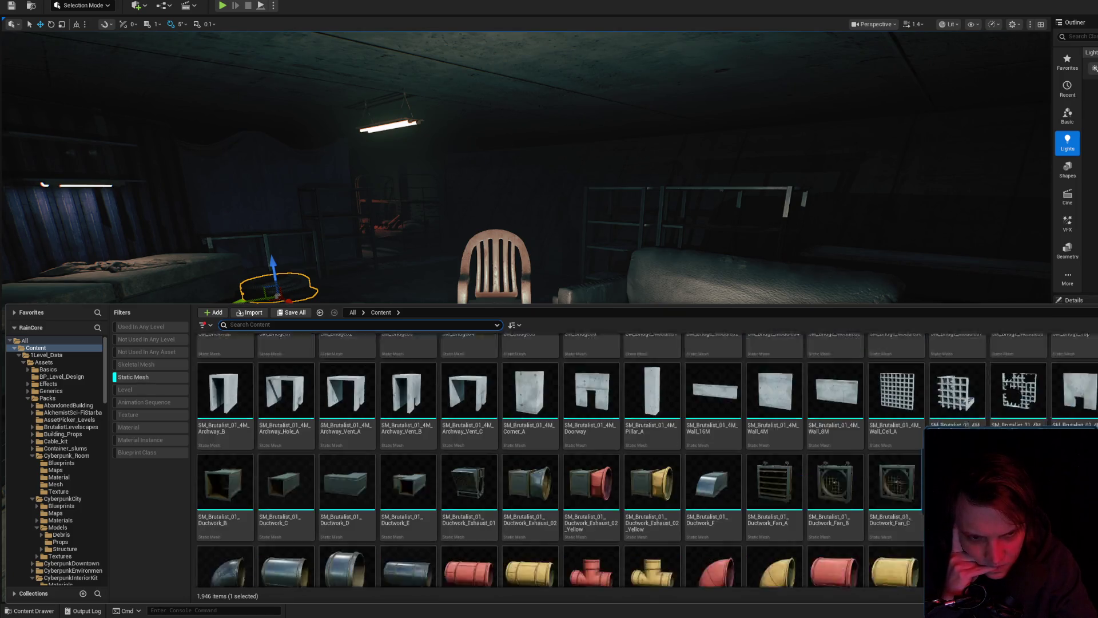
scroll(861, 426, down, 12)
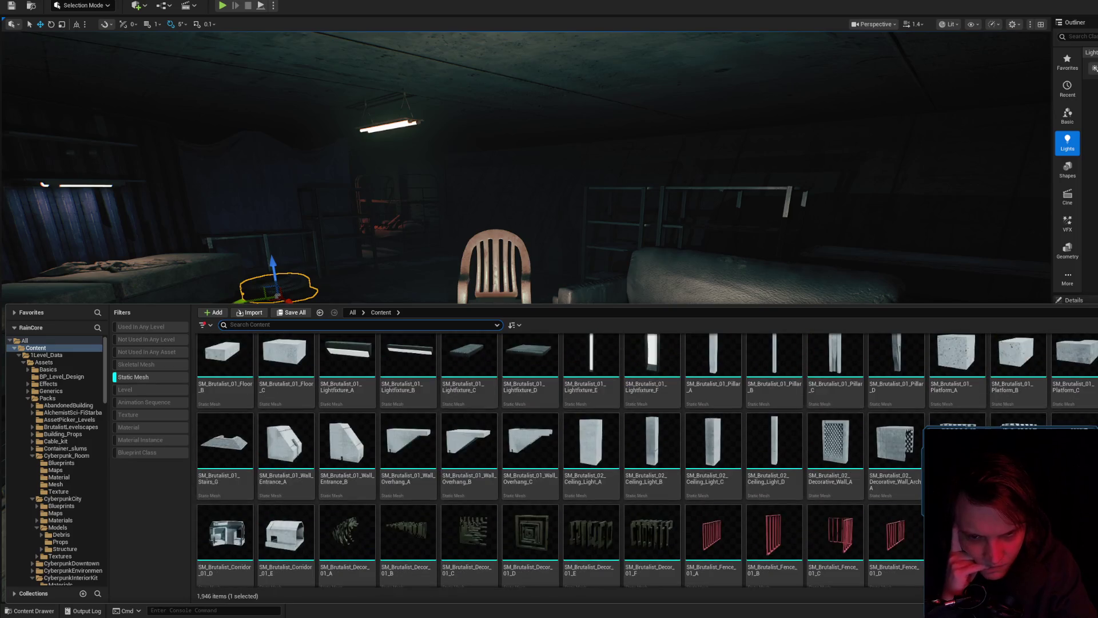
scroll(861, 423, down, 12)
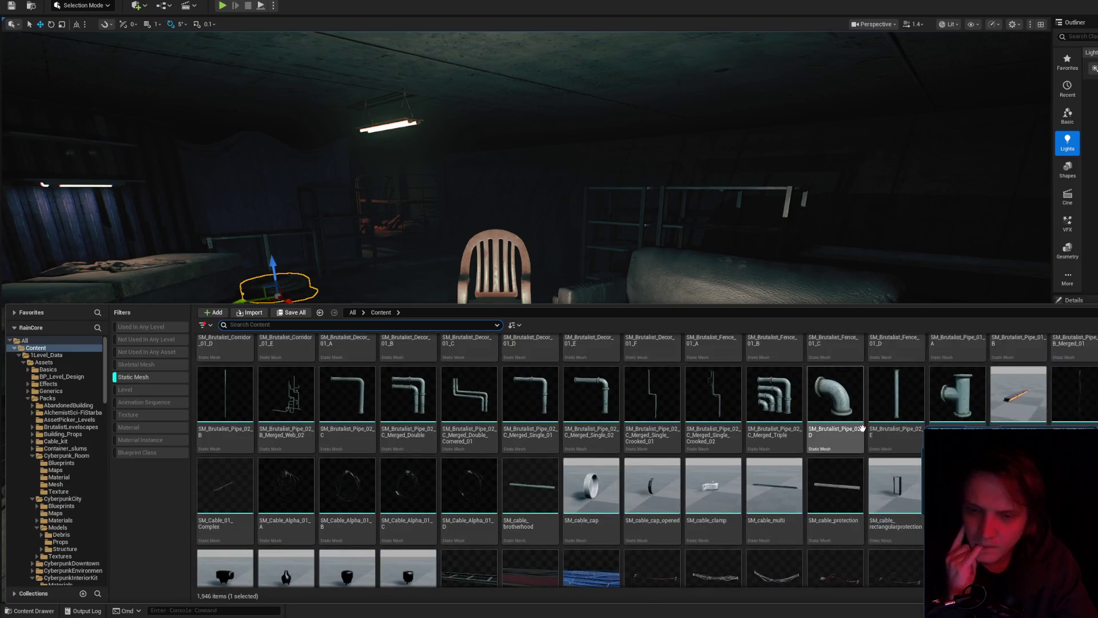
scroll(819, 501, up, 2)
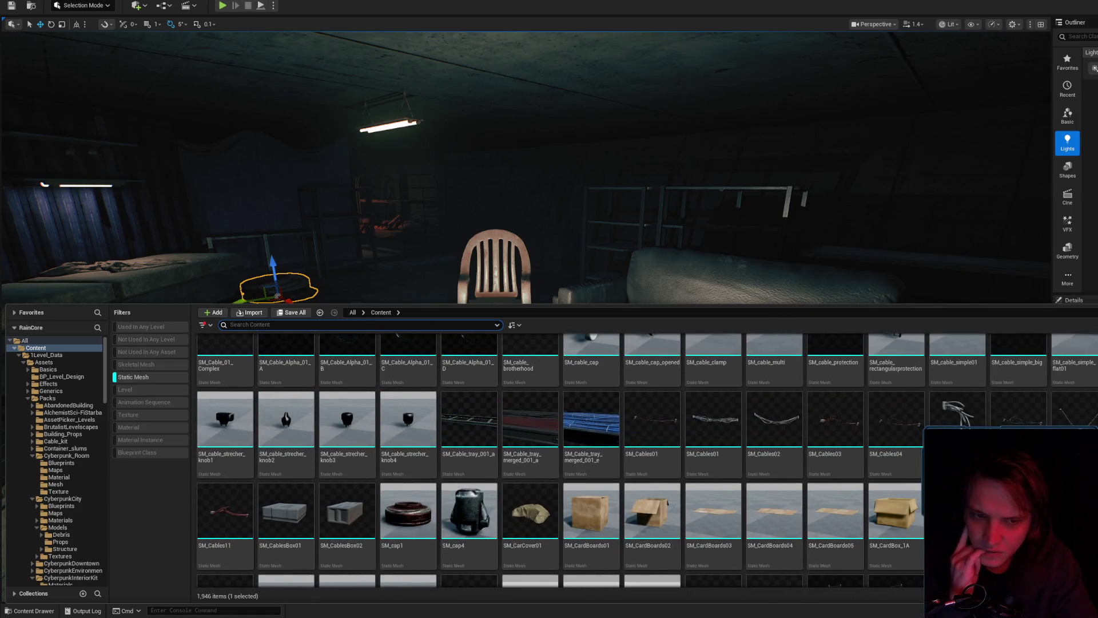
scroll(955, 457, down, 8)
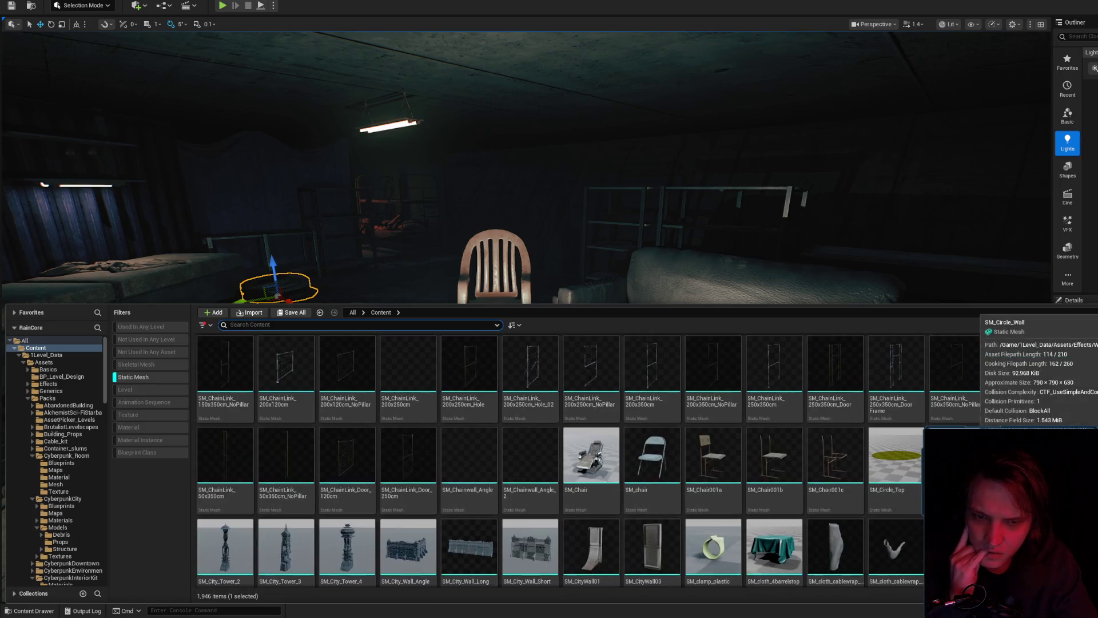
scroll(564, 460, down, 5)
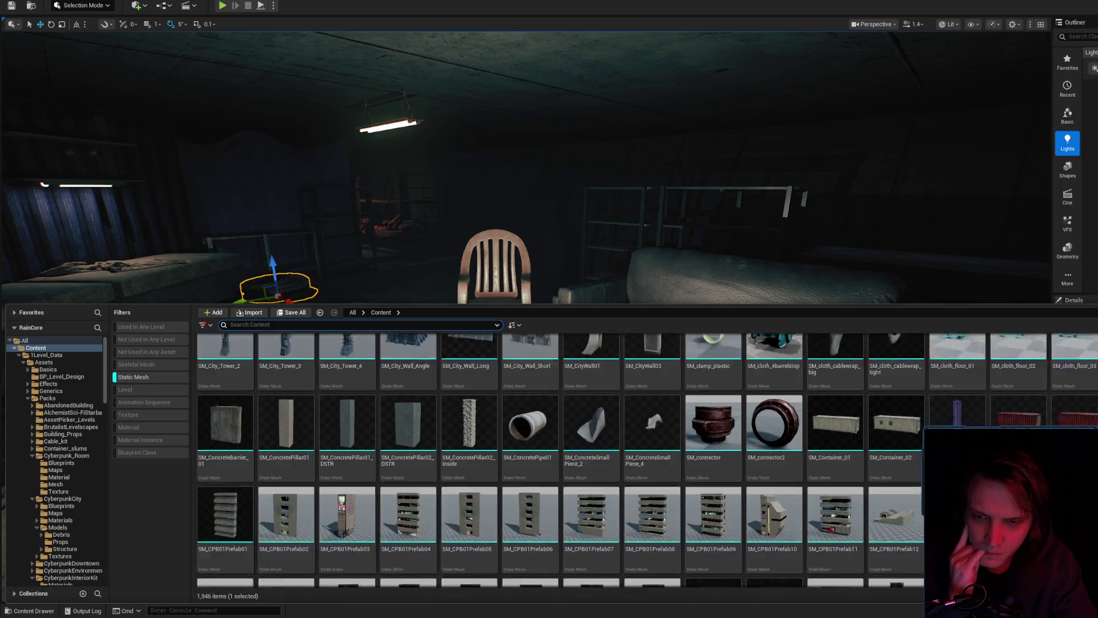
scroll(565, 460, down, 15)
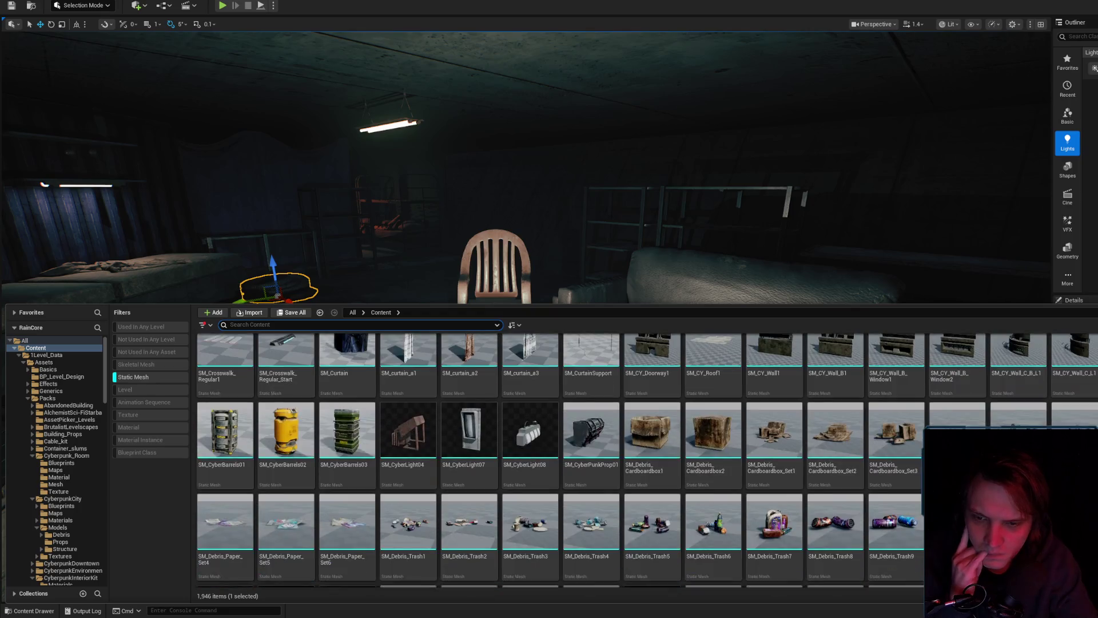
scroll(565, 460, down, 2)
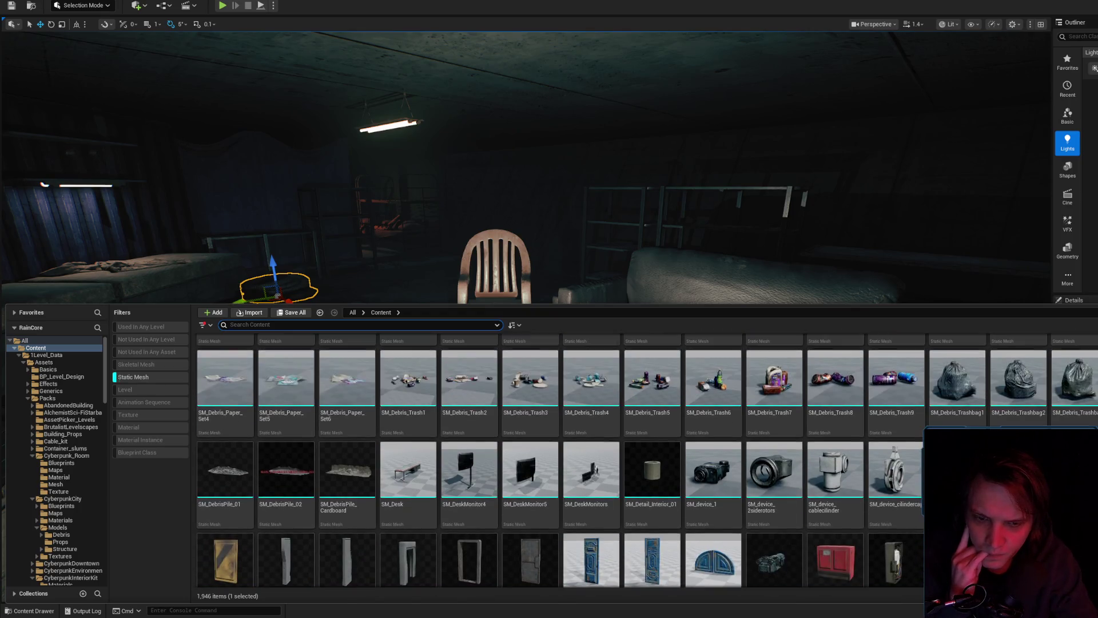
scroll(565, 460, up, 1)
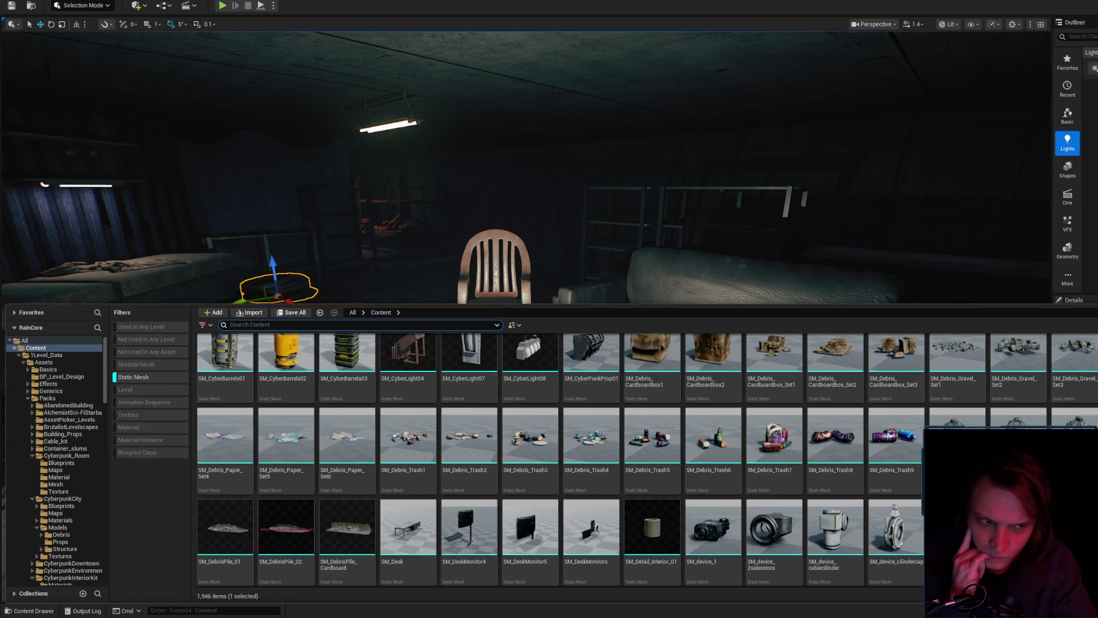
scroll(565, 460, down, 3)
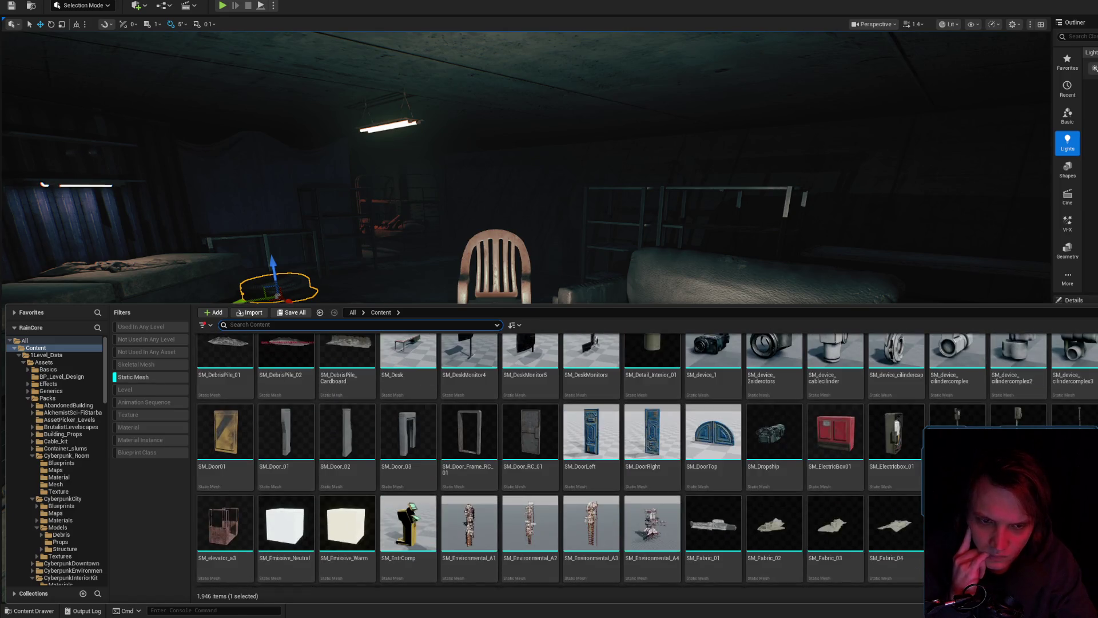
scroll(560, 461, down, 6)
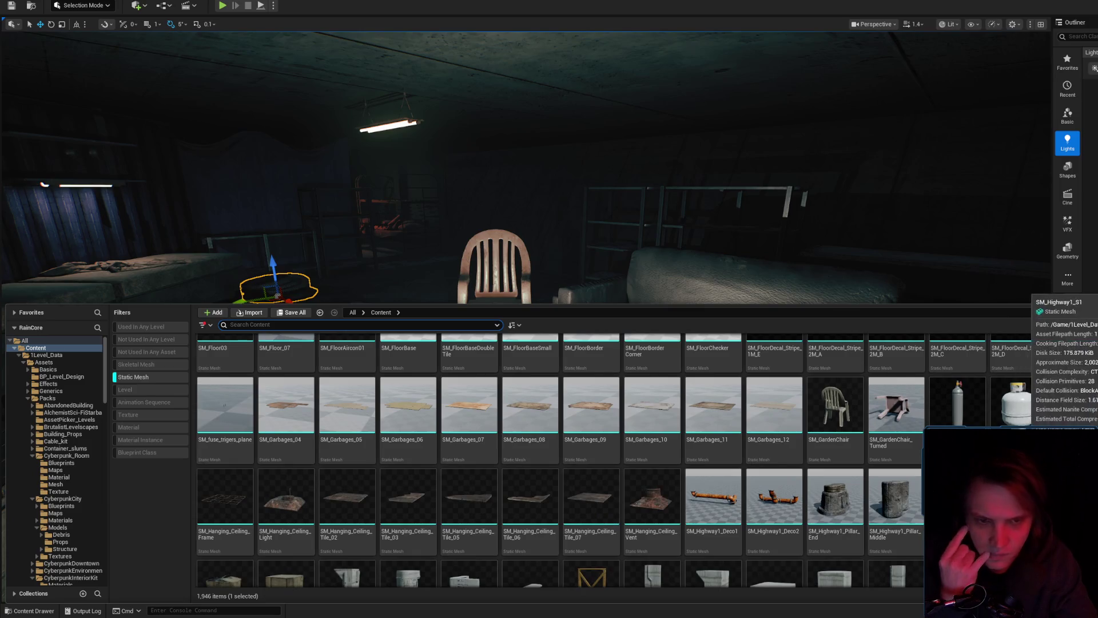
scroll(561, 460, down, 3)
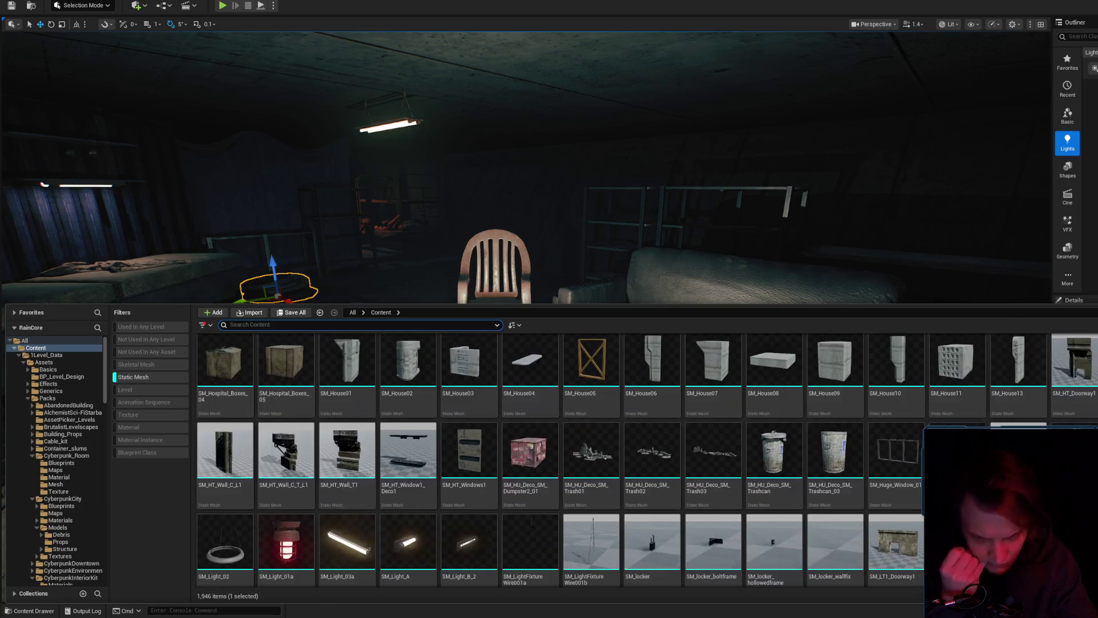
scroll(560, 460, down, 8)
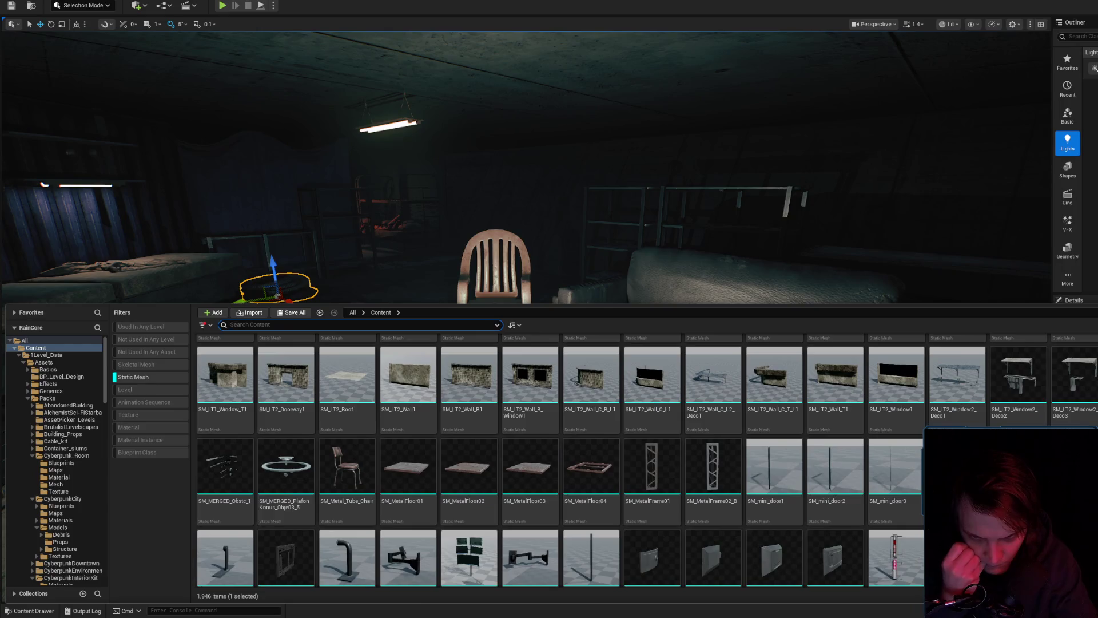
scroll(561, 460, down, 2)
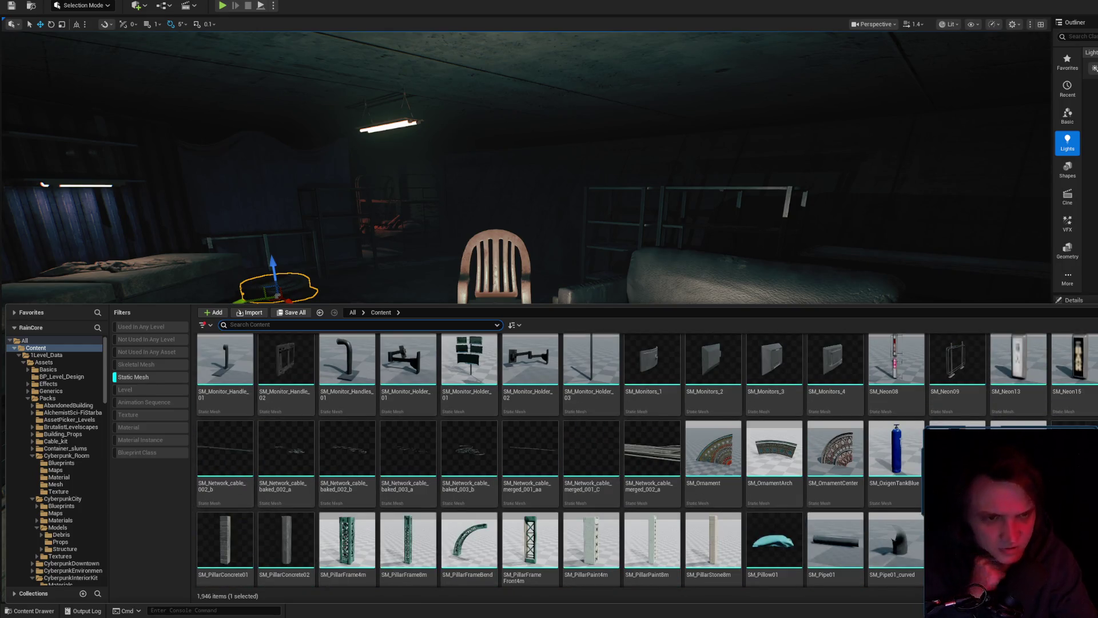
scroll(560, 460, down, 4)
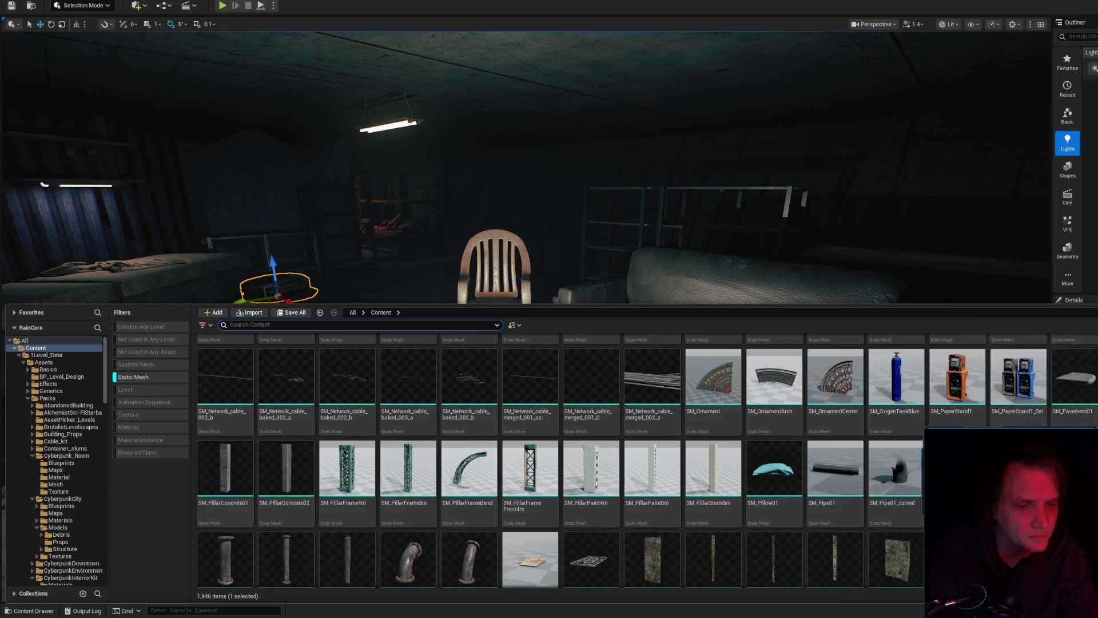
scroll(560, 460, down, 2)
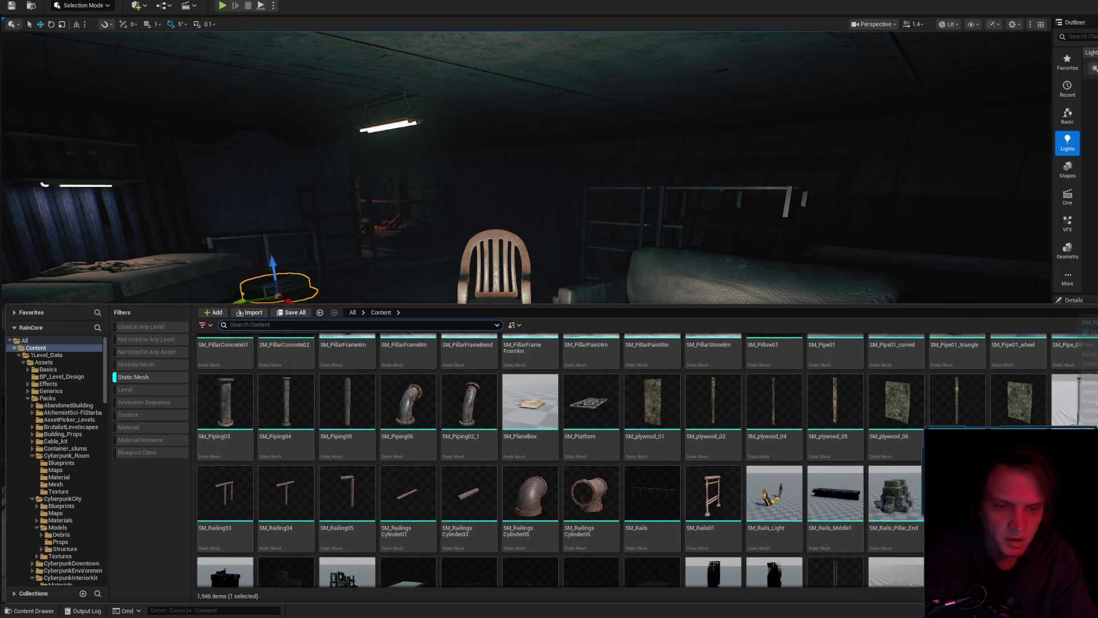
scroll(833, 472, down, 8)
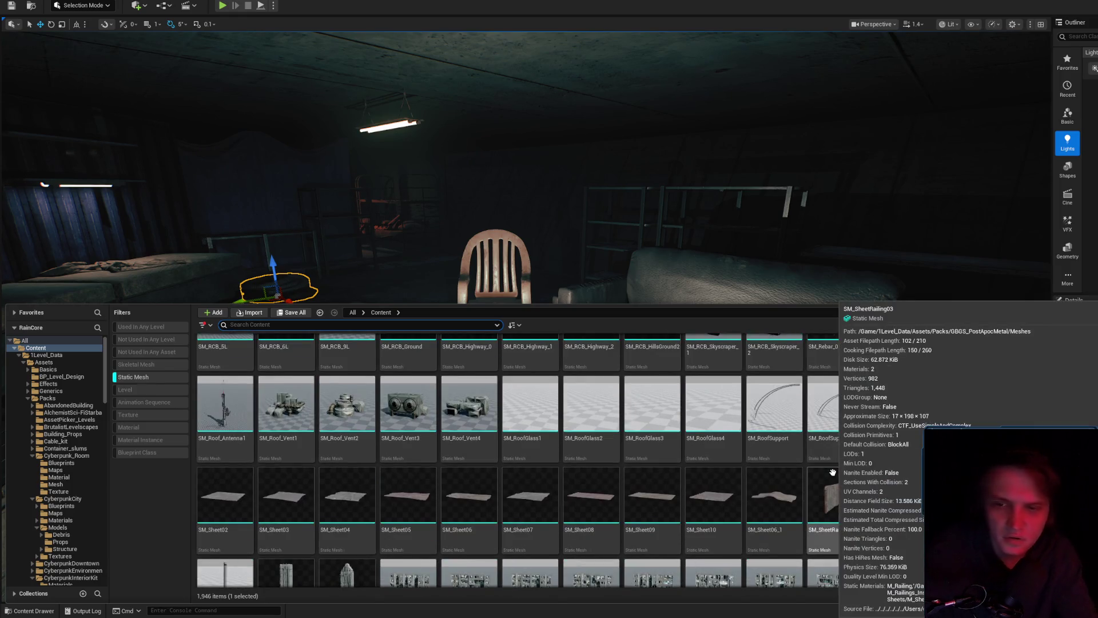
scroll(816, 460, down, 10)
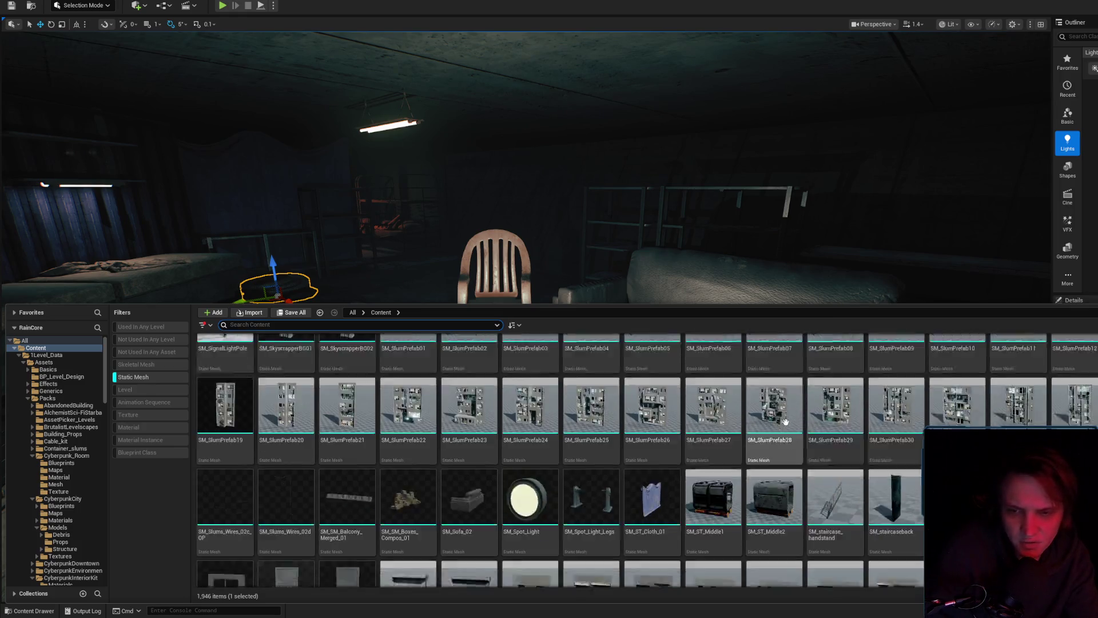
scroll(919, 504, down, 3)
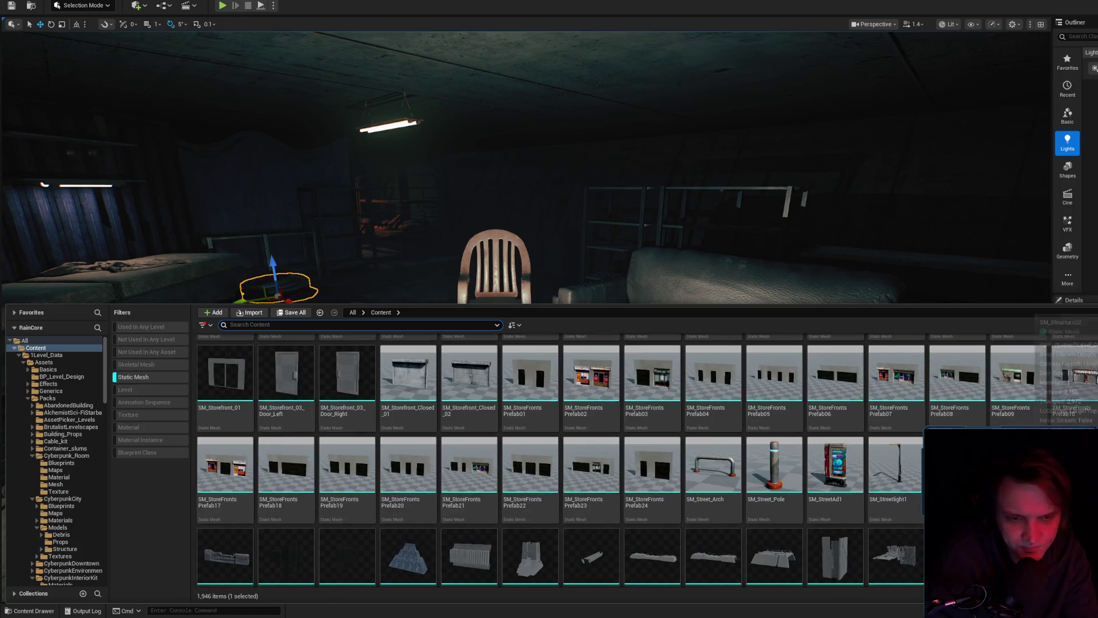
scroll(646, 457, down, 1)
scroll(560, 461, down, 3)
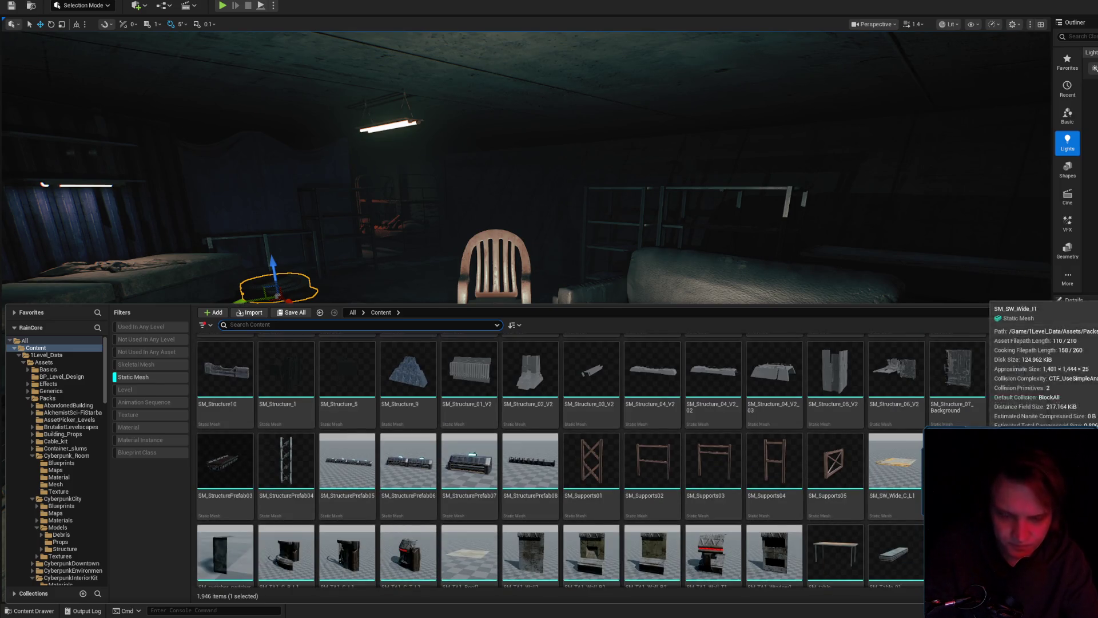
scroll(646, 458, down, 2)
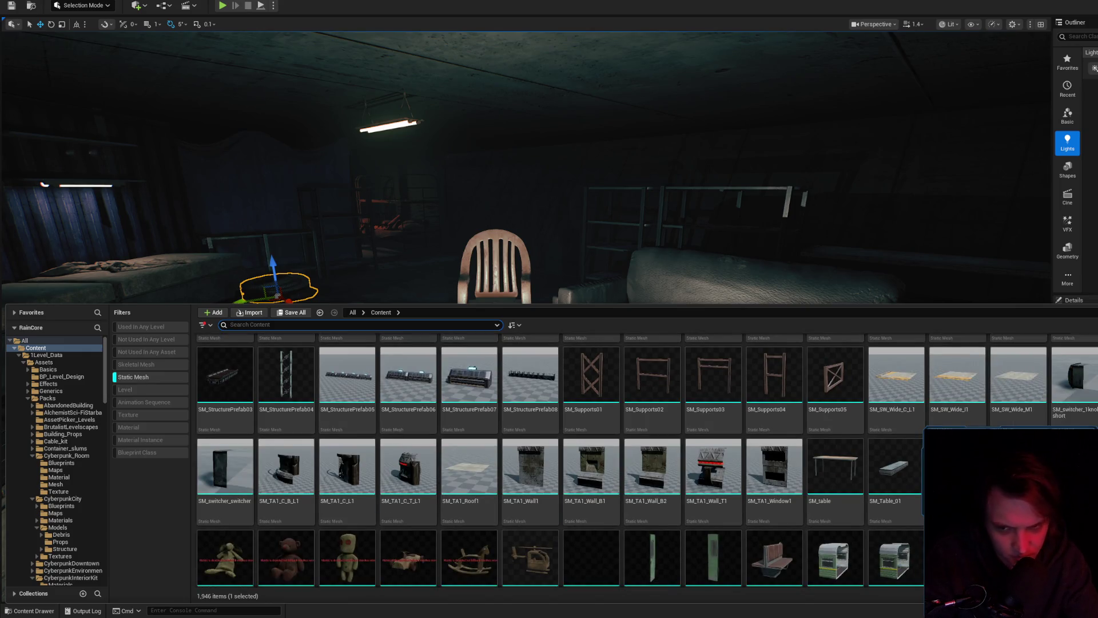
scroll(646, 458, down, 4)
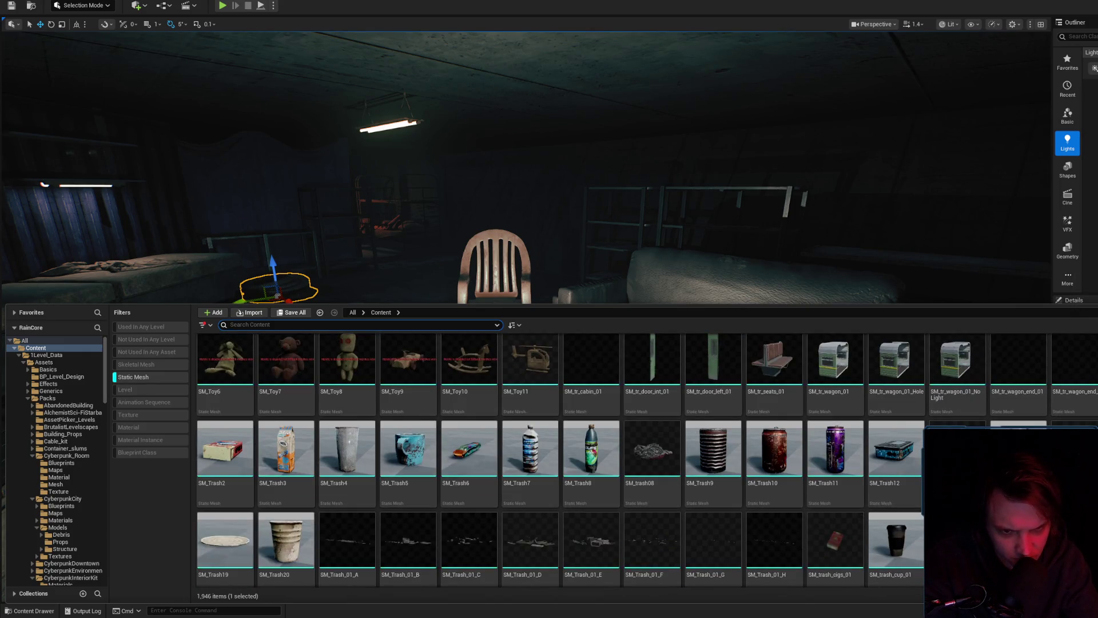
scroll(646, 457, down, 8)
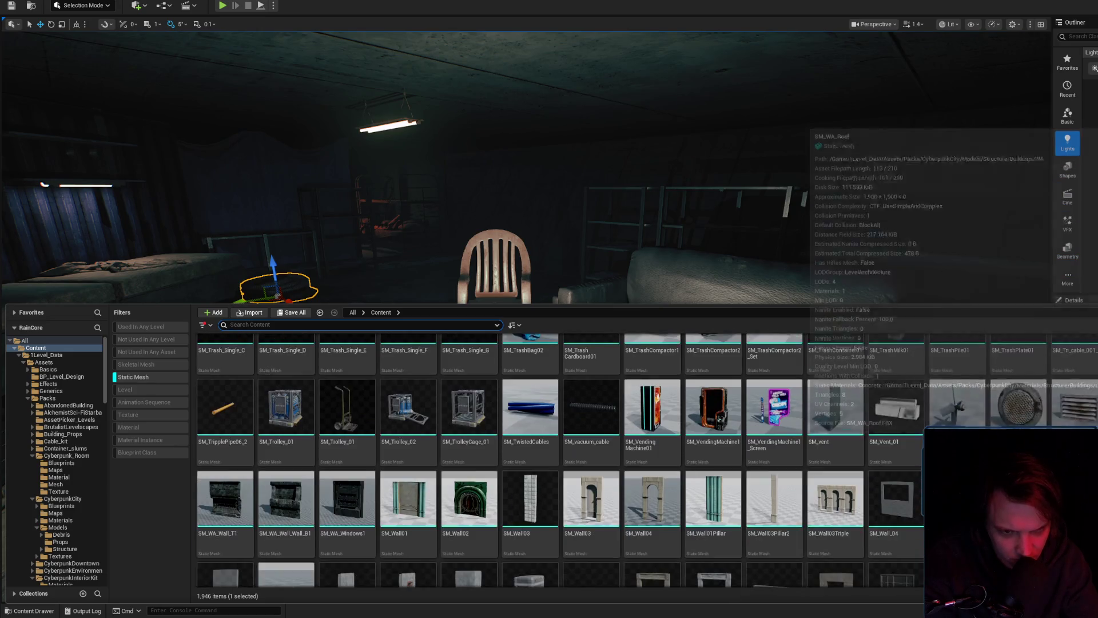
scroll(561, 457, down, 4)
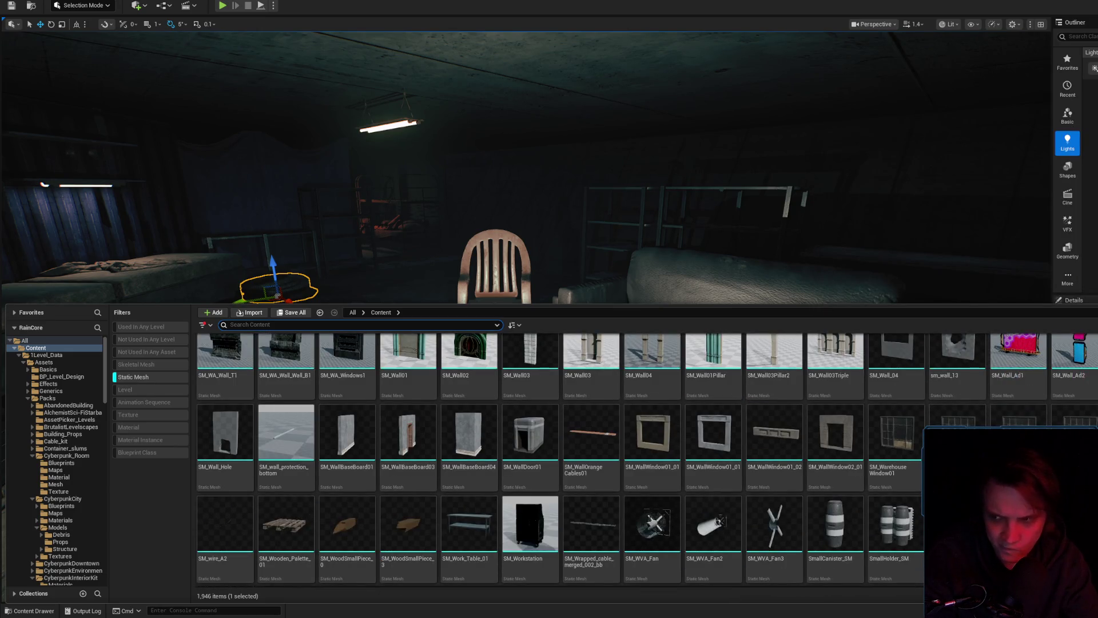
scroll(646, 457, down, 2)
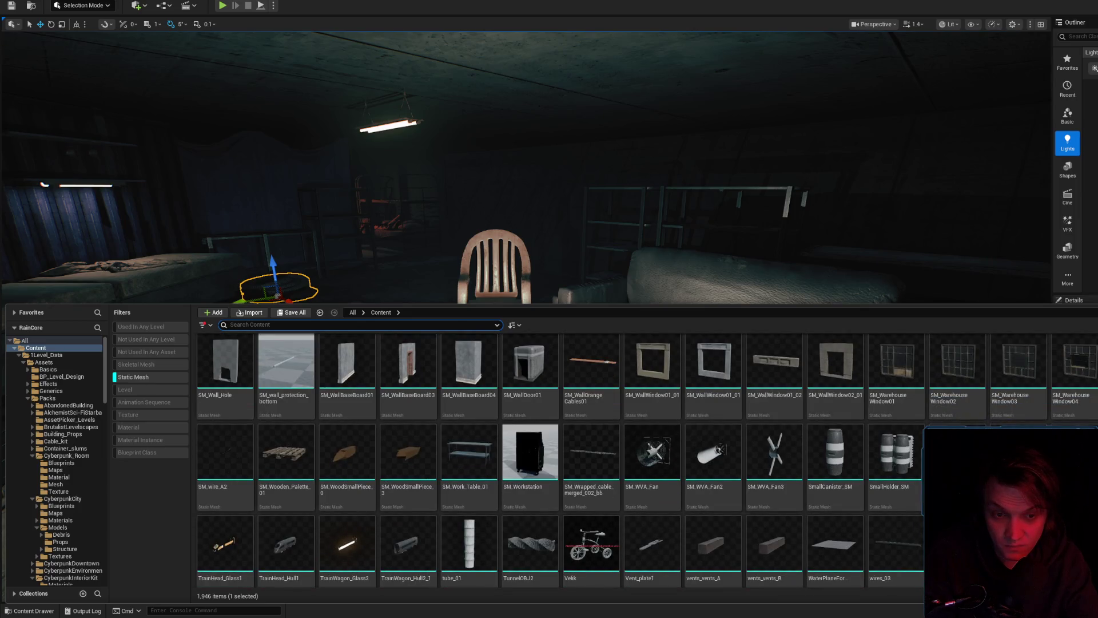
scroll(646, 457, down, 1)
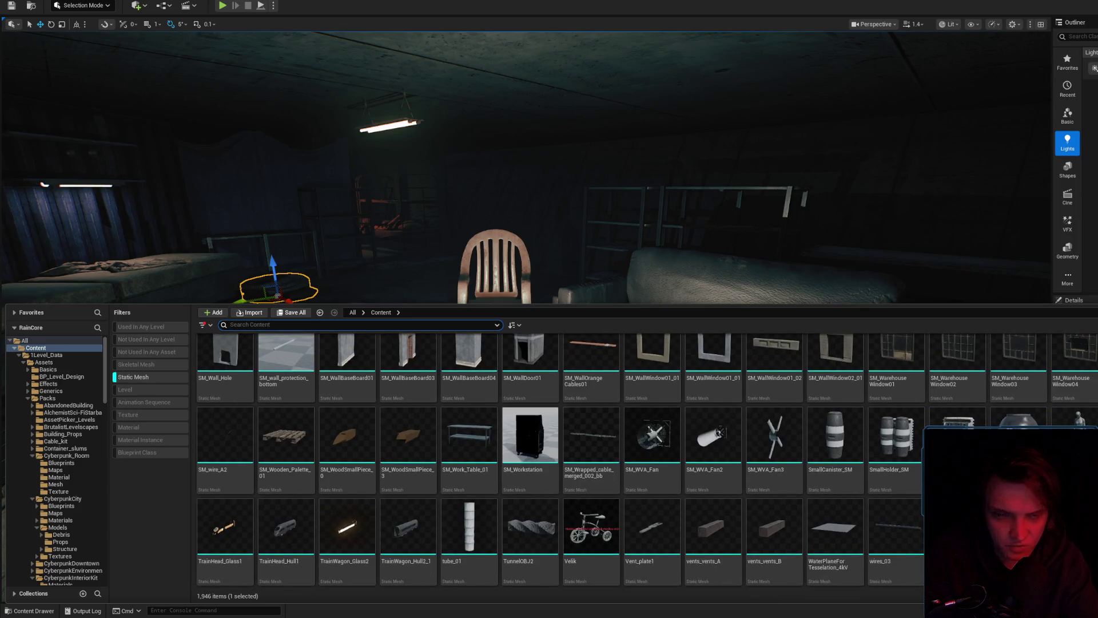
scroll(560, 457, up, 2)
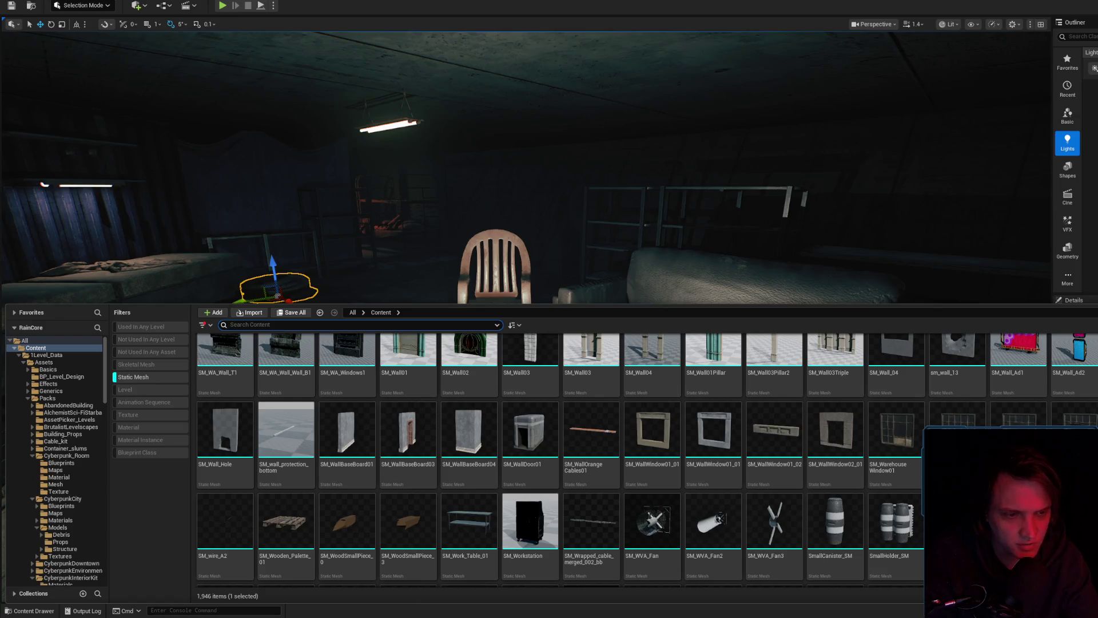